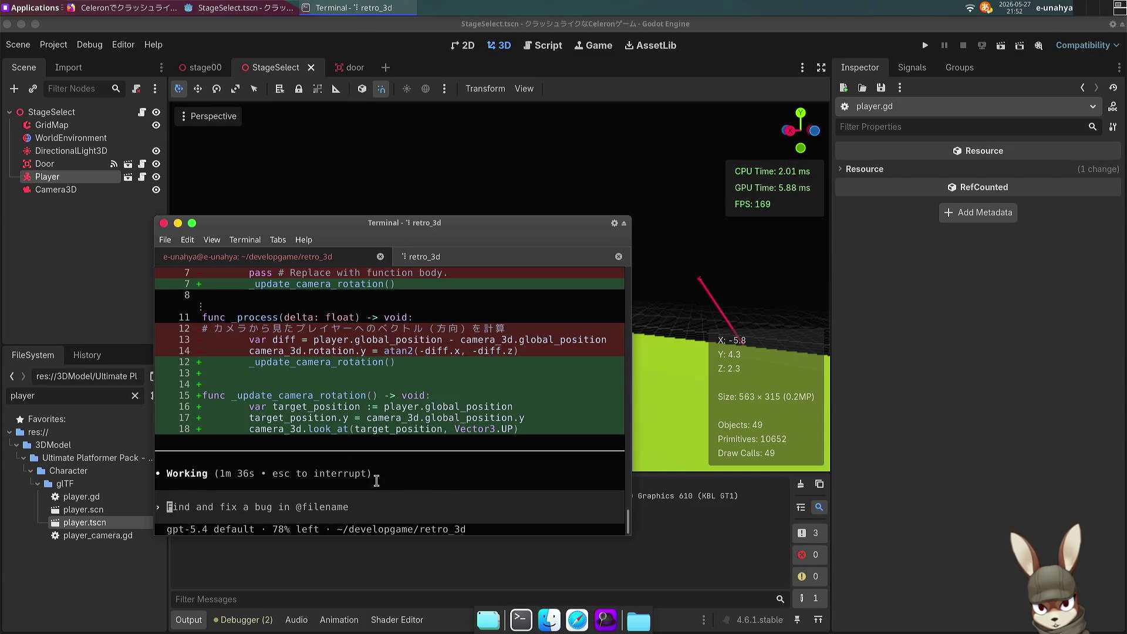
# Step: Review the Codex diff until it reports the StageSelect and Player facing fixes, then return to Godot
pyautogui.scroll(10, 376, 480)
pyautogui.scroll(-10, 376, 437)
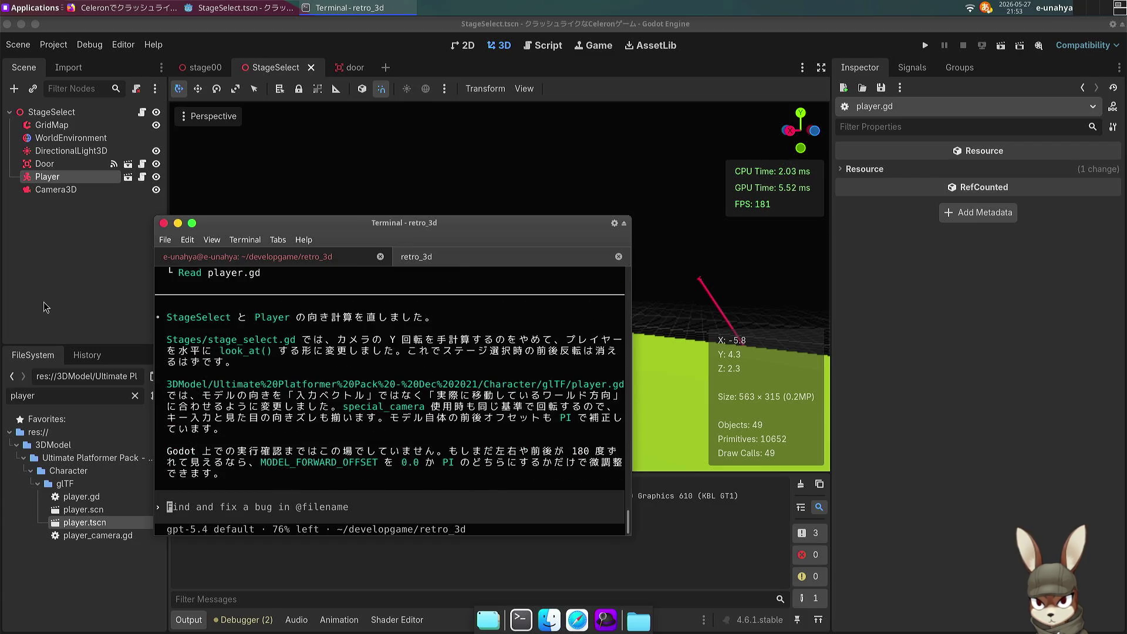
pyautogui.click(93, 287)
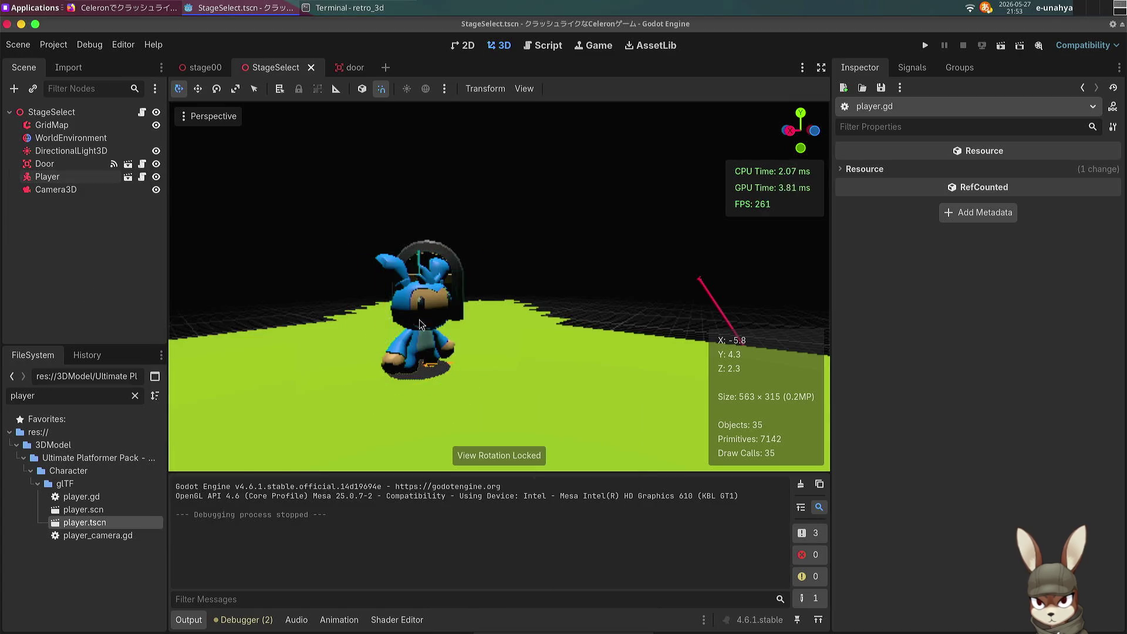
# Step: Clear the FileSystem filter and copy the TrapMap node from stage00 into StageSelect
pyautogui.doubleClick(91, 402)
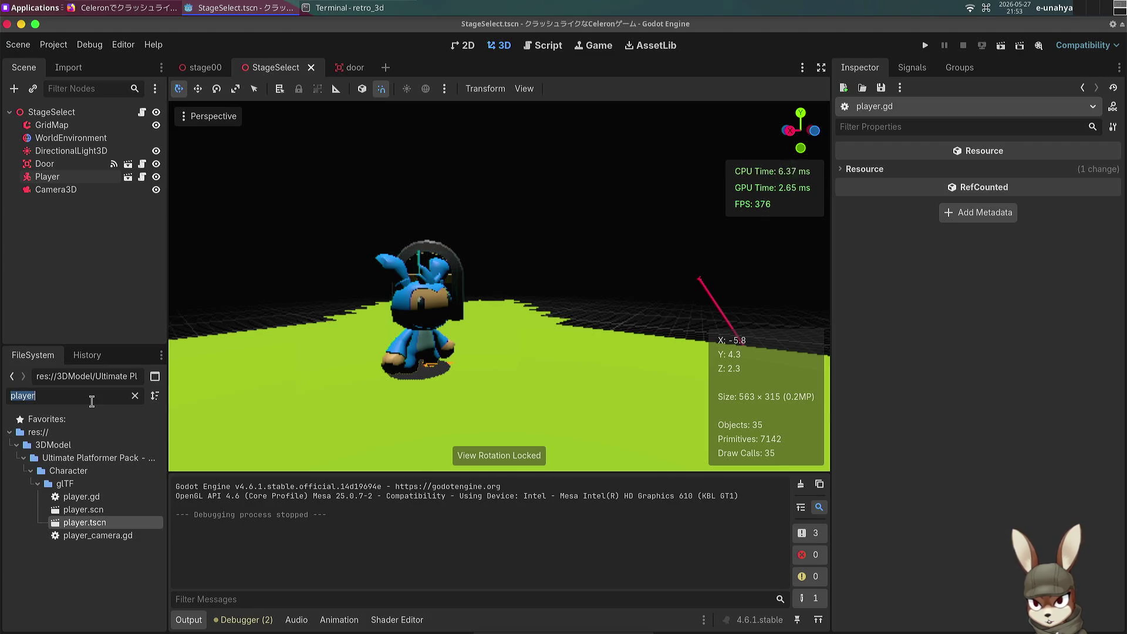
pyautogui.press('BackSpace')
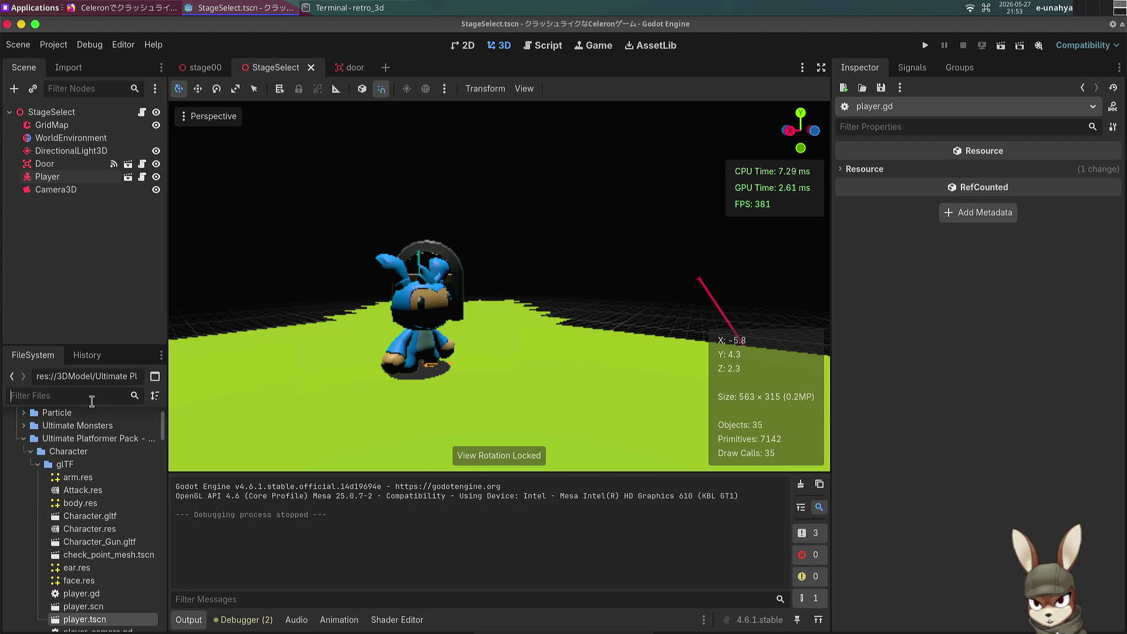
pyautogui.click(212, 78)
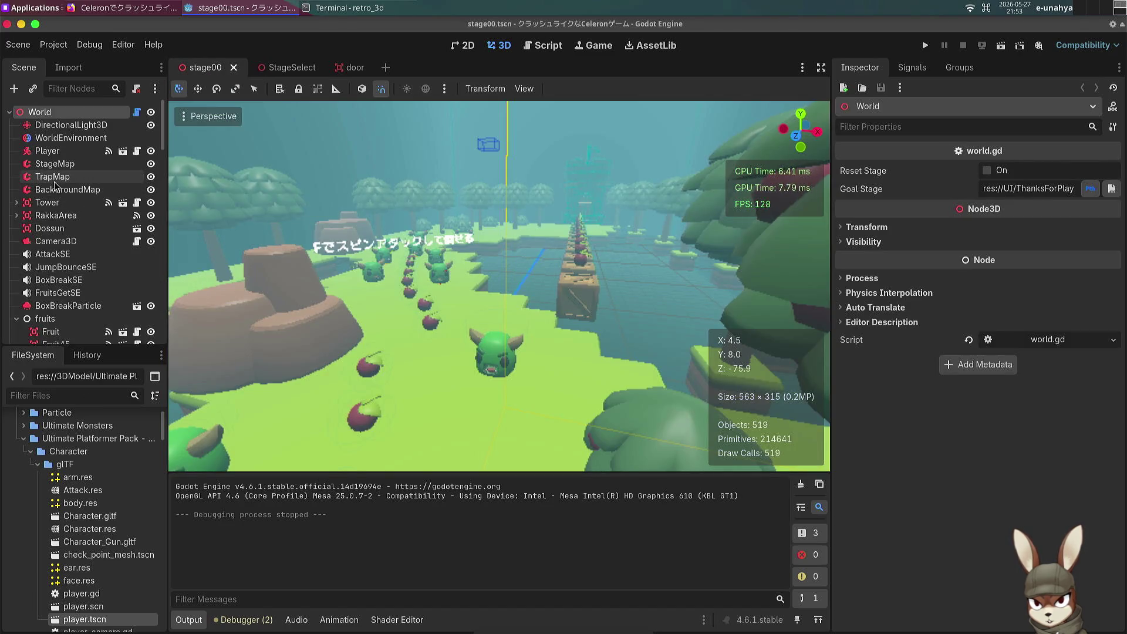
pyautogui.click(53, 177)
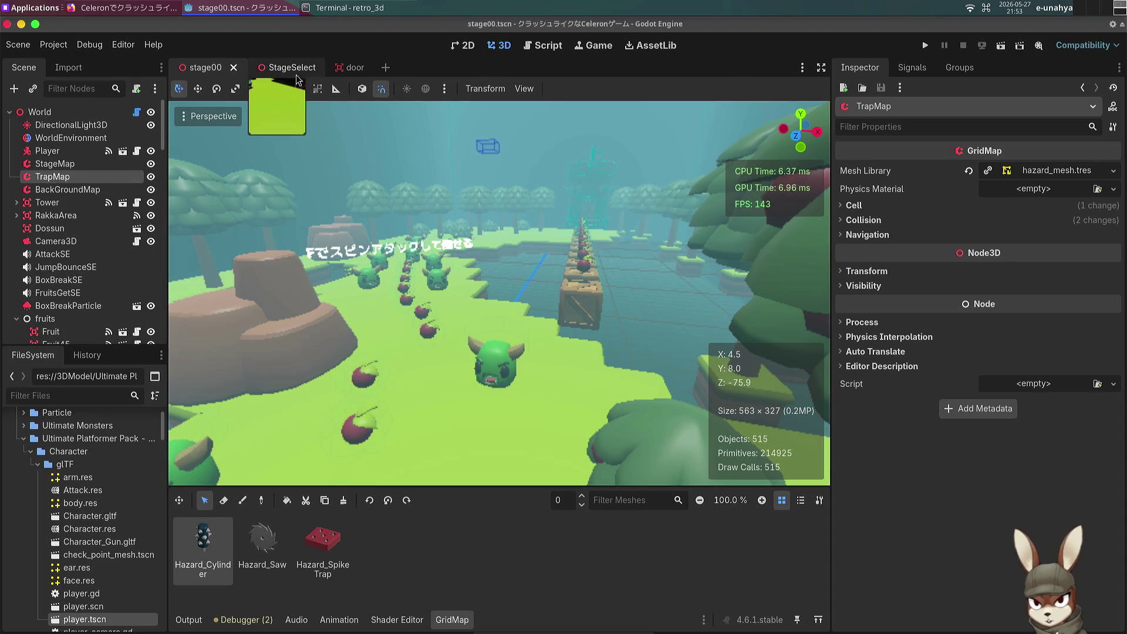
pyautogui.click(296, 75)
pyautogui.hotkey('ctrl', 'v')
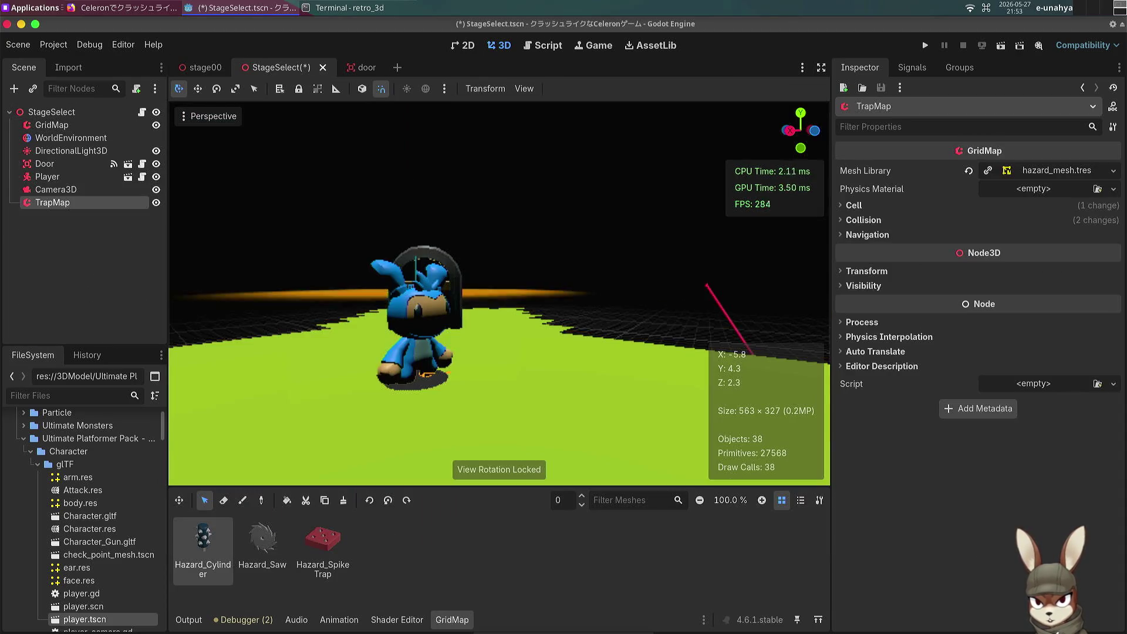
# Step: Deselect TrapMap and run the StageSelect scene with F6
pyautogui.scroll(5, 462, 364)
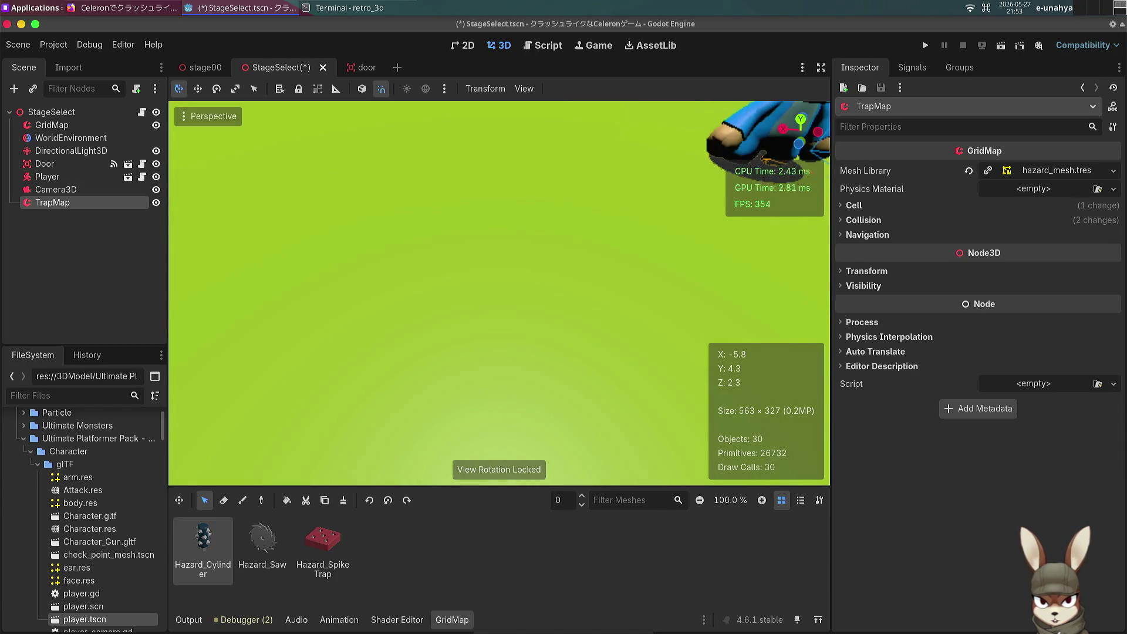
pyautogui.scroll(-5, 499, 293)
pyautogui.scroll(4, 499, 293)
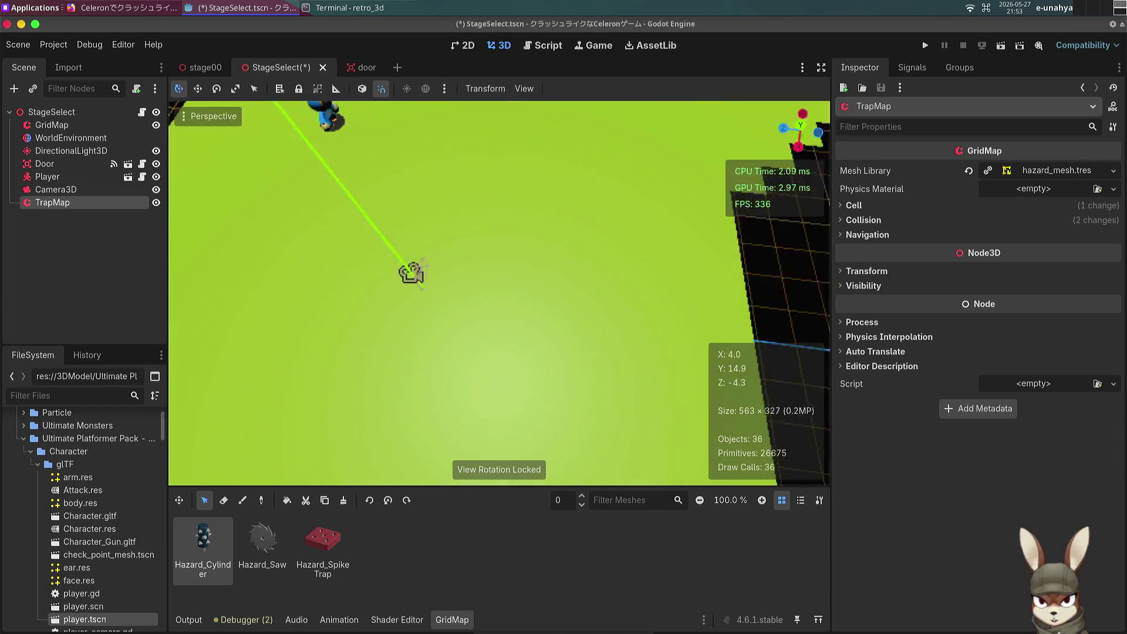
pyautogui.scroll(-5, 499, 293)
pyautogui.scroll(4, 498, 293)
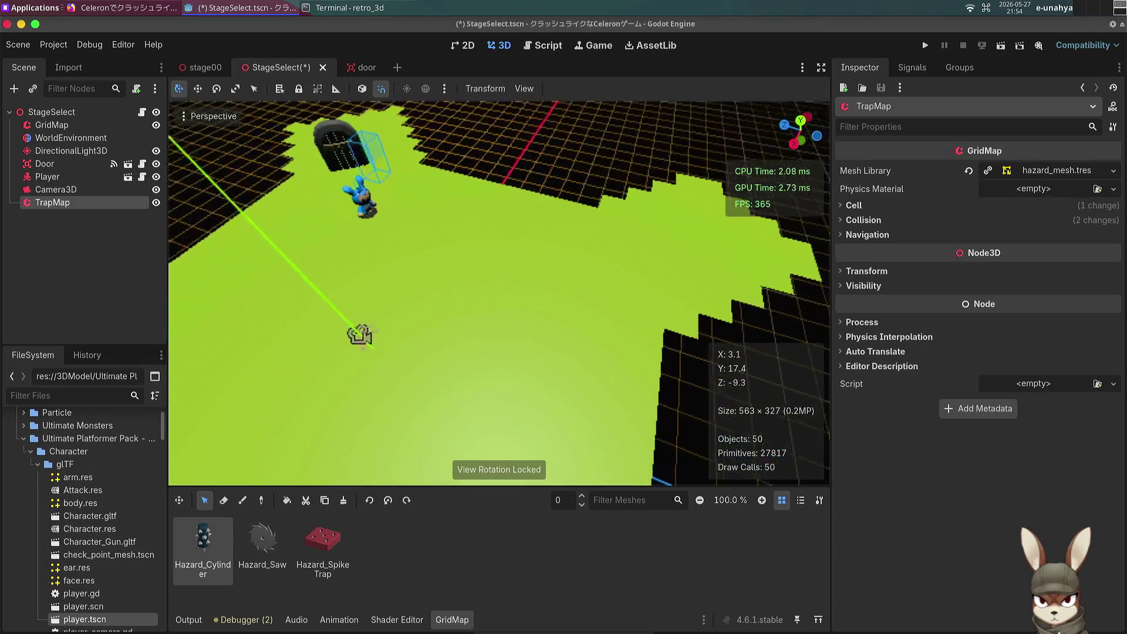
pyautogui.scroll(2, 463, 364)
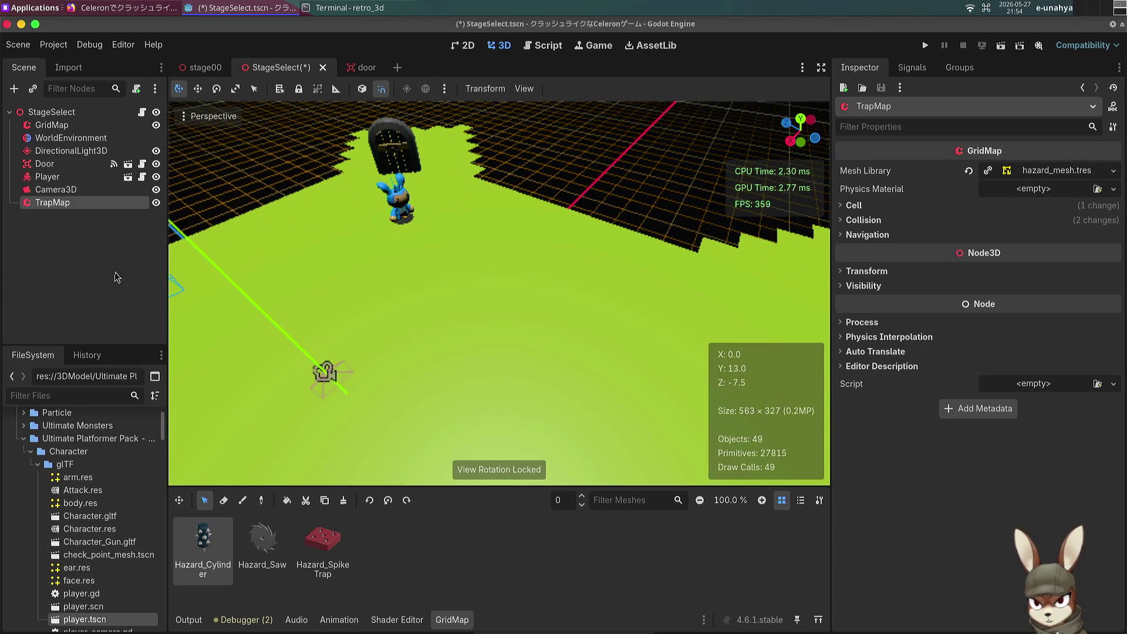
pyautogui.click(51, 274)
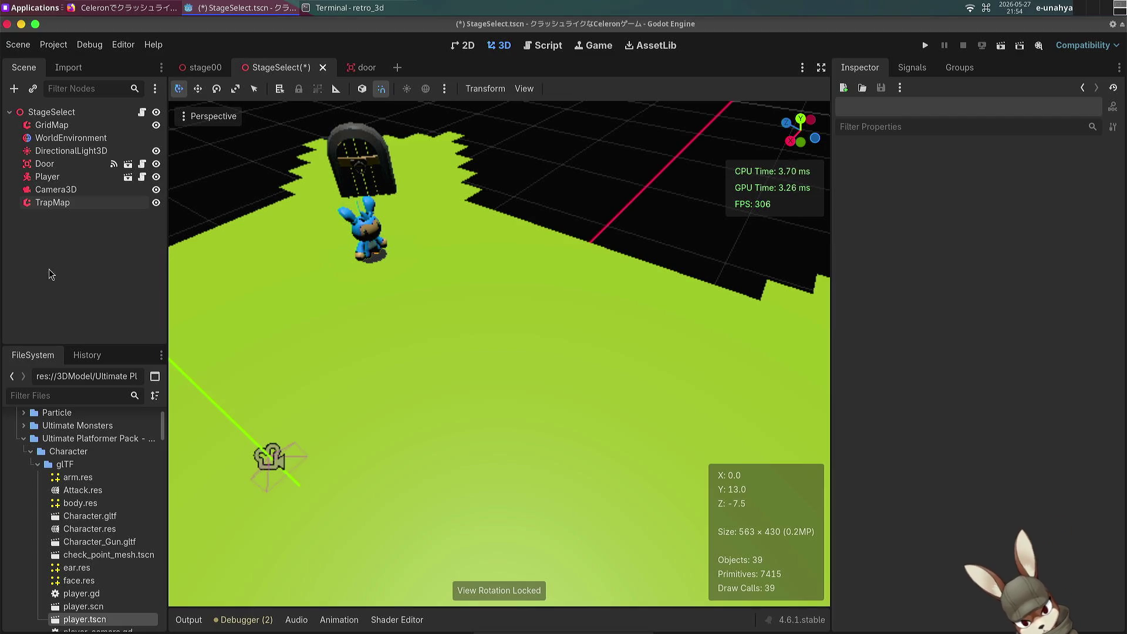
pyautogui.press('F6')
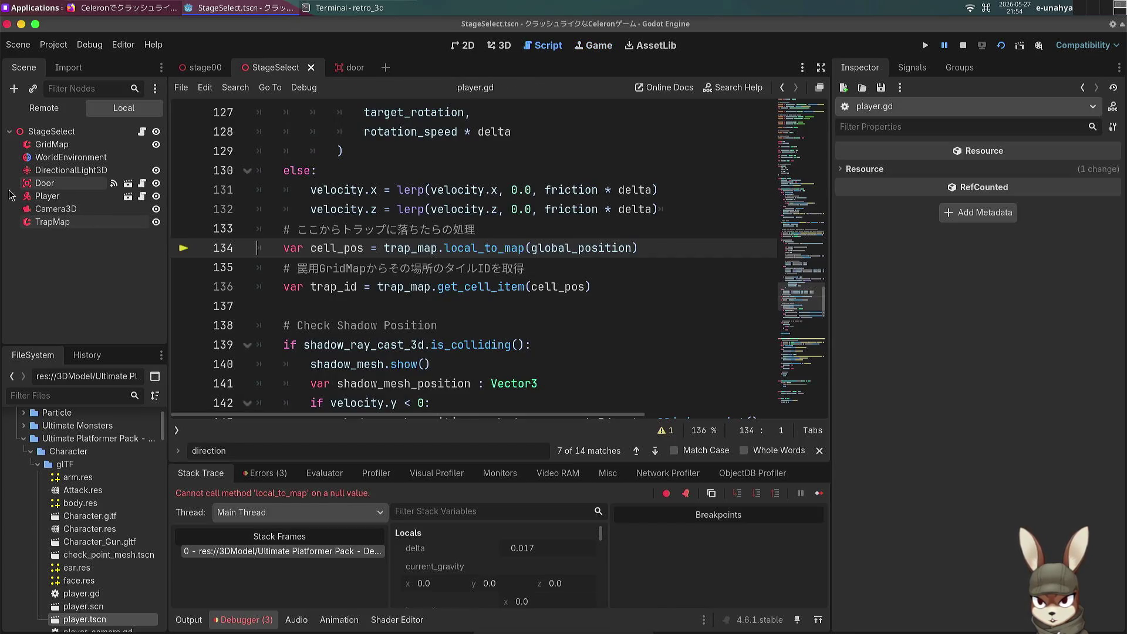
# Step: Assign the TrapMap node to the Player's Trap Map property and relaunch the game with F5
pyautogui.click(44, 198)
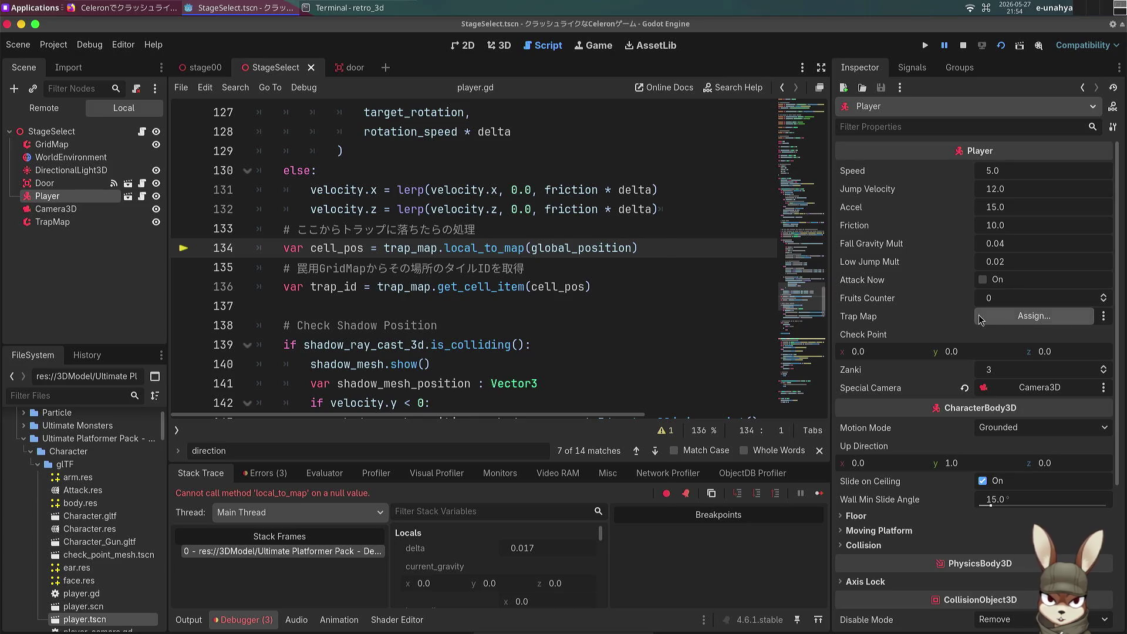
pyautogui.click(1034, 315)
pyautogui.doubleClick(502, 197)
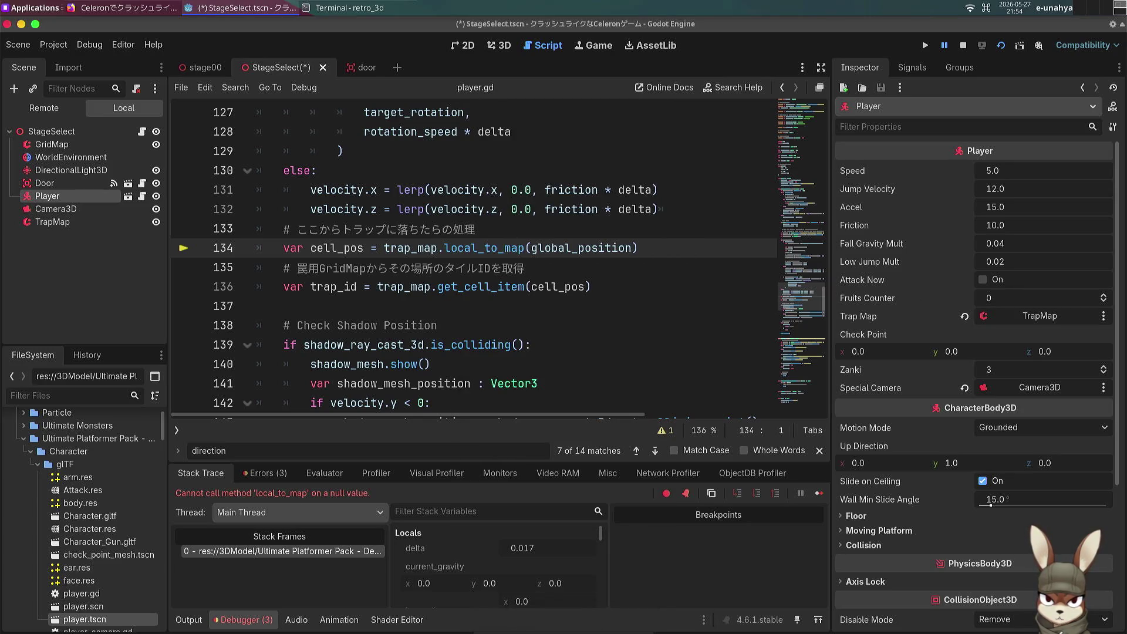
pyautogui.moveTo(531, 290)
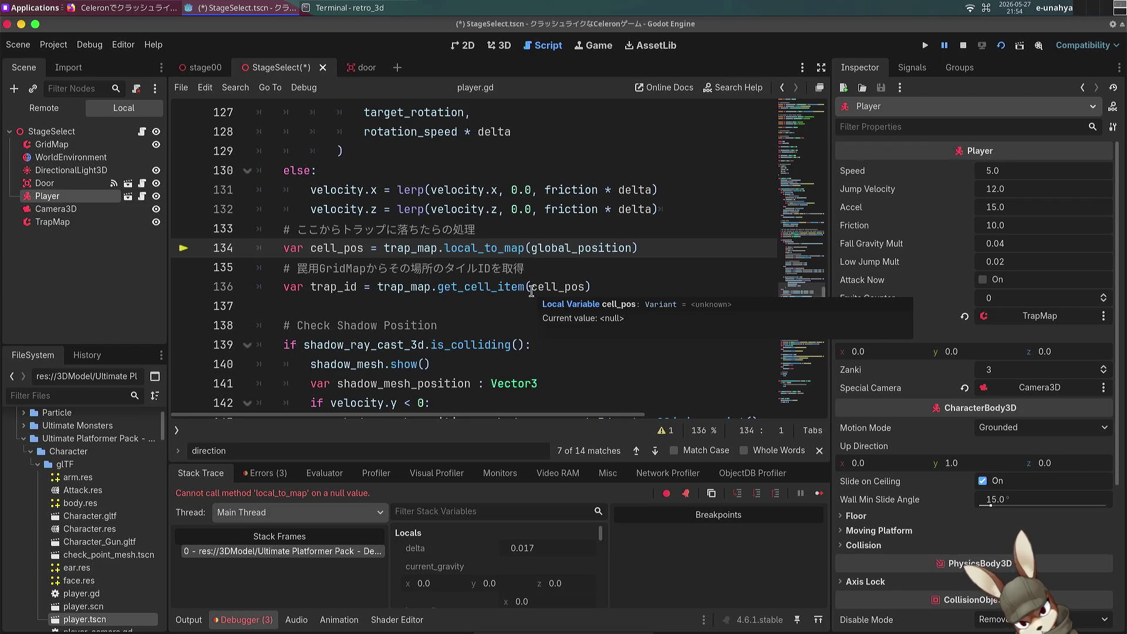
pyautogui.press('F5')
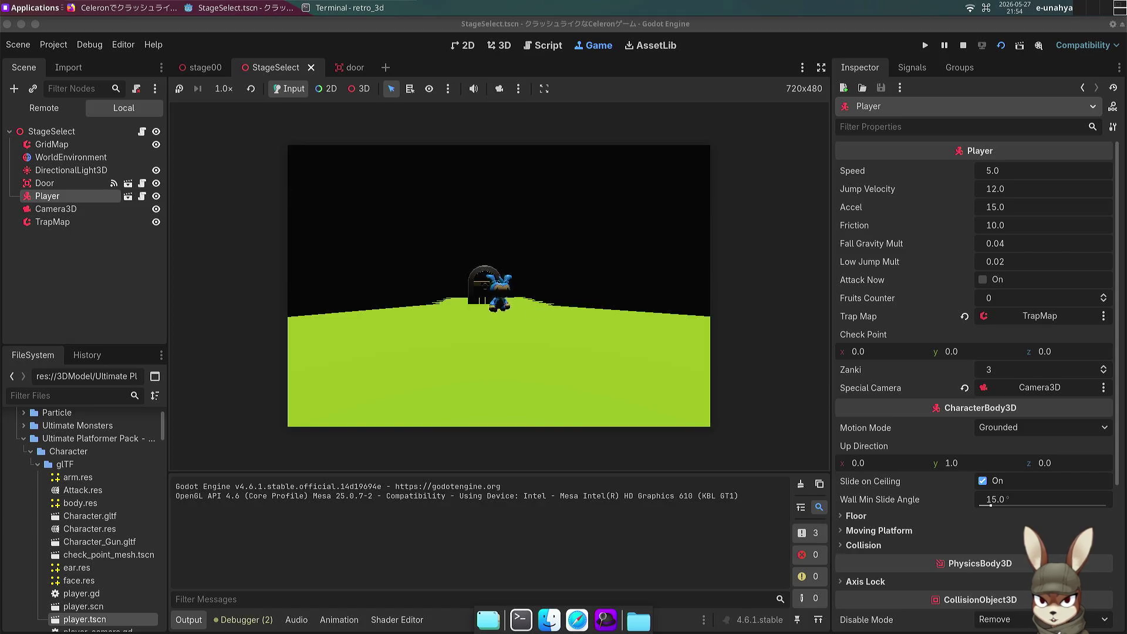
# Step: Walk and jump the character with the arrow keys and Space to check which way it faces
pyautogui.press('Down')
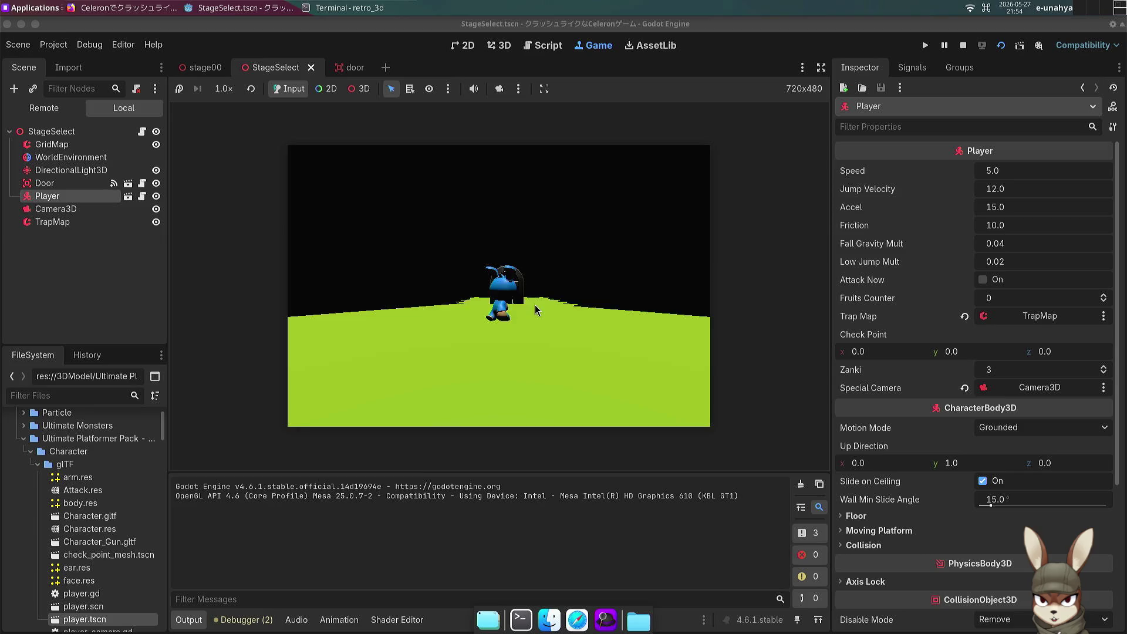
pyautogui.press('space')
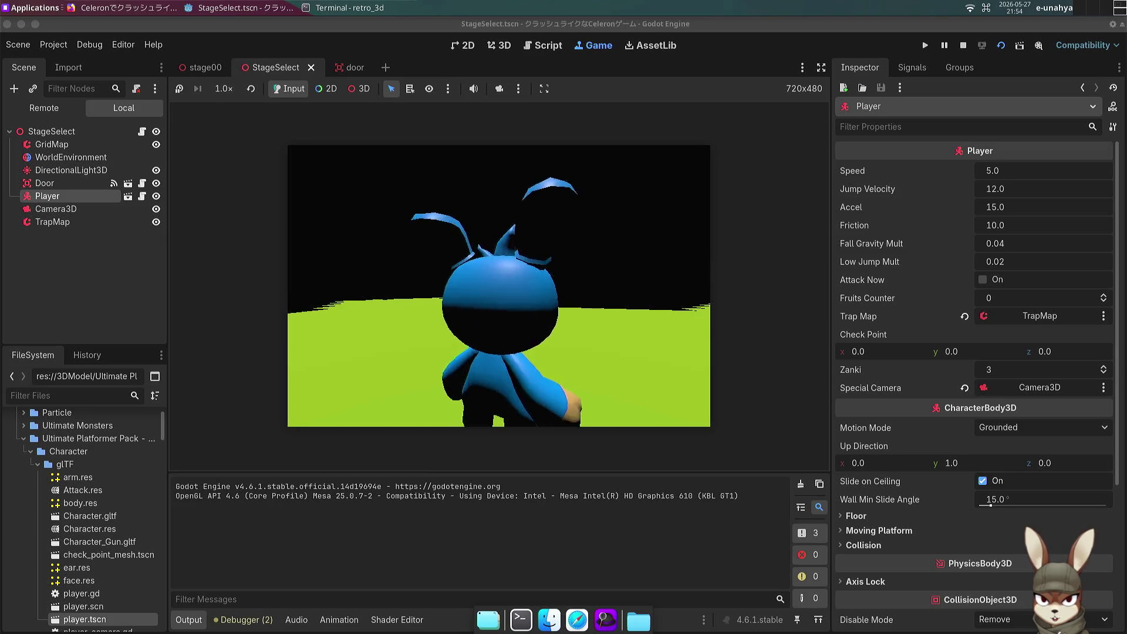
pyautogui.press('Down')
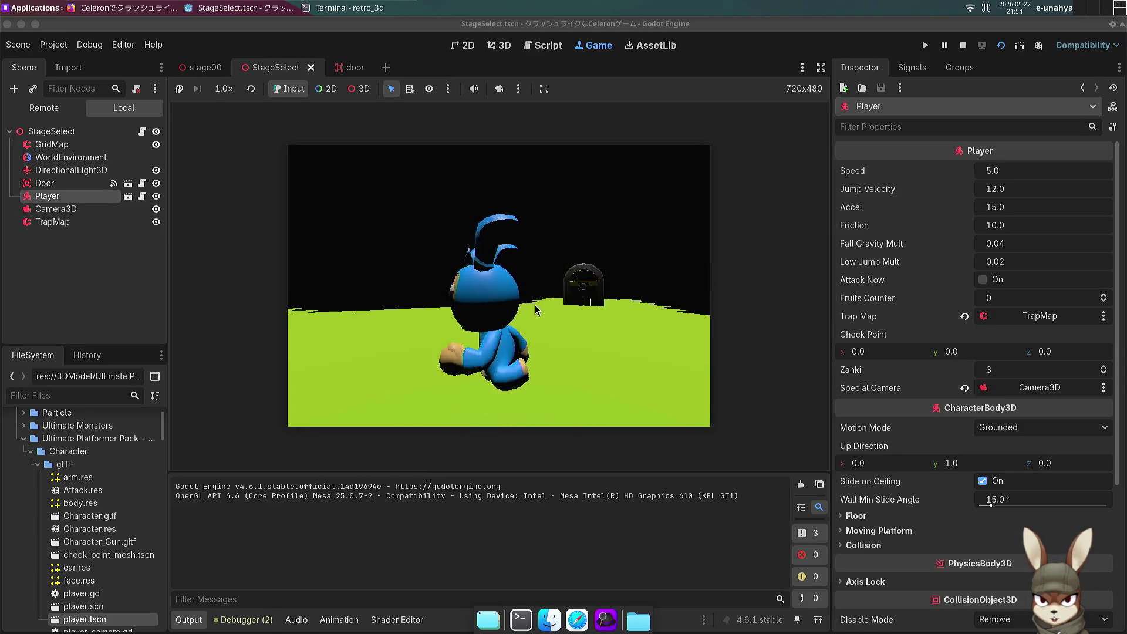
pyautogui.press('Up')
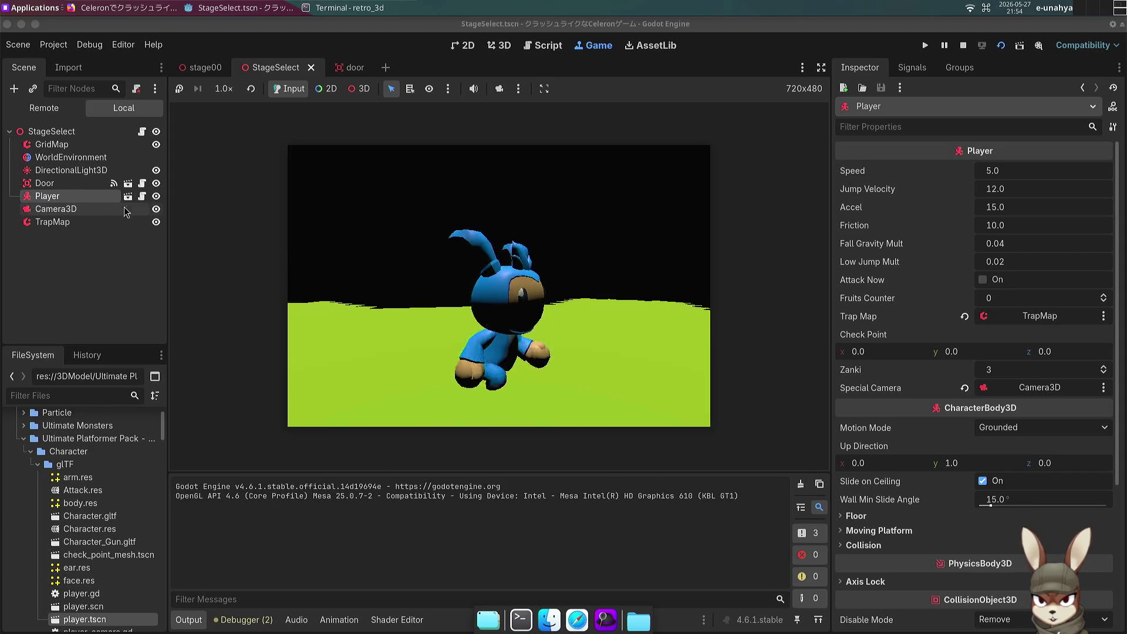
pyautogui.press('space')
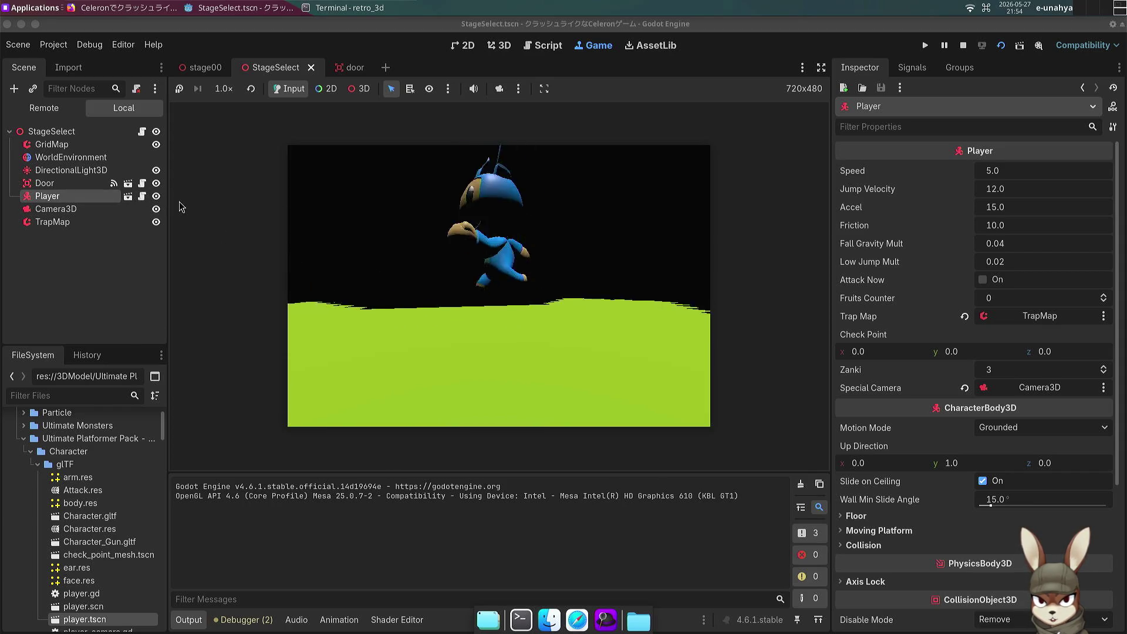
pyautogui.press('Down')
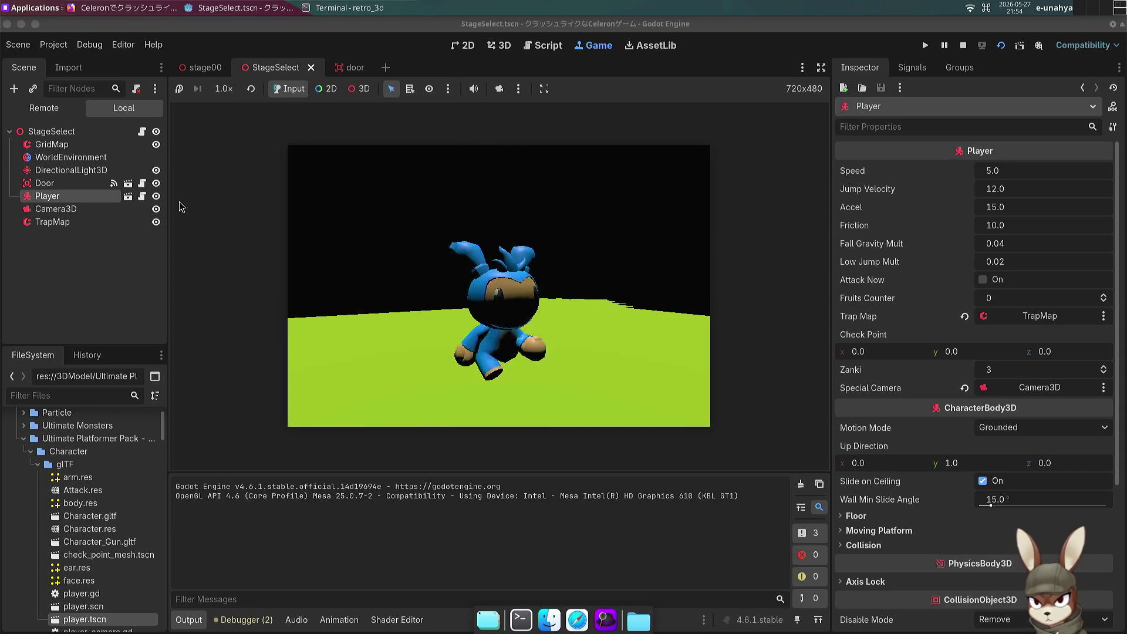
pyautogui.press('Right')
pyautogui.press('Down')
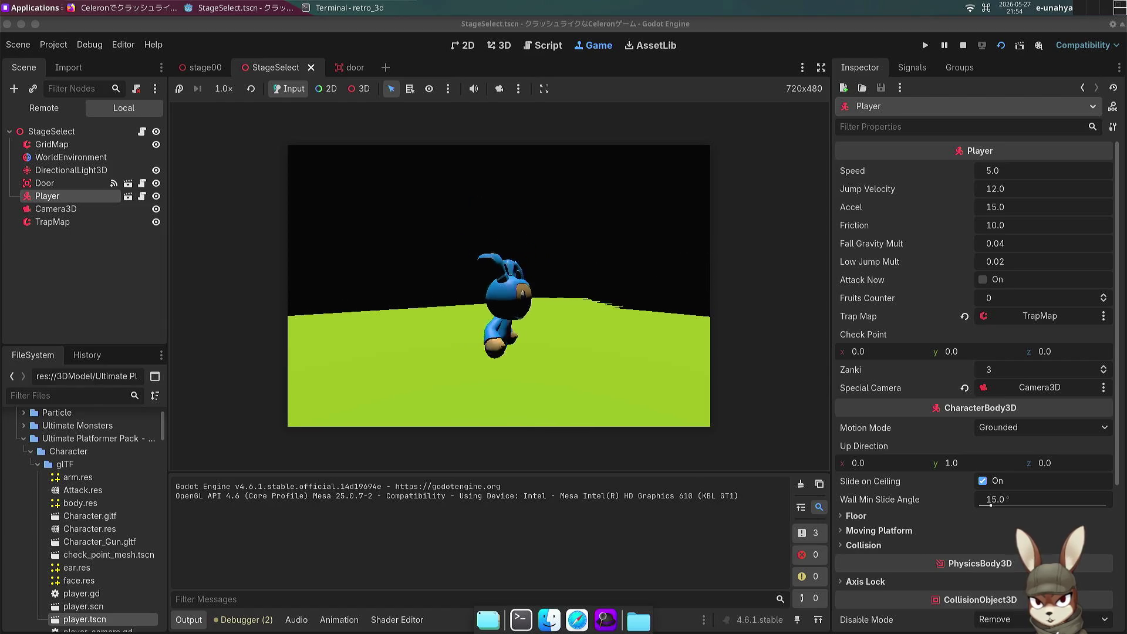
pyautogui.press('Up')
pyautogui.press('space')
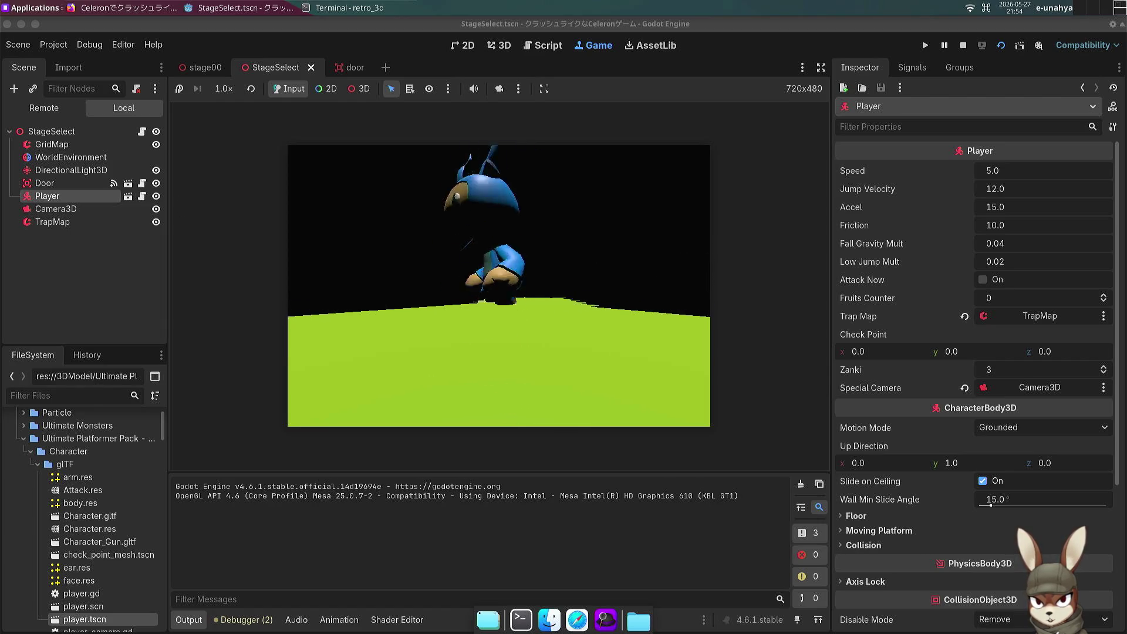
pyautogui.press('space')
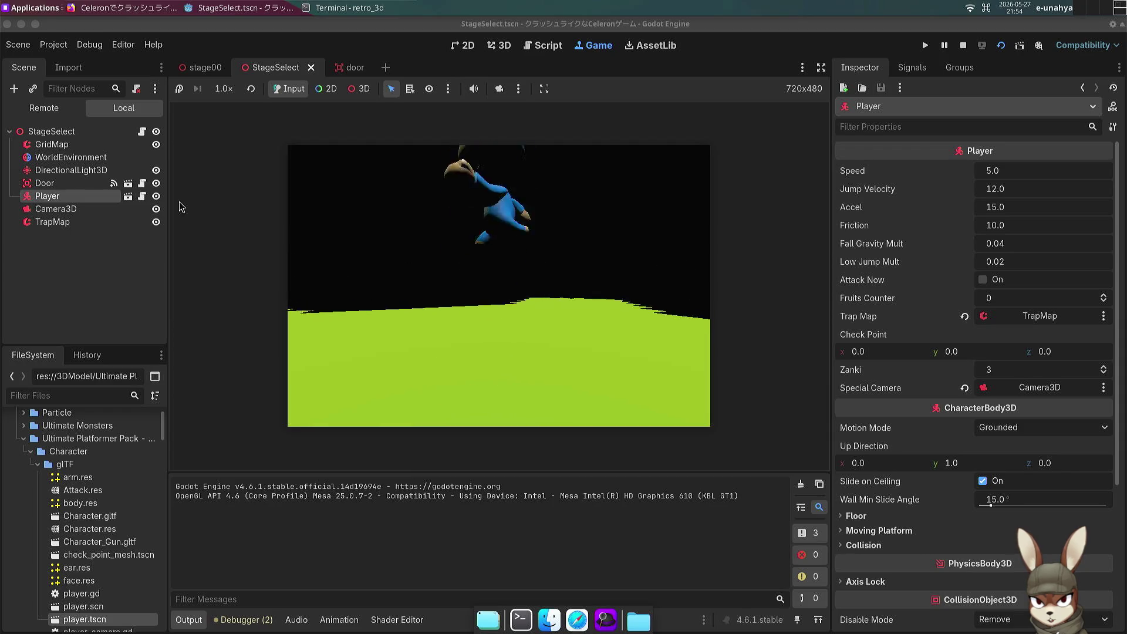
pyautogui.press('space')
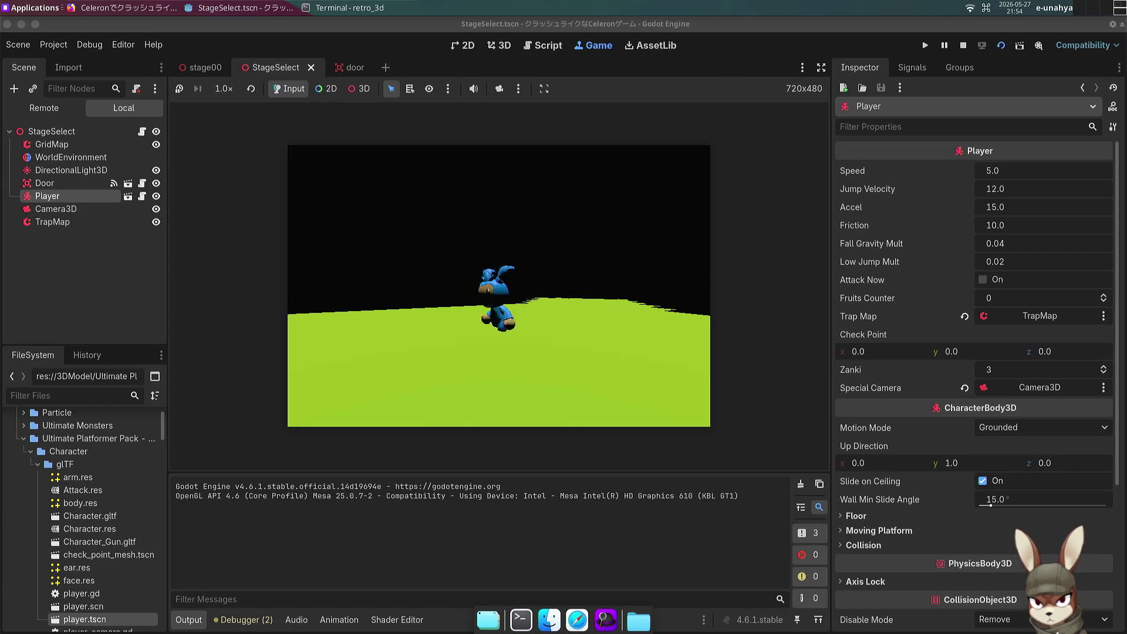
pyautogui.press('Down')
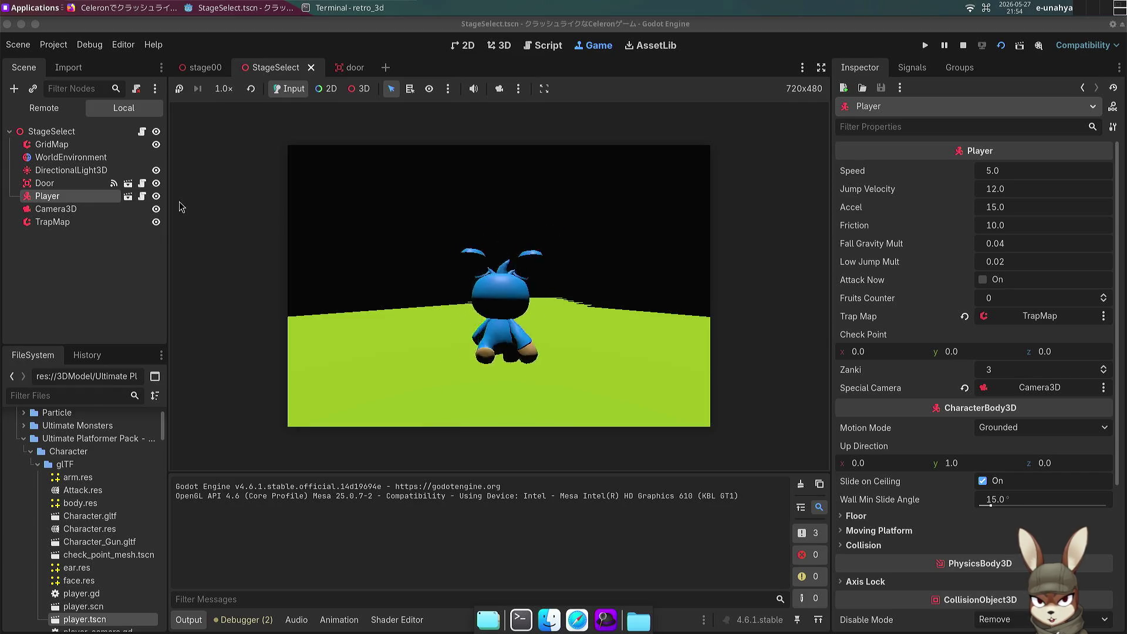
pyautogui.press('Down')
pyautogui.press('Down')
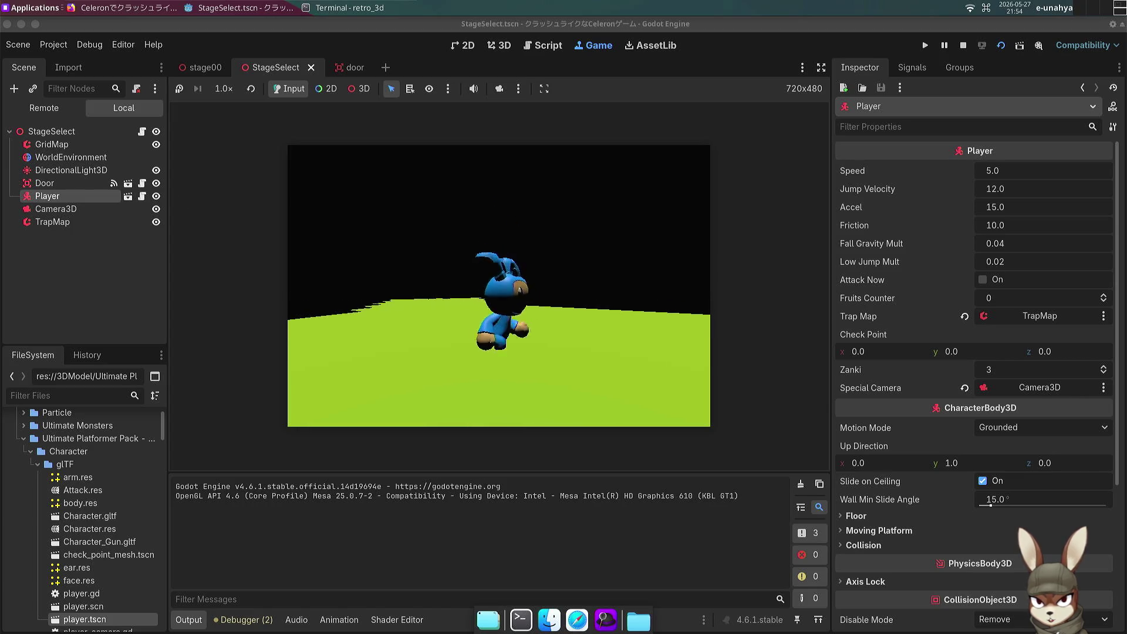
pyautogui.press('space')
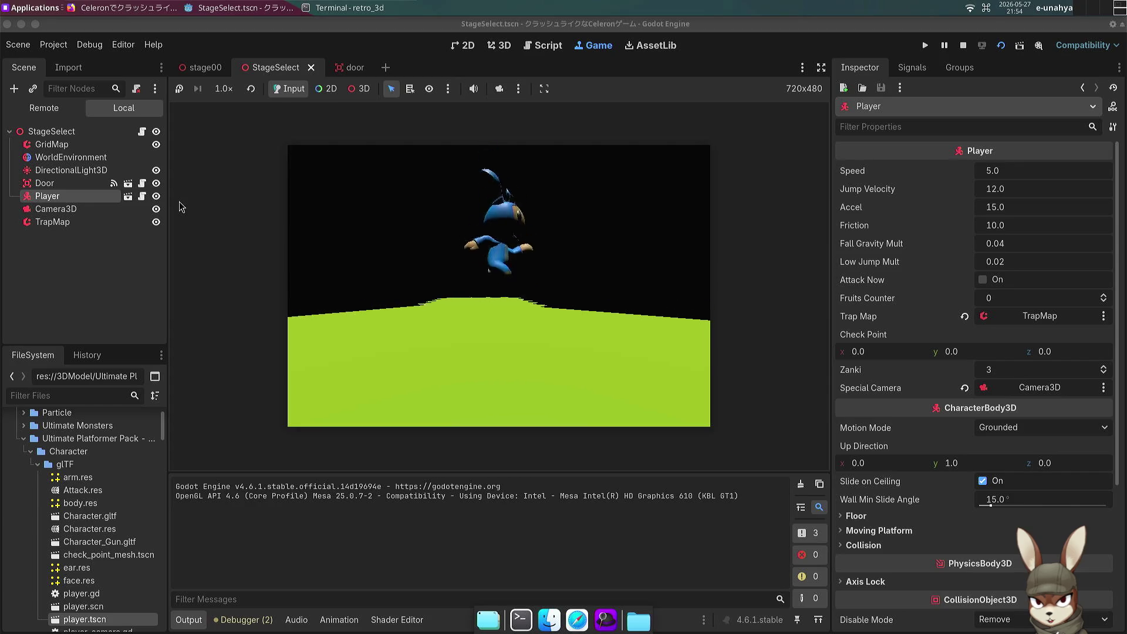
pyautogui.press('Up')
pyautogui.press('Down')
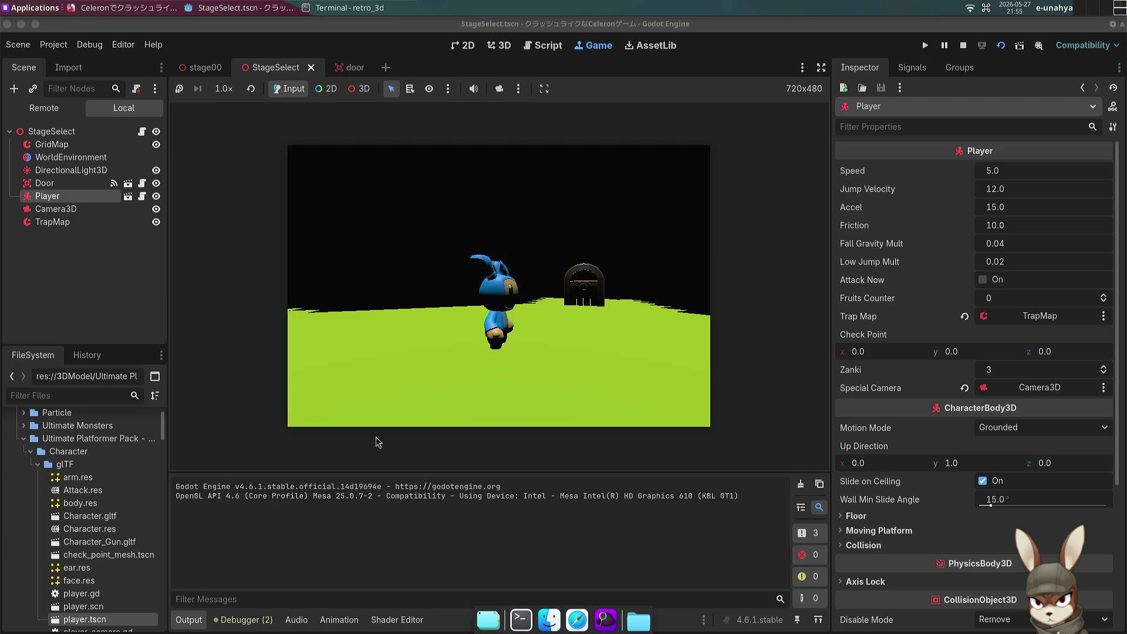
# Step: Repeat the facing check with the D, W and S keys plus a jump
pyautogui.press('d')
pyautogui.press('w')
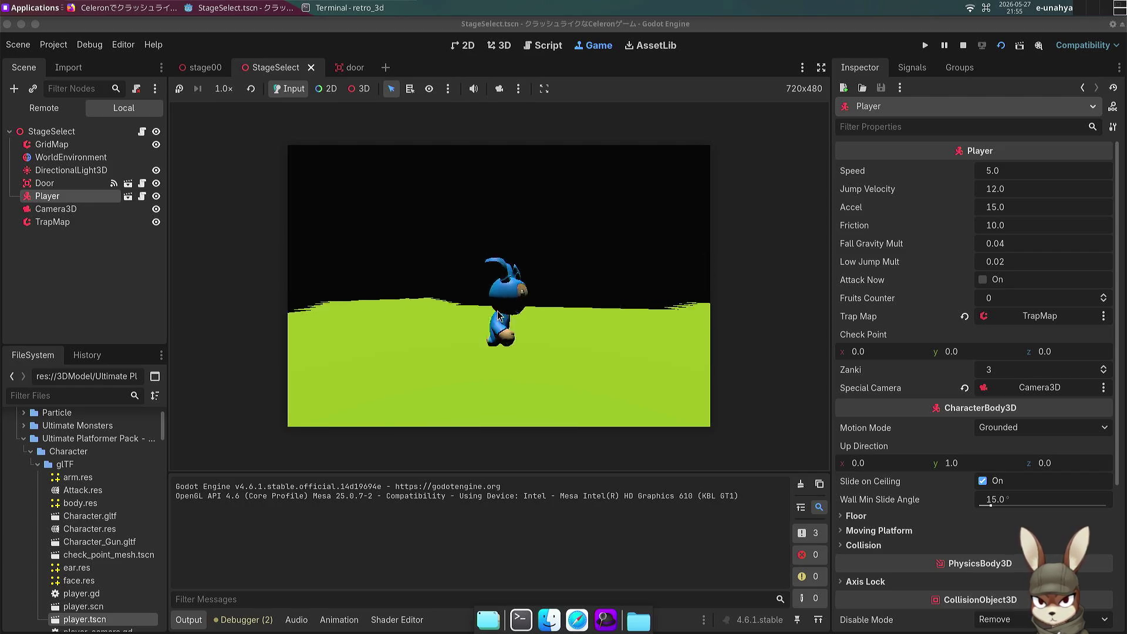
pyautogui.press('s')
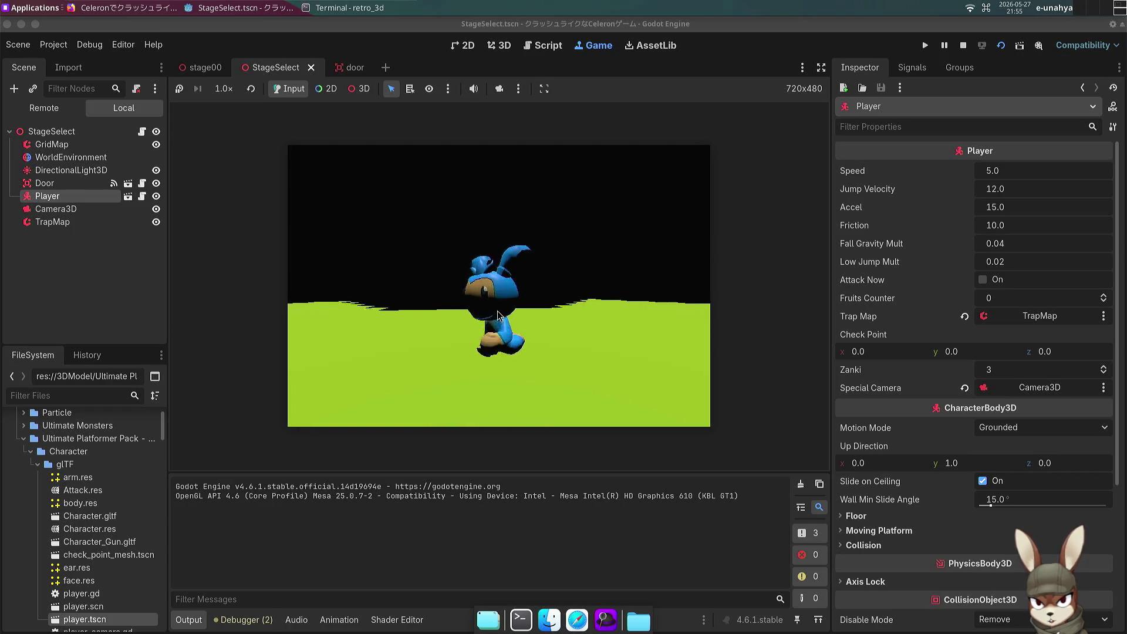
pyautogui.press('space')
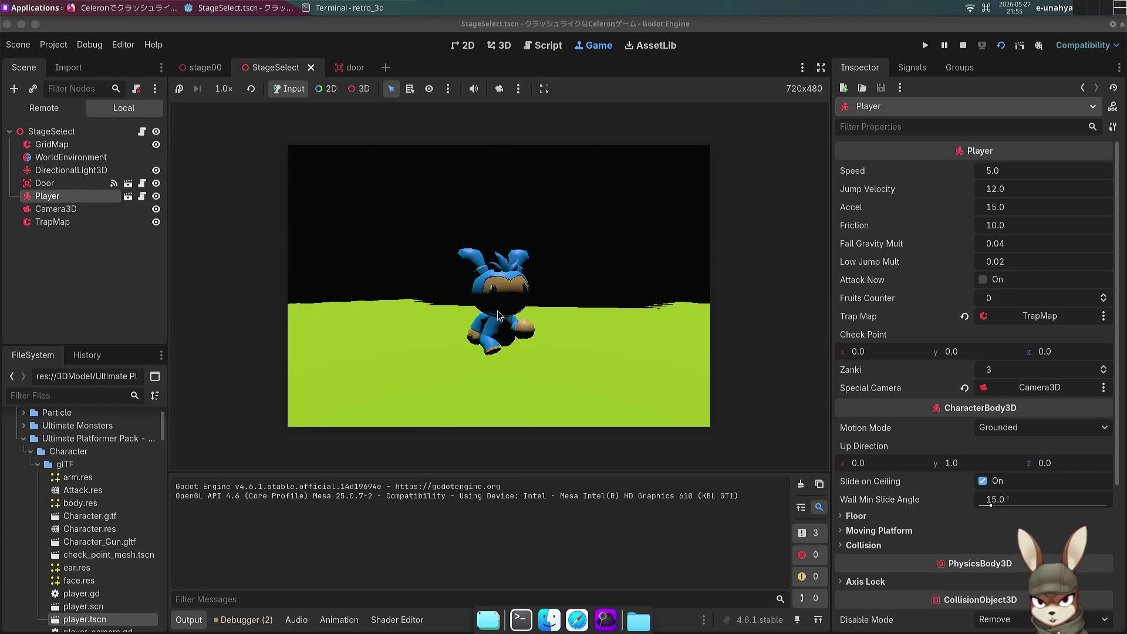
pyautogui.press('d')
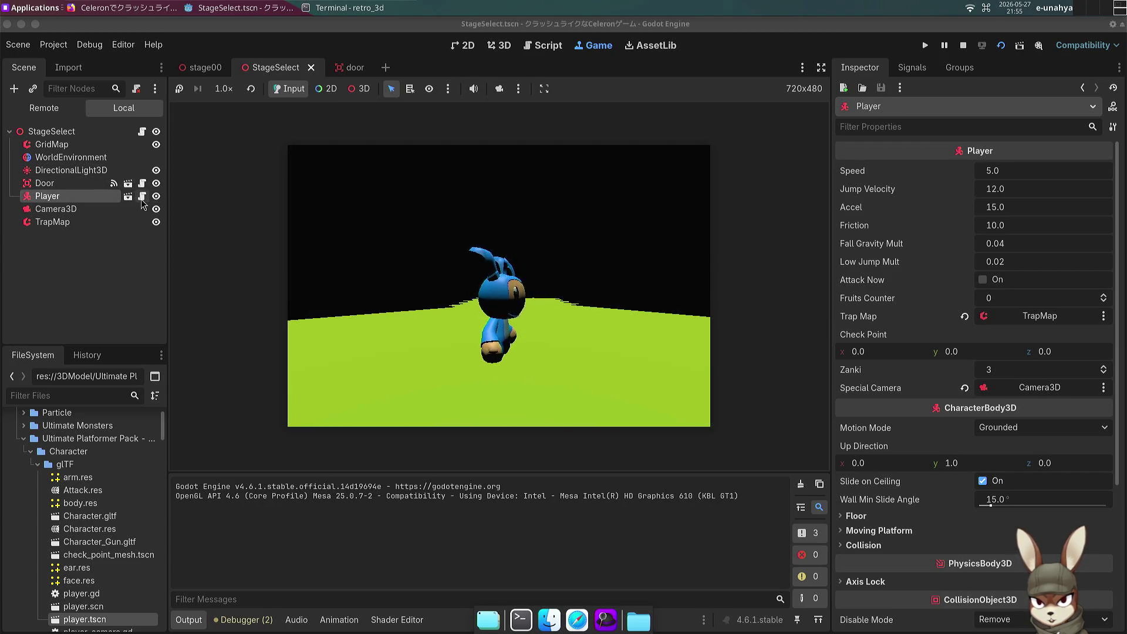
# Step: Open the Player's script player.gd and scroll down toward _process
pyautogui.click(128, 195)
pyautogui.click(510, 318)
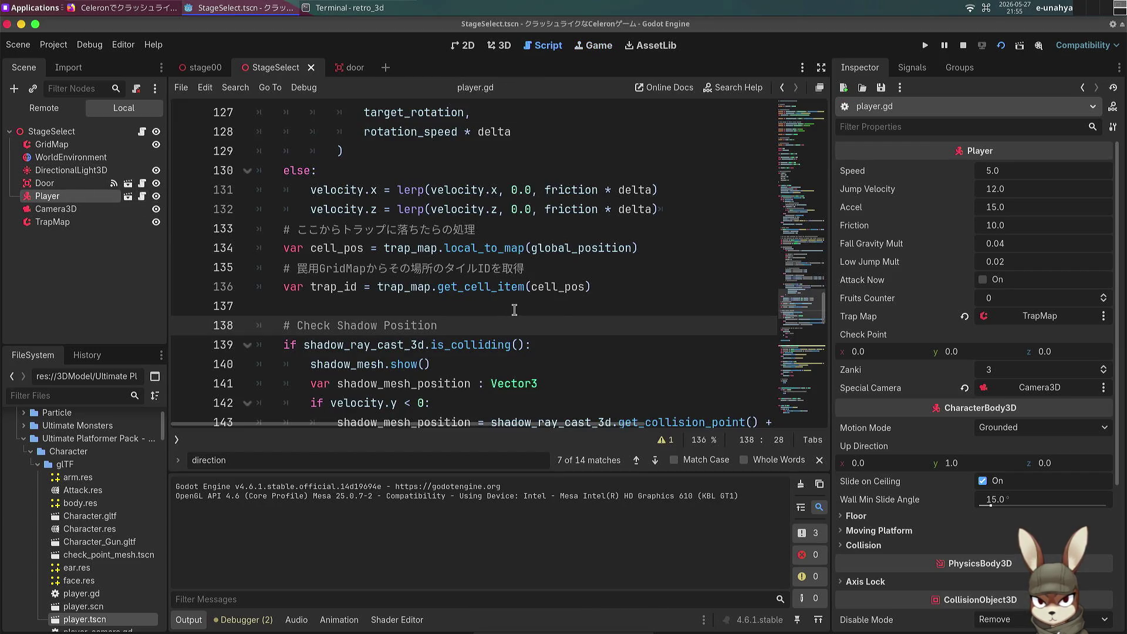
pyautogui.scroll(-7, 514, 310)
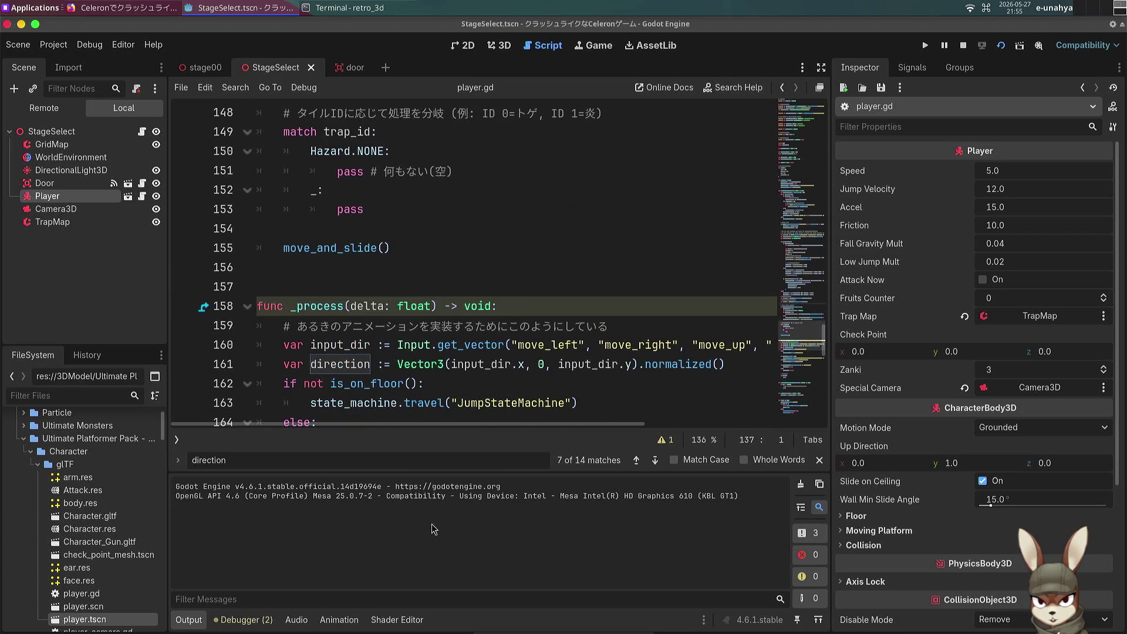
# Step: Bring the Codex terminal forward and type the reply 動作確認してみましたが
pyautogui.click(332, 14)
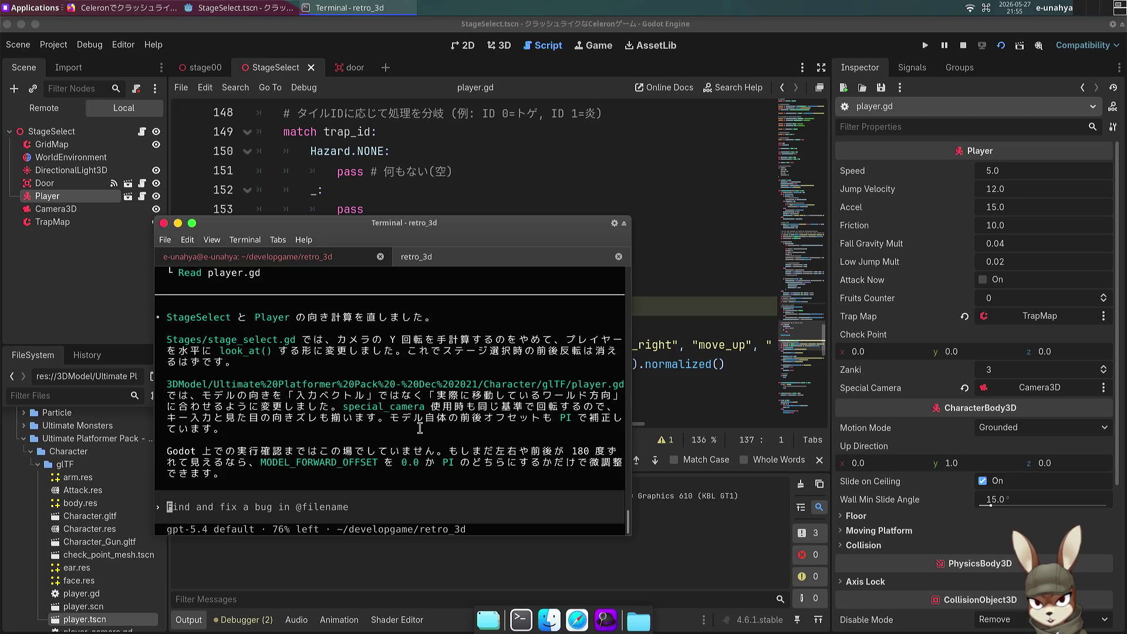
pyautogui.write('dousak')
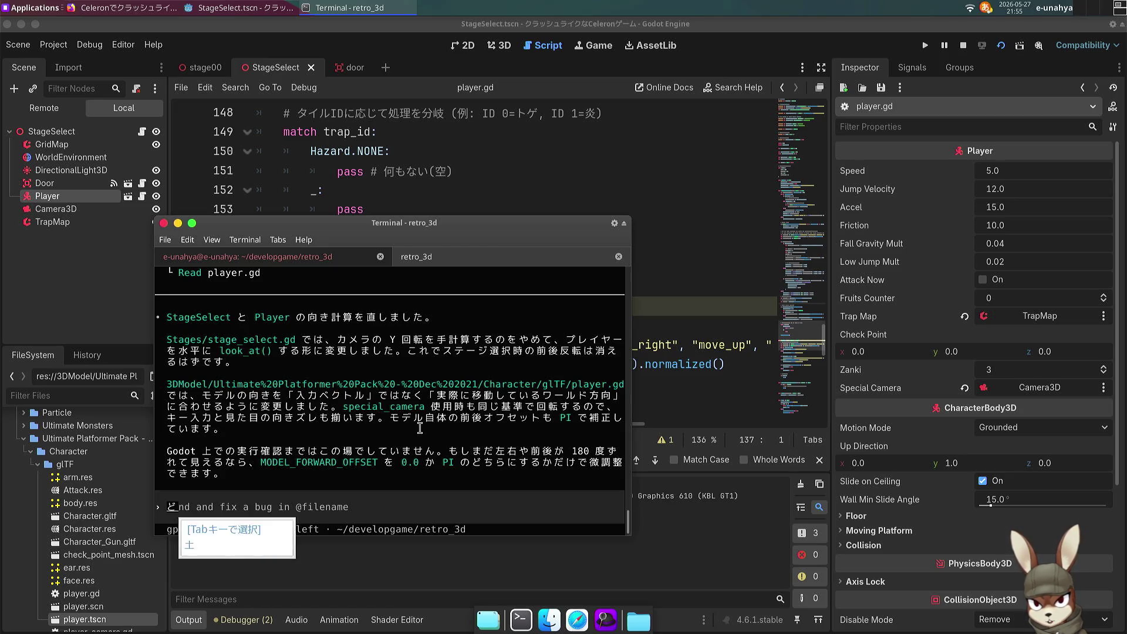
pyautogui.write('kuninshi')
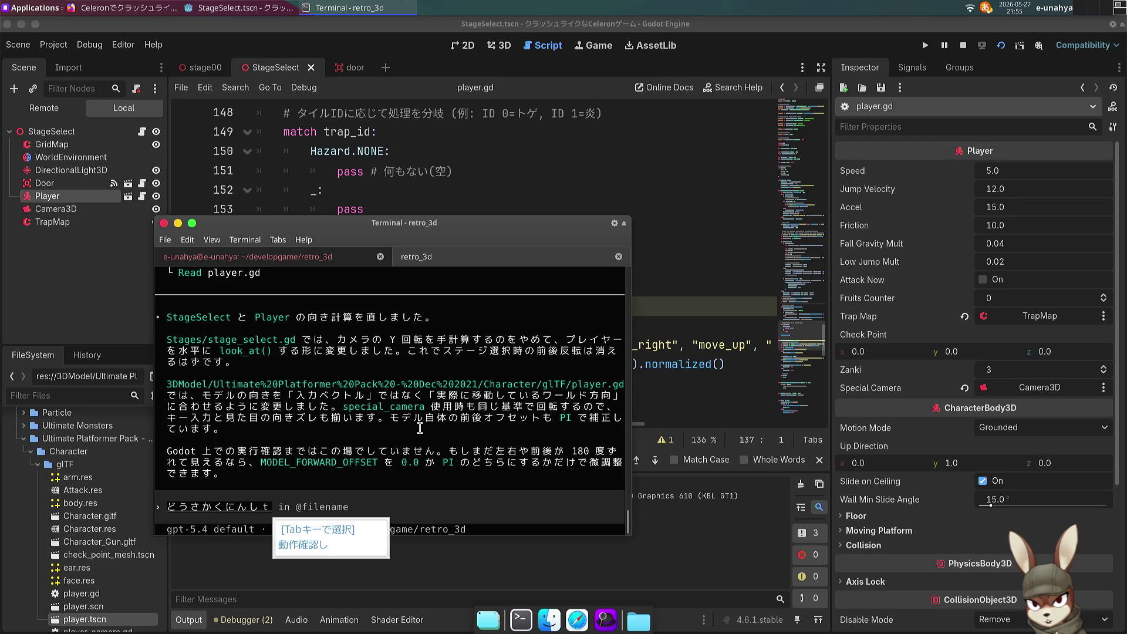
pyautogui.write('temimashitaga')
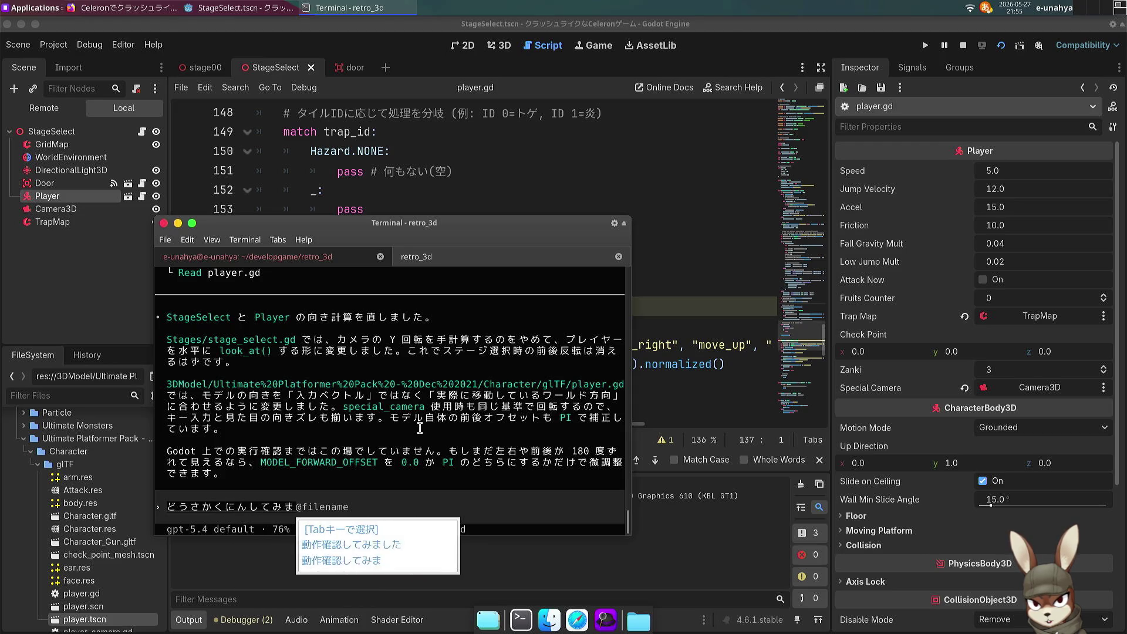
pyautogui.press('space')
pyautogui.press('Return')
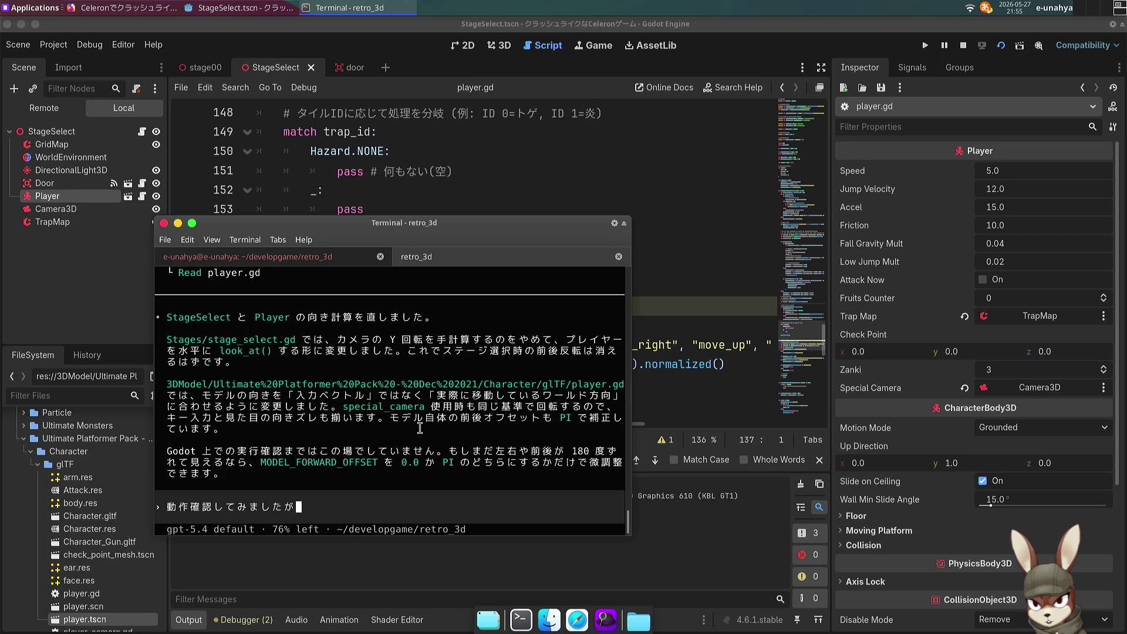
# Step: Discard the unfinished にゅうりょ input and start the Godot game again
pyautogui.write('nyuuryok')
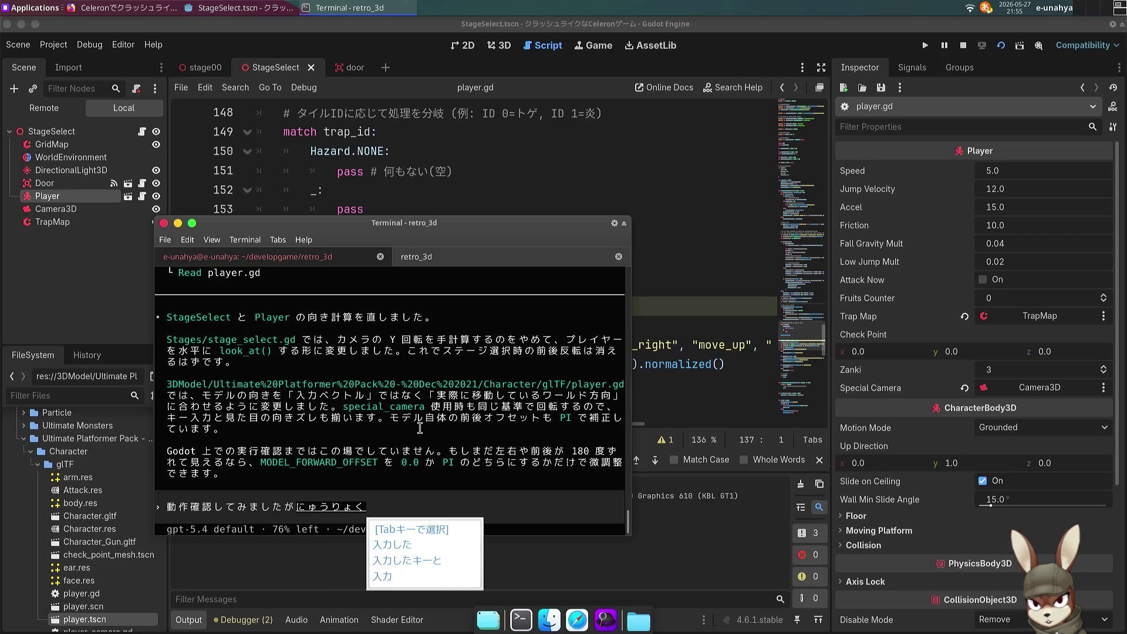
pyautogui.press('BackSpace')
pyautogui.press('BackSpace')
pyautogui.press('BackSpace')
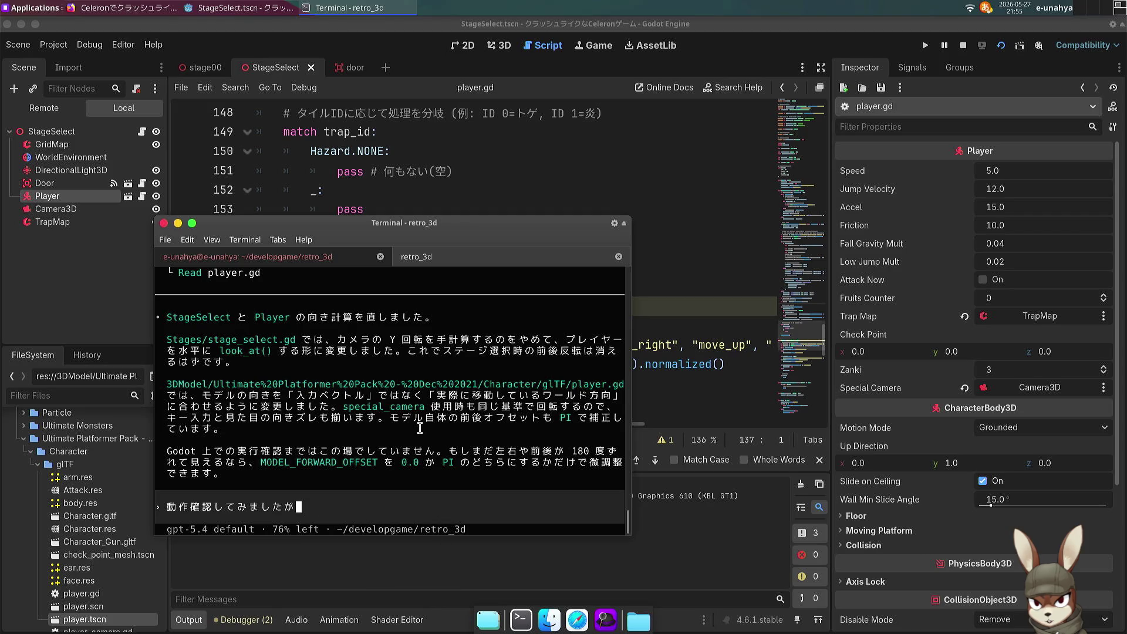
pyautogui.click(1001, 45)
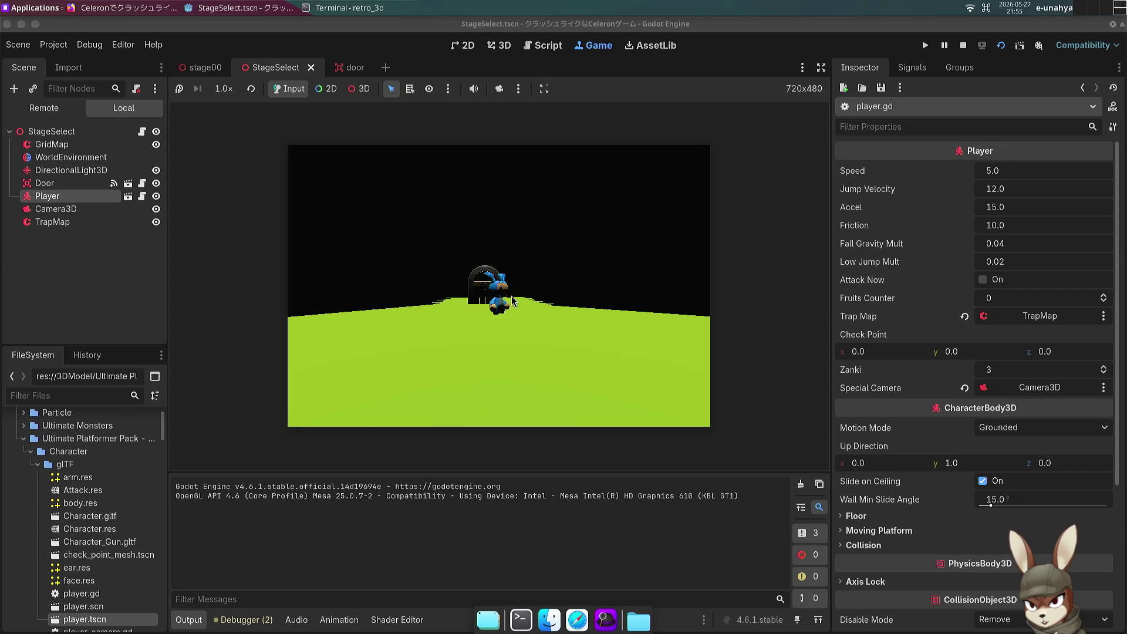
# Step: Walk the character toward, away from the camera and sideways with W, A, S, D
pyautogui.press('s')
pyautogui.press('w')
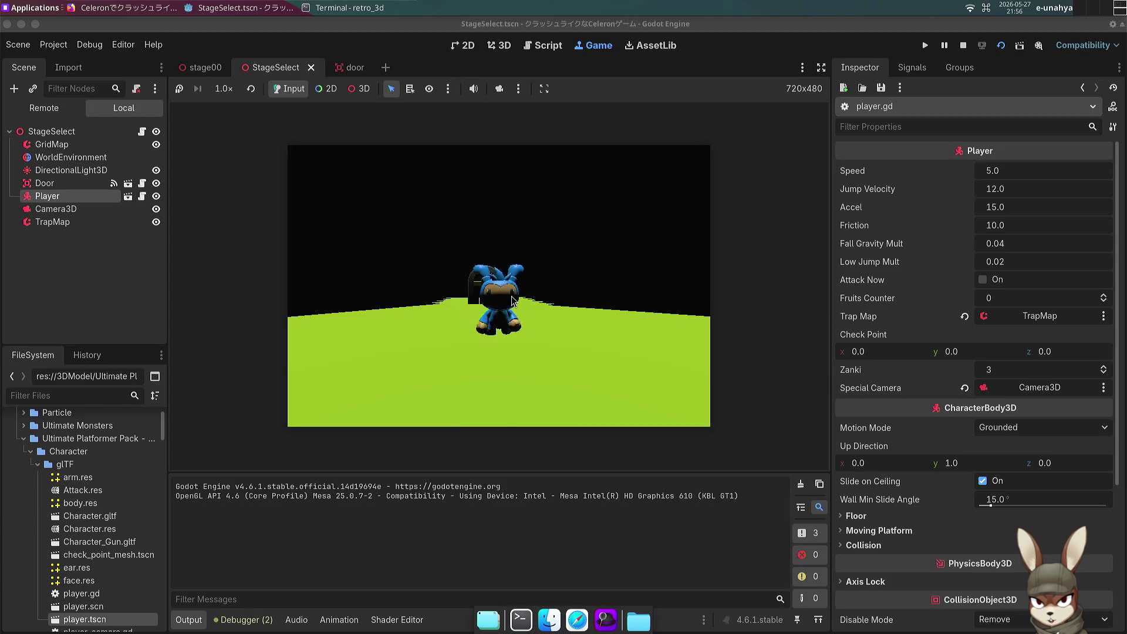
pyautogui.press('d')
pyautogui.press('a')
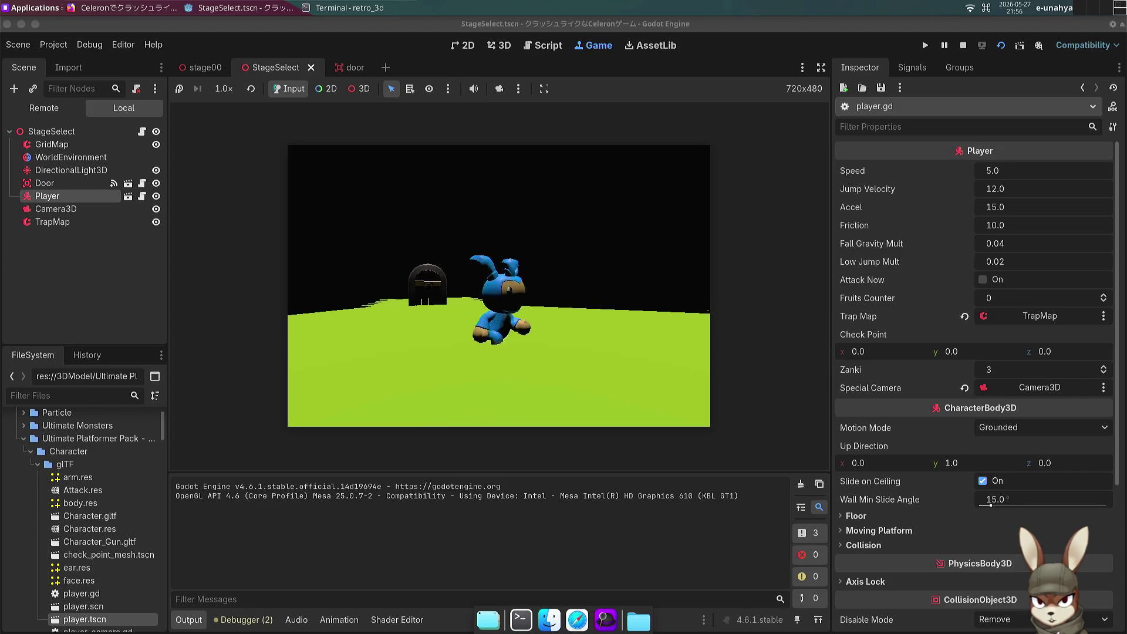
pyautogui.press('s')
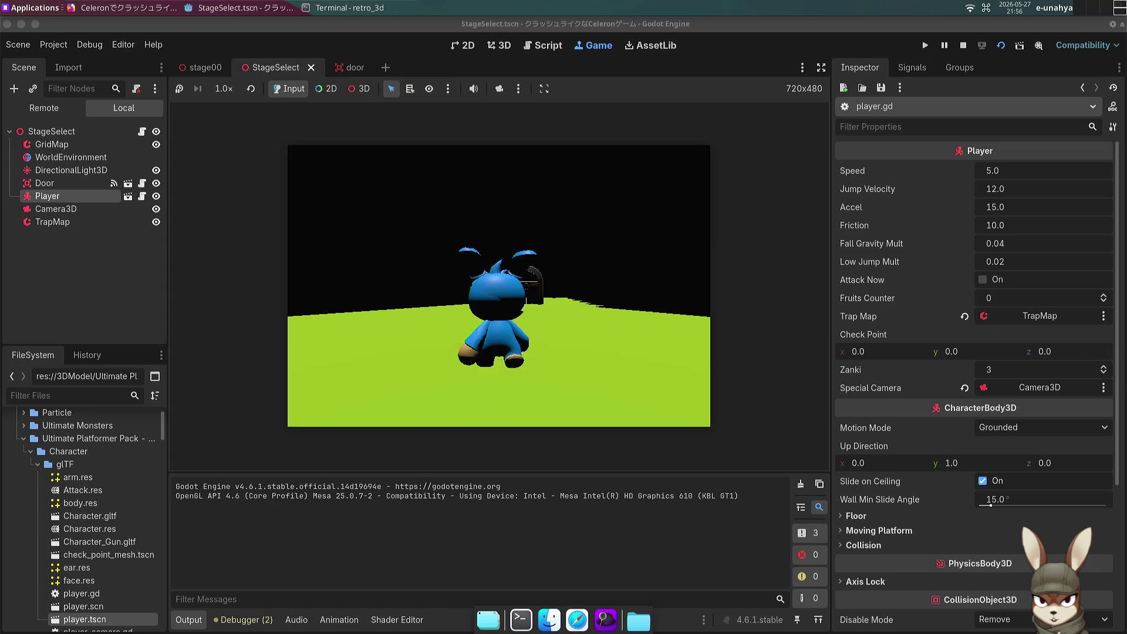
pyautogui.press('w')
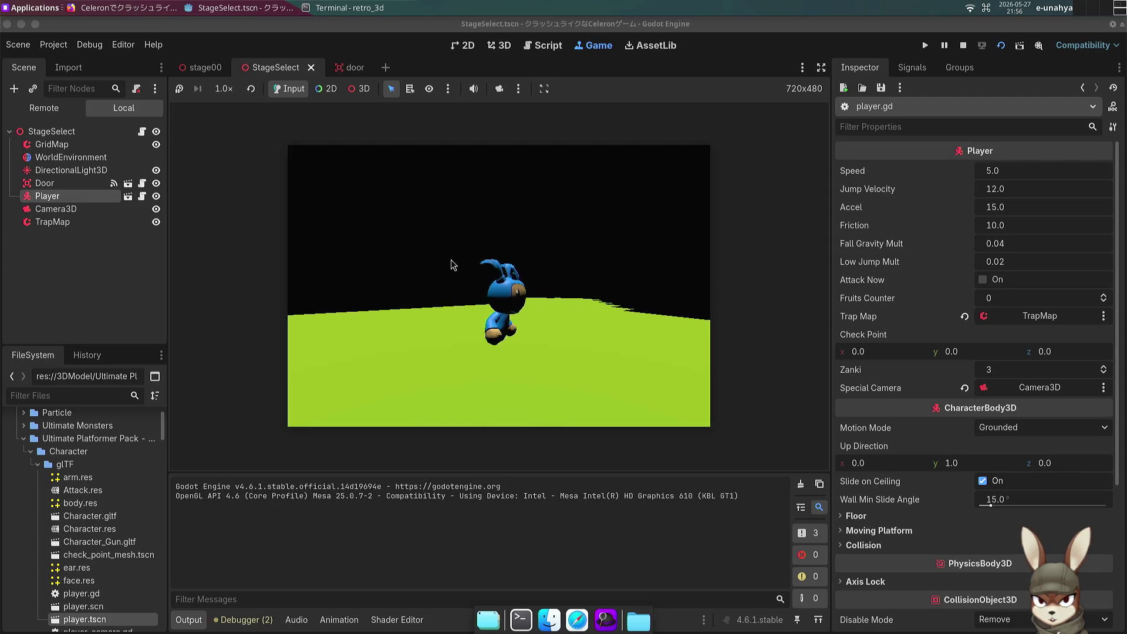
pyautogui.hotkey('alt', 'Tab')
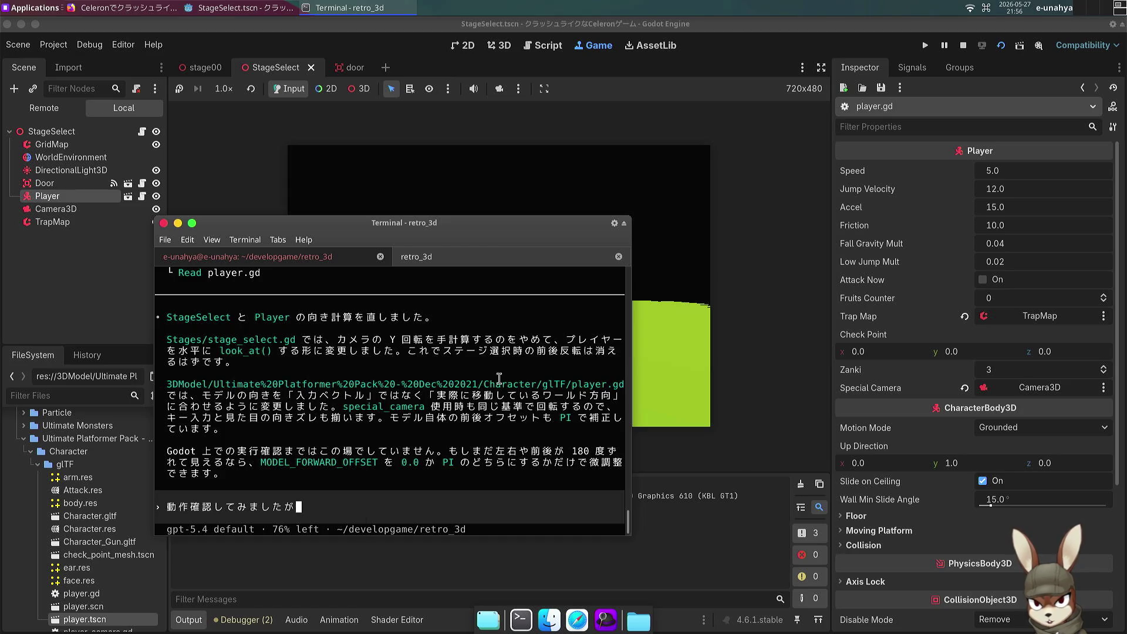
# Step: Continue the Codex message with 入力されたキーと実際, correcting the particle to の
pyautogui.write('にゅうりょ')
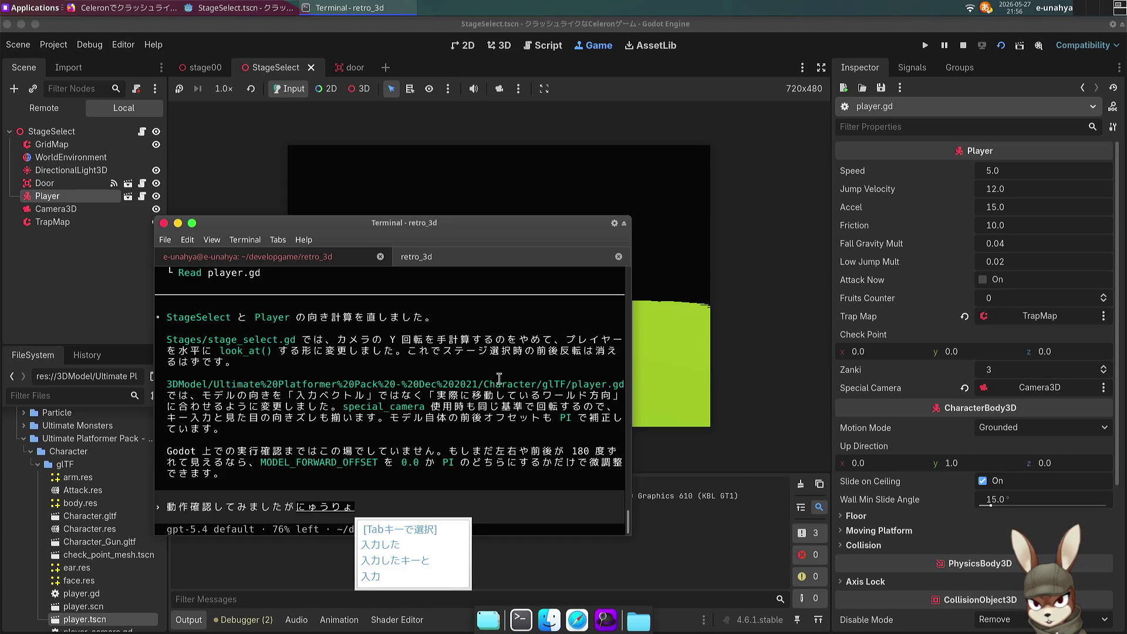
pyautogui.write('kusareta')
pyautogui.press('space')
pyautogui.write('ki-to')
pyautogui.press('space')
pyautogui.press('Return')
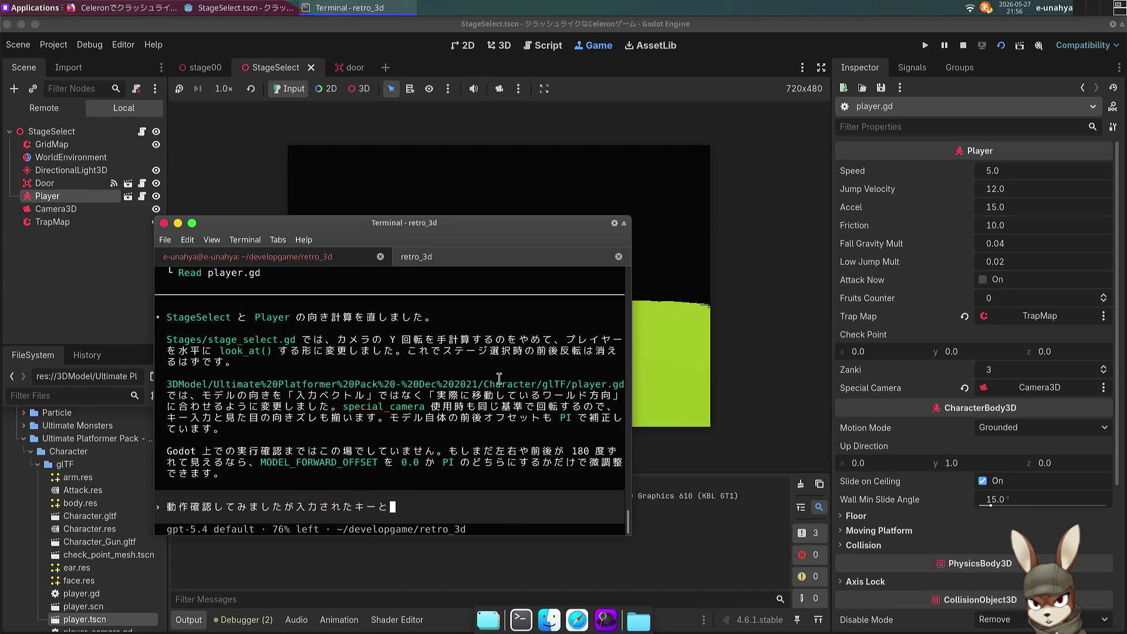
pyautogui.write('jissaini')
pyautogui.press('space')
pyautogui.press('Return')
pyautogui.write('idousuru')
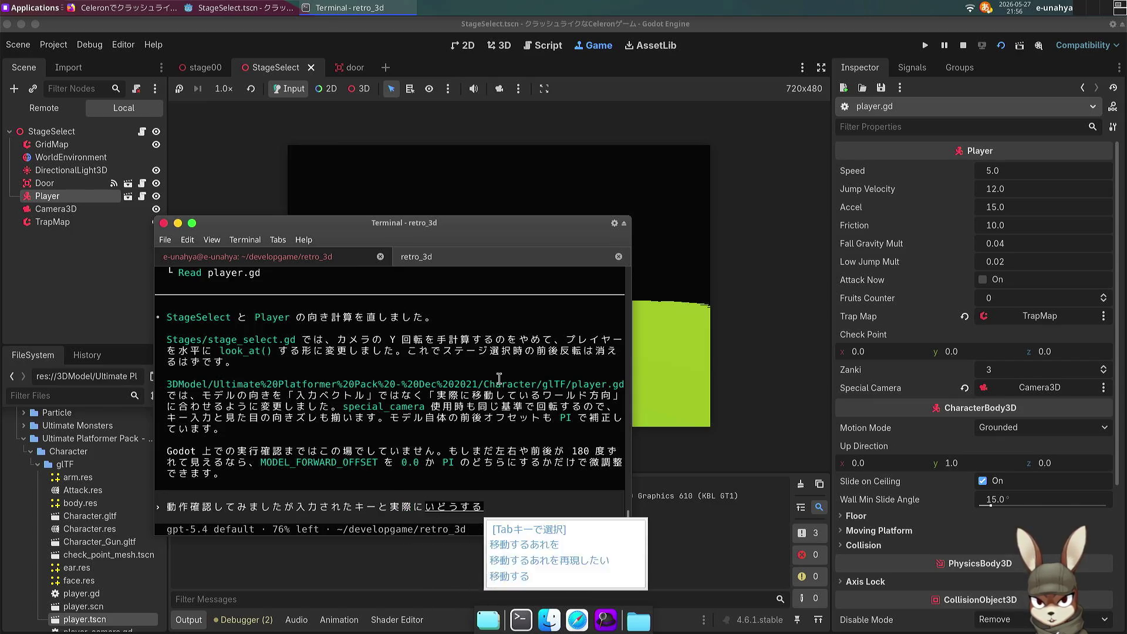
pyautogui.press('space')
pyautogui.press('Return')
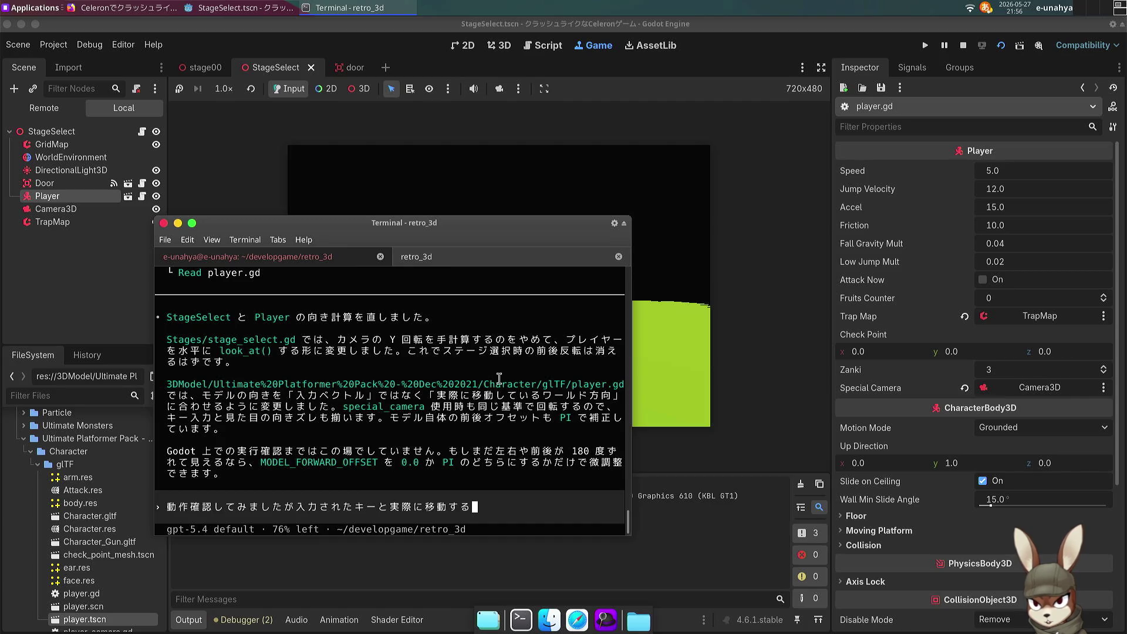
pyautogui.write('ga')
pyautogui.press('BackSpace')
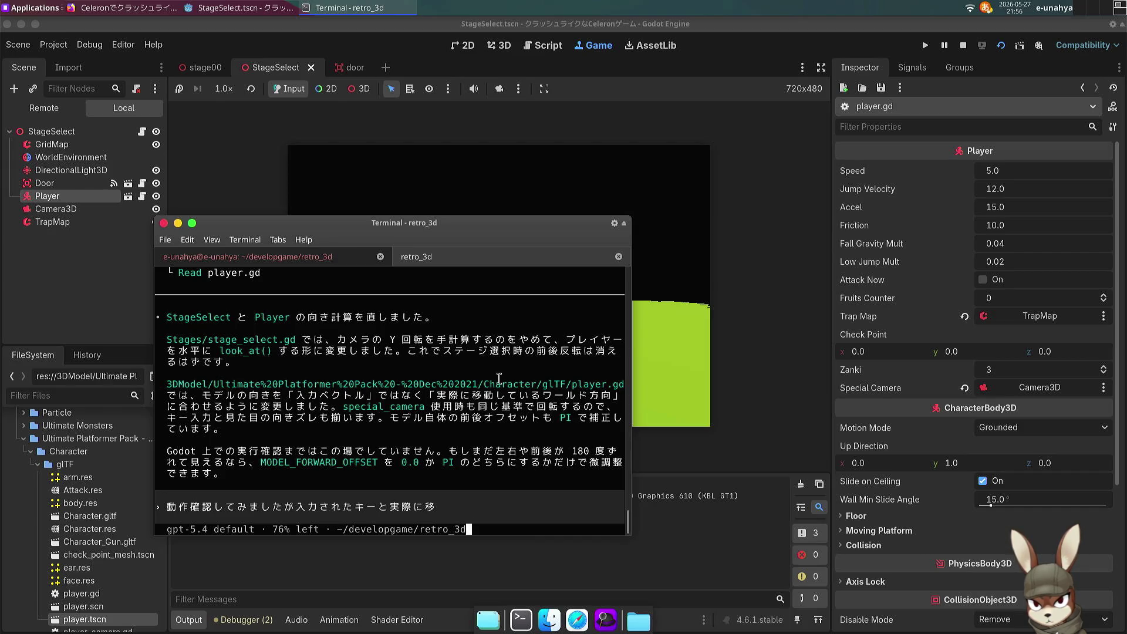
pyautogui.press('BackSpace')
pyautogui.write('no')
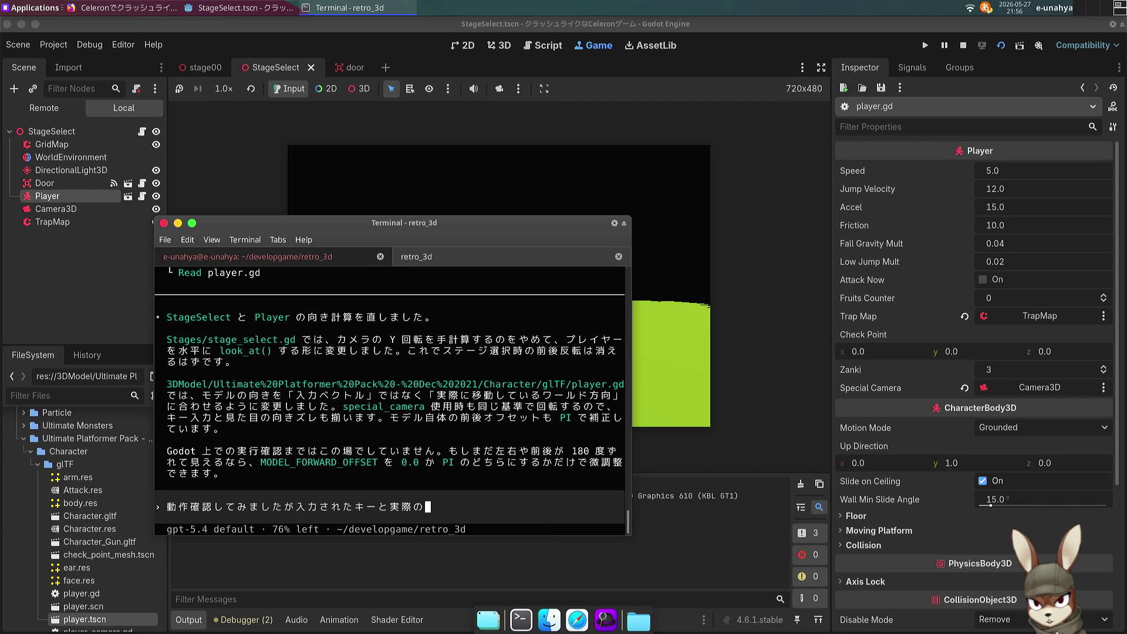
pyautogui.press('Return')
# Step: Finish with 移動位置があべこべになっております and モデルの向きは正確なのですが, then send it
pyautogui.write('idouichiga')
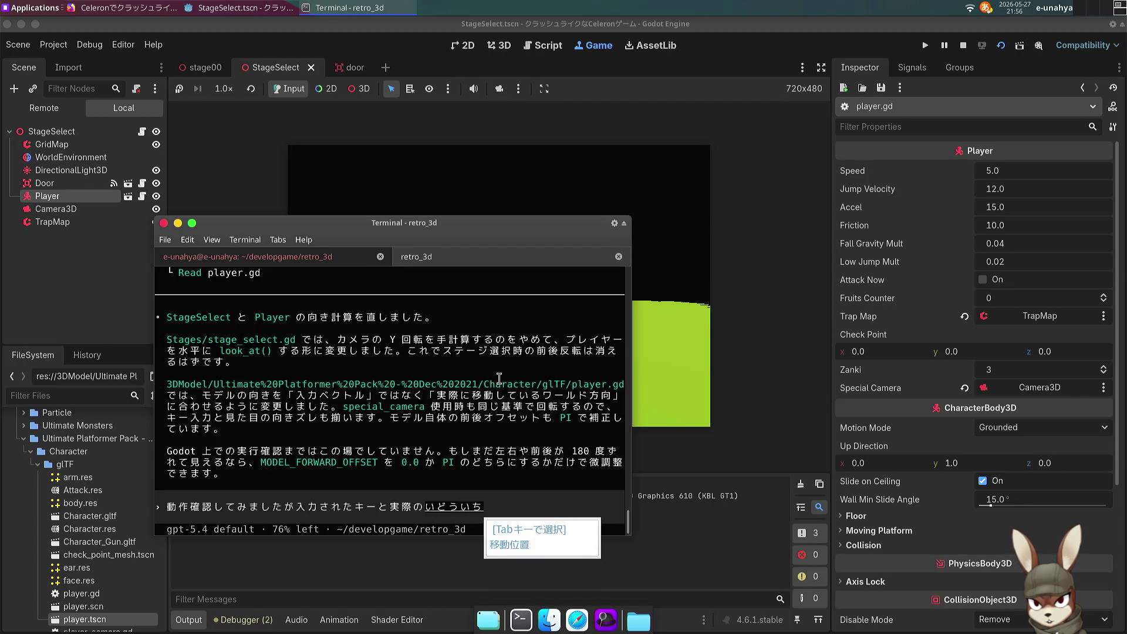
pyautogui.press('space')
pyautogui.press('Return')
pyautogui.write('abekoben')
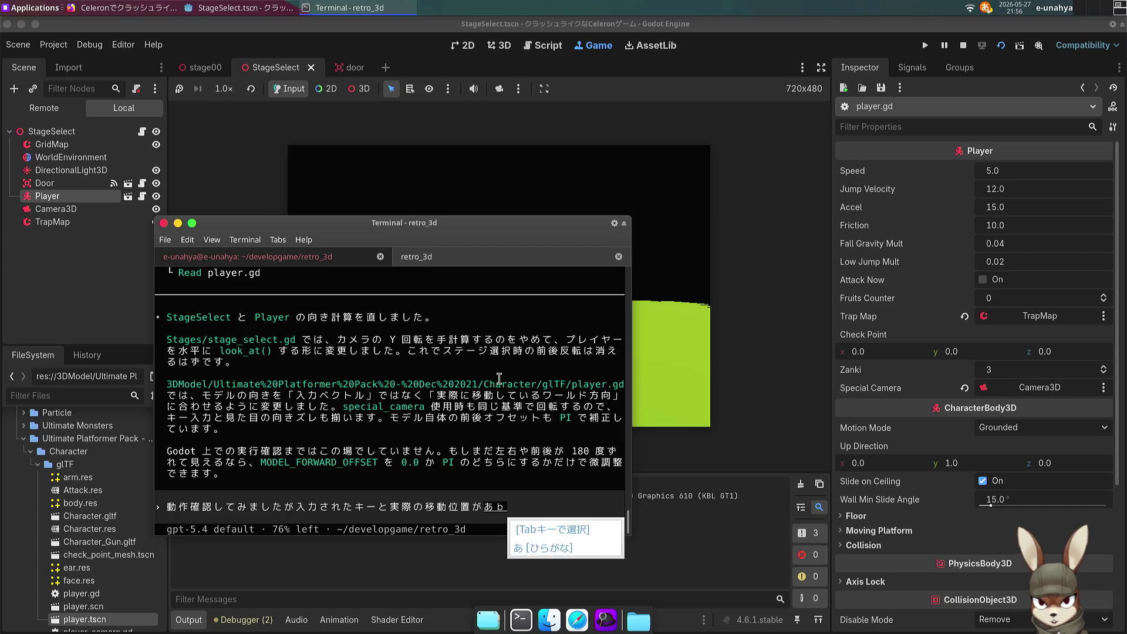
pyautogui.write('inatteorimasu')
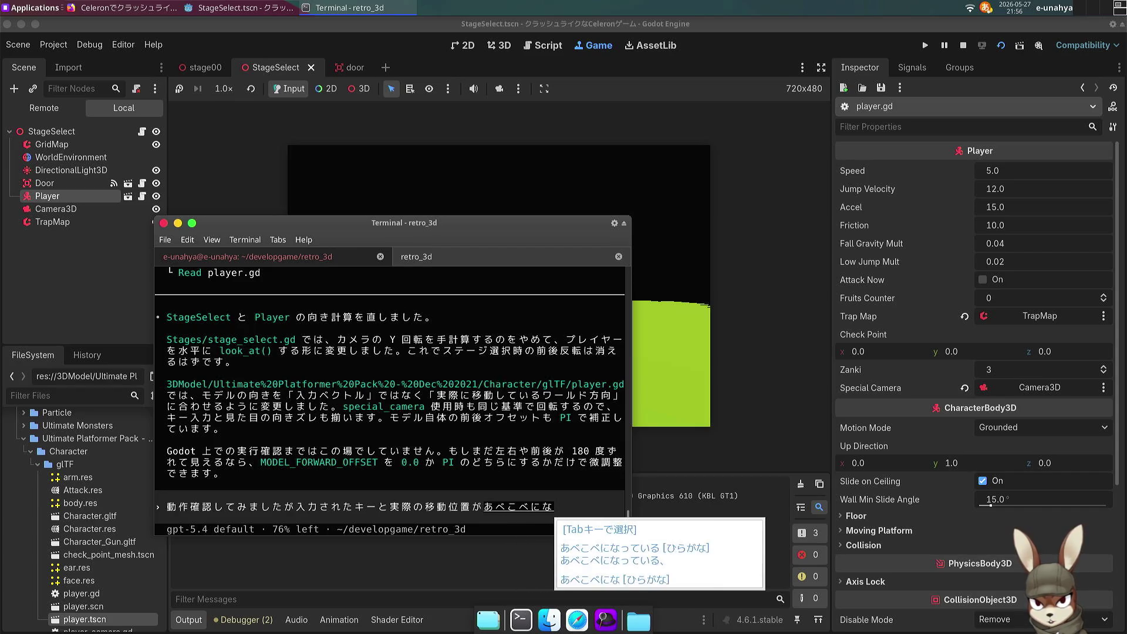
pyautogui.press('Return')
pyautogui.write('.anime')
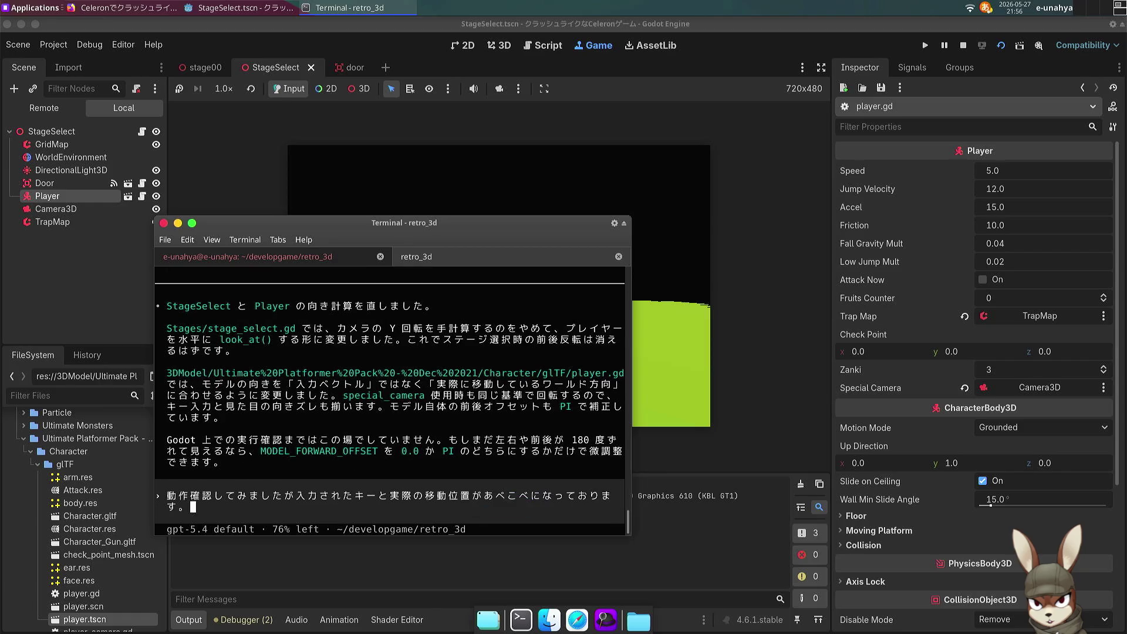
pyautogui.press('BackSpace')
pyautogui.press('BackSpace')
pyautogui.press('BackSpace')
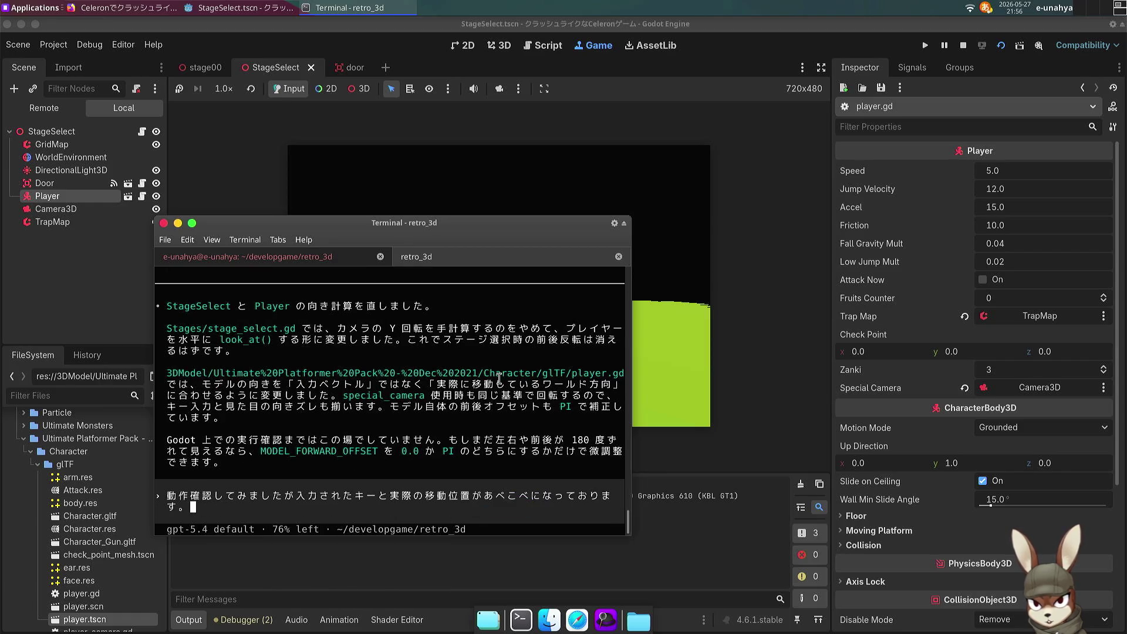
pyautogui.write('moderunomukiha')
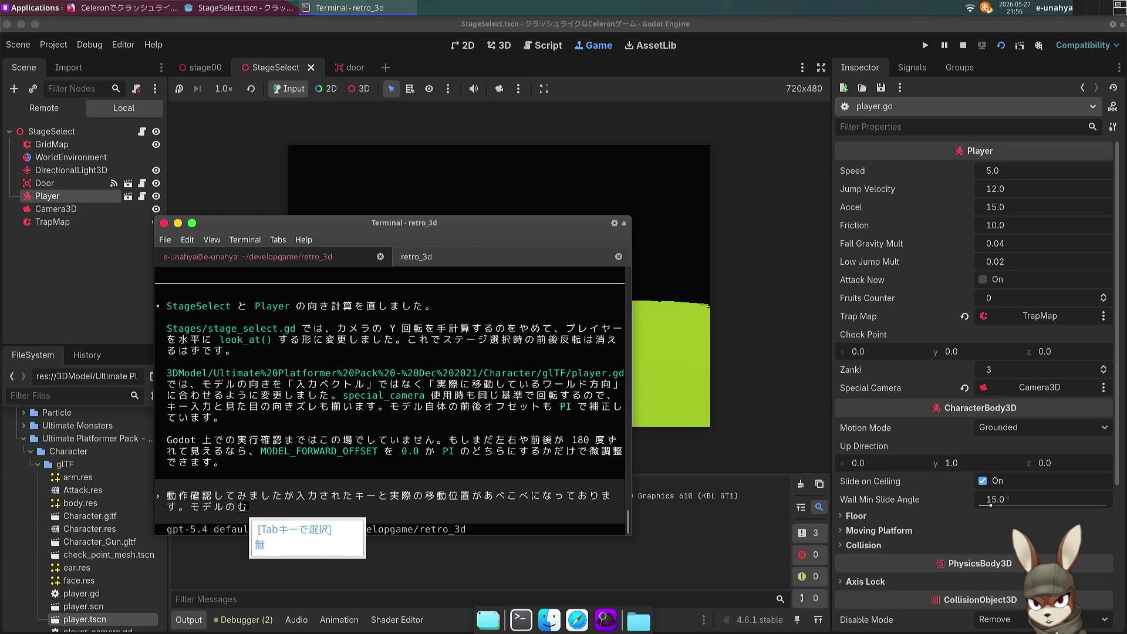
pyautogui.write('seikaku')
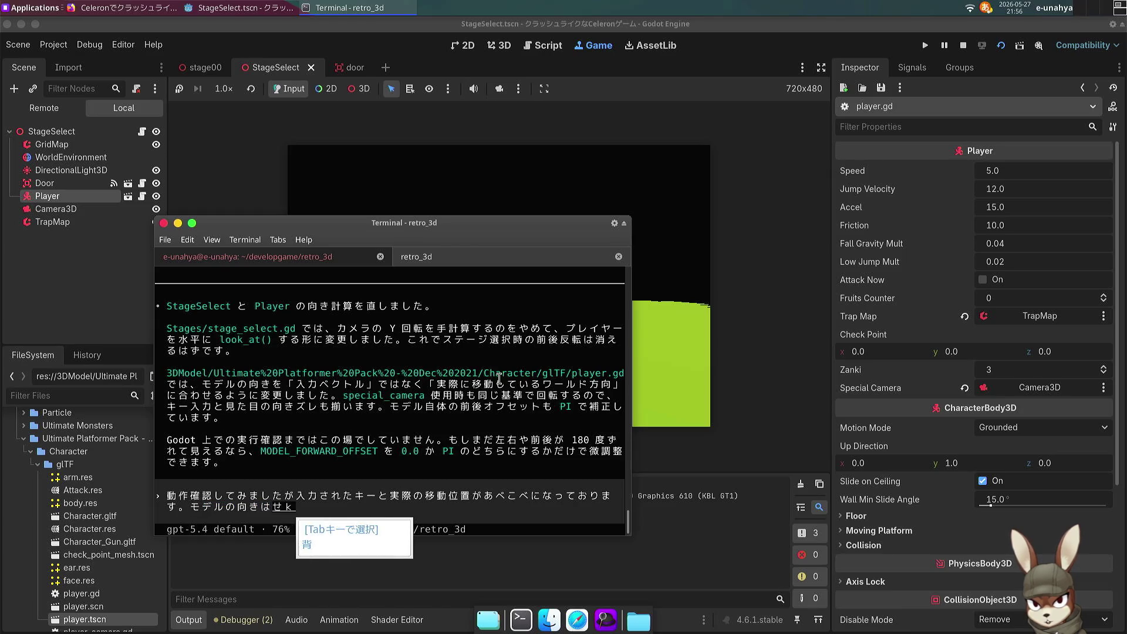
pyautogui.write('nanodesuga///')
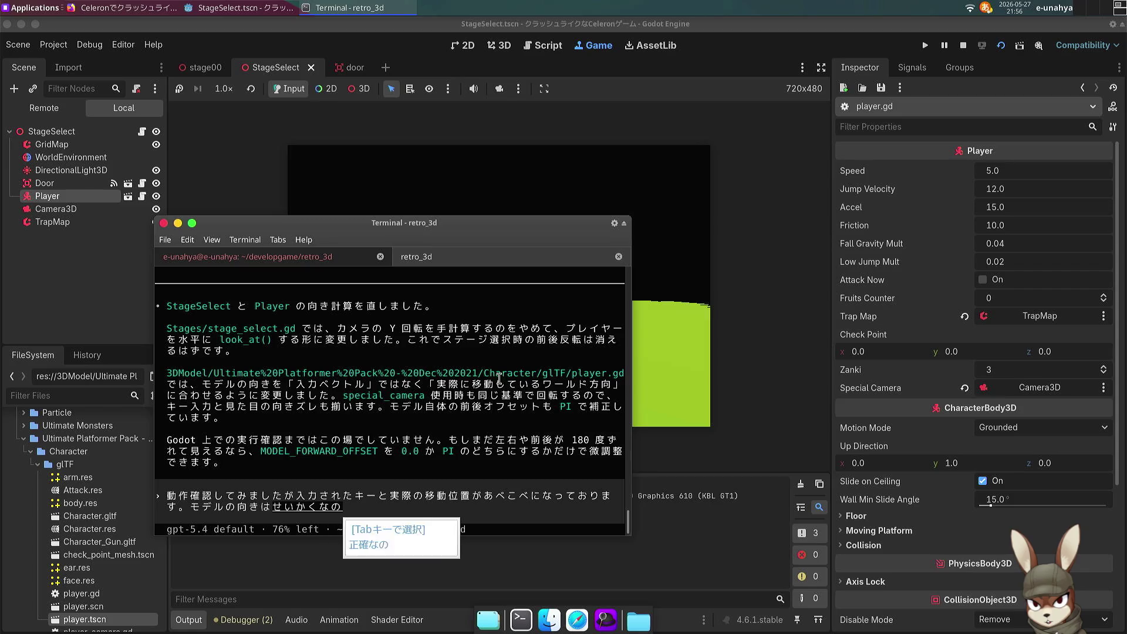
pyautogui.press('Return')
pyautogui.press('Return')
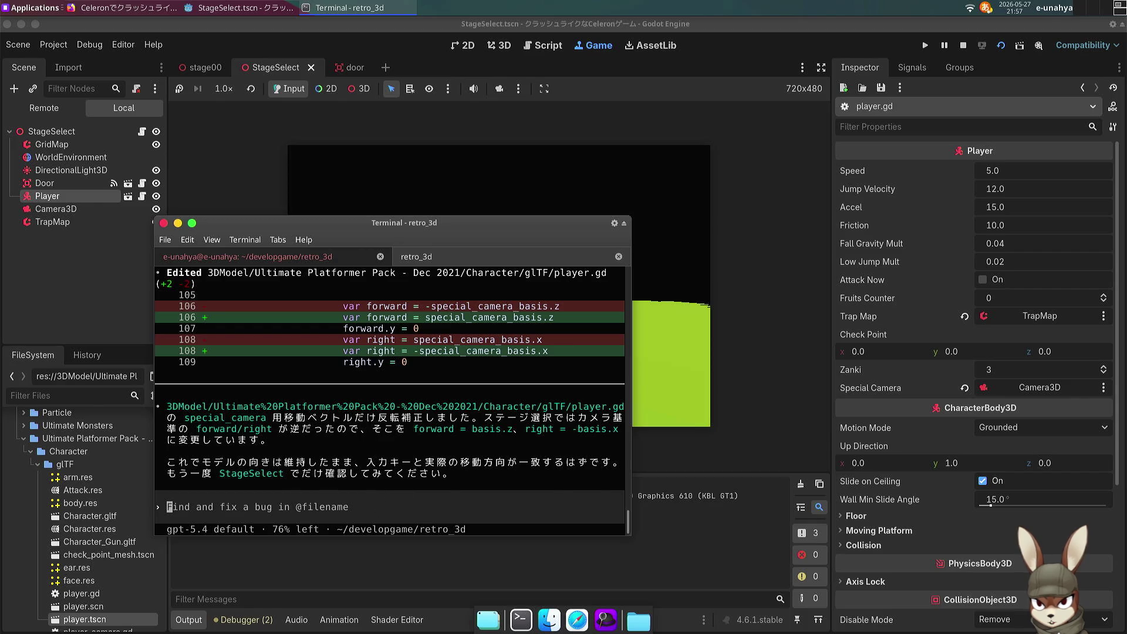
# Step: Scroll back through Codex's player.gd camera-vector diff, then bring Godot back in front
pyautogui.scroll(3, 371, 452)
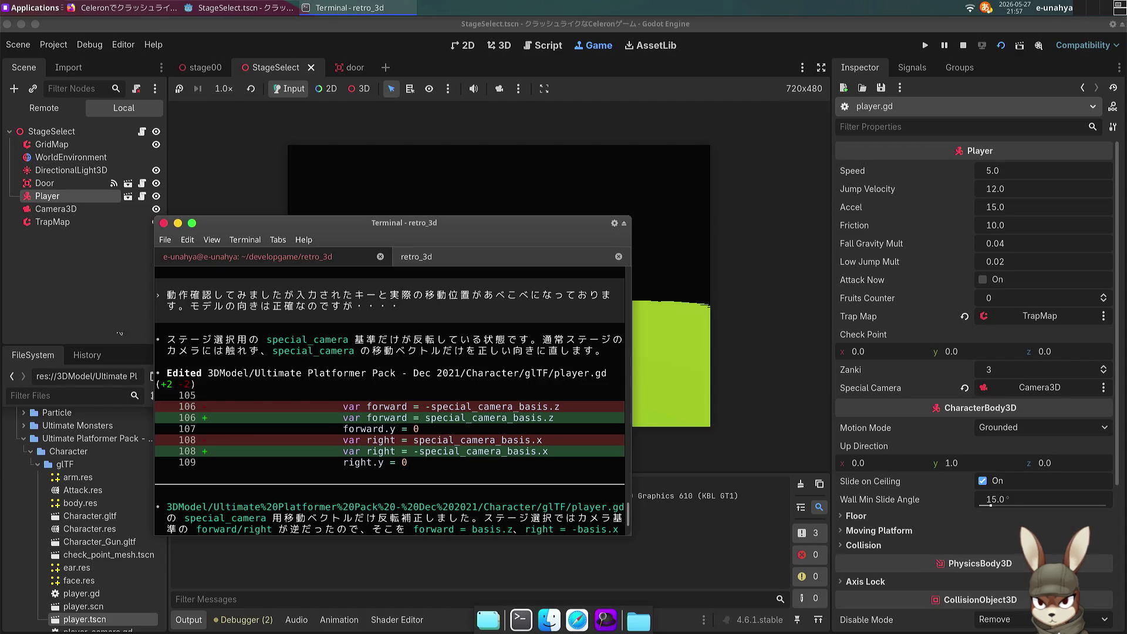
pyautogui.click(75, 304)
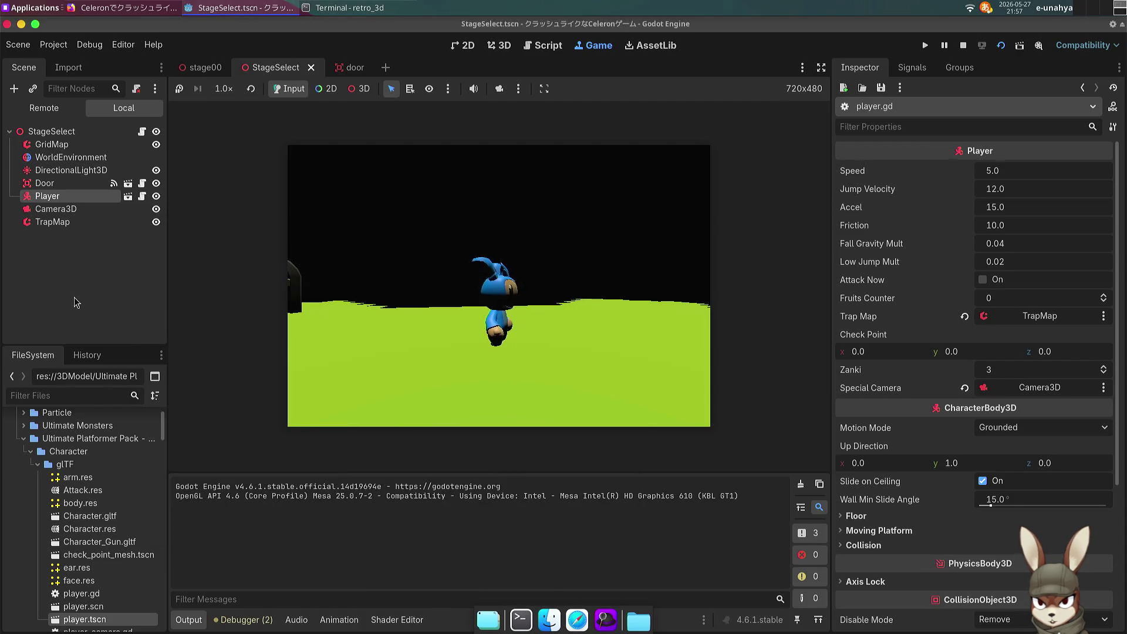
# Step: Rerun StageSelect, test jumping and Right/Down/Up/Left directions, then stop the game
pyautogui.click(1001, 46)
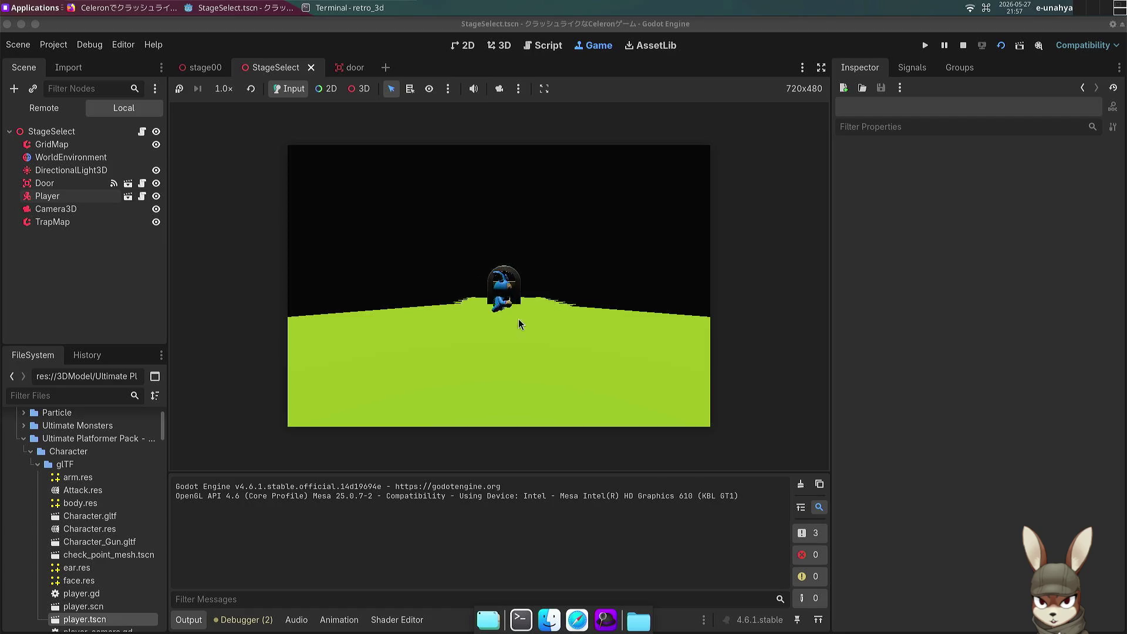
pyautogui.press('space')
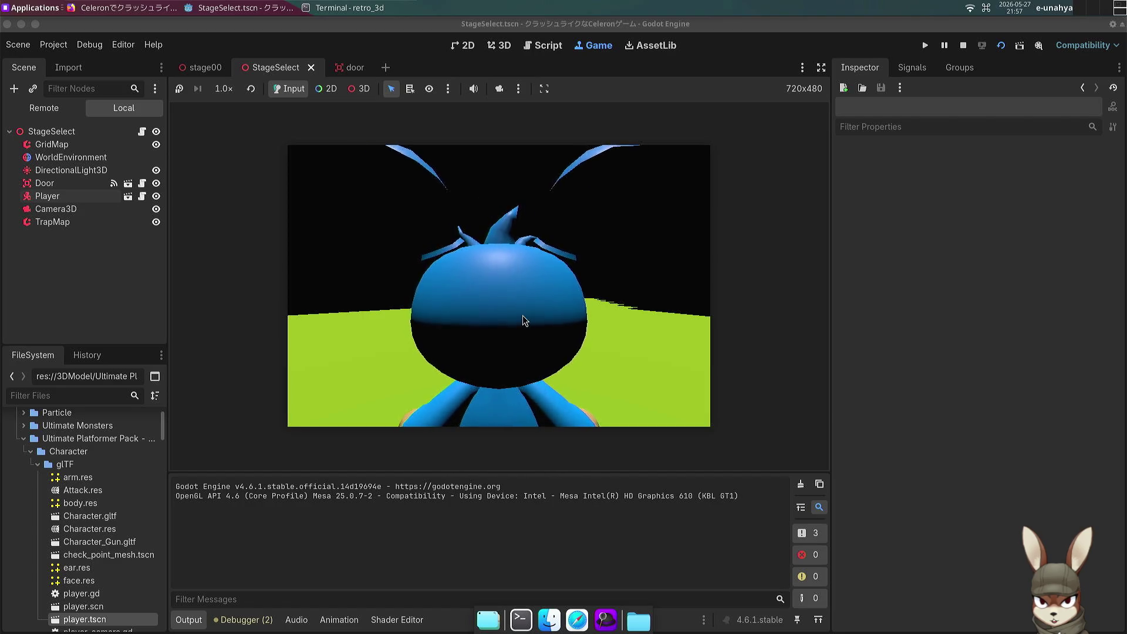
pyautogui.press('Right')
pyautogui.press('Down')
pyautogui.press('Up')
pyautogui.press('Down')
pyautogui.press('Right')
pyautogui.press('Left')
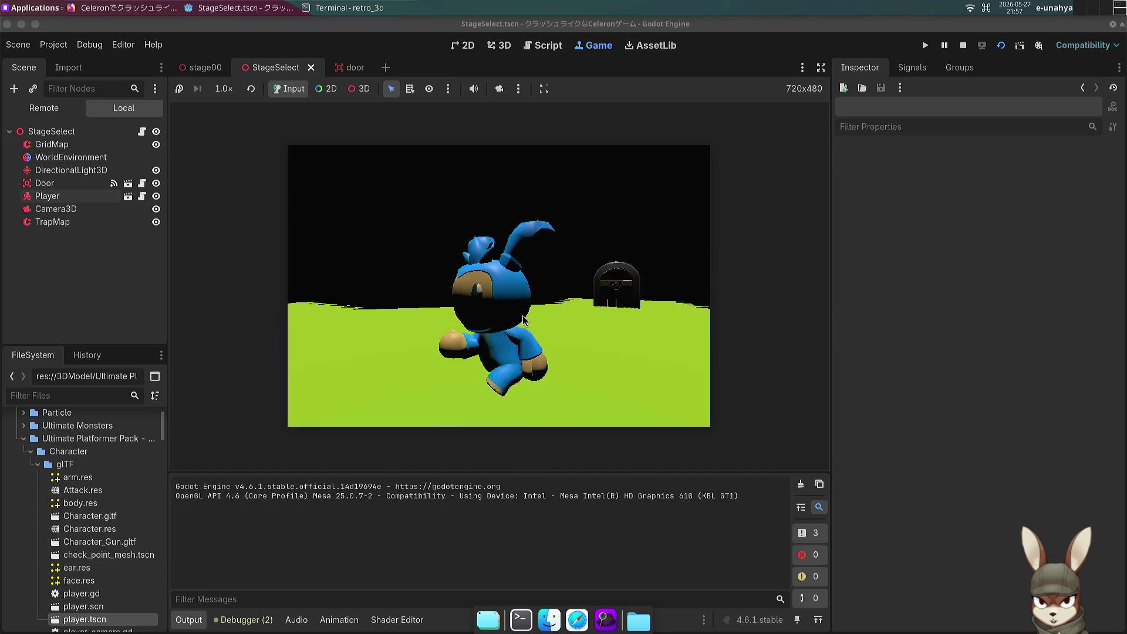
pyautogui.click(963, 45)
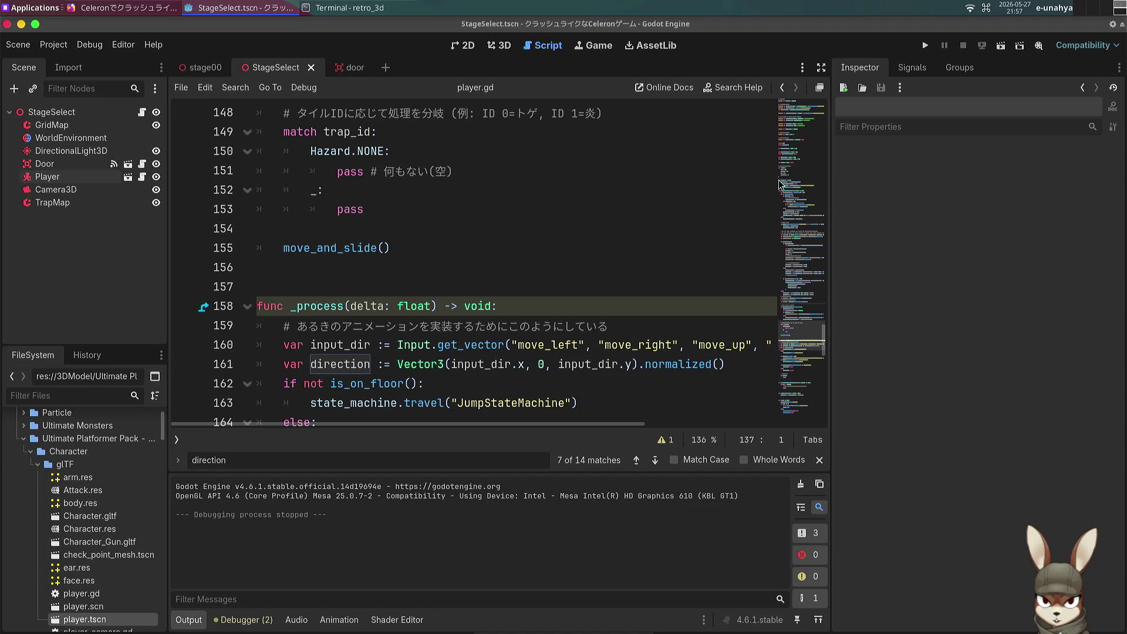
# Step: In the 3D view, drag the Player across the StageSelect floor toward the door
pyautogui.click(480, 282)
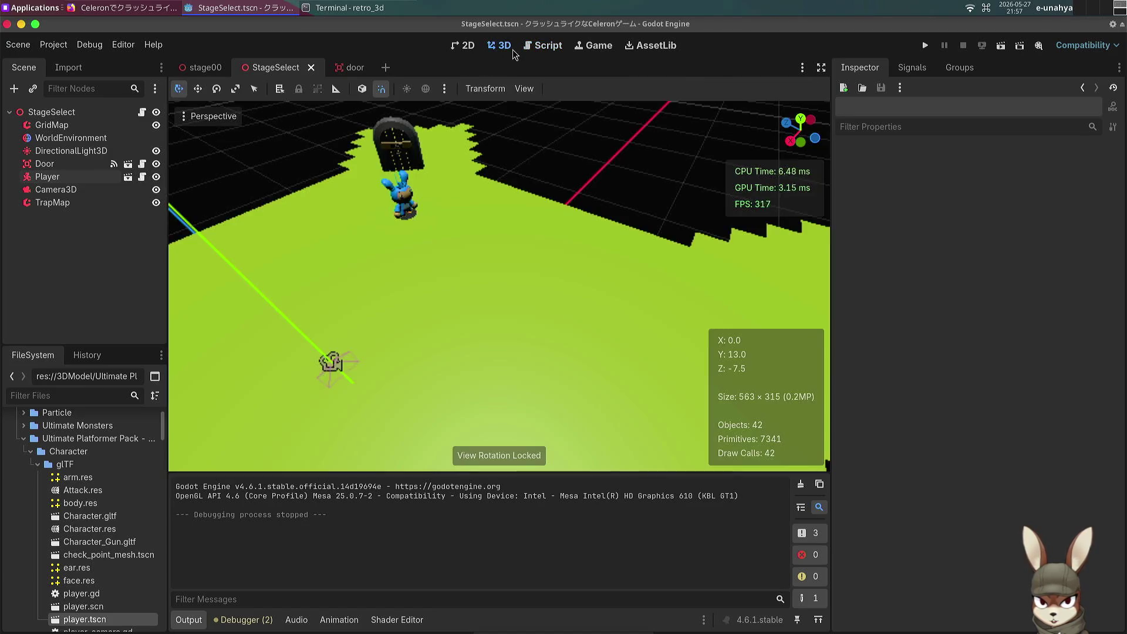
pyautogui.click(500, 45)
pyautogui.moveTo(518, 243); pyautogui.dragTo(518, 243)
pyautogui.click(496, 231)
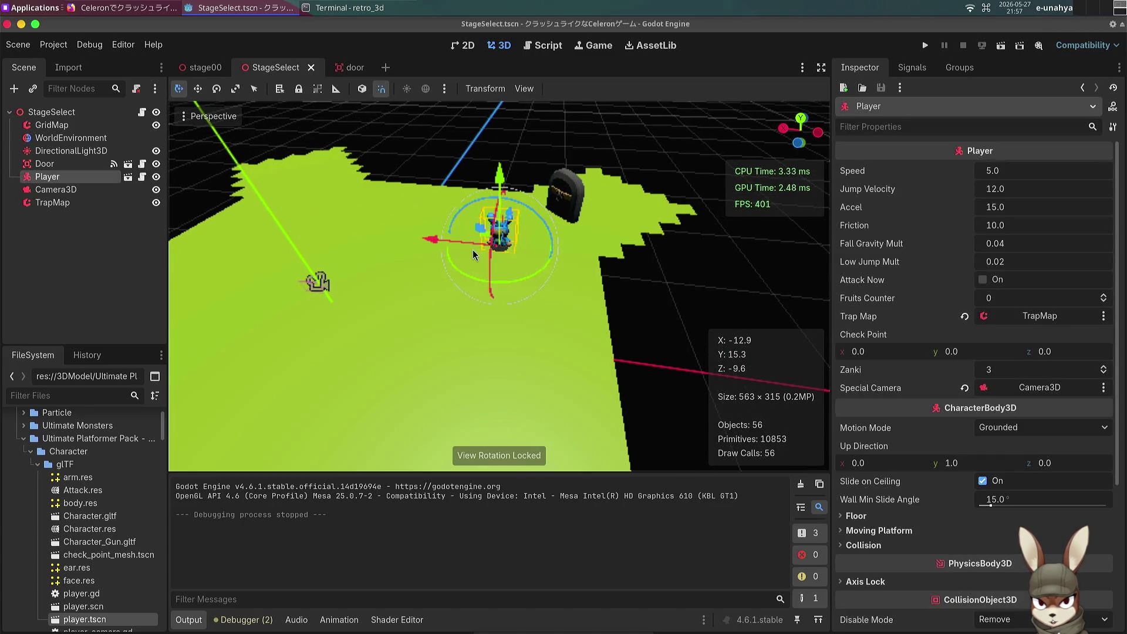
pyautogui.moveTo(317, 283)
pyautogui.mouseDown()
pyautogui.moveTo(377, 319)
pyautogui.moveTo(307, 335)
pyautogui.moveTo(363, 381)
pyautogui.moveTo(399, 340)
pyautogui.moveTo(446, 244)
pyautogui.mouseUp()
pyautogui.moveTo(375, 256)
pyautogui.mouseDown()
pyautogui.moveTo(463, 276)
pyautogui.moveTo(437, 273)
pyautogui.mouseUp()
pyautogui.scroll(3, 453, 278)
pyautogui.click(156, 177)
pyautogui.click(155, 176)
# Step: Open the Player's player.gd script and scroll through its special_camera movement code
pyautogui.click(142, 178)
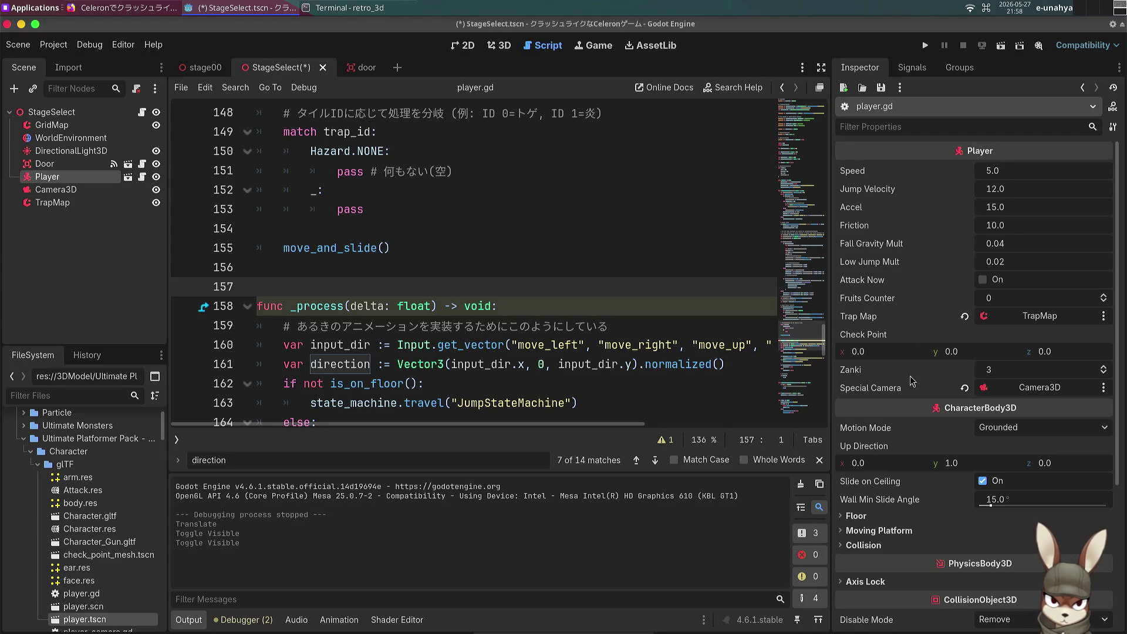
pyautogui.scroll(-4, 435, 271)
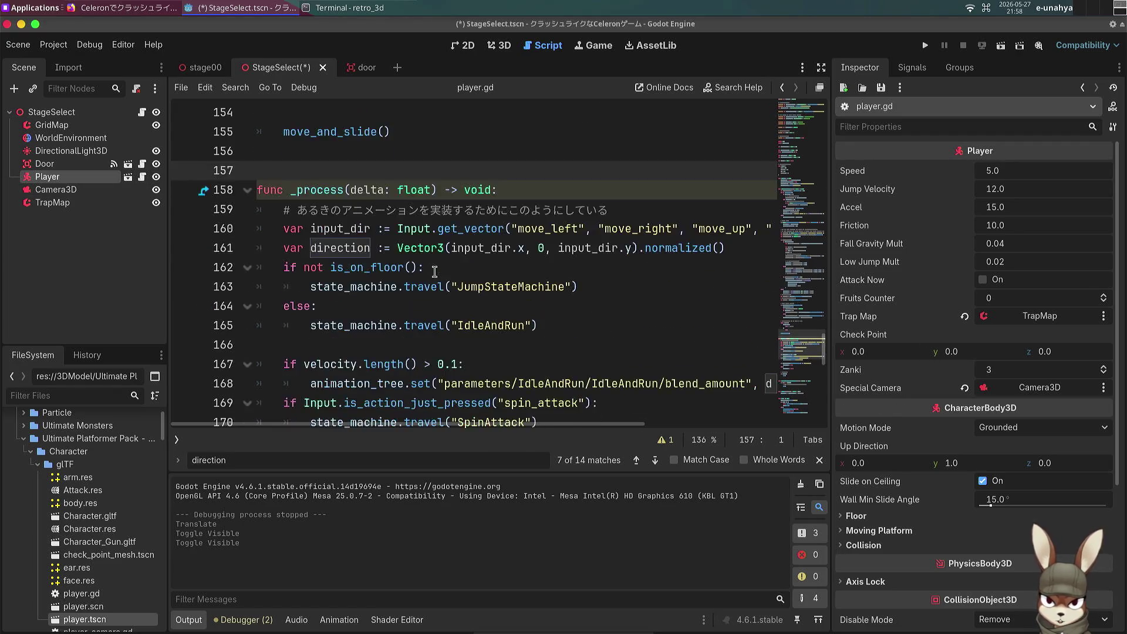
pyautogui.scroll(15, 435, 272)
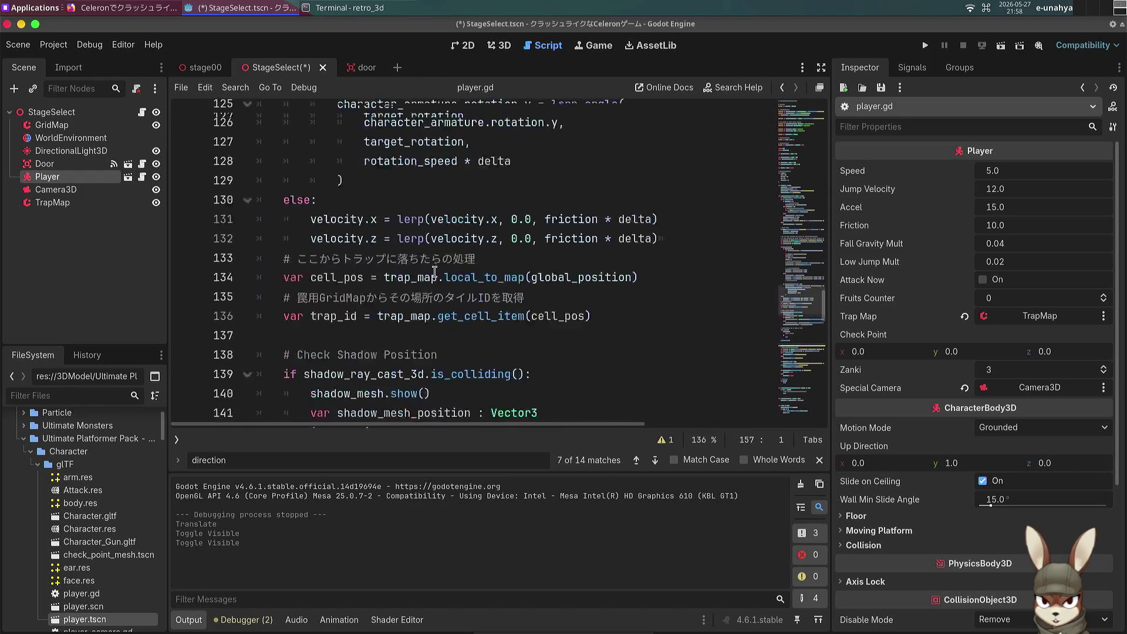
pyautogui.scroll(3, 434, 271)
pyautogui.scroll(-3, 435, 272)
pyautogui.scroll(2, 438, 271)
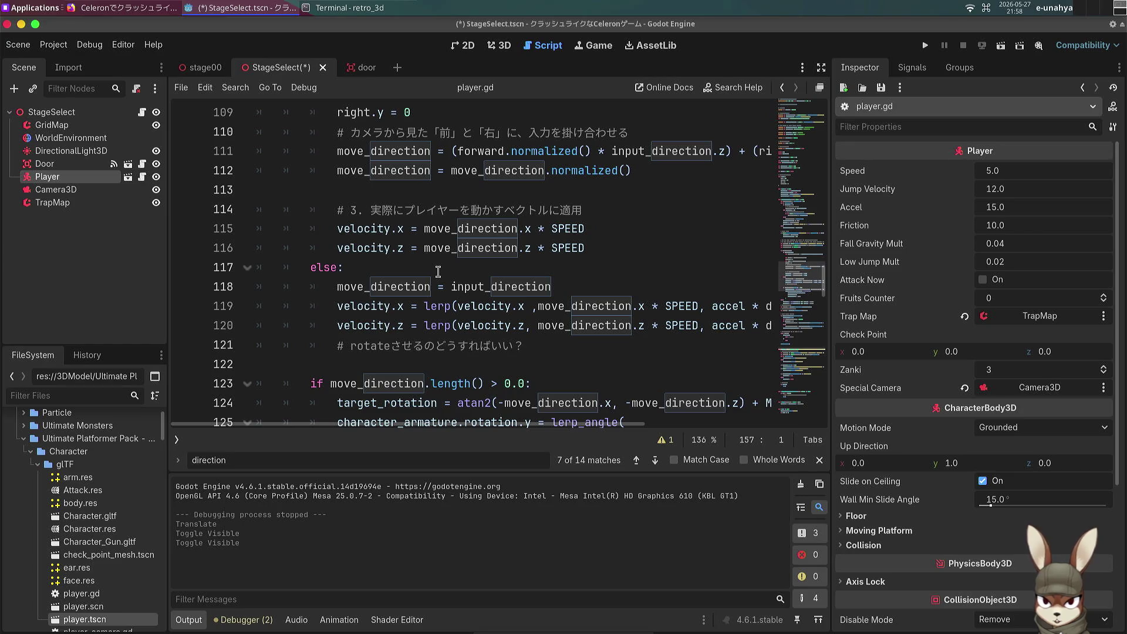
pyautogui.scroll(2, 438, 271)
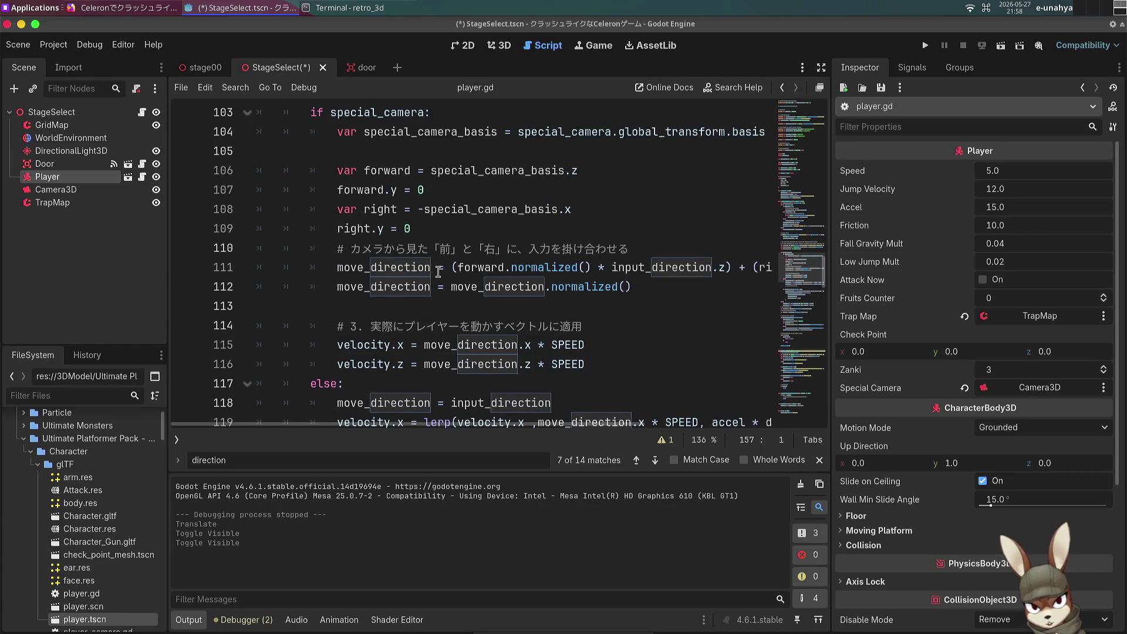
pyautogui.scroll(-2, 437, 271)
pyautogui.moveTo(604, 267)
pyautogui.mouseDown()
pyautogui.moveTo(768, 319)
pyautogui.moveTo(548, 284)
pyautogui.mouseUp()
pyautogui.click(548, 284)
# Step: Review lines 101–108 and put the caret after the minus on line 108
pyautogui.scroll(2, 549, 284)
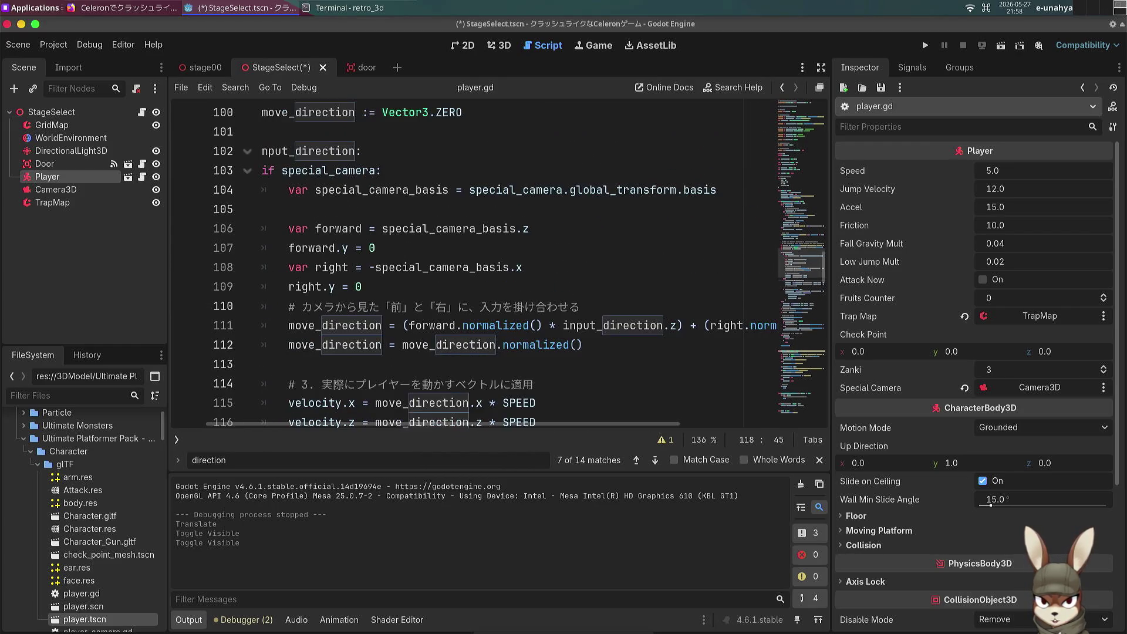
pyautogui.scroll(3, 550, 284)
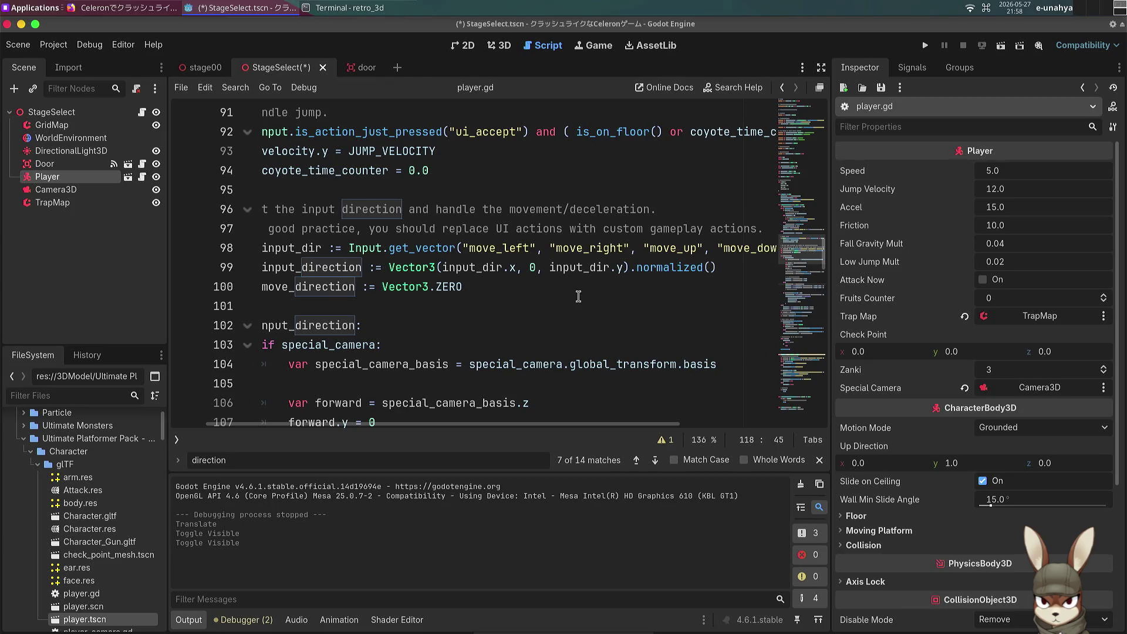
pyautogui.click(489, 298)
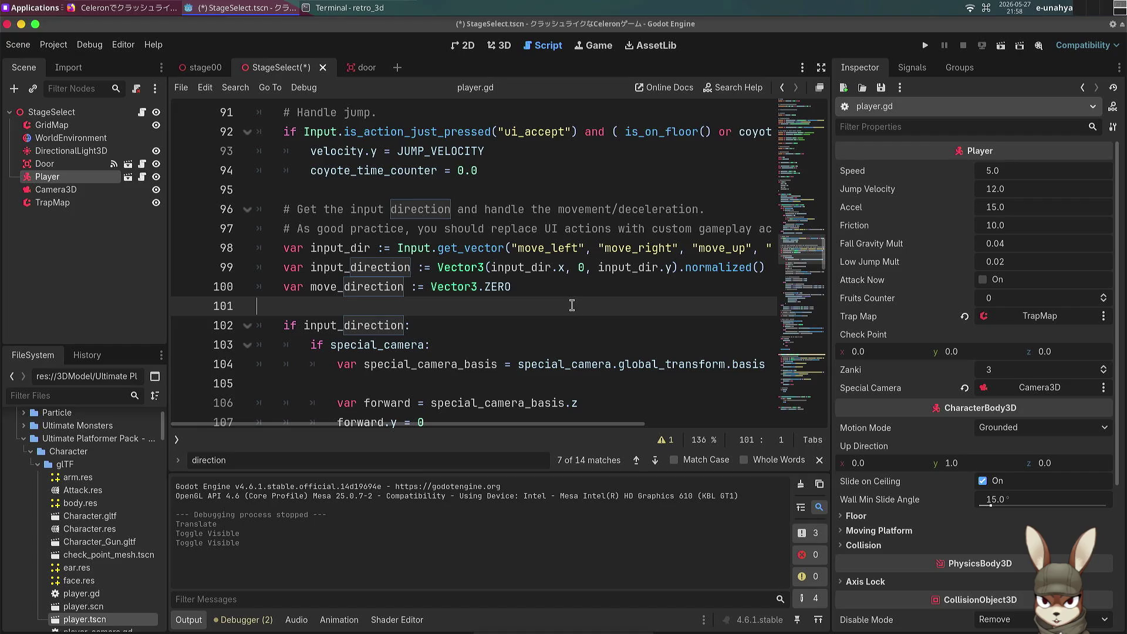
pyautogui.scroll(-2, 572, 305)
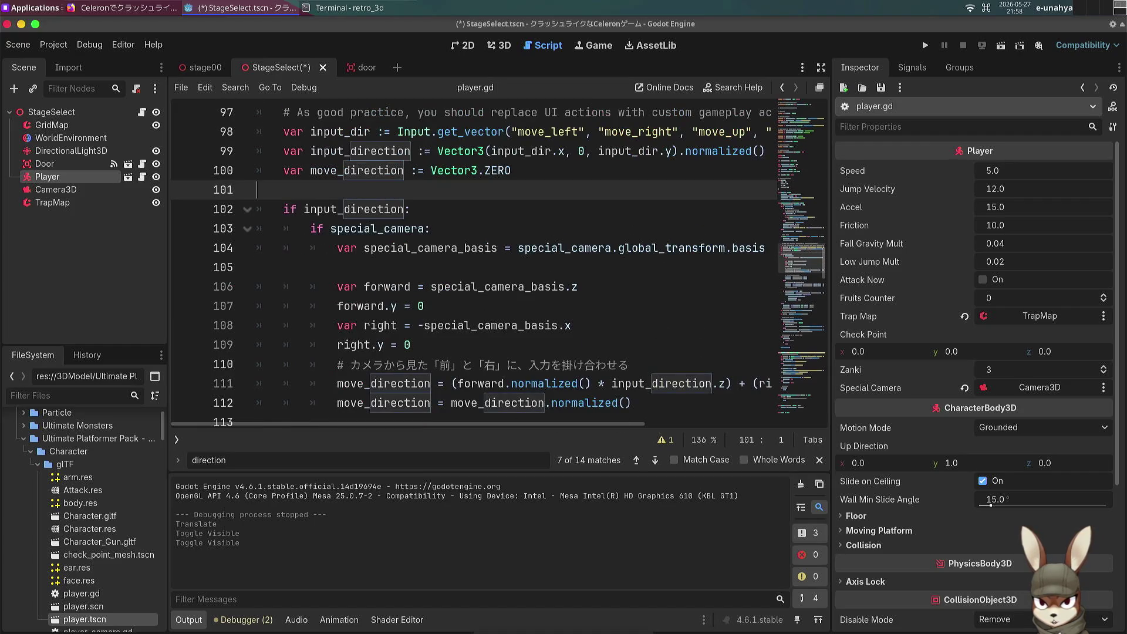
pyautogui.scroll(-1, 572, 305)
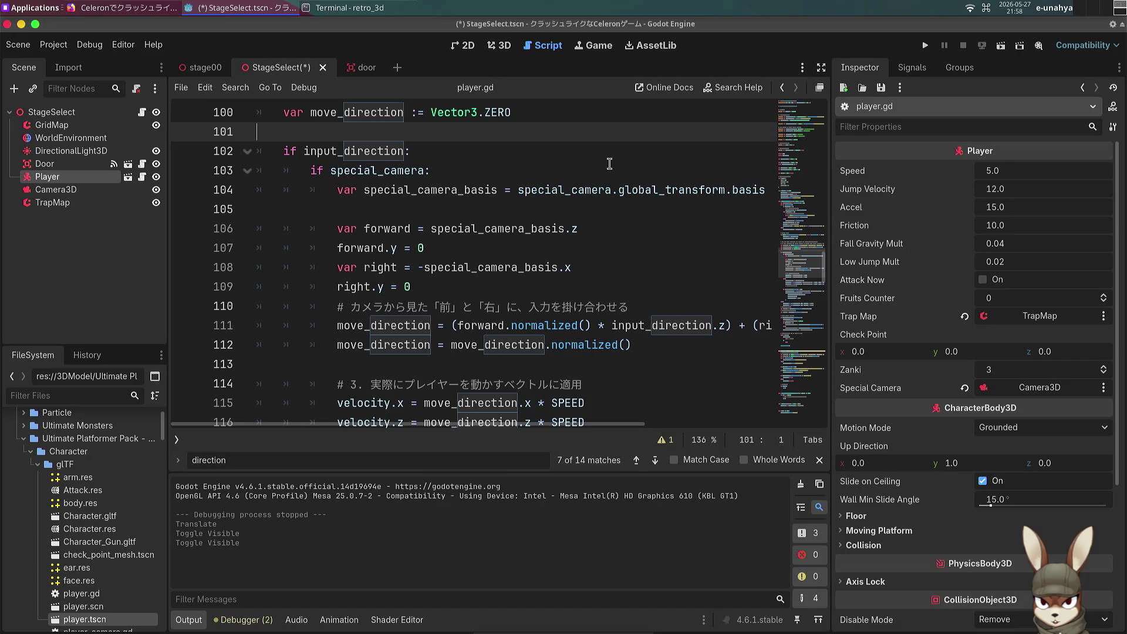
pyautogui.scroll(-2, 620, 271)
pyautogui.scroll(1, 621, 275)
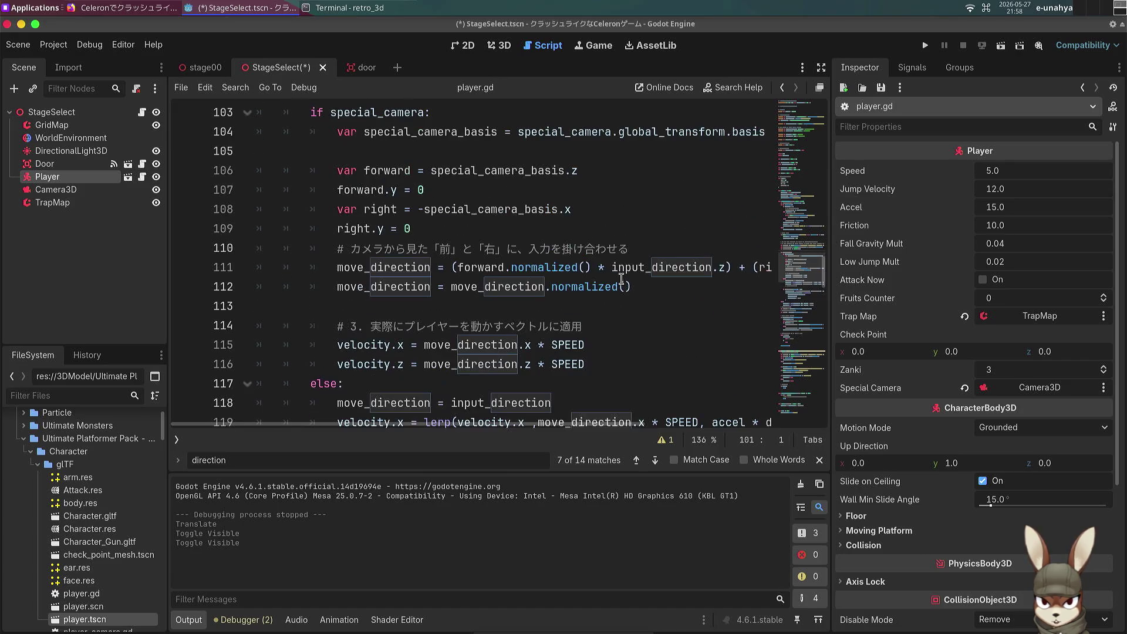
pyautogui.scroll(1, 492, 253)
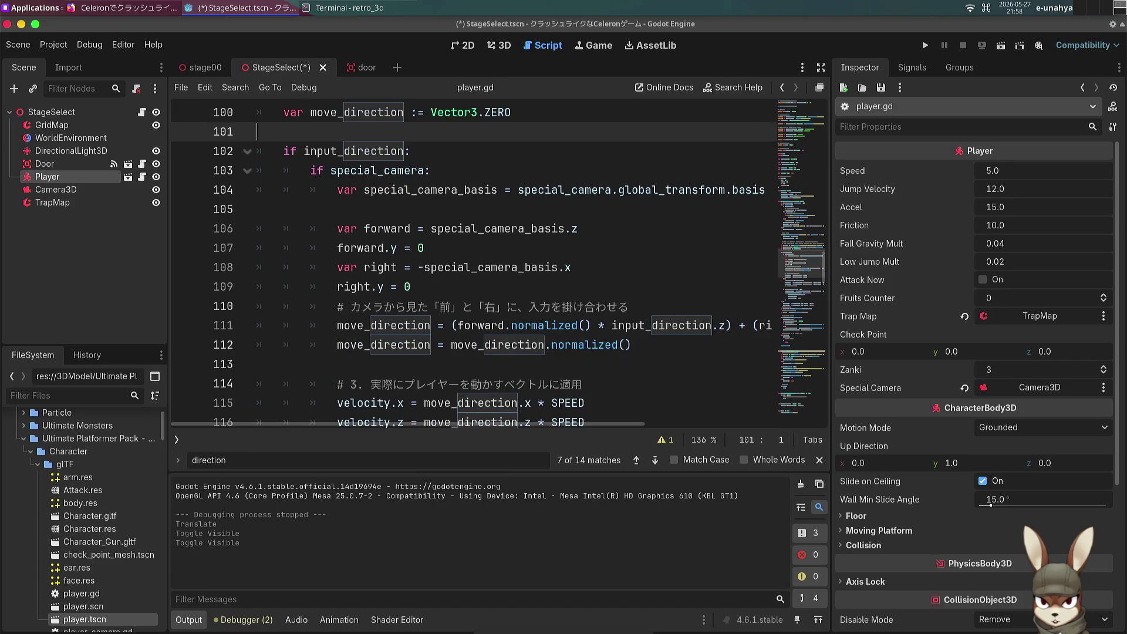
pyautogui.click(424, 267)
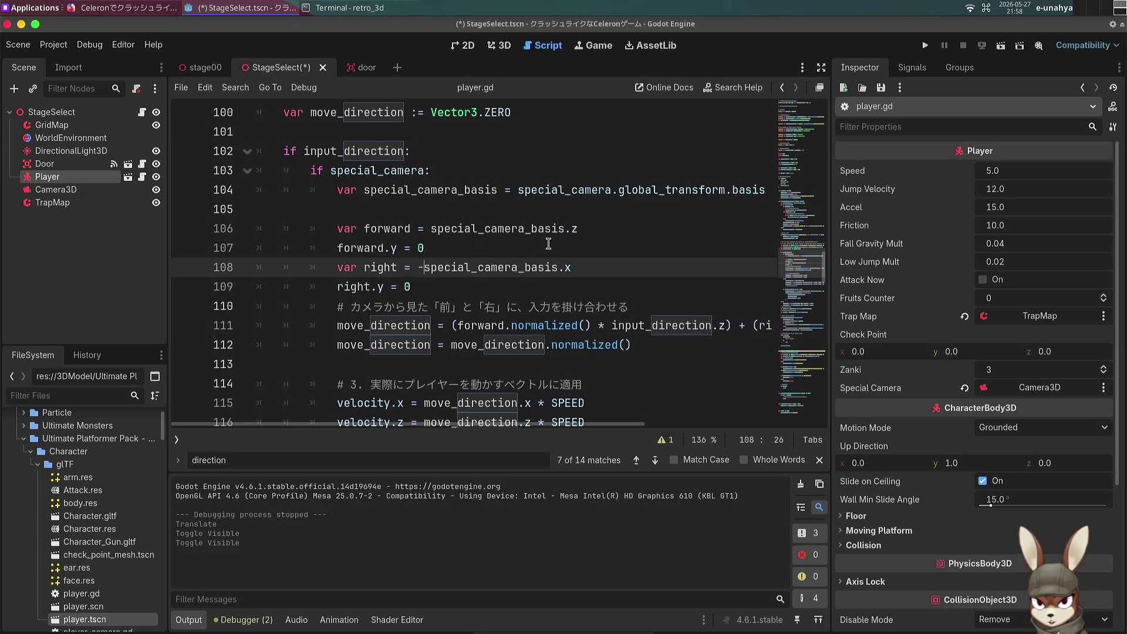
# Step: Remove the minus from the right vector on line 108 and negate special_camera_basis.z on line 106
pyautogui.press('BackSpace')
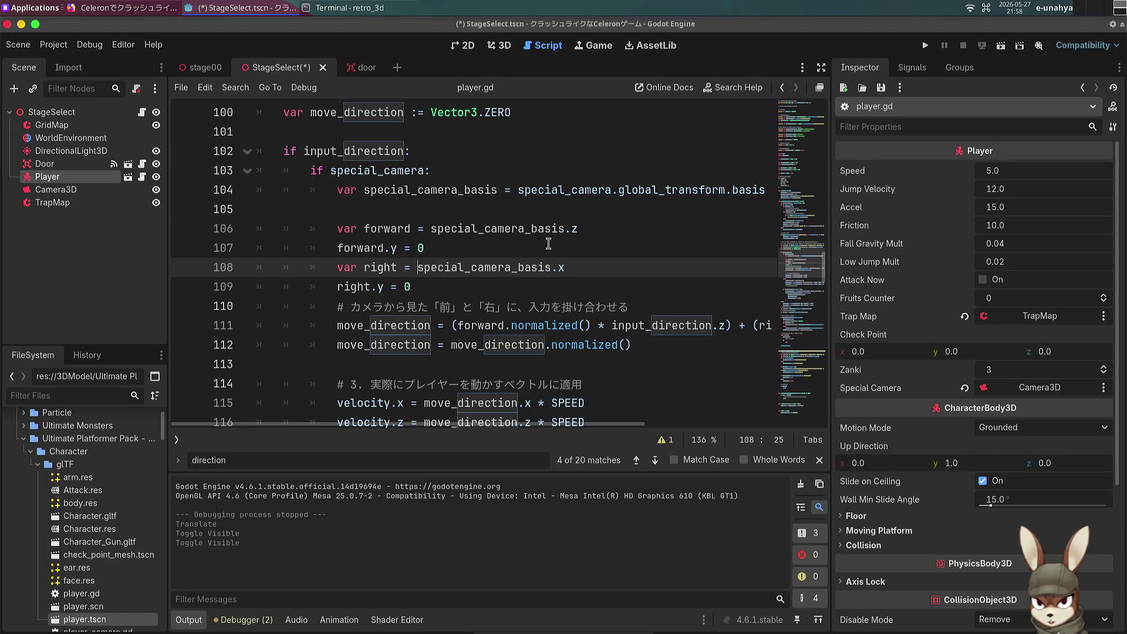
pyautogui.click(430, 234)
pyautogui.press('BackSpace')
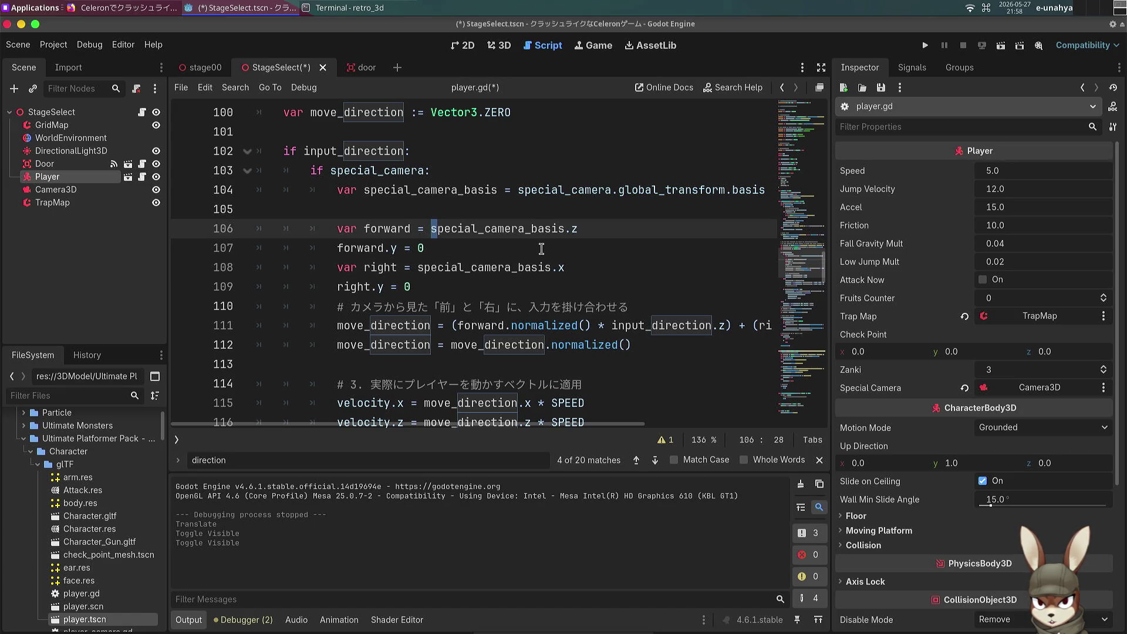
pyautogui.write('-')
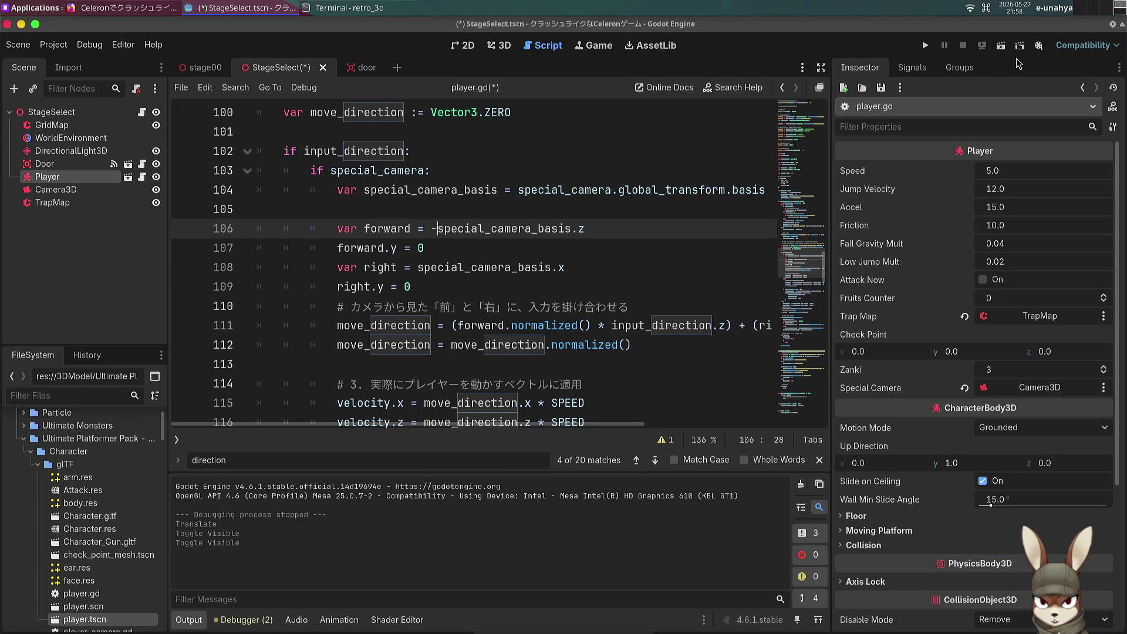
# Step: Save and run the StageSelect scene, try the movement, then stop the game with F8
pyautogui.click(1001, 45)
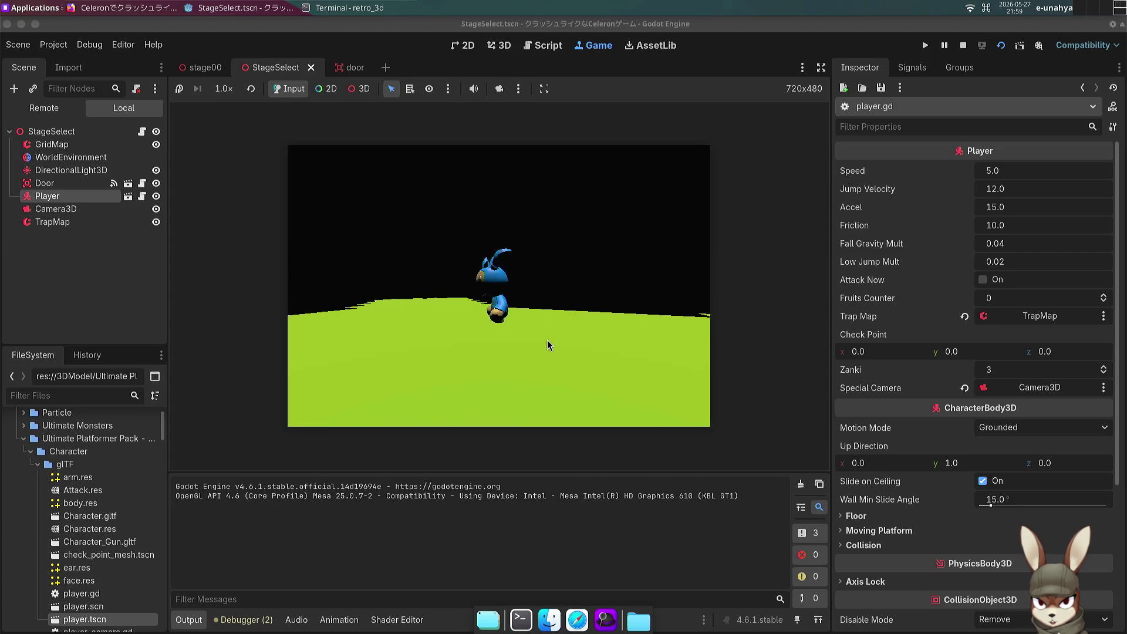
pyautogui.click(562, 294)
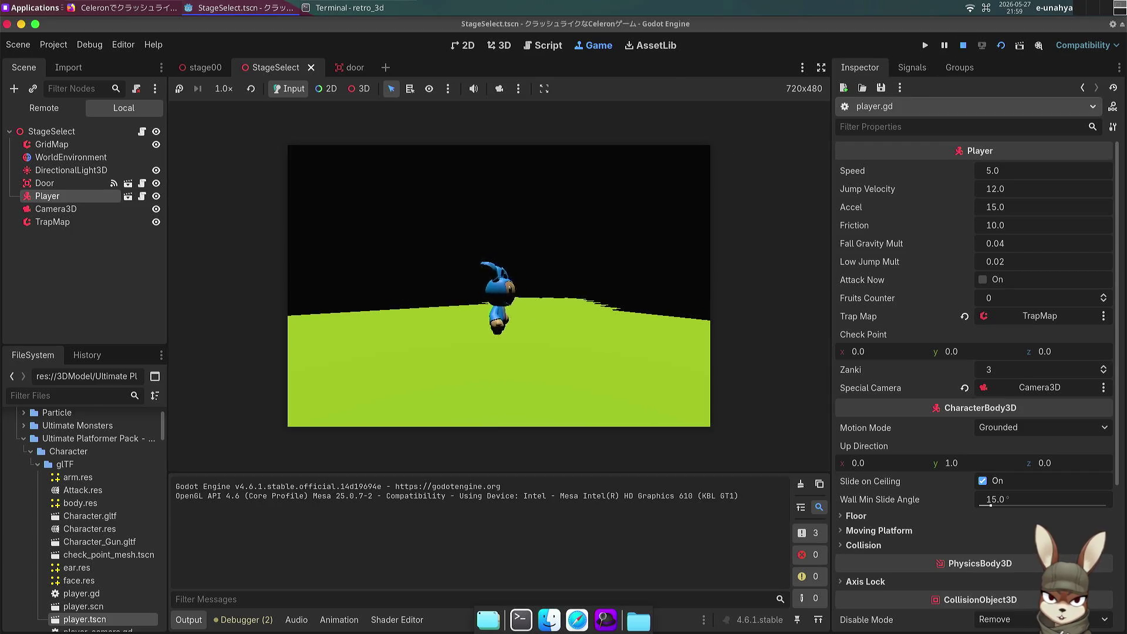
pyautogui.press('F8')
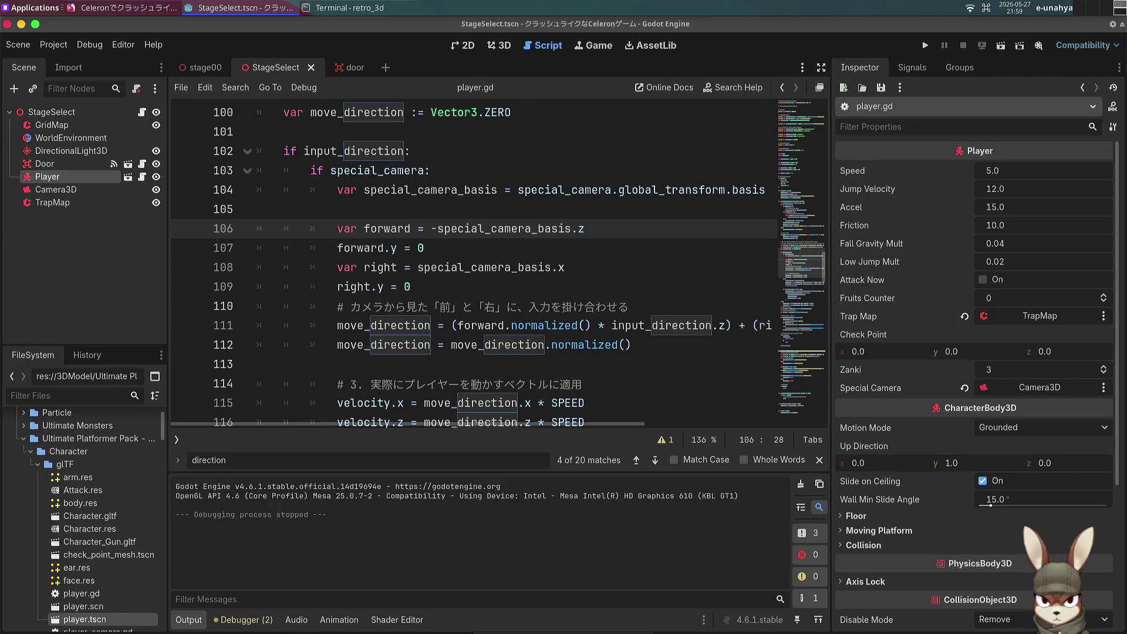
pyautogui.click(117, 190)
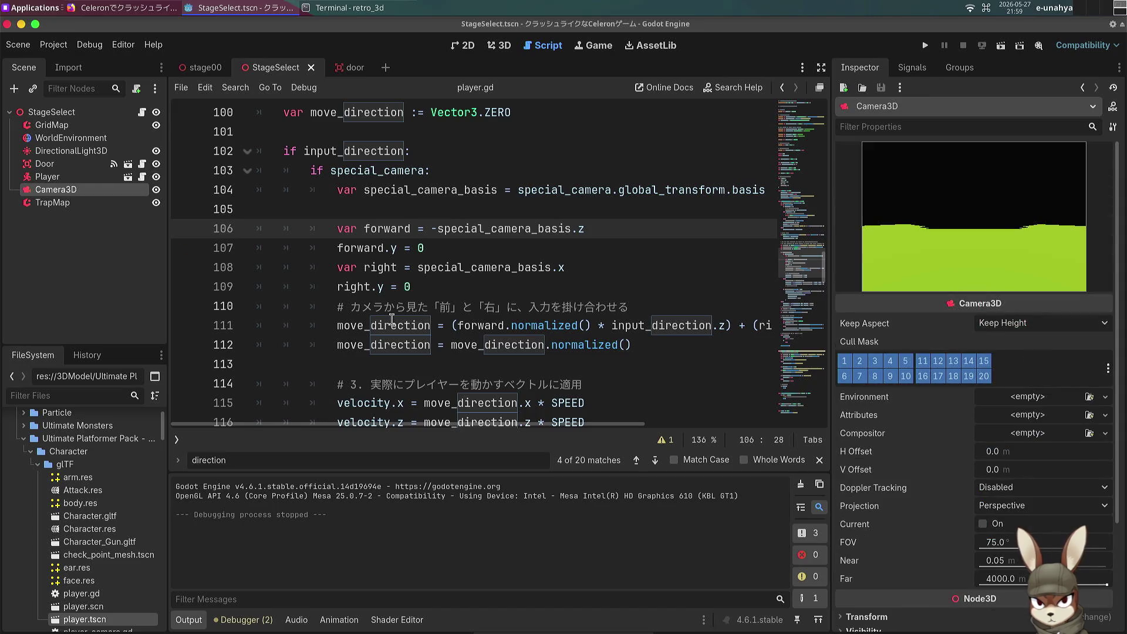
pyautogui.scroll(-3, 926, 438)
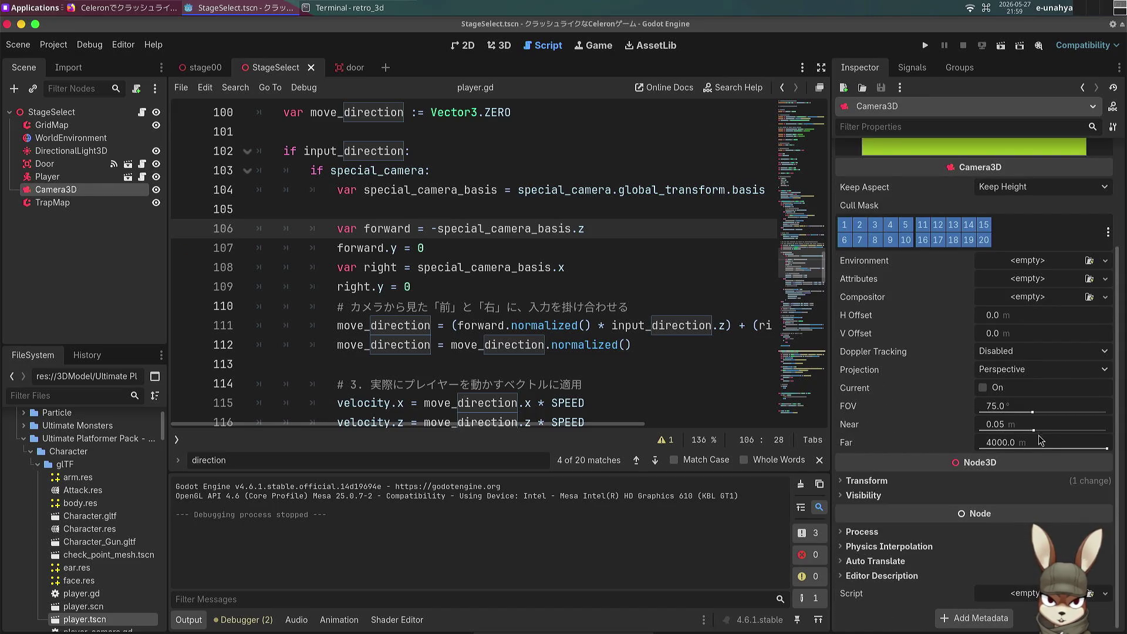
pyautogui.scroll(2, 1030, 464)
pyautogui.click(1038, 505)
pyautogui.write('5')
pyautogui.press('Return')
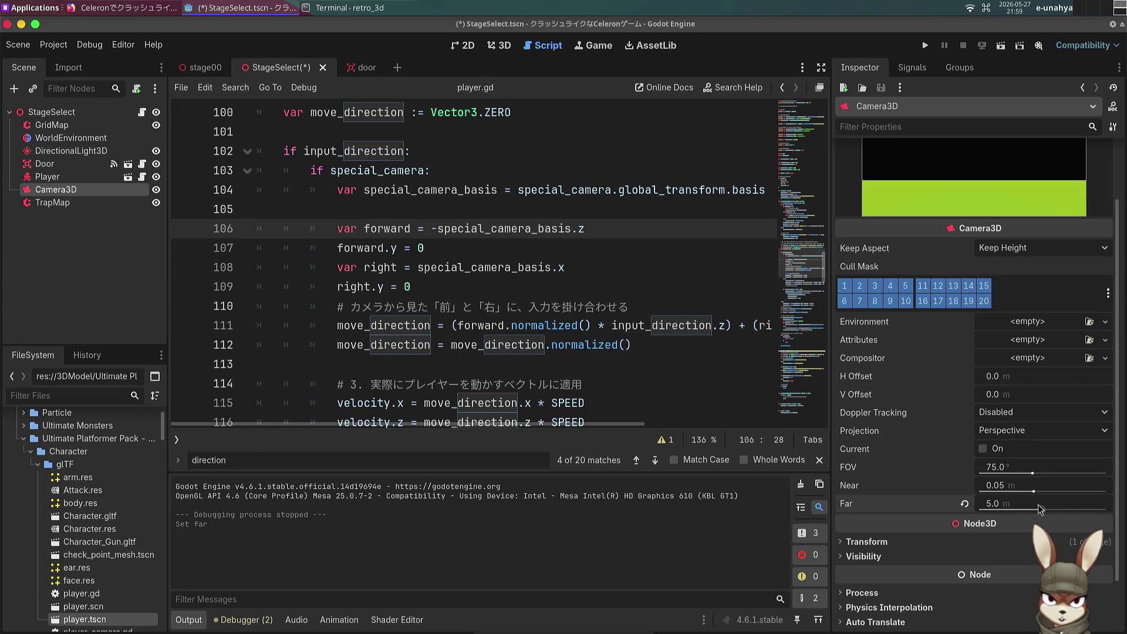
pyautogui.click(1019, 510)
pyautogui.write('510')
pyautogui.press('Return')
pyautogui.click(1005, 501)
pyautogui.write('20')
pyautogui.press('Return')
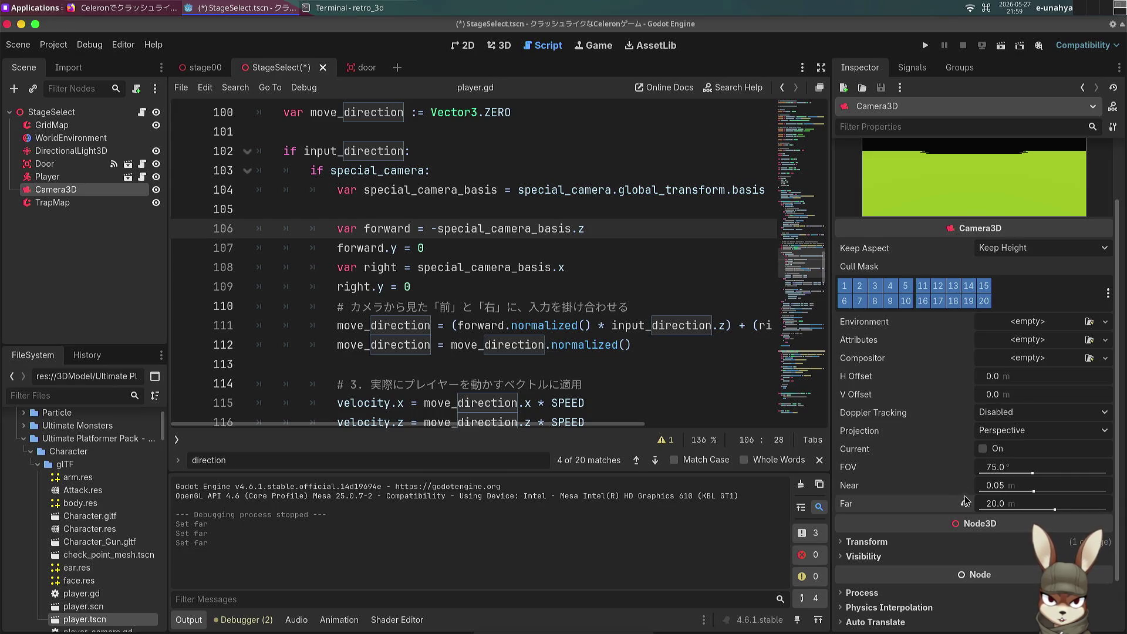
pyautogui.click(1006, 505)
pyautogui.write('30')
pyautogui.press('Return')
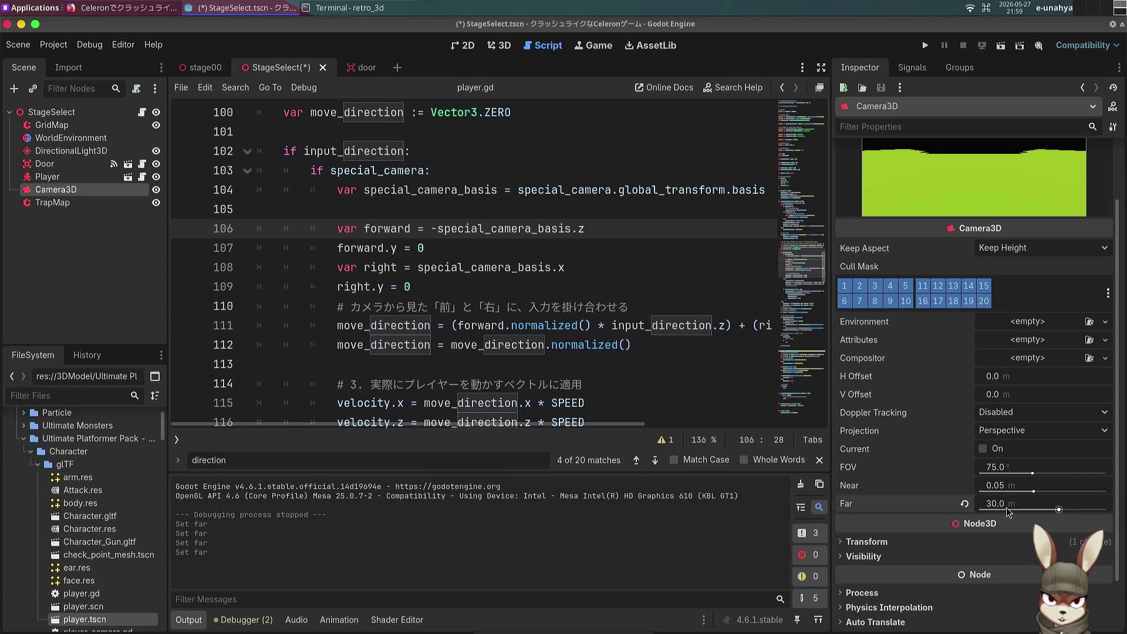
pyautogui.click(1027, 505)
pyautogui.write('40')
pyautogui.press('Return')
pyautogui.hotkey('ctrl', 's')
pyautogui.click(497, 243)
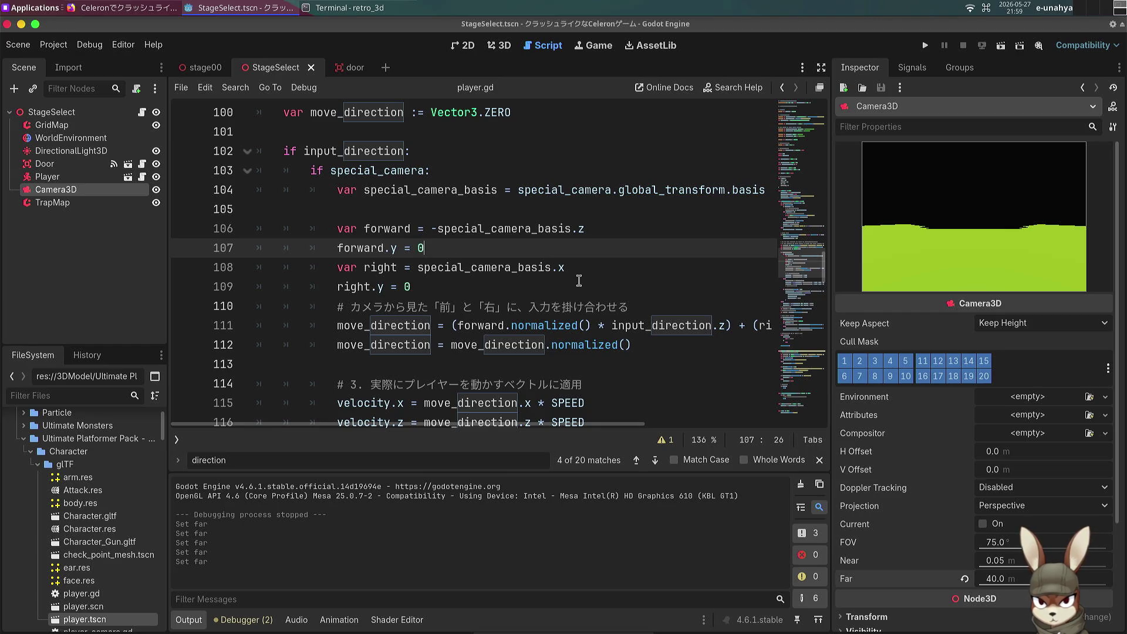
pyautogui.click(657, 300)
pyautogui.moveTo(629, 306)
pyautogui.mouseDown()
pyautogui.moveTo(275, 346)
pyautogui.moveTo(358, 291)
pyautogui.mouseUp()
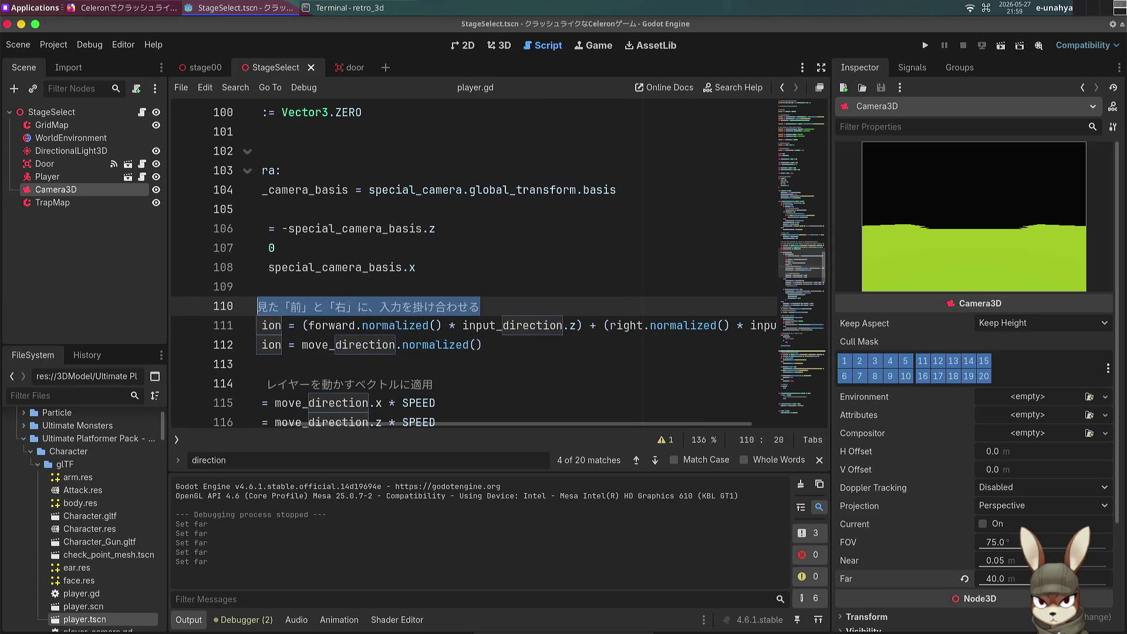
pyautogui.click(504, 325)
pyautogui.scroll(-2, 504, 331)
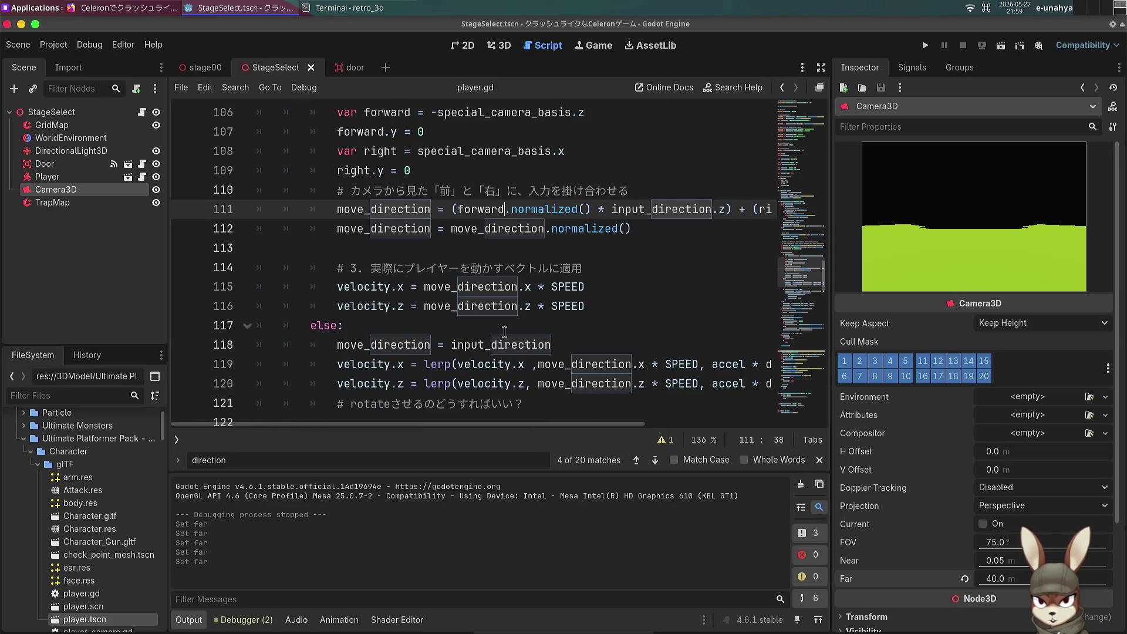
pyautogui.scroll(-1, 504, 331)
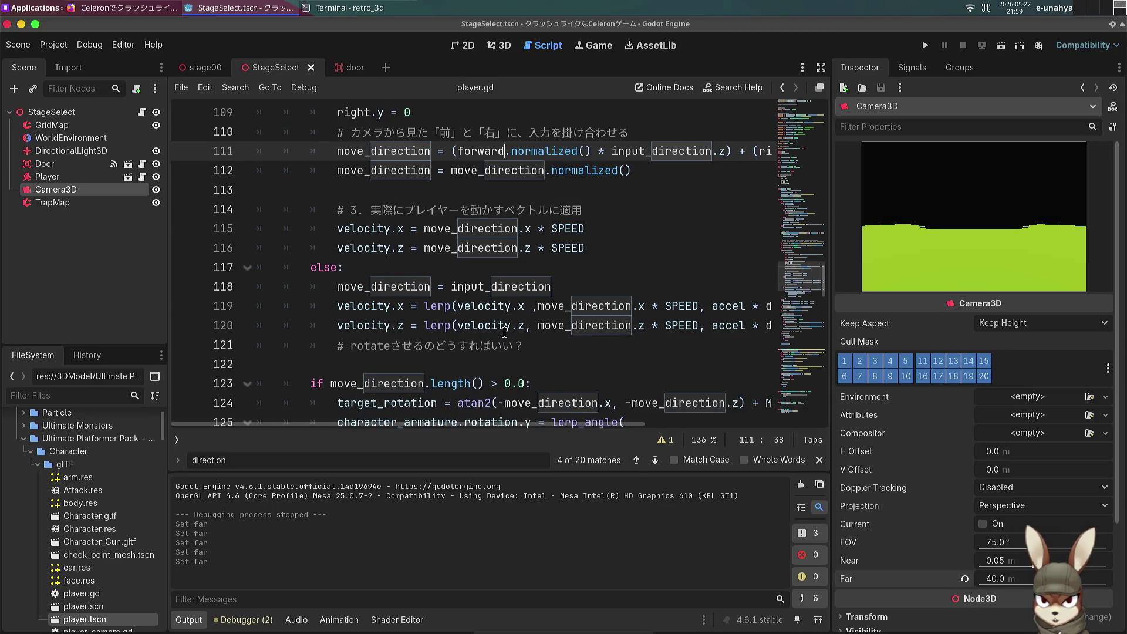
pyautogui.scroll(-2, 504, 332)
pyautogui.scroll(6, 481, 327)
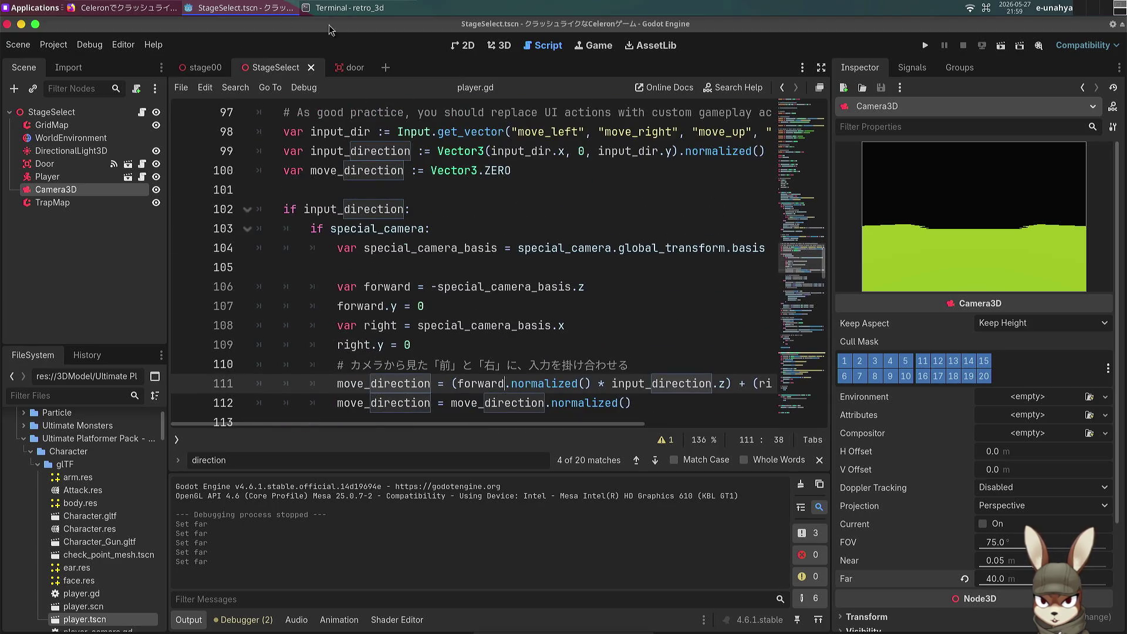
pyautogui.click(349, 8)
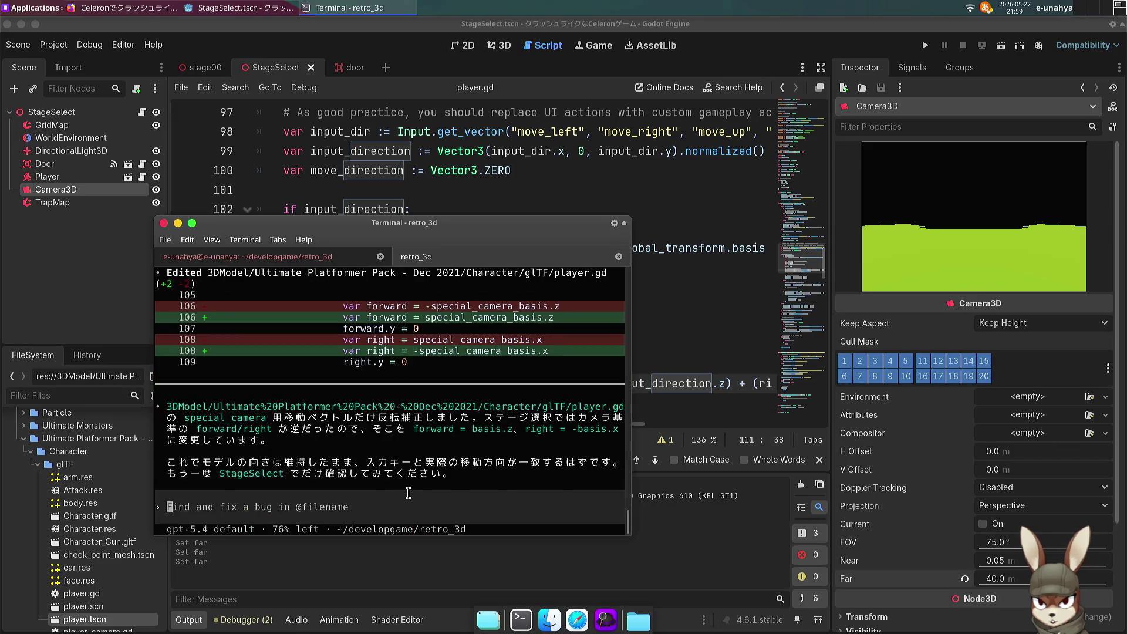
# Step: Switch Mozc to Japanese and type 全く変わりませんでした。 at the Codex prompt without sending
pyautogui.write('ma')
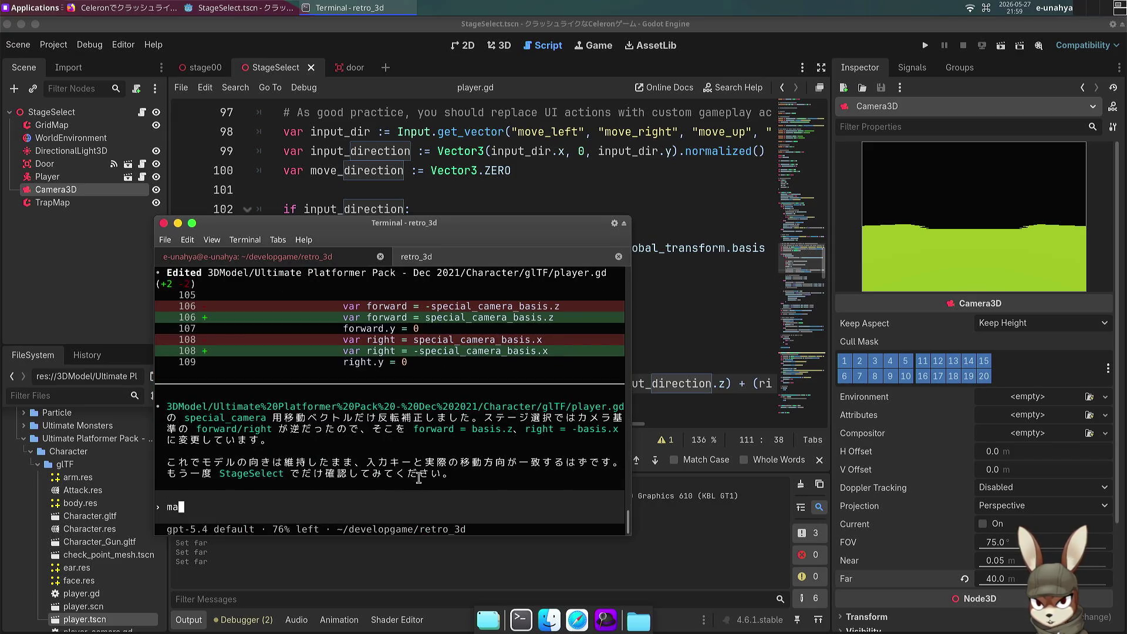
pyautogui.press('BackSpace')
pyautogui.press('Zenkaku_Hankaku')
pyautogui.write('mattakukawari')
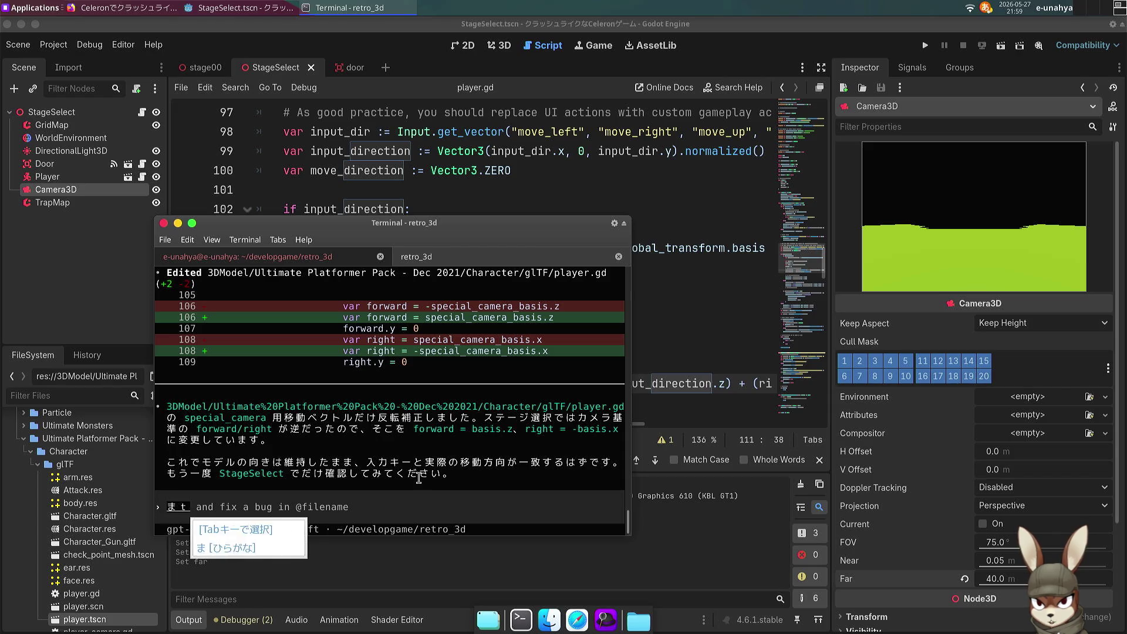
pyautogui.write('masendeshita.')
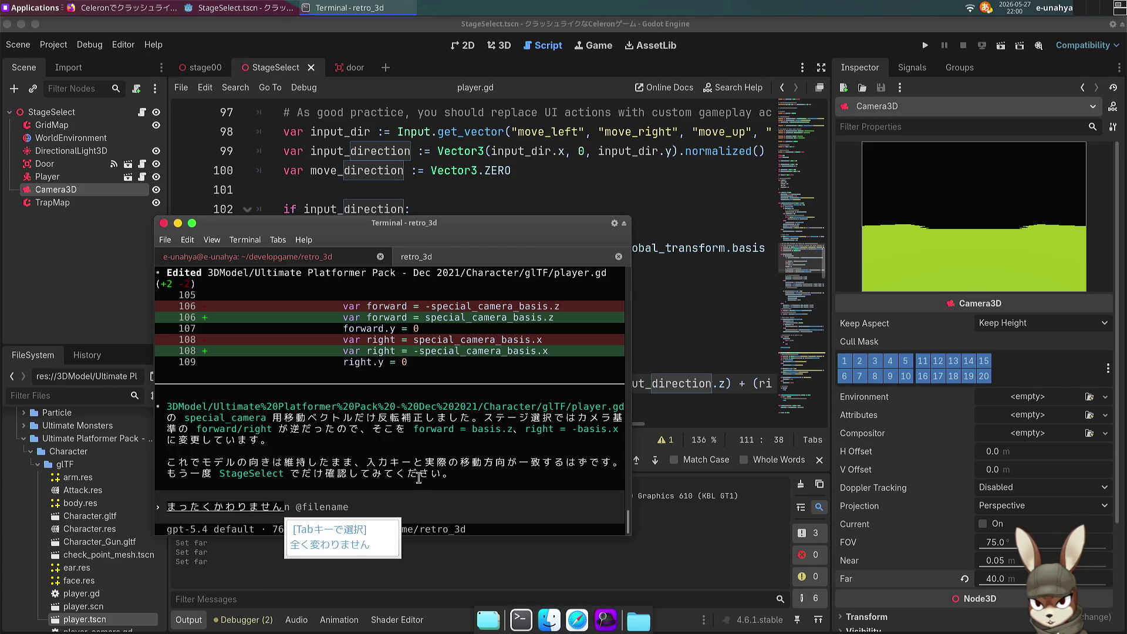
pyautogui.press('space')
pyautogui.press('Return')
pyautogui.write('d')
pyautogui.press('BackSpace')
pyautogui.write('o')
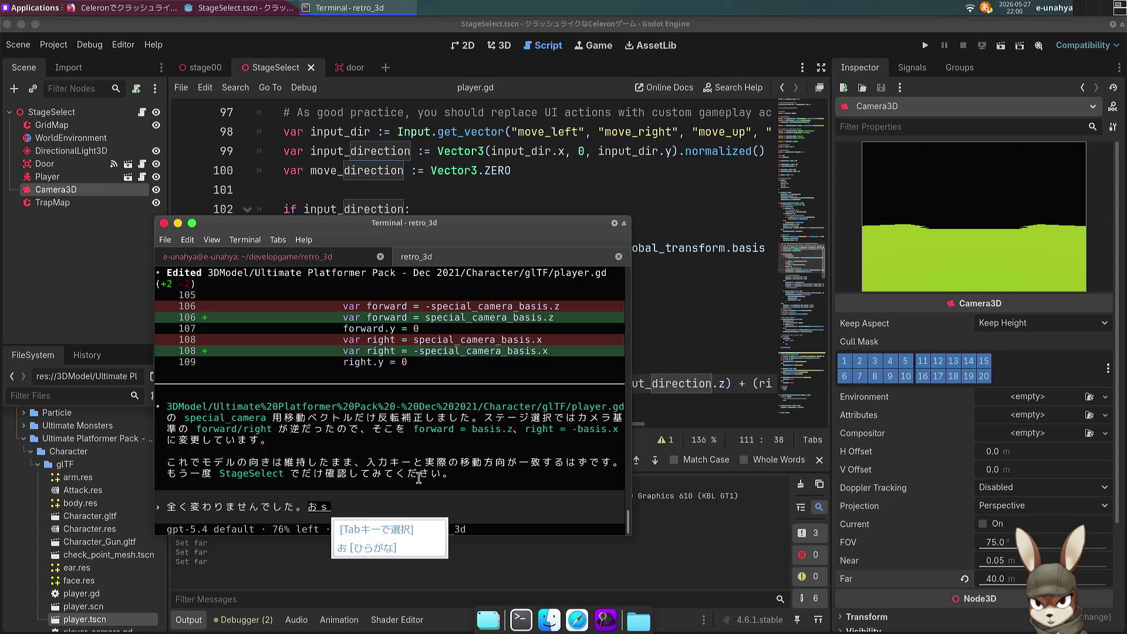
pyautogui.write('¥')
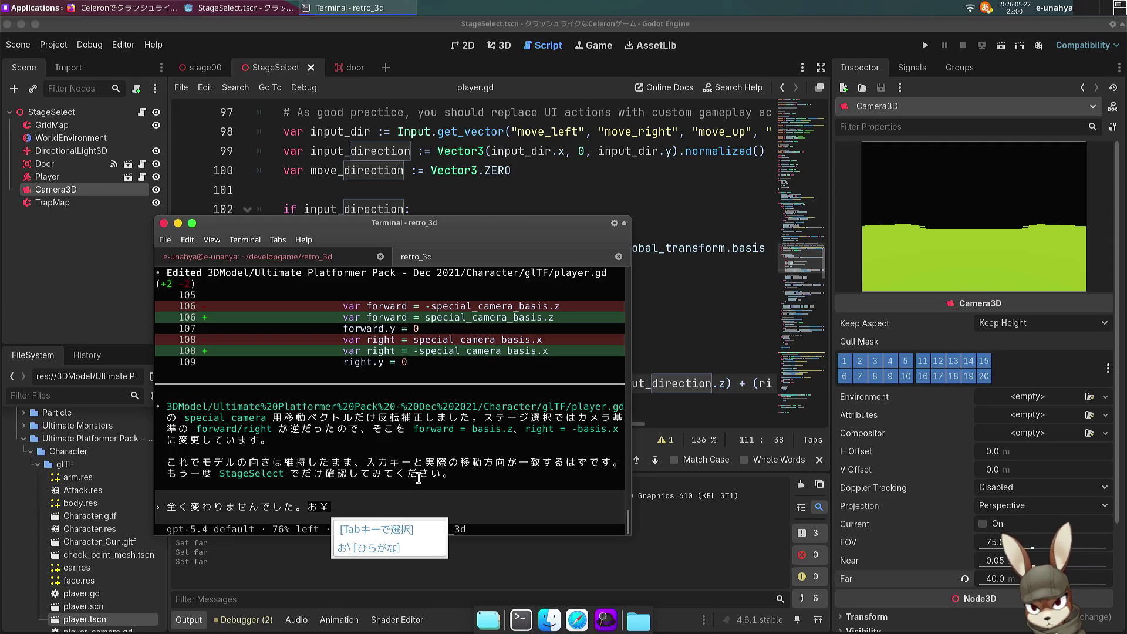
pyautogui.press('BackSpace')
pyautogui.press('BackSpace')
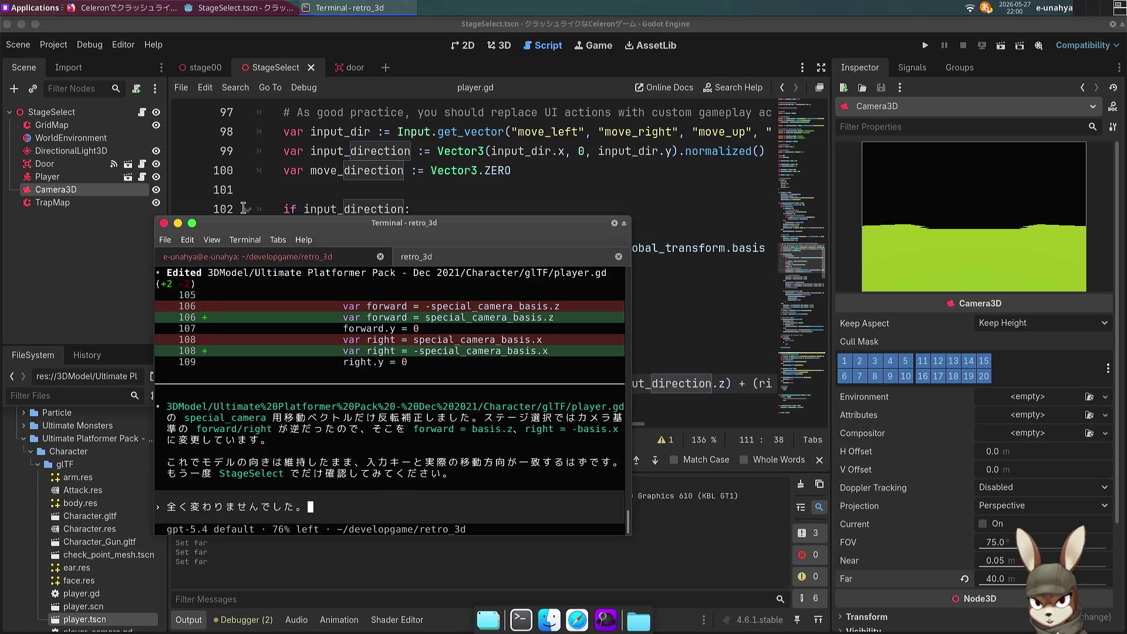
pyautogui.click(205, 67)
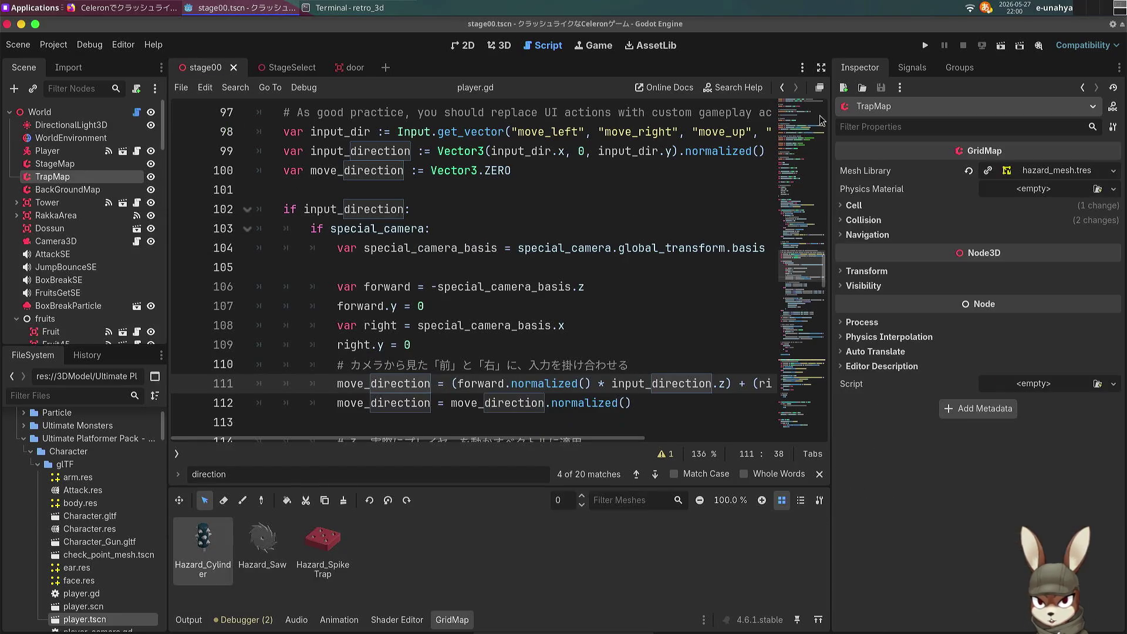
# Step: Run stage00 and walk the character forward and right, collecting fruit
pyautogui.click(997, 47)
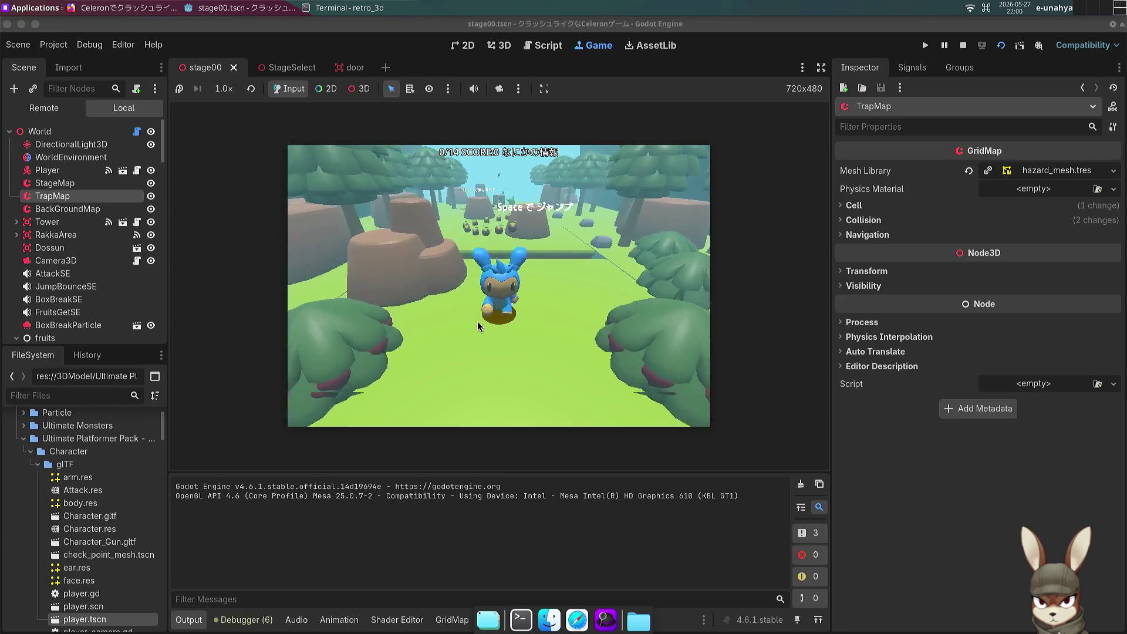
pyautogui.press('Up')
pyautogui.press('Right')
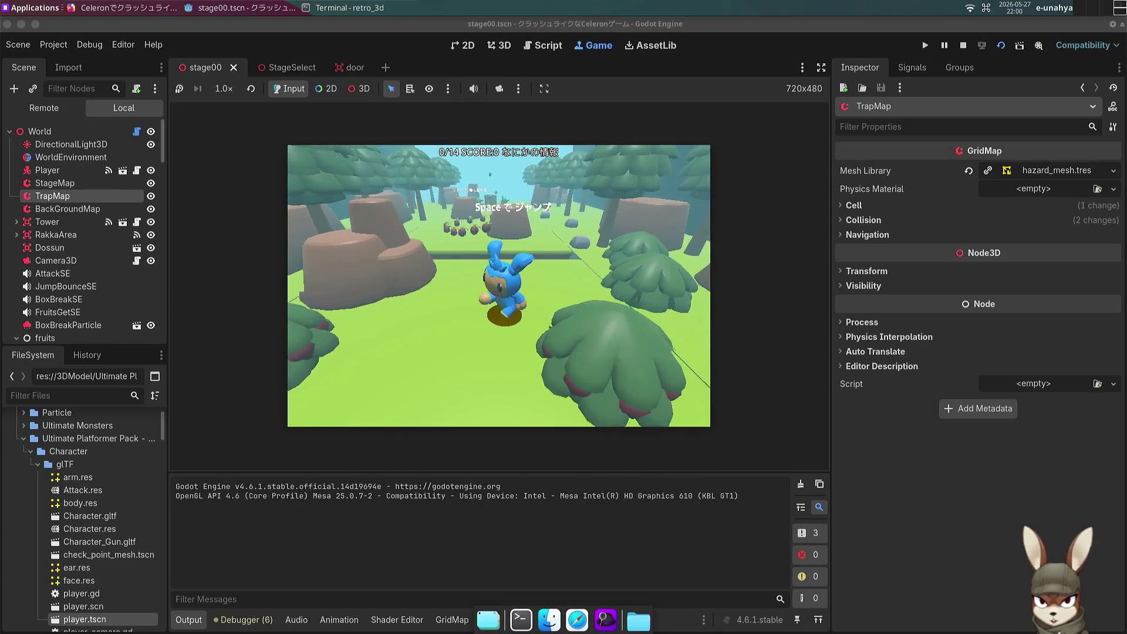
pyautogui.press('Up')
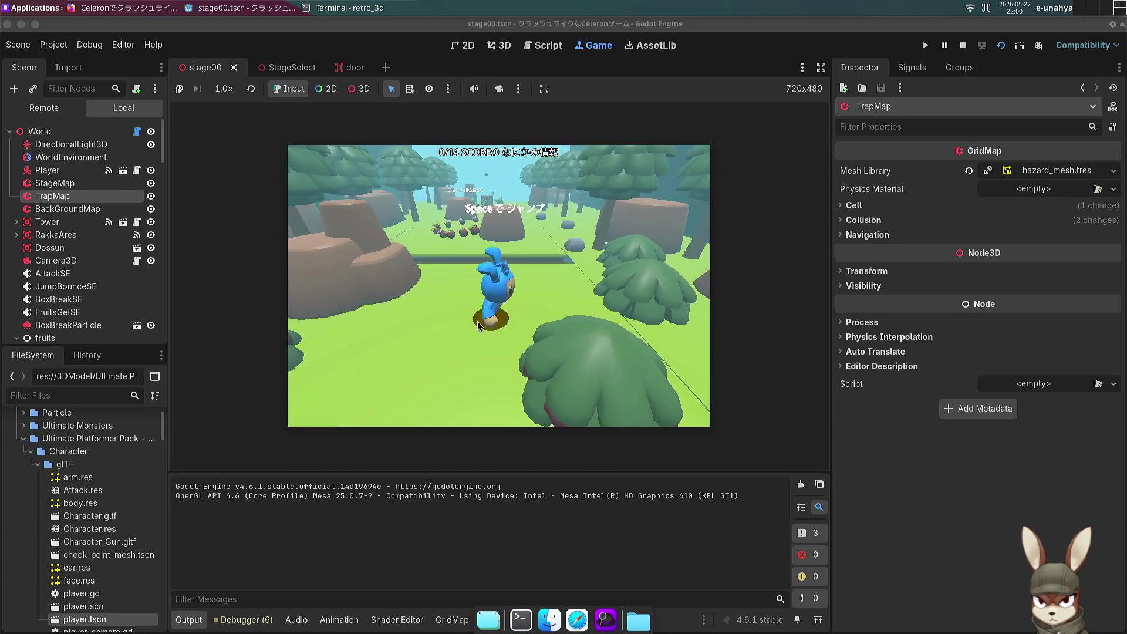
pyautogui.press('Up')
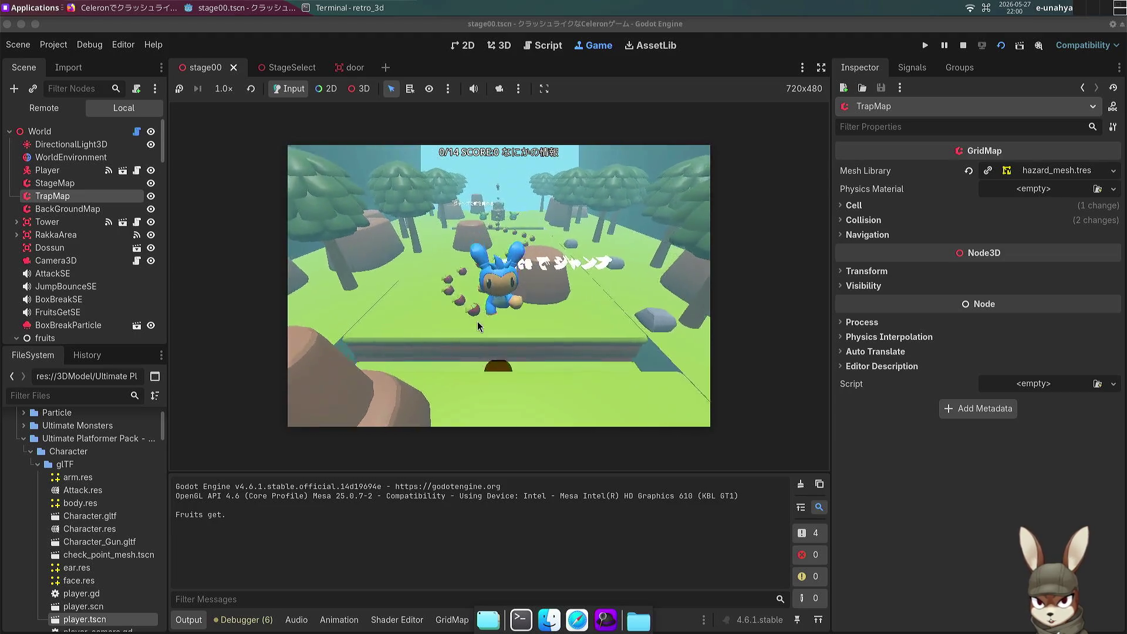
pyautogui.press('Up')
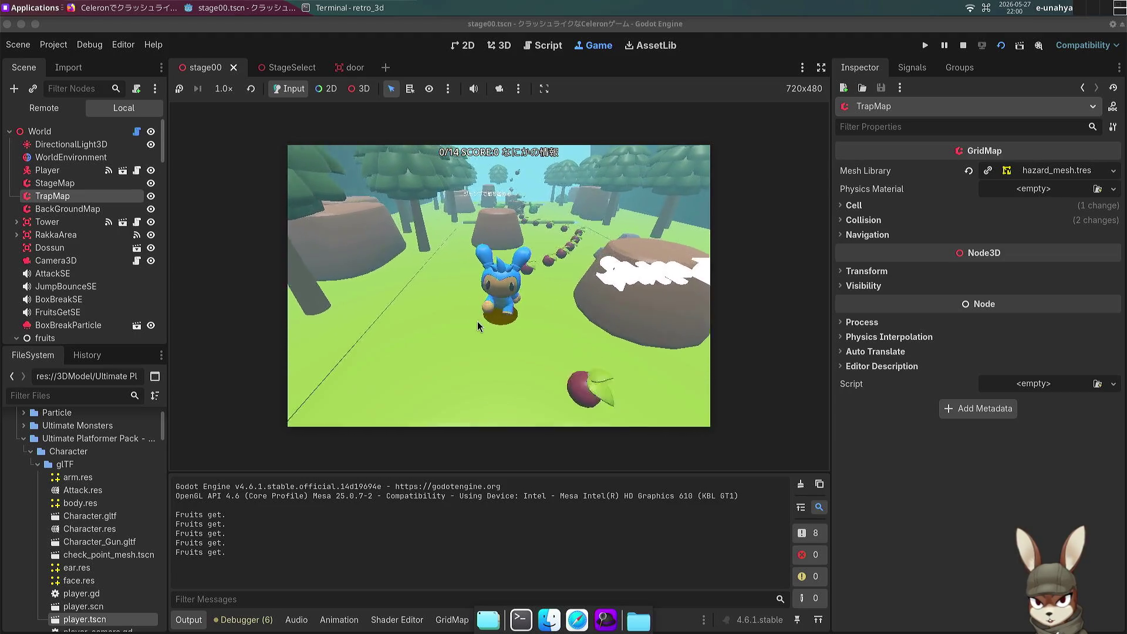
pyautogui.press('Up')
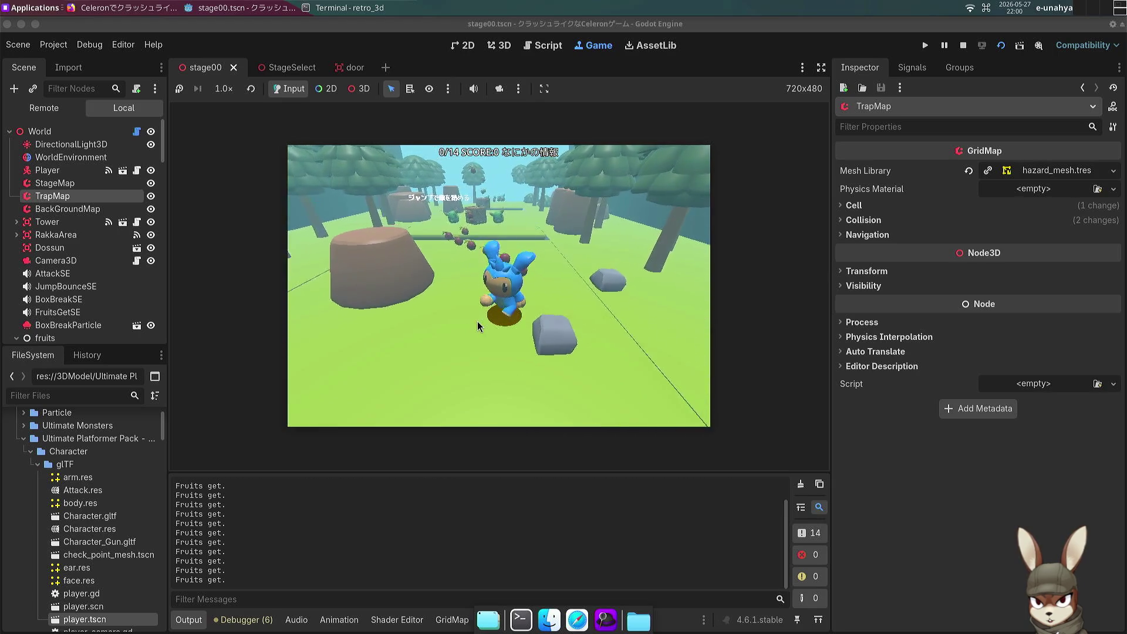
pyautogui.press('Up')
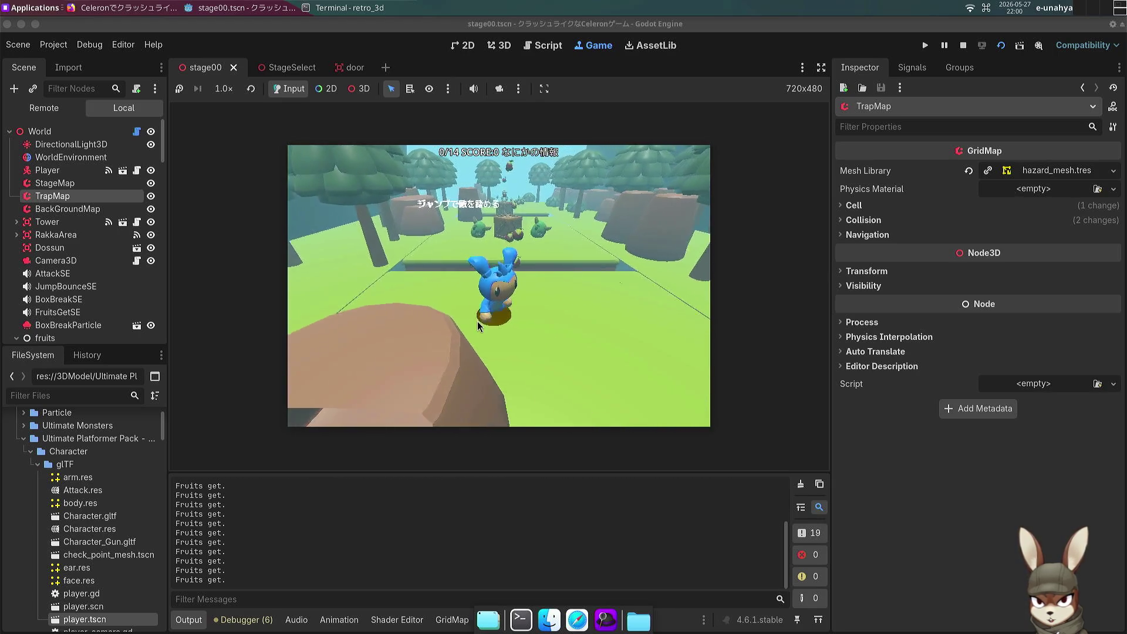
# Step: Turn the character toward and away from the camera to check its facing, then stop the game
pyautogui.press('Down')
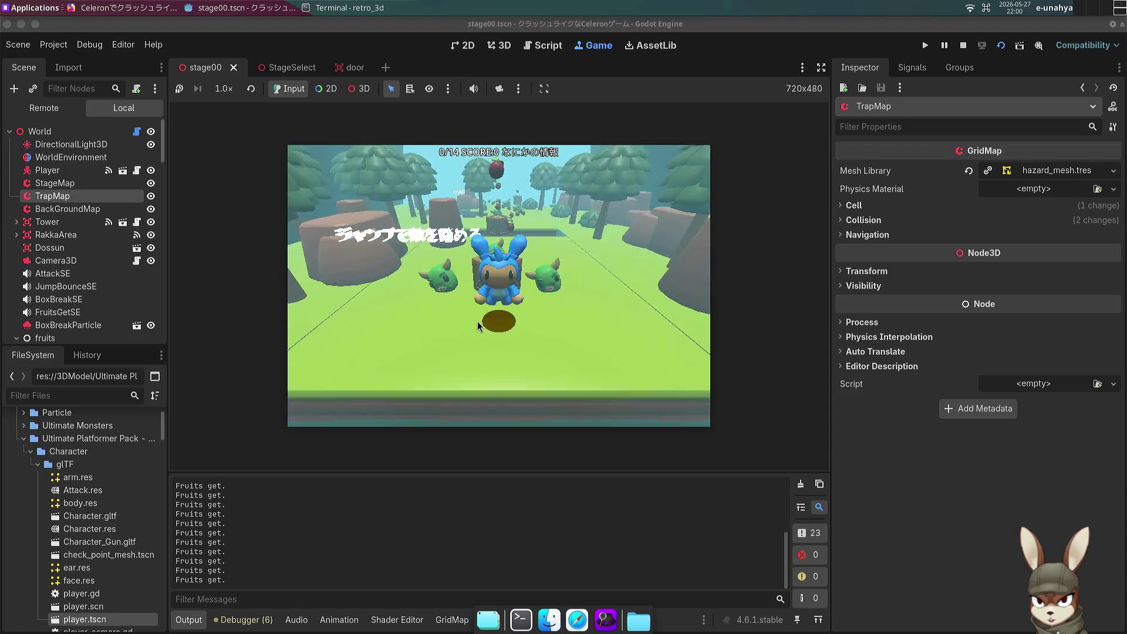
pyautogui.press('Up')
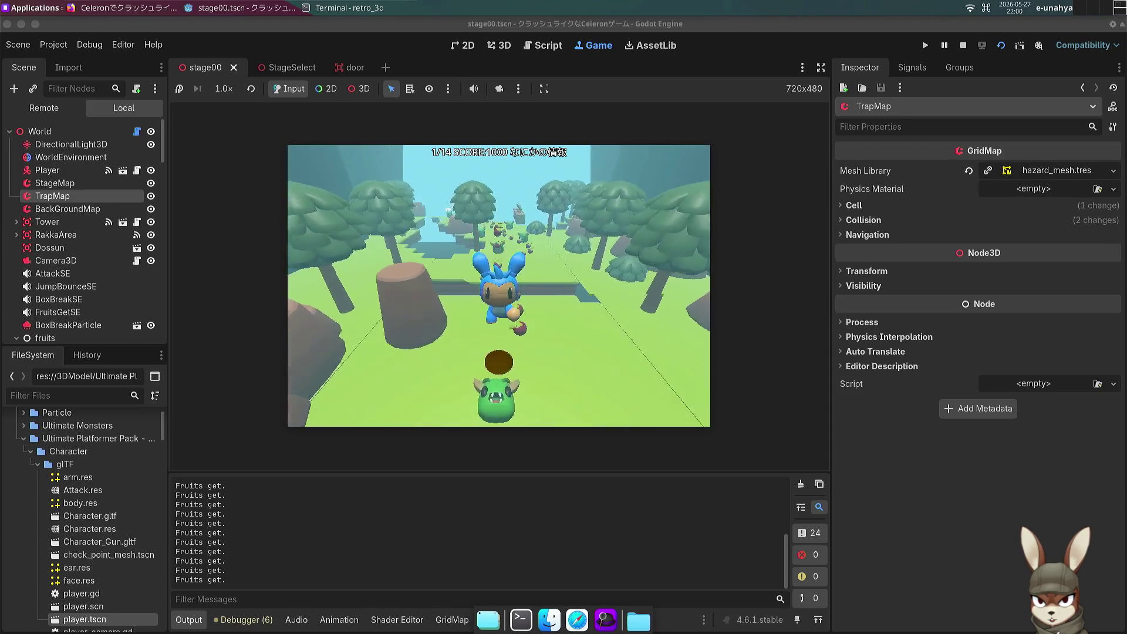
pyautogui.press('Down')
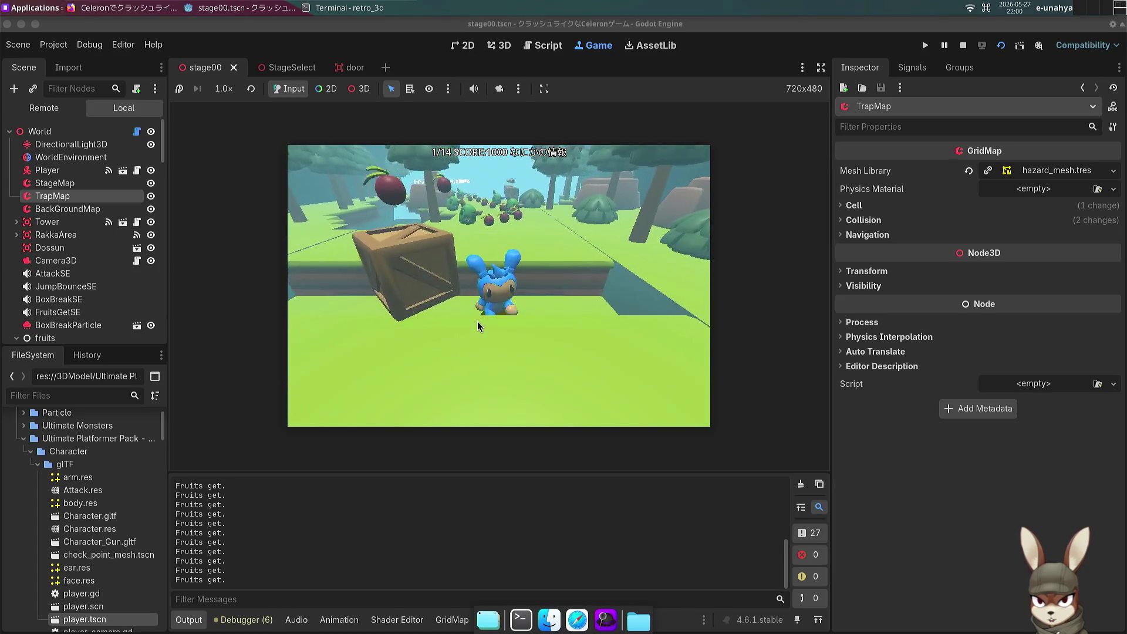
pyautogui.press('Up')
pyautogui.click(955, 66)
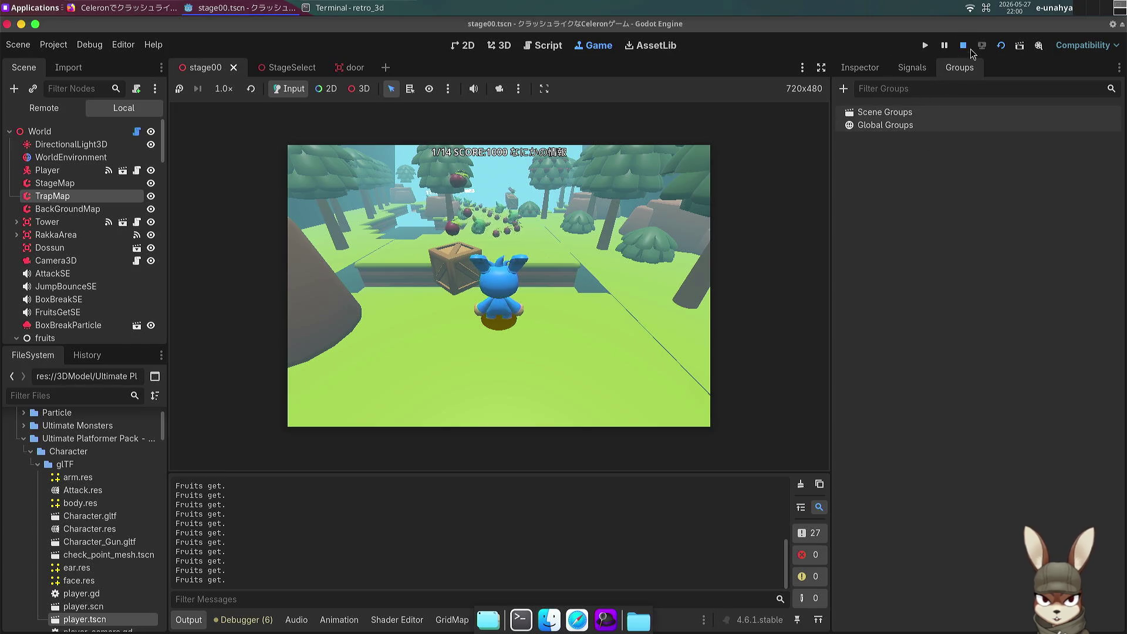
pyautogui.click(963, 45)
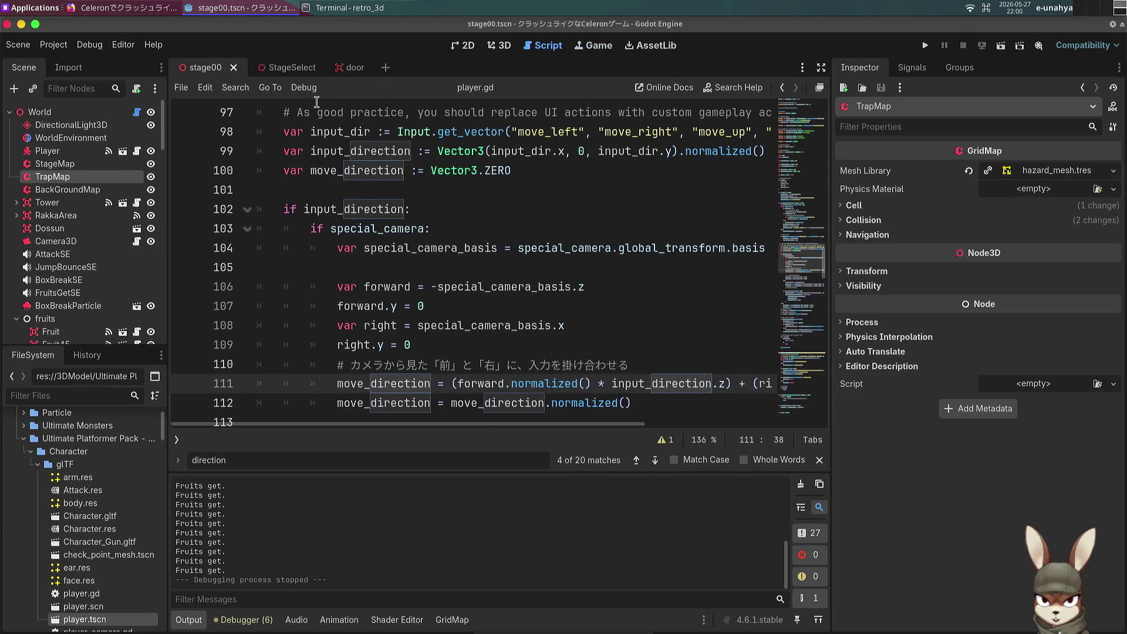
# Step: Clear the old Codex reply and type 念の為、普通のステージ in Japanese
pyautogui.click(347, 7)
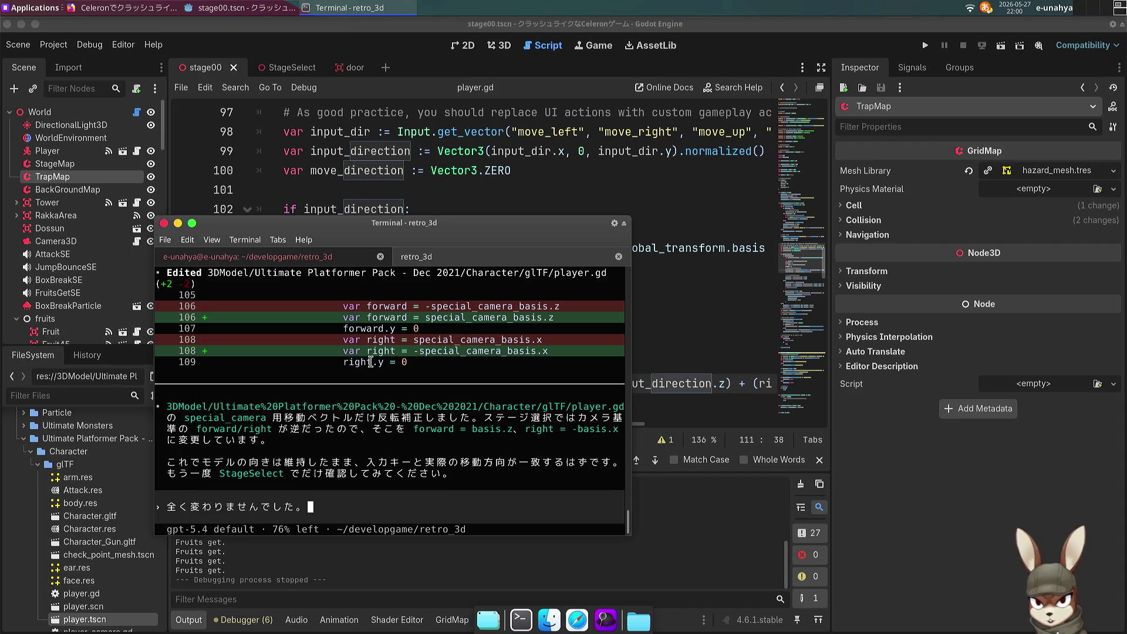
pyautogui.press('BackSpace')
pyautogui.press('BackSpace')
pyautogui.press('BackSpace')
pyautogui.write('ne')
pyautogui.press('BackSpace')
pyautogui.press('BackSpace')
pyautogui.write('ねんおたm')
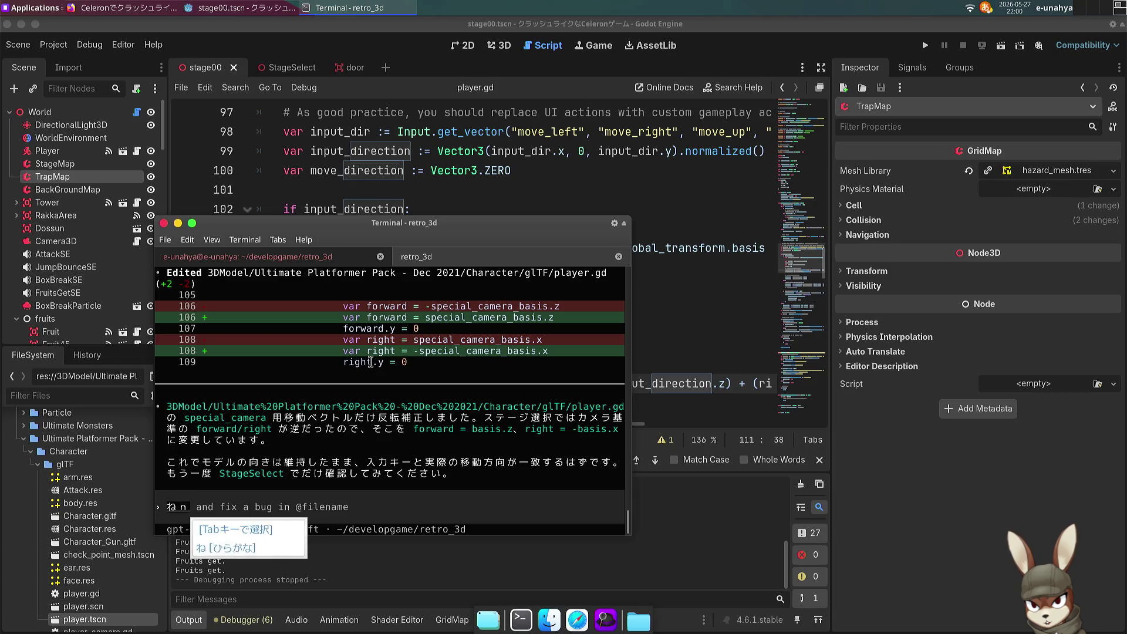
pyautogui.write('念の為')
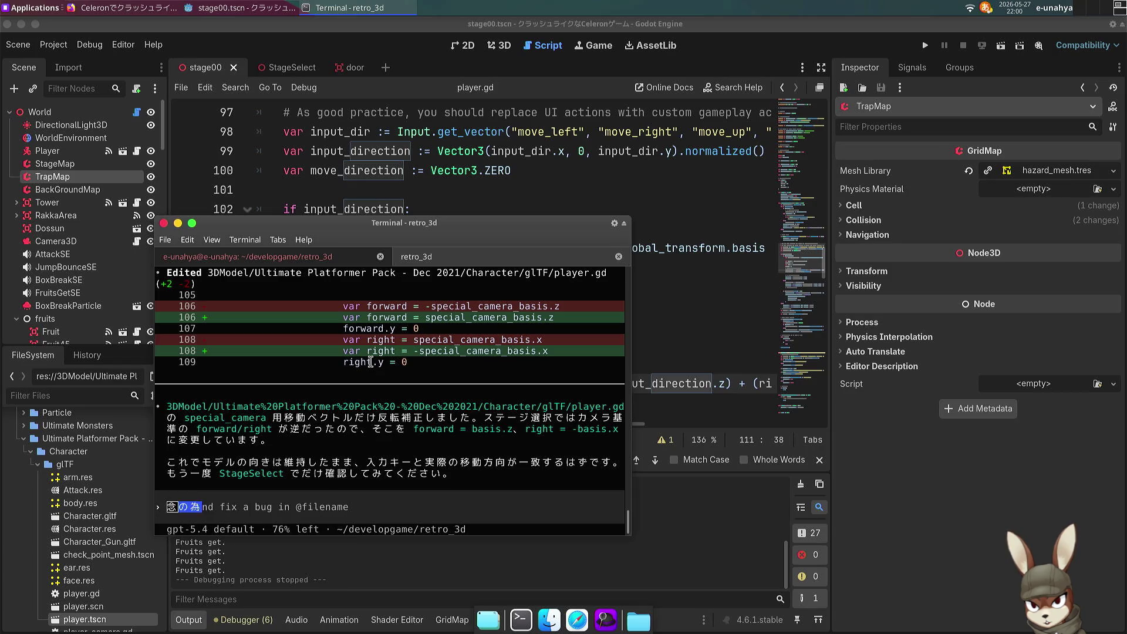
pyautogui.write('、普通のすてーじn')
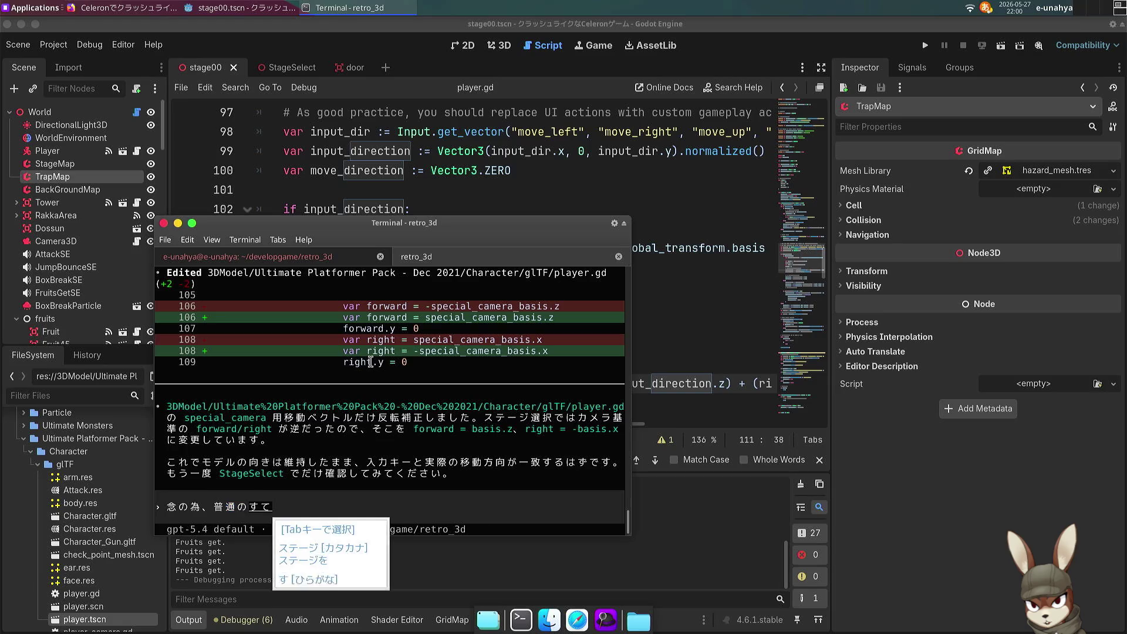
pyautogui.press('Tab')
pyautogui.press('Tab')
pyautogui.press('Tab')
pyautogui.press('Return')
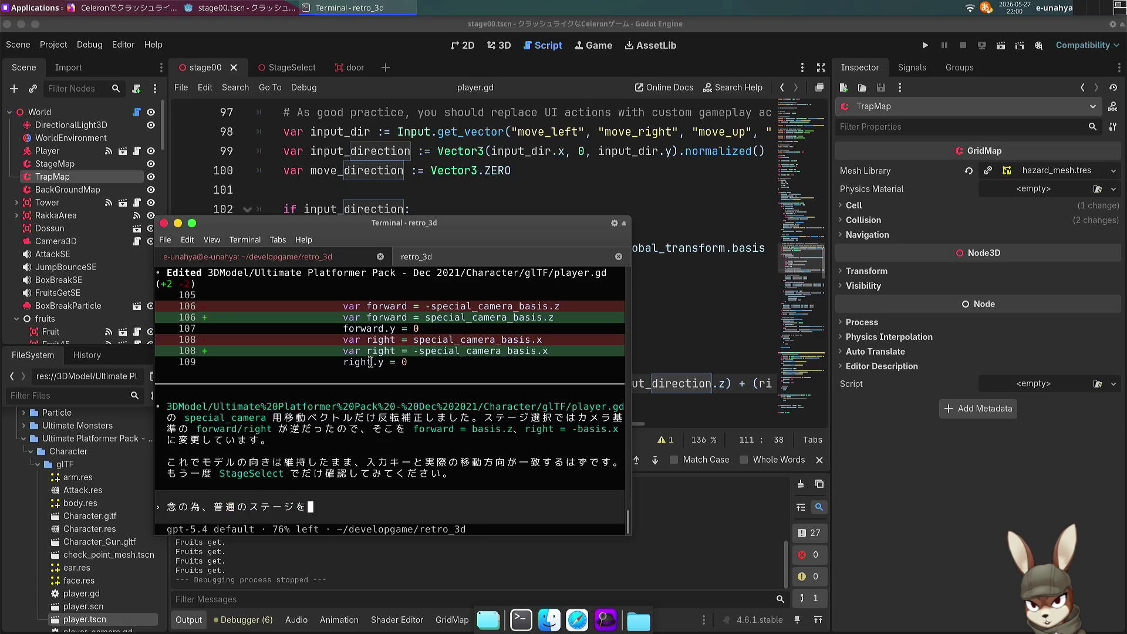
pyautogui.press('BackSpace')
# Step: Continue the message with 実行を確認してみたのですが
pyautogui.write('にてじっこうs')
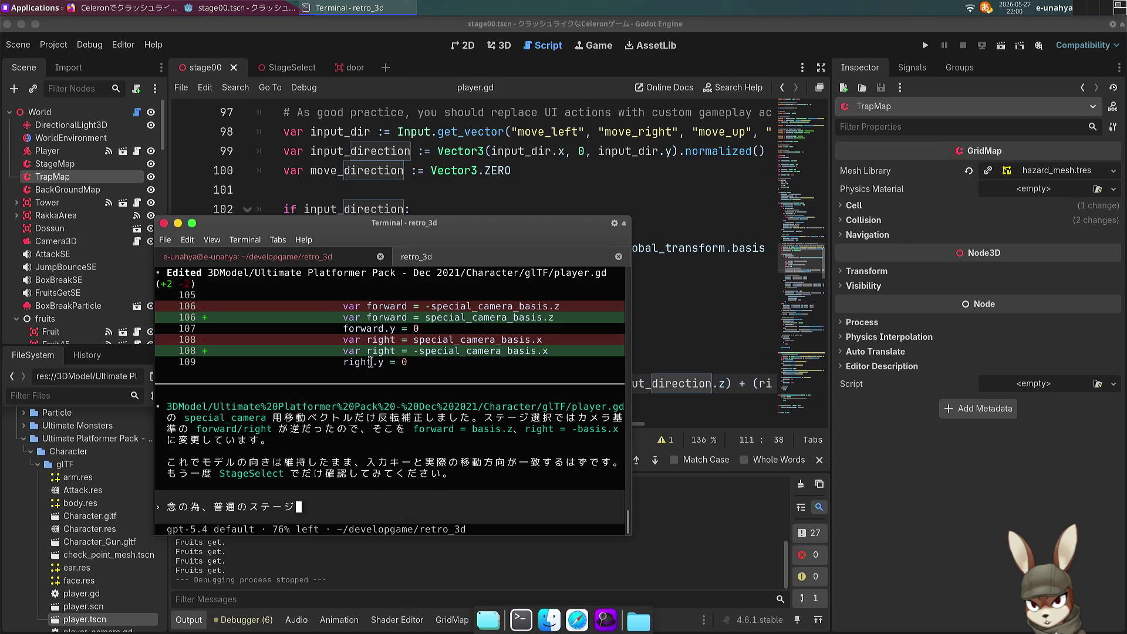
pyautogui.press('BackSpace')
pyautogui.press('Tab')
pyautogui.write('を')
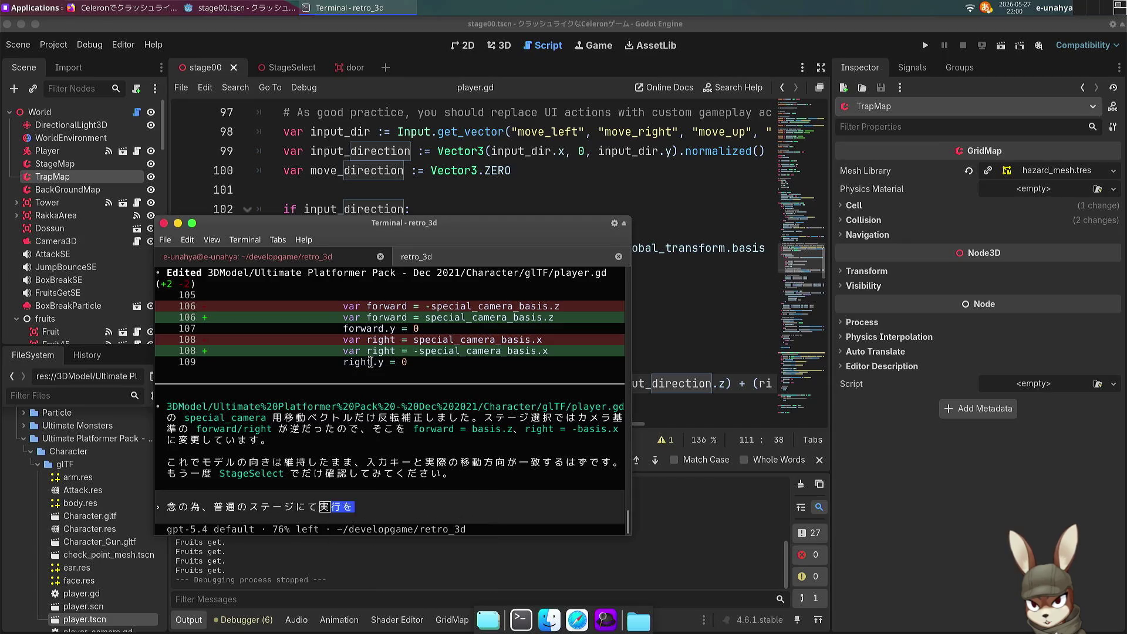
pyautogui.write('かくにんしてみたのですが')
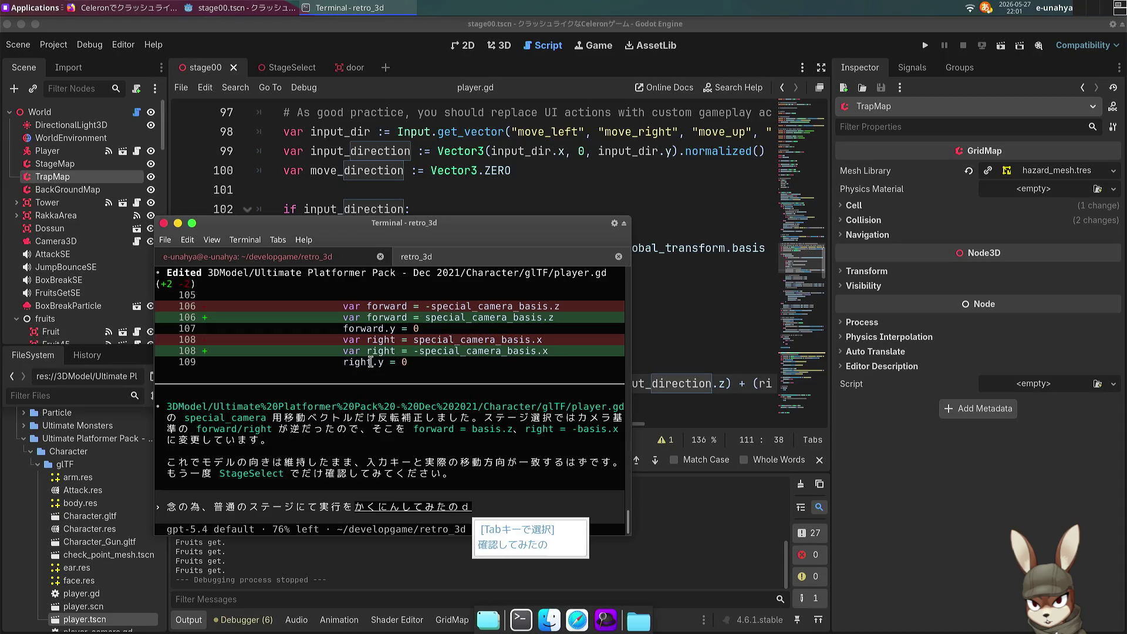
pyautogui.press('Tab')
pyautogui.press('Return')
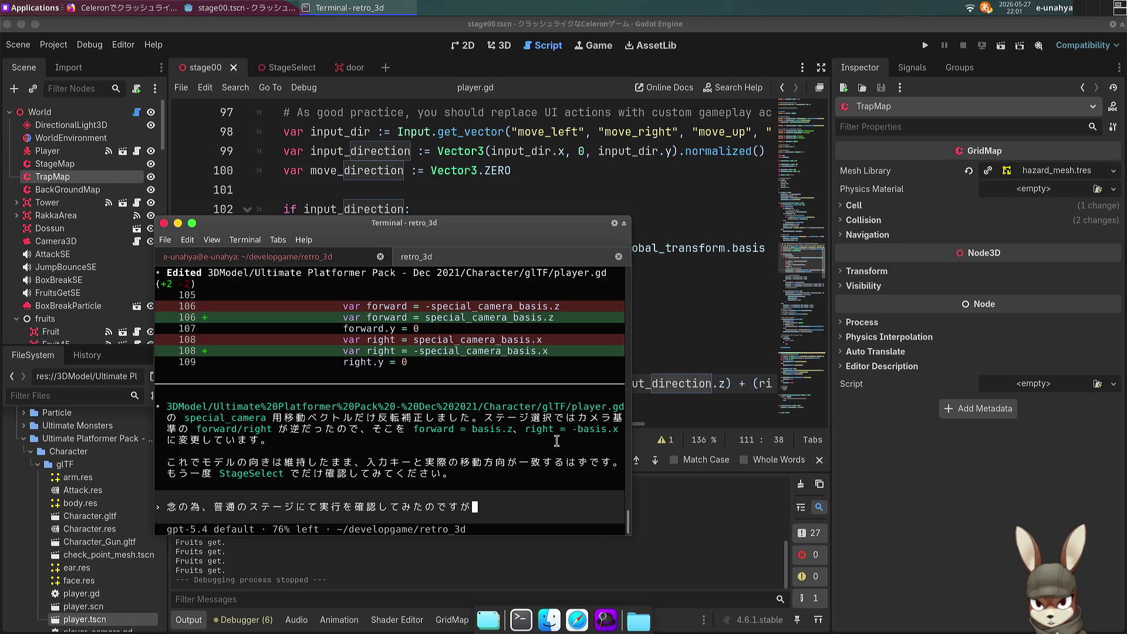
# Step: Add こちらでも後ろ向きに to the unsent message
pyautogui.write('こちらでもゆ')
pyautogui.press('BackSpace')
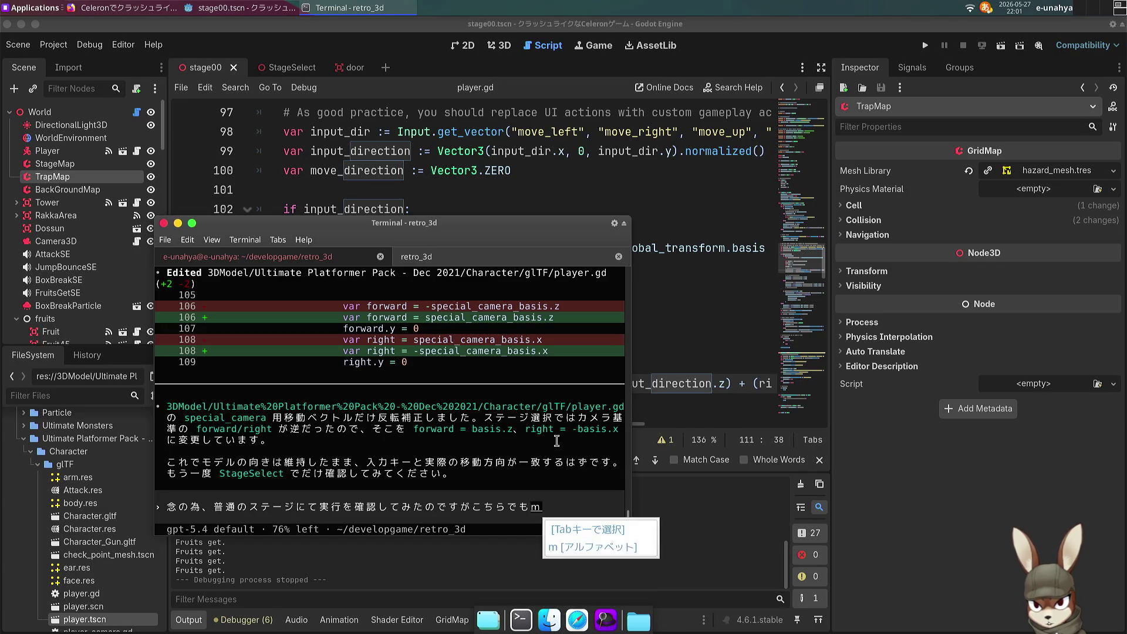
pyautogui.press('BackSpace')
pyautogui.write('は')
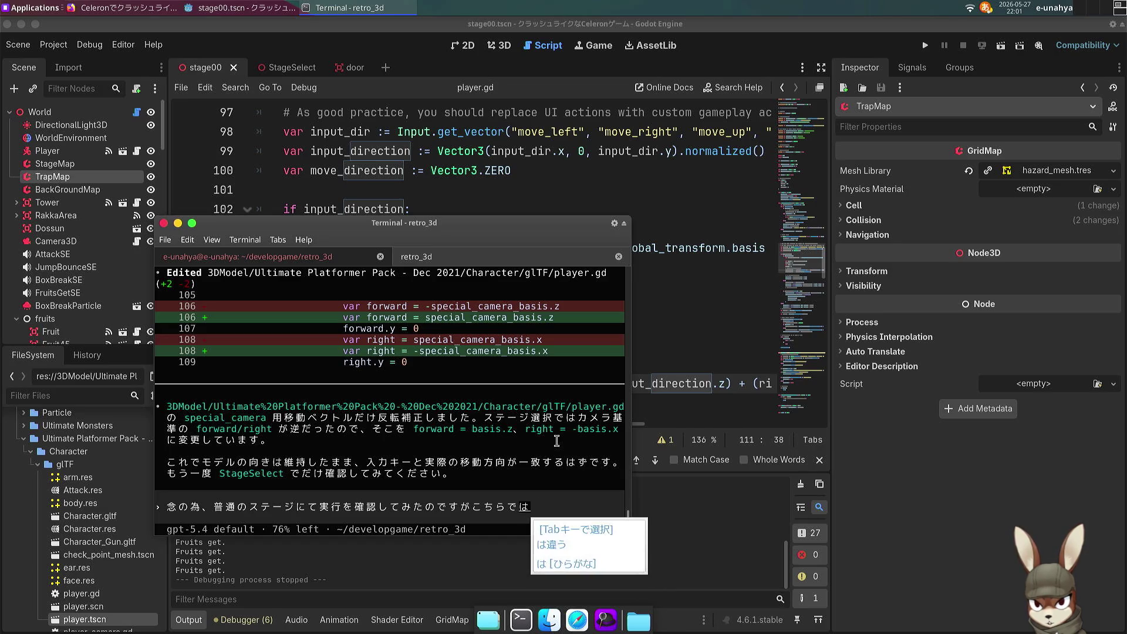
pyautogui.press('BackSpace')
pyautogui.write('も')
pyautogui.press('Return')
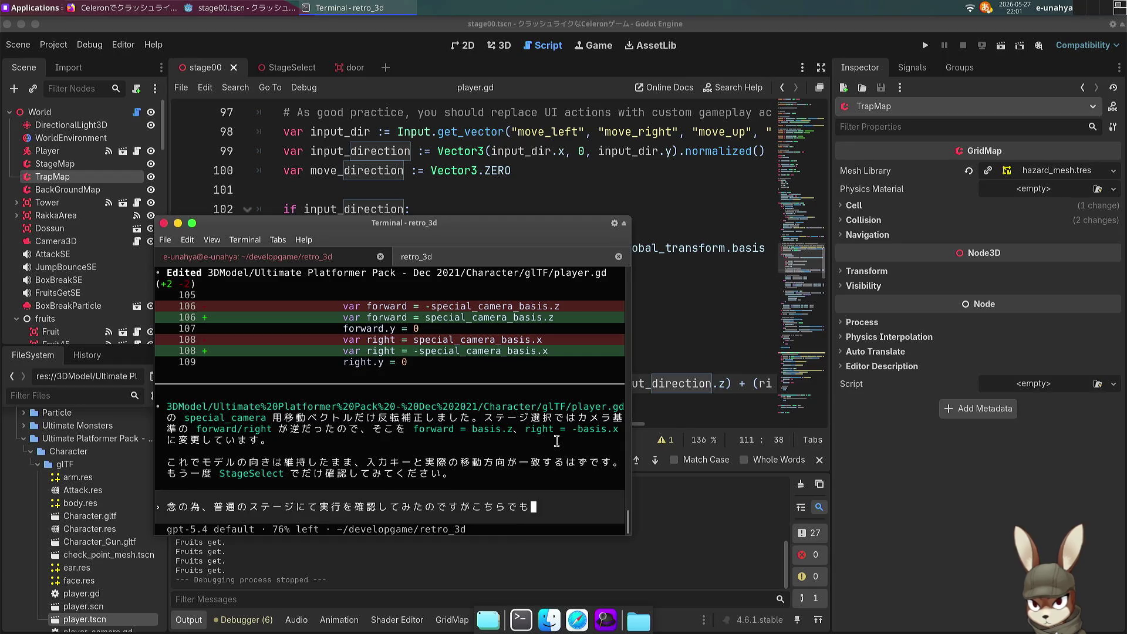
pyautogui.write('うしろむきに')
pyautogui.press('space')
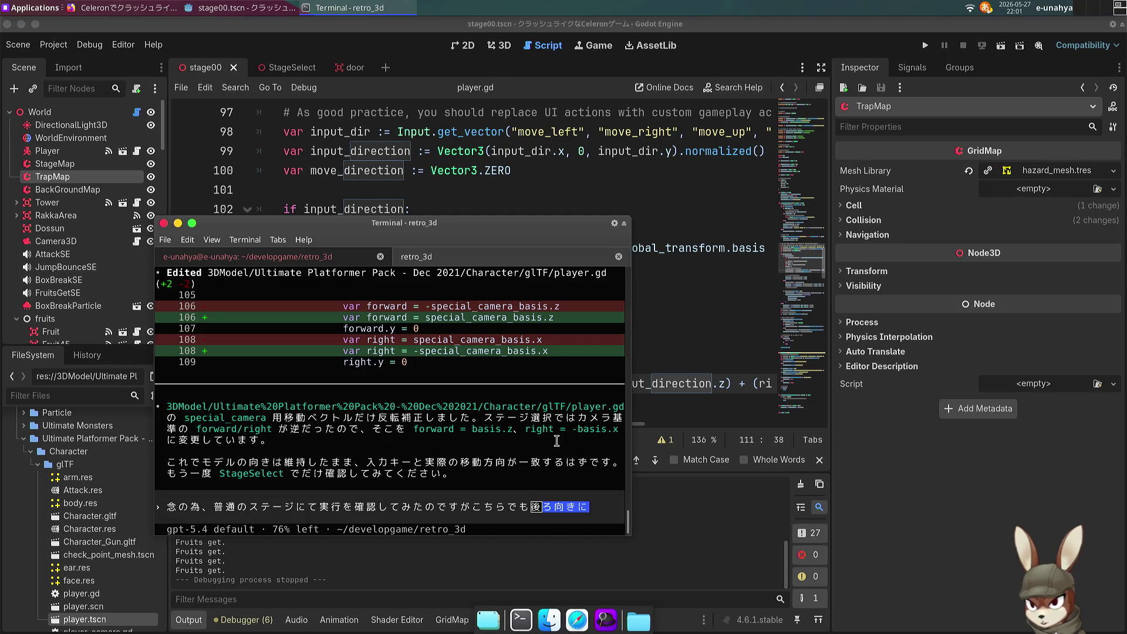
pyautogui.click(520, 170)
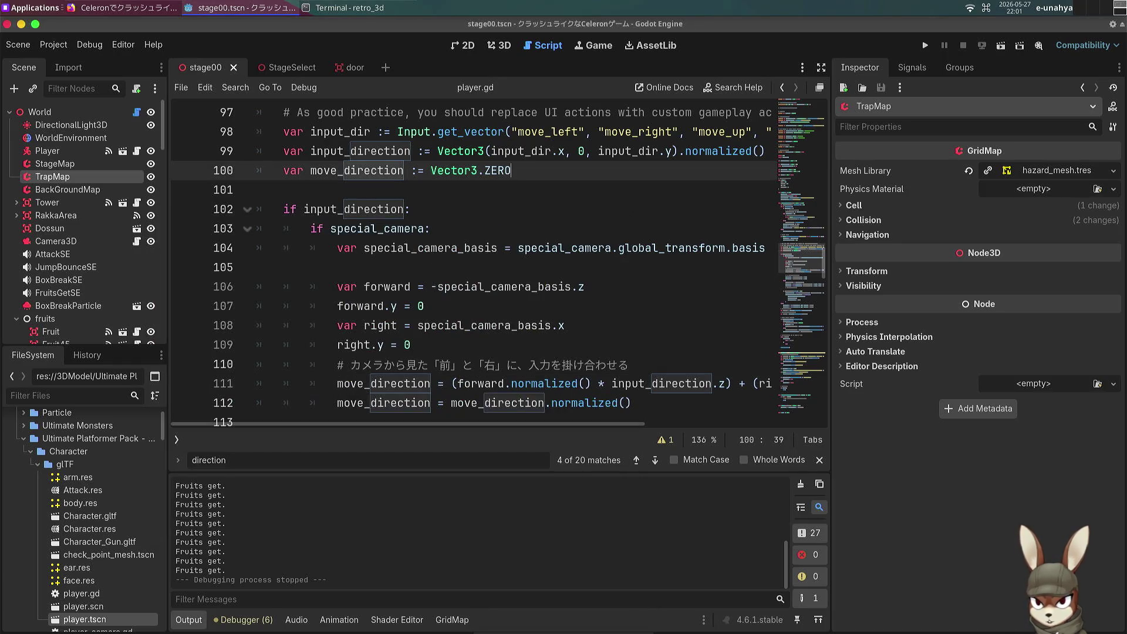
# Step: Delete the minus before special_camera_basis.z on line 106, save player.gd, and run stage00
pyautogui.click(432, 286)
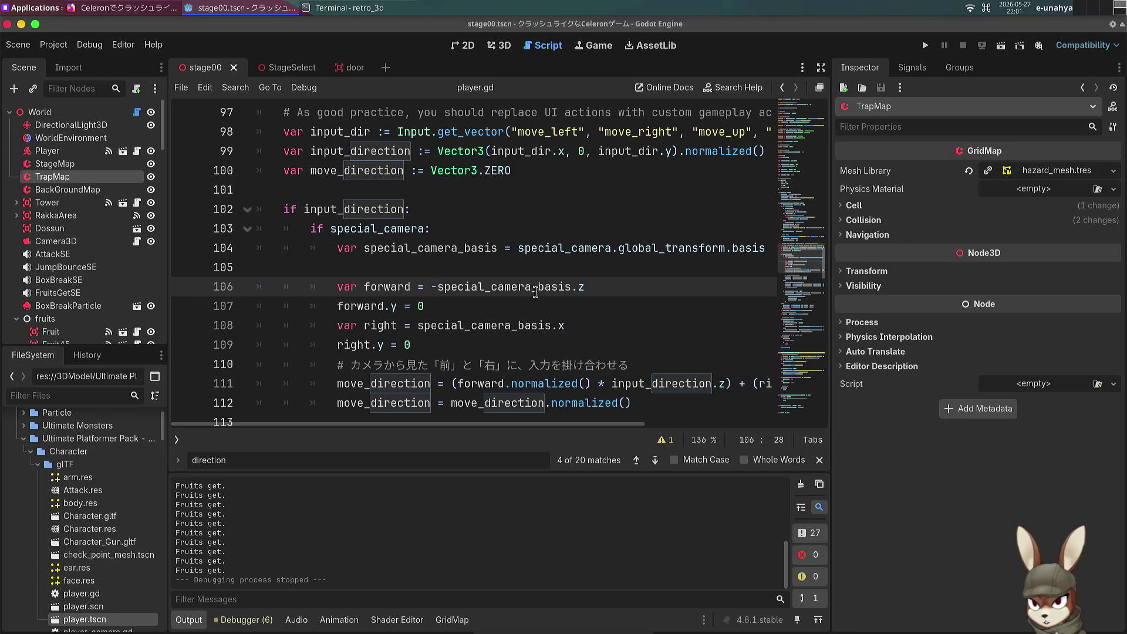
pyautogui.press('BackSpace')
pyautogui.hotkey('ctrl', 's')
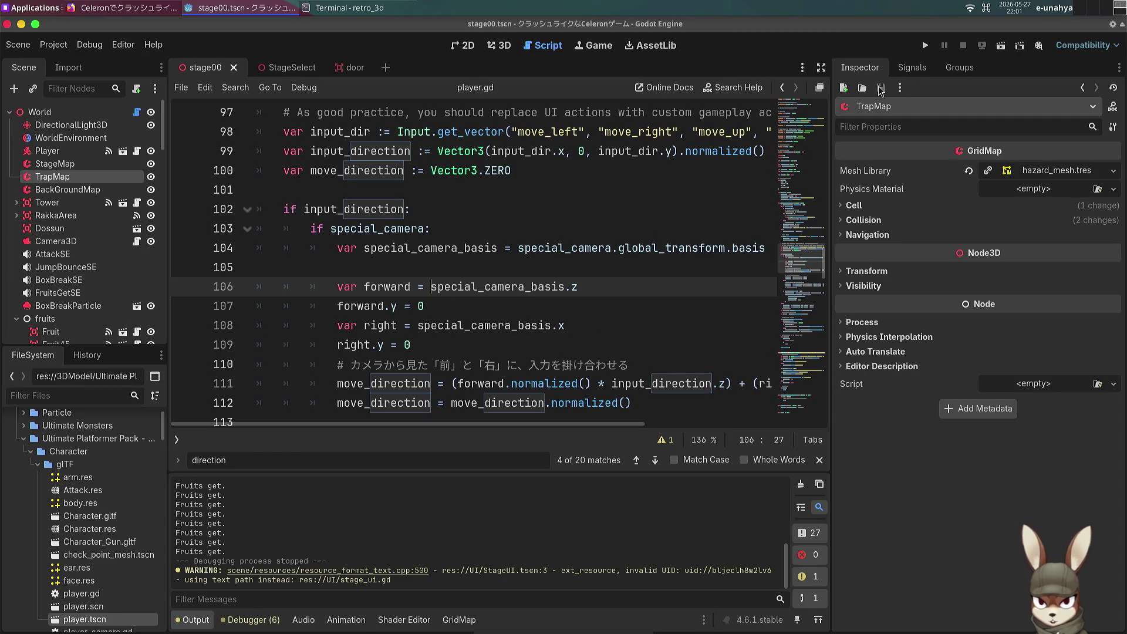
pyautogui.click(999, 47)
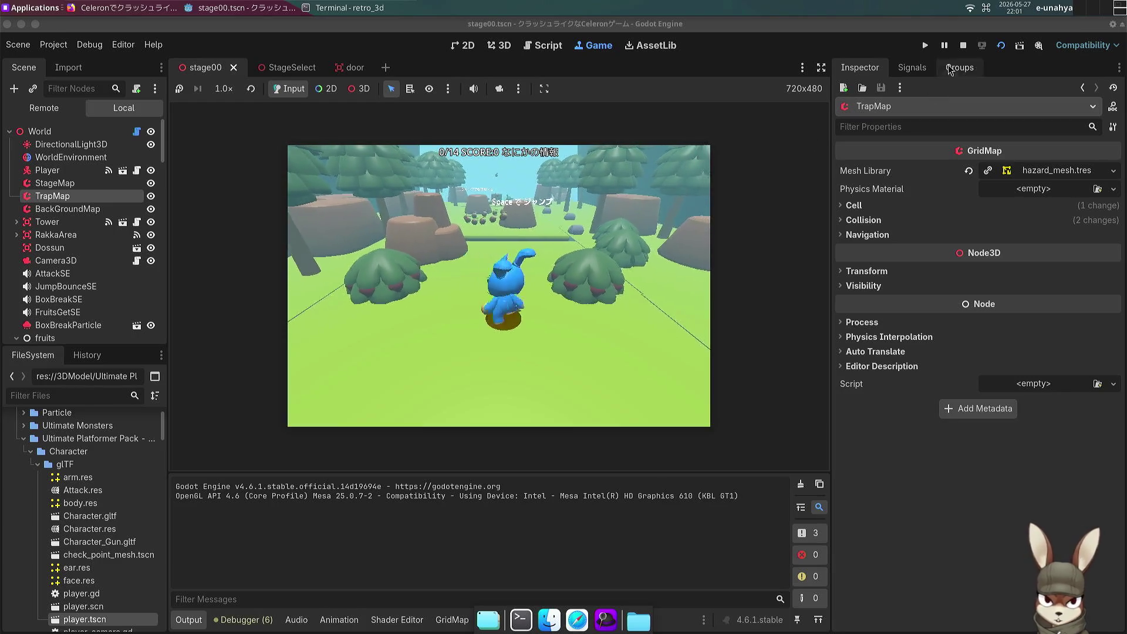
# Step: Stop stage00, run StageSelect, walk the character forward with Up, then stop the game
pyautogui.press('F8')
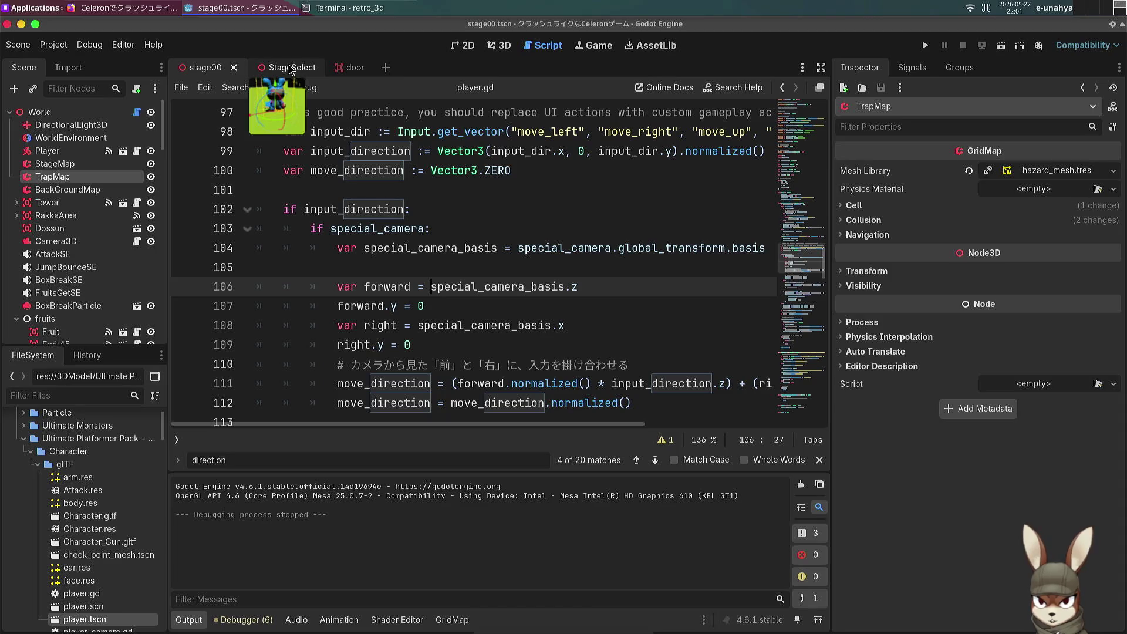
pyautogui.click(283, 66)
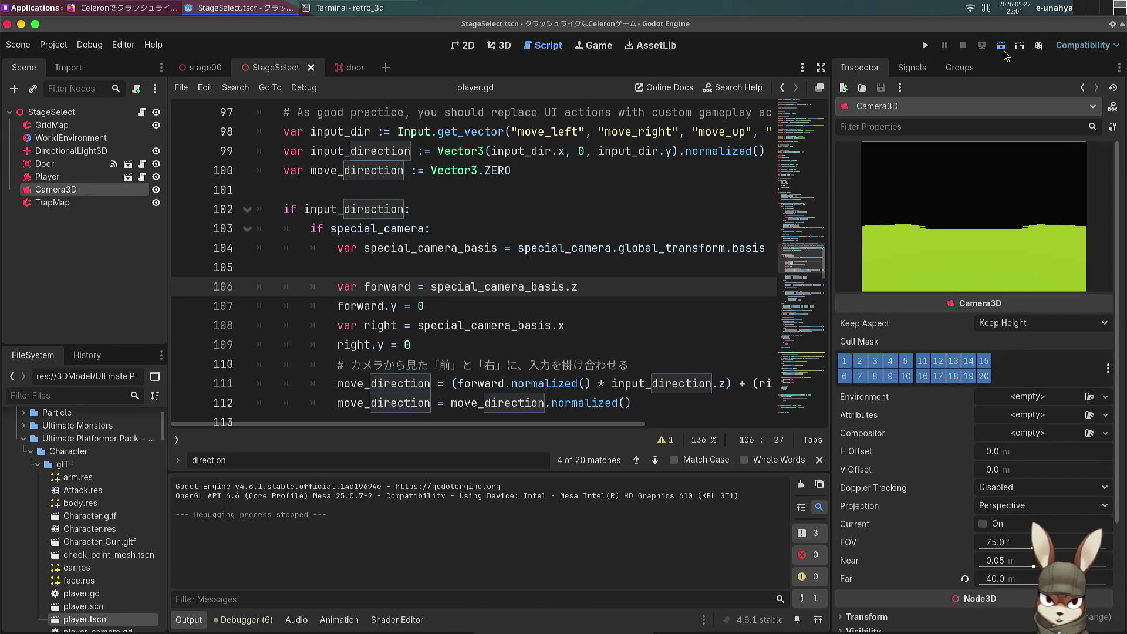
pyautogui.click(1002, 49)
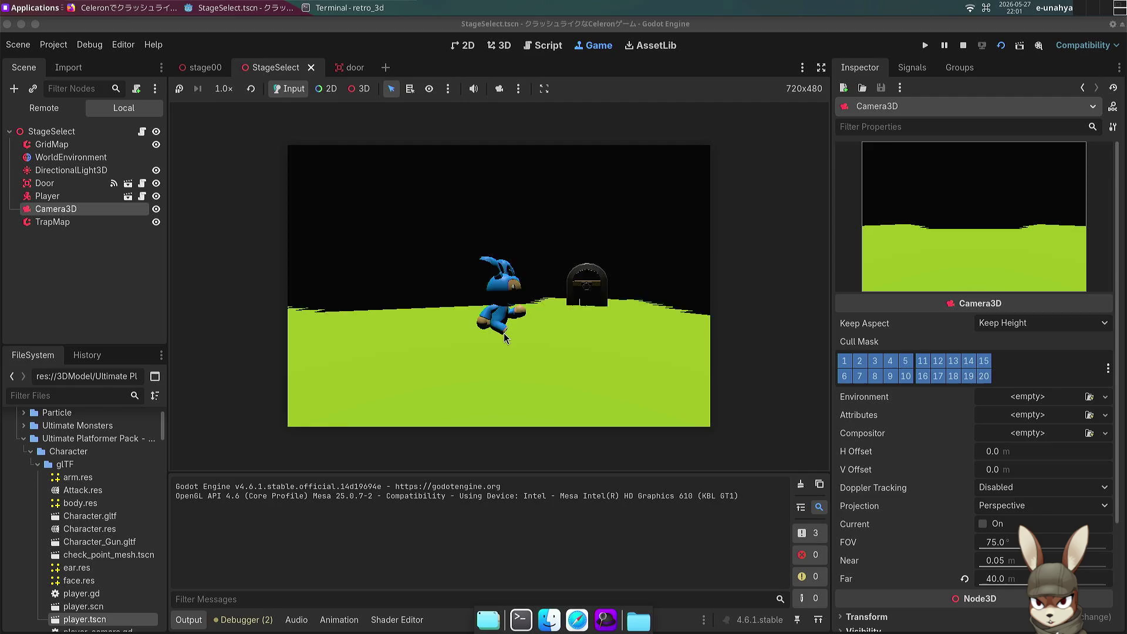
pyautogui.press('Up')
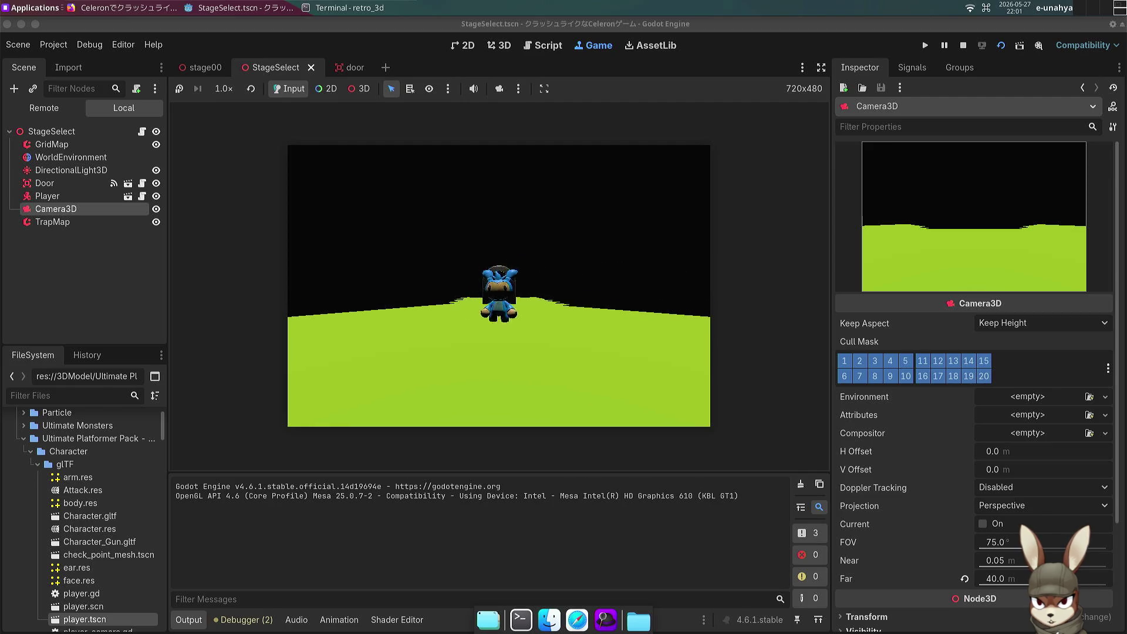
pyautogui.press('Up')
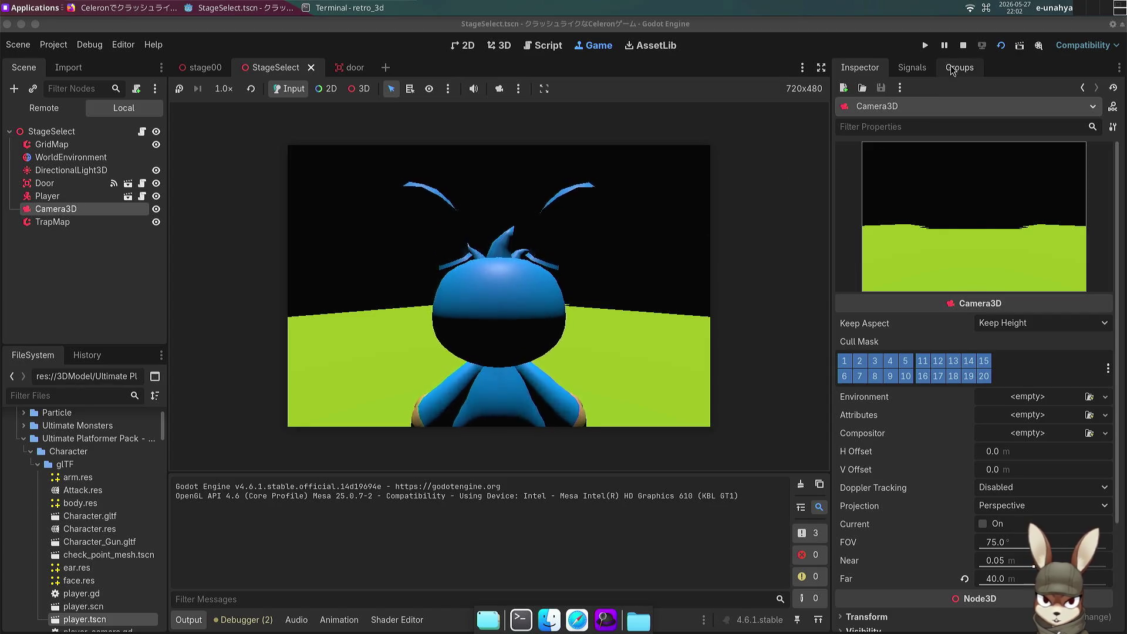
pyautogui.click(961, 47)
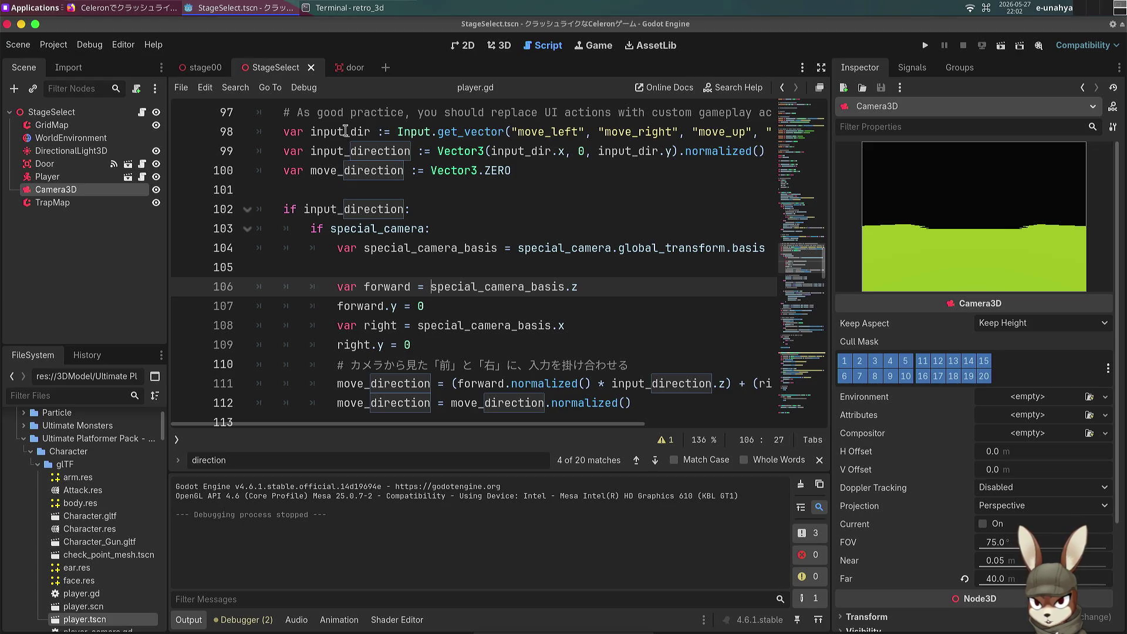
# Step: Replace the last phrase of the Codex message with どうにもキャラクターのlook_at関数の
pyautogui.click(349, 8)
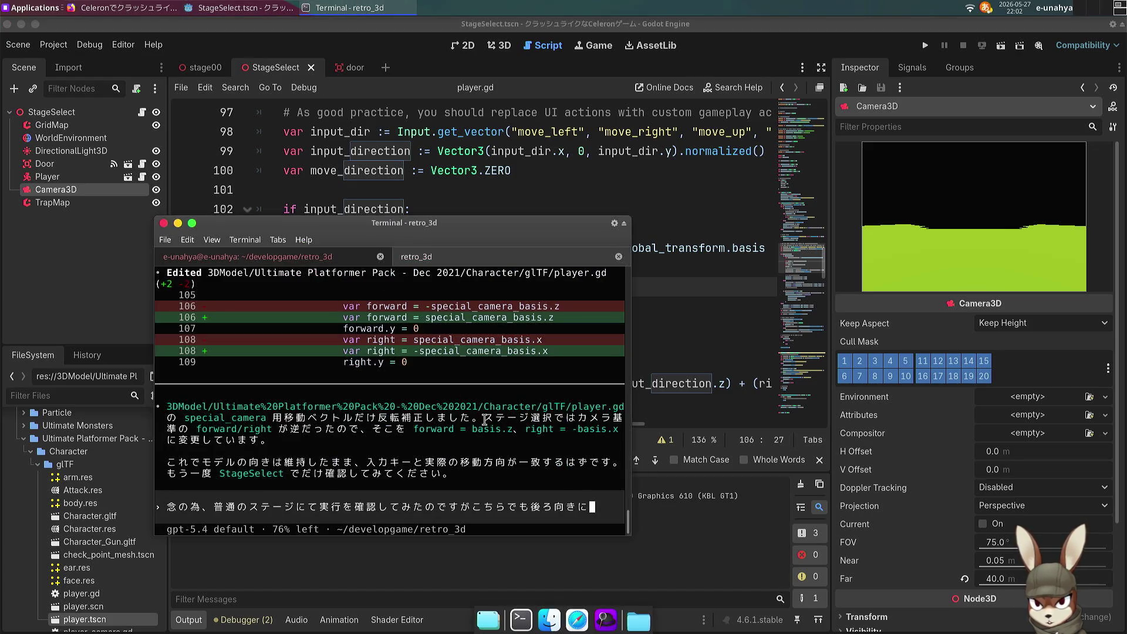
pyautogui.press('BackSpace')
pyautogui.press('BackSpace')
pyautogui.press('BackSpace')
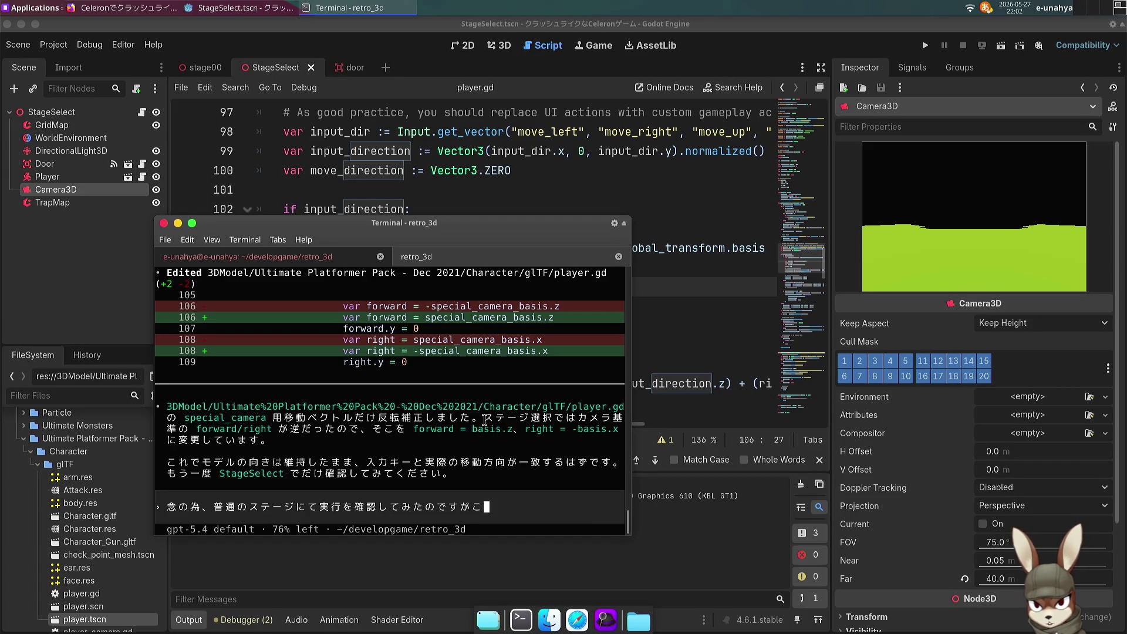
pyautogui.write('doum')
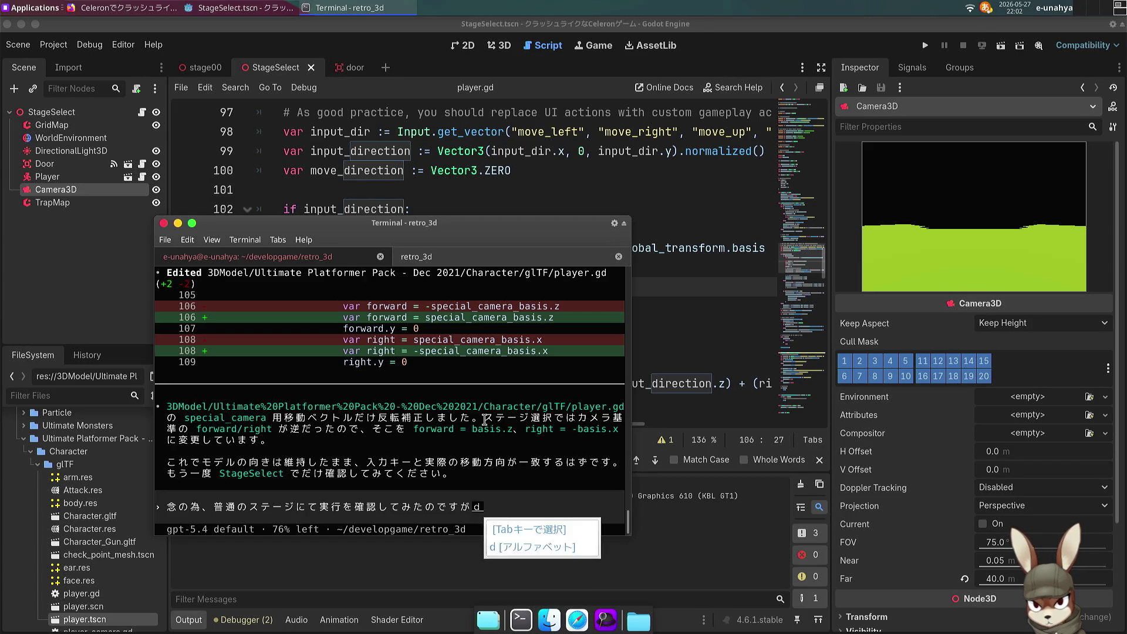
pyautogui.press('BackSpace')
pyautogui.write('nimo')
pyautogui.press('Return')
pyautogui.write('kyaraku')
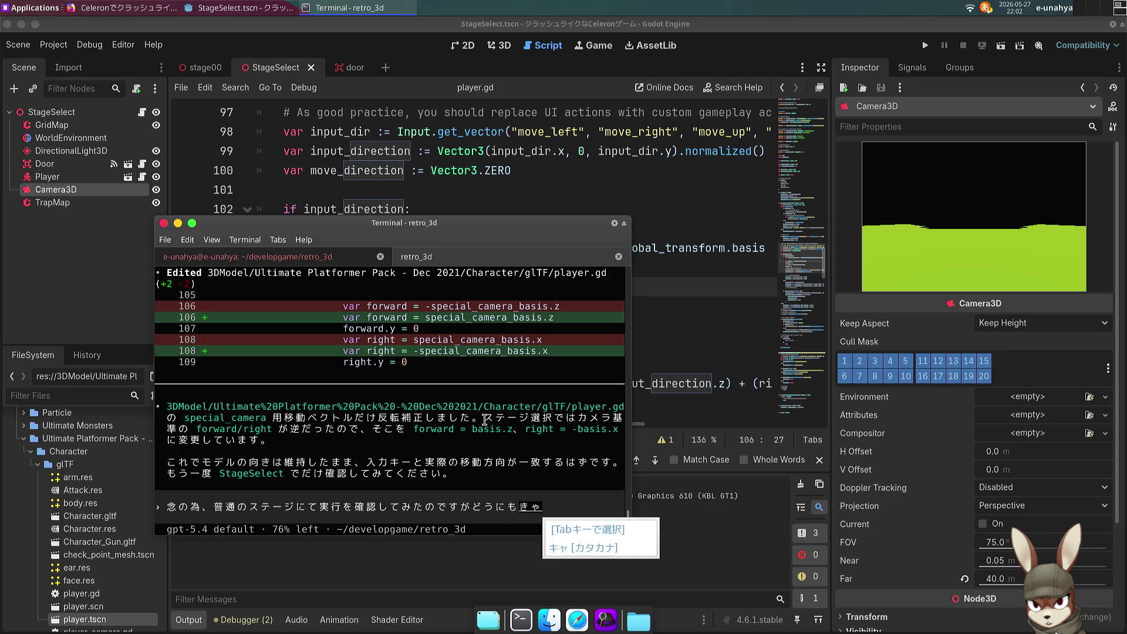
pyautogui.press('Tab')
pyautogui.press('Return')
pyautogui.write('look_')
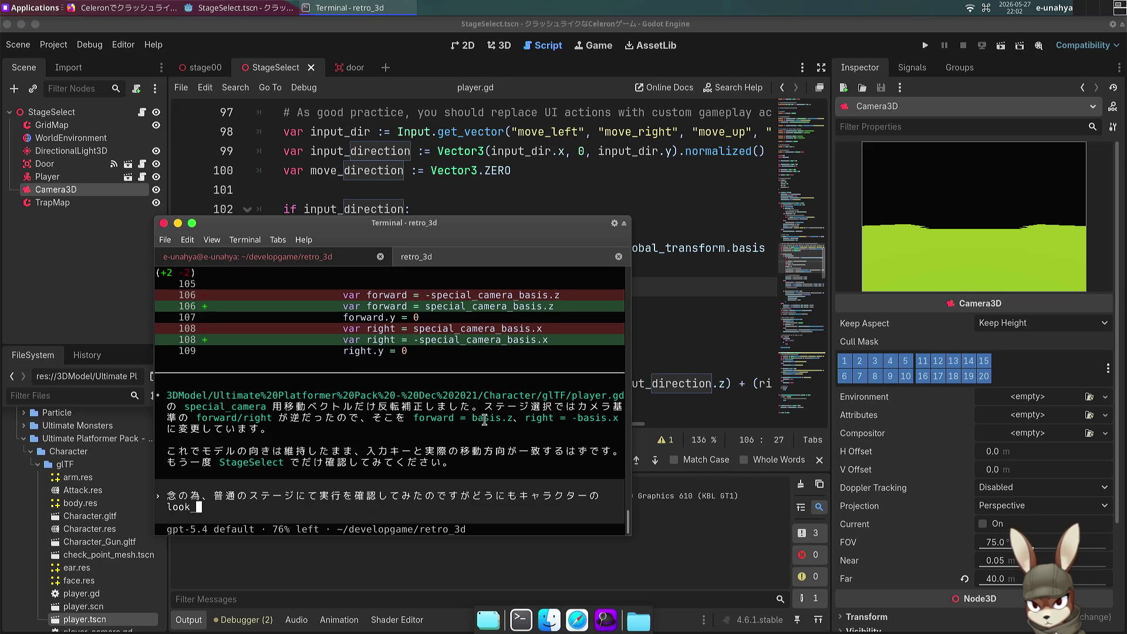
pyautogui.write('atkansuuno')
pyautogui.press('space')
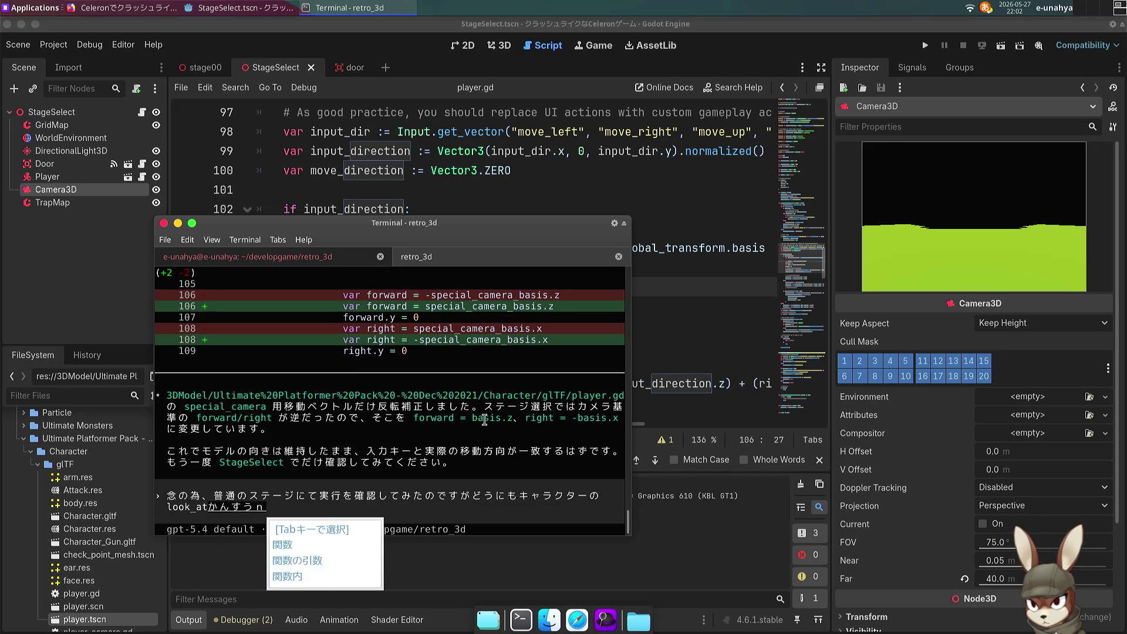
pyautogui.press('Return')
# Step: Back in Godot, search player.gd for 'look_at'
pyautogui.click(479, 176)
pyautogui.hotkey('ctrl', 'f')
pyautogui.write('look_at')
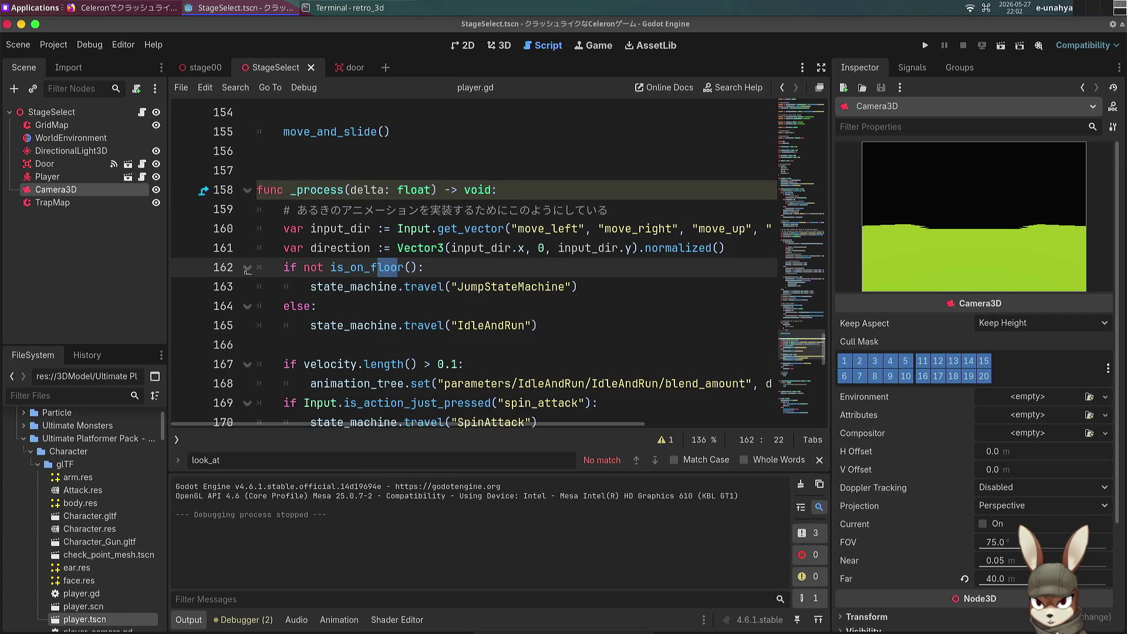
# Step: Show the scripts and methods list and review the code around line 140
pyautogui.scroll(3, 345, 201)
pyautogui.scroll(4, 347, 198)
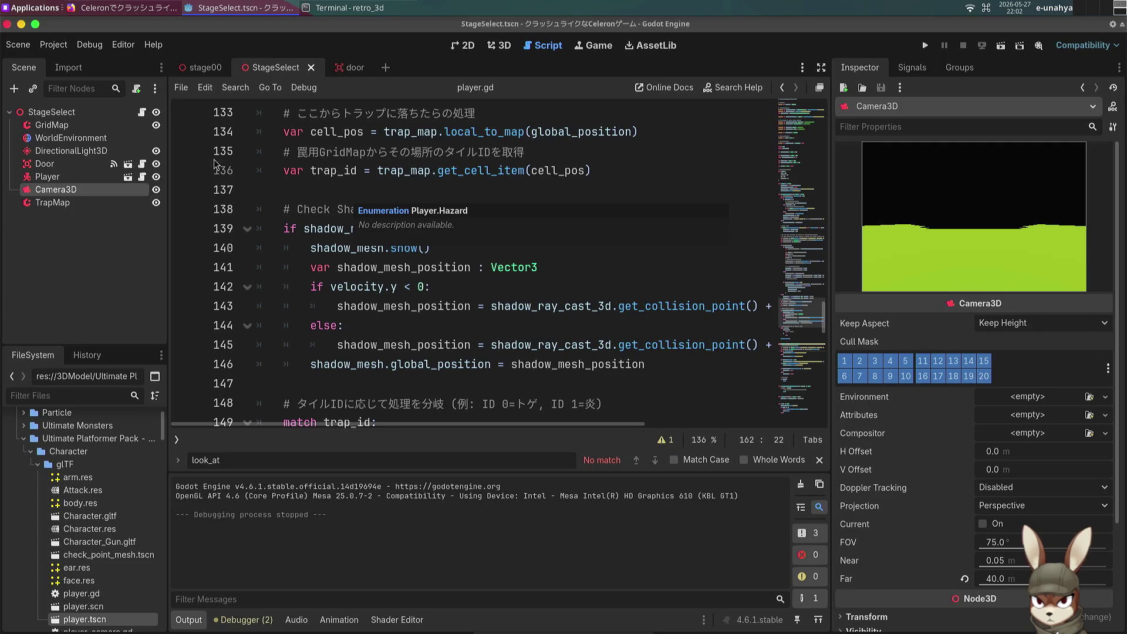
pyautogui.click(178, 440)
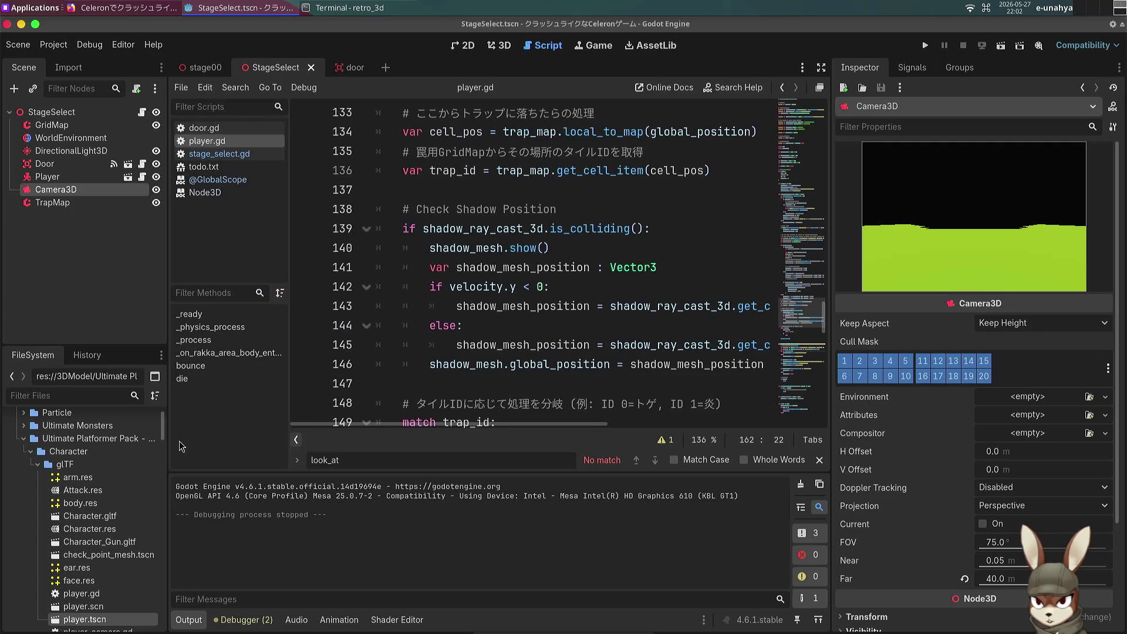
pyautogui.click(430, 248)
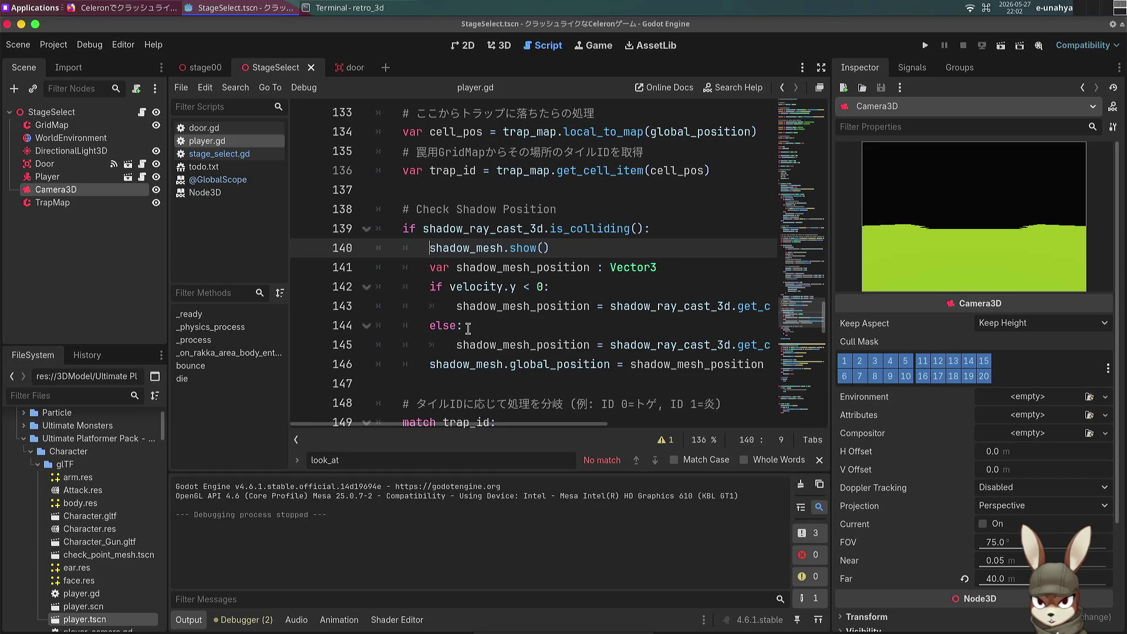
# Step: Scroll down to line 171 and search player.gd for 'atan2'
pyautogui.scroll(-5, 465, 324)
pyautogui.scroll(-4, 464, 324)
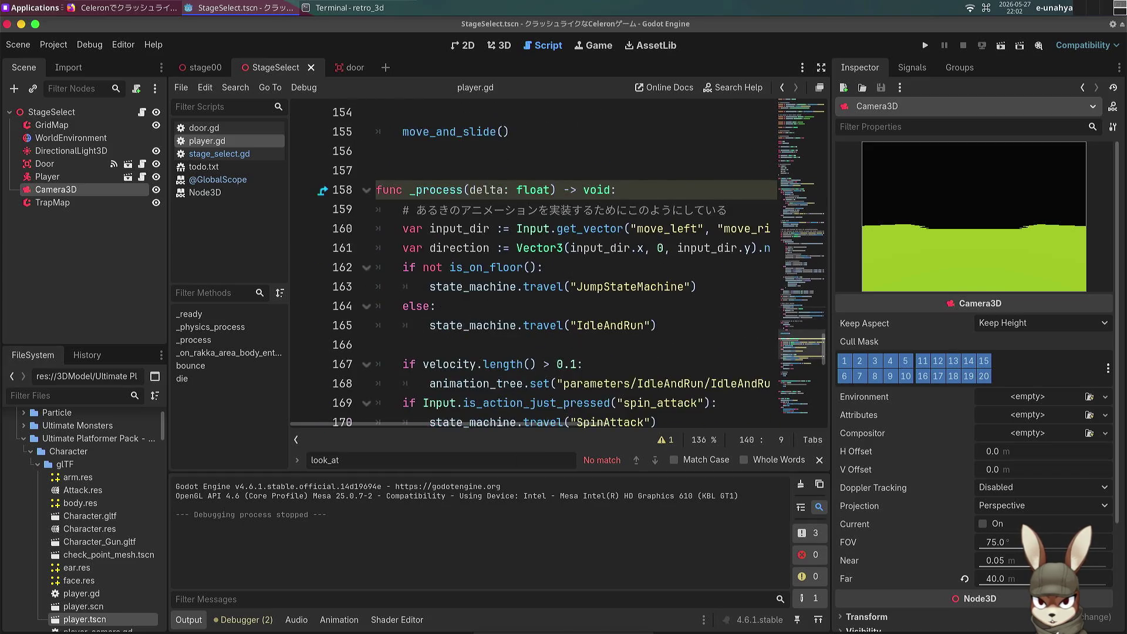
pyautogui.click(464, 323)
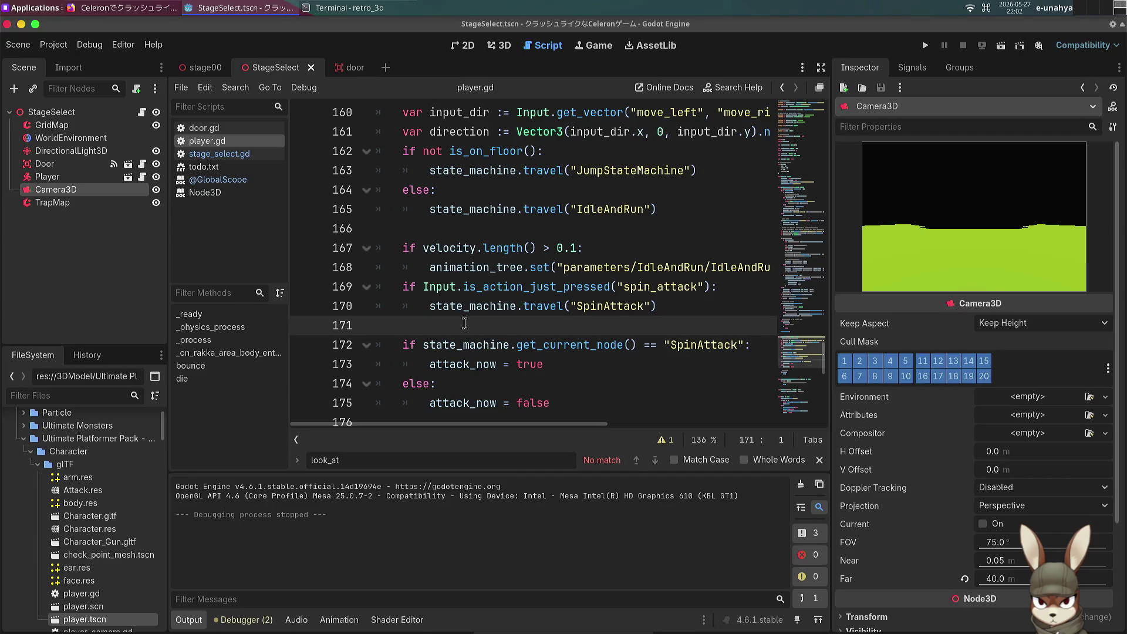
pyautogui.hotkey('ctrl', 'f')
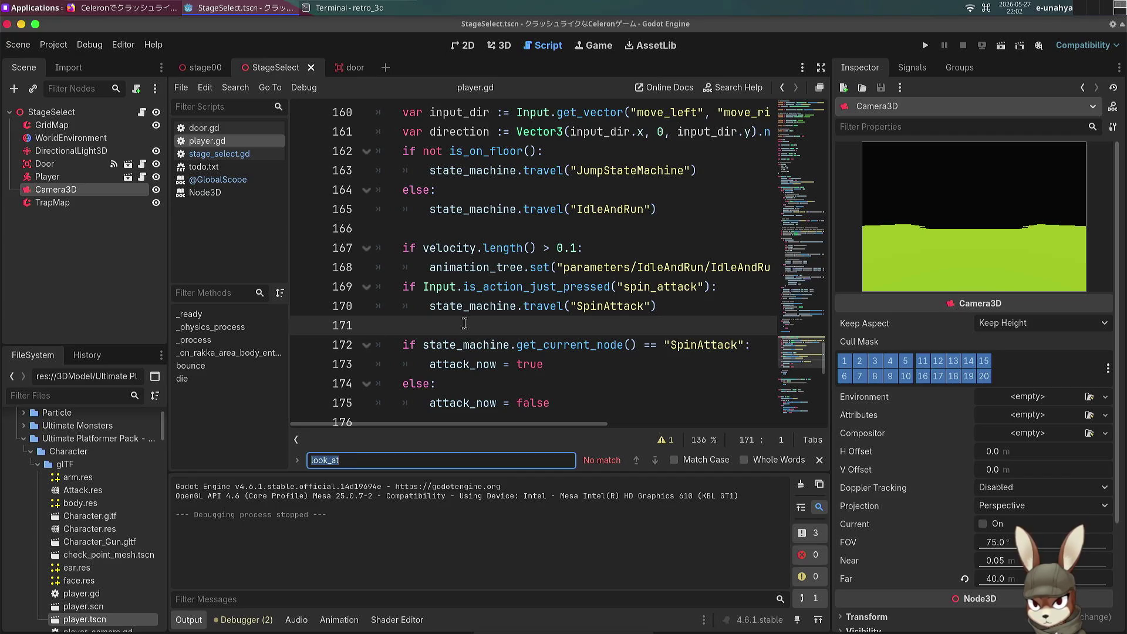
pyautogui.write('atan2')
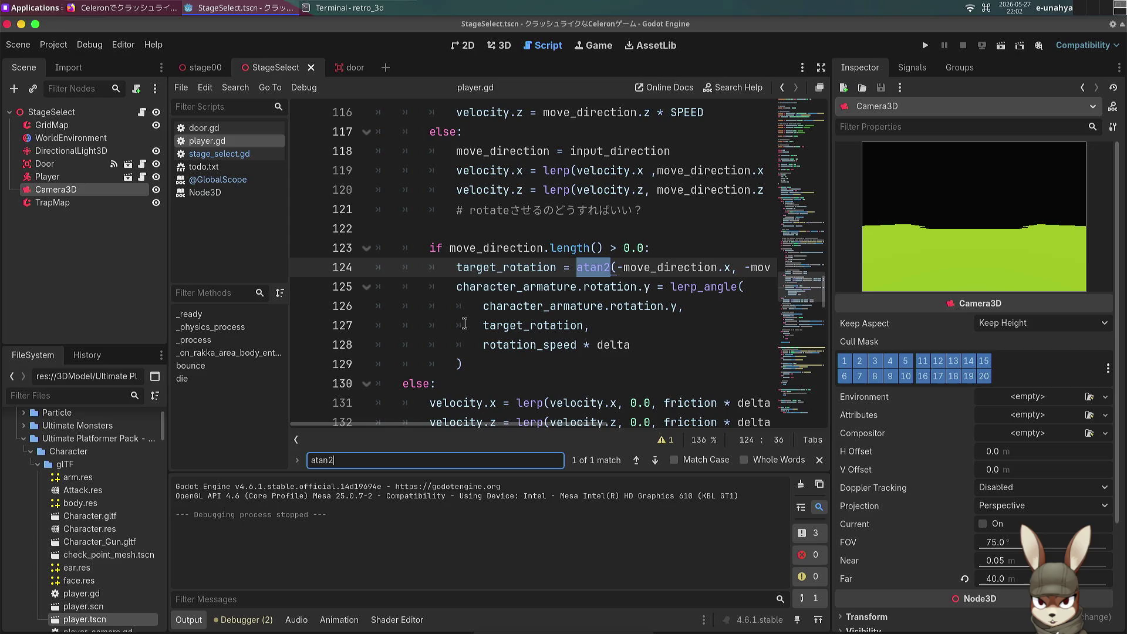
pyautogui.moveTo(563, 235)
pyautogui.mouseDown()
pyautogui.moveTo(762, 267)
pyautogui.moveTo(722, 270)
pyautogui.mouseUp()
pyautogui.click(622, 298)
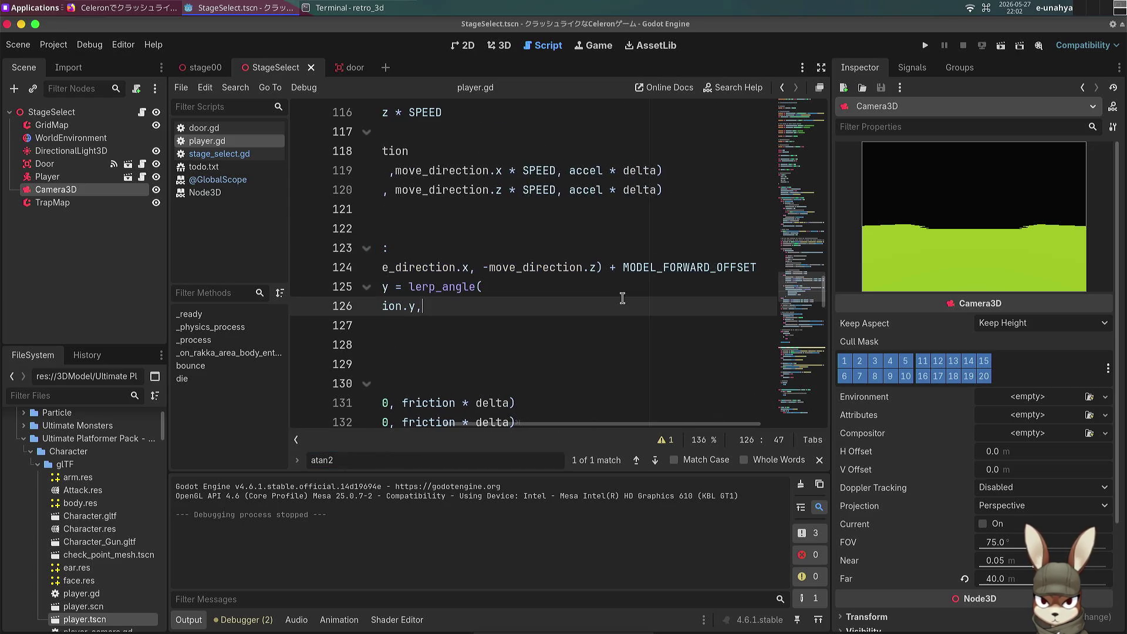
pyautogui.click(579, 338)
pyautogui.click(579, 355)
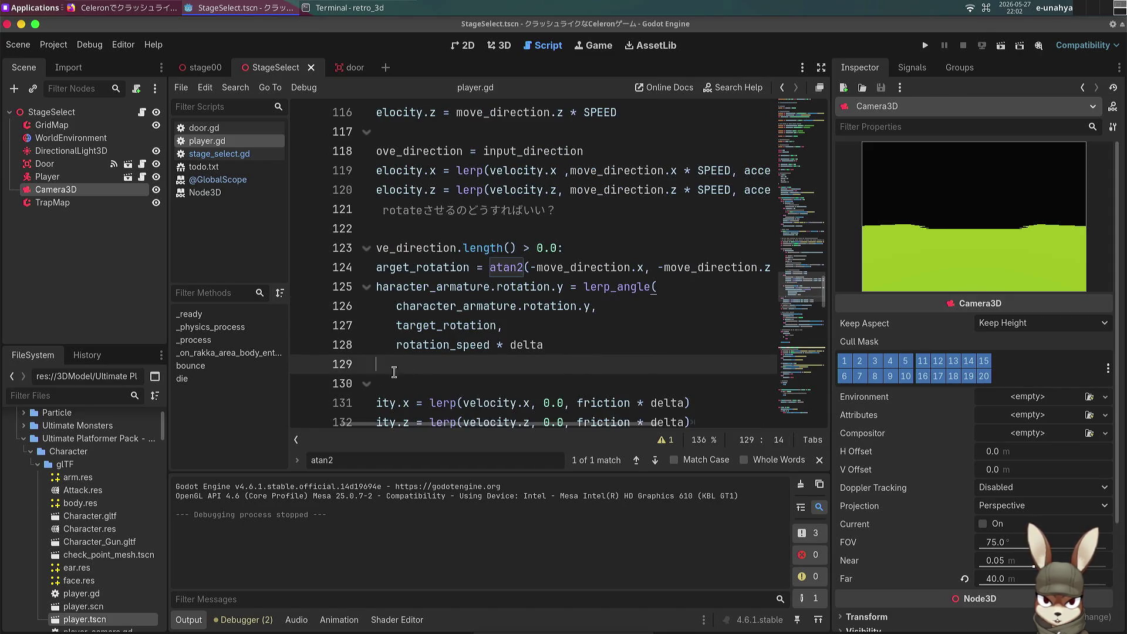
pyautogui.click(295, 439)
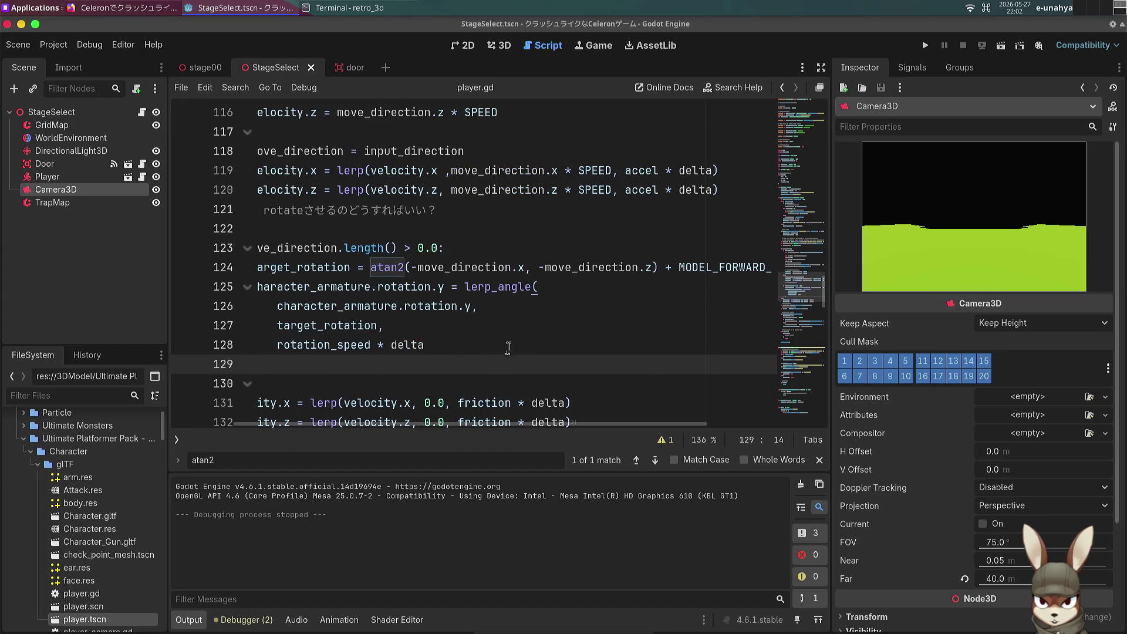
pyautogui.click(488, 228)
pyautogui.click(485, 247)
pyautogui.press('Up')
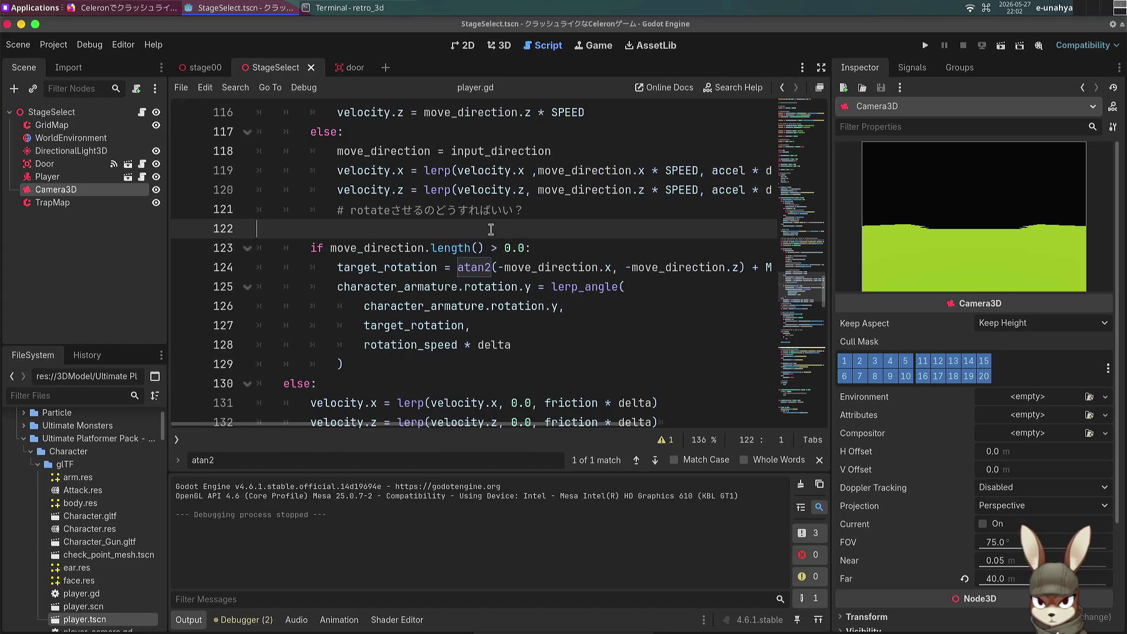
pyautogui.scroll(3, 525, 331)
pyautogui.scroll(5, 529, 335)
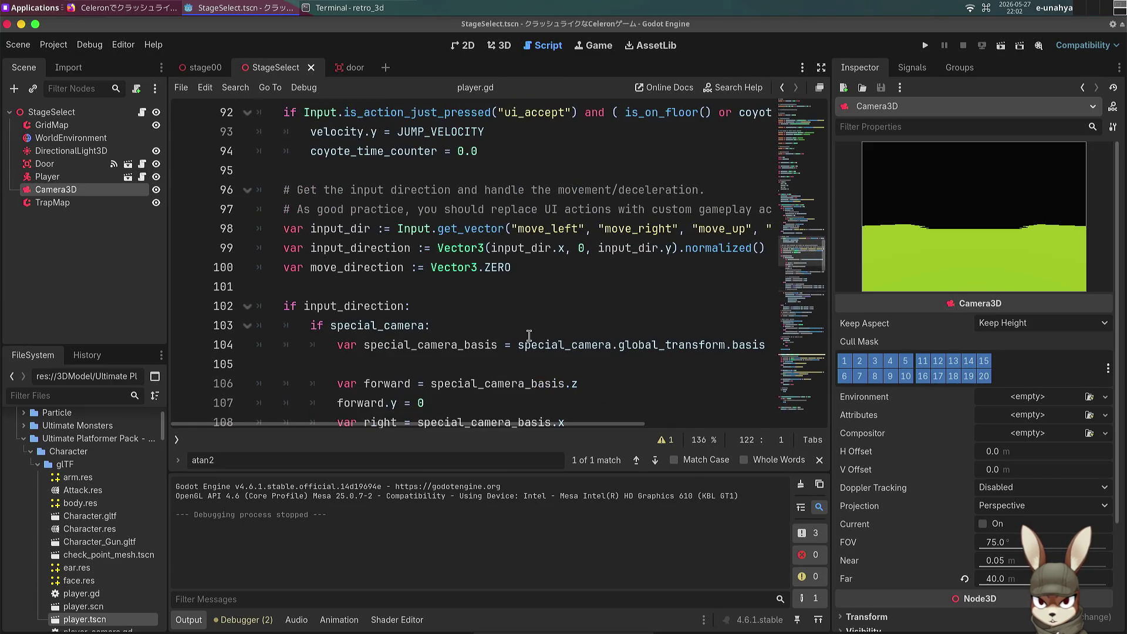
pyautogui.scroll(6, 528, 336)
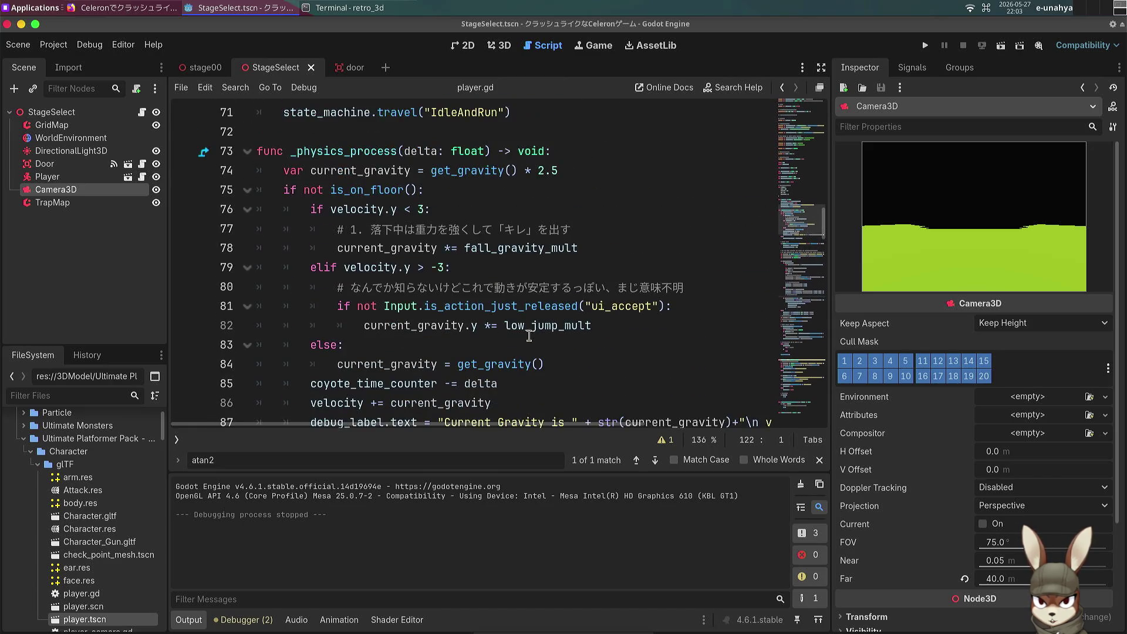
pyautogui.scroll(-11, 610, 335)
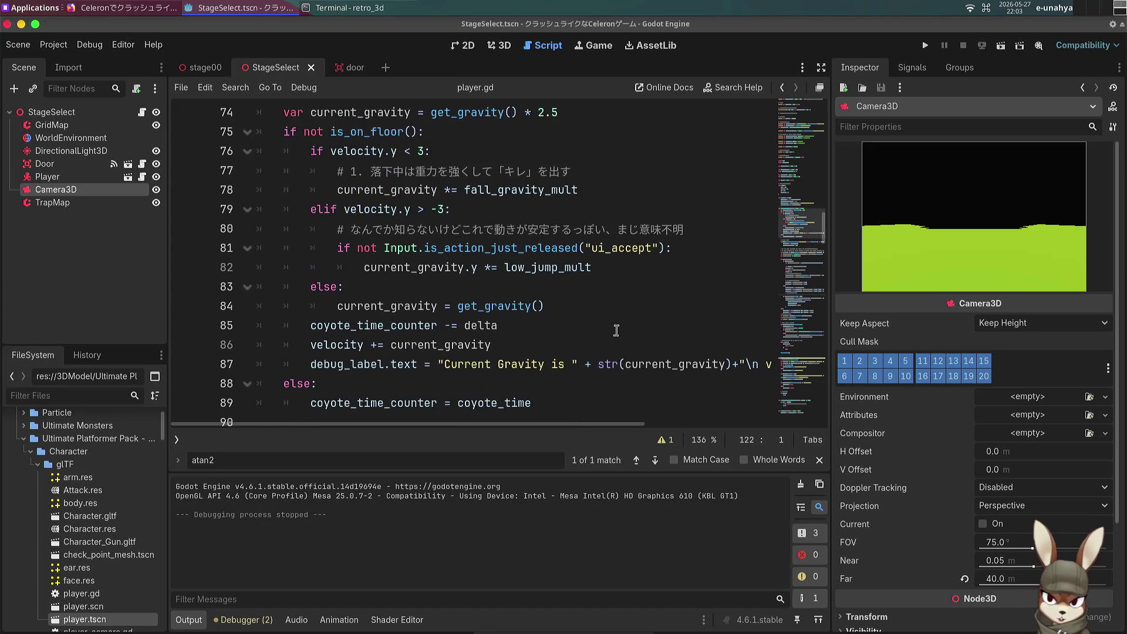
pyautogui.scroll(-3, 607, 338)
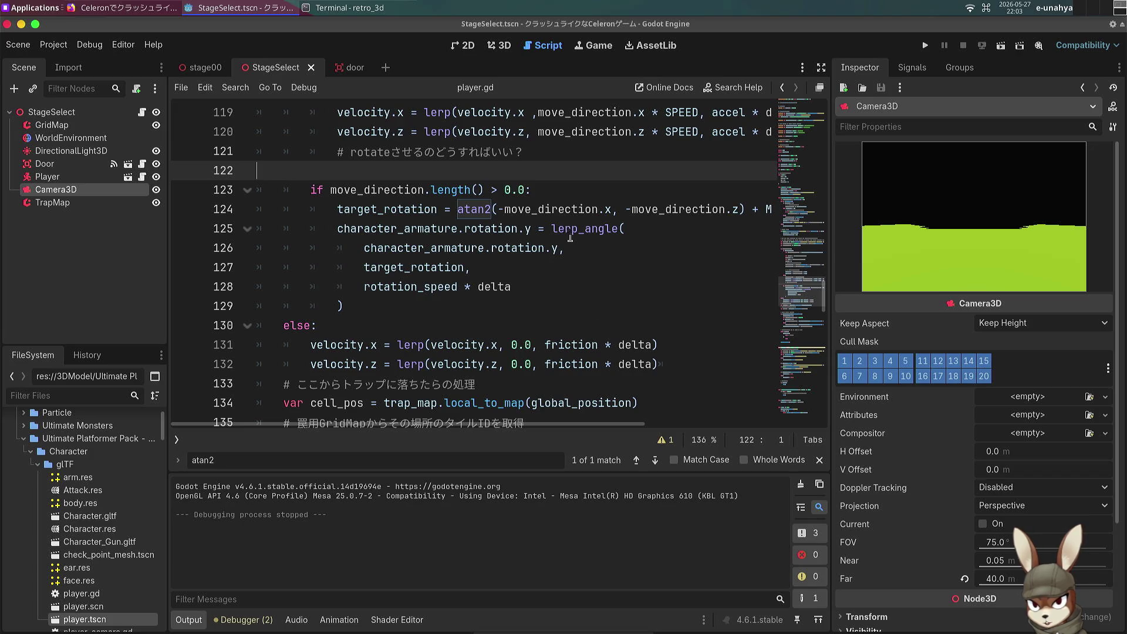
pyautogui.moveTo(573, 228)
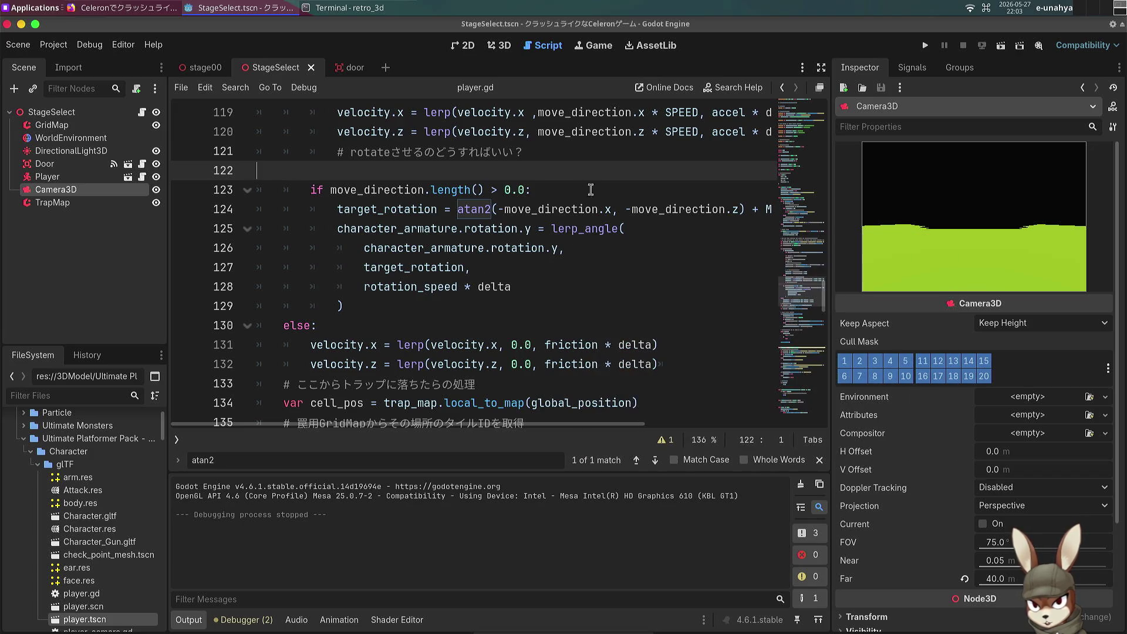
pyautogui.click(689, 189)
pyautogui.press('Down')
pyautogui.press('End')
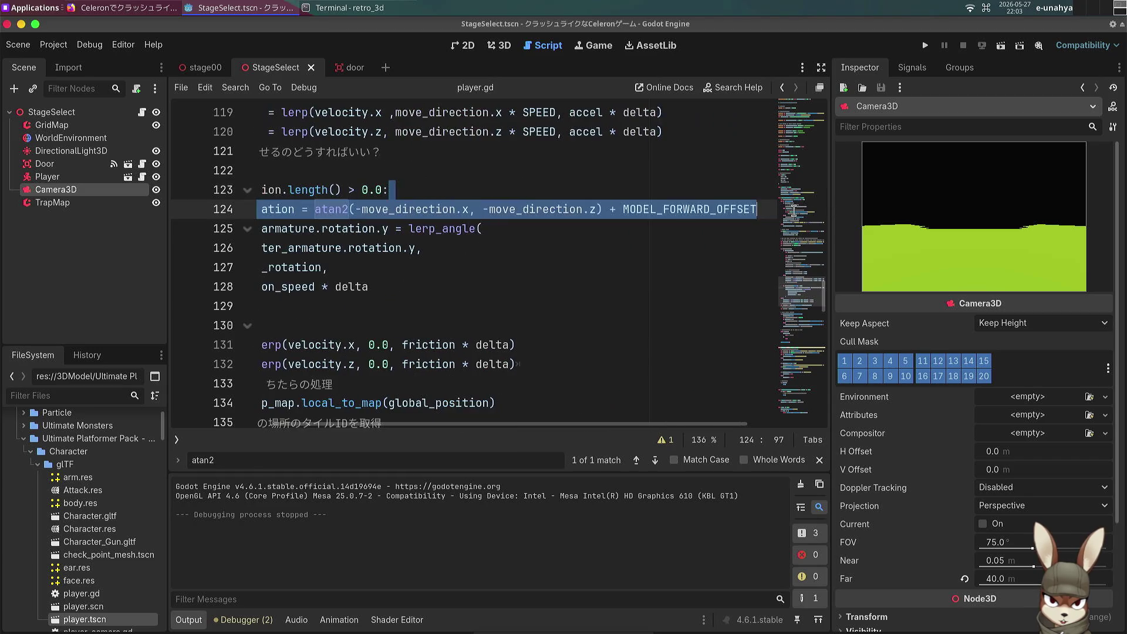
pyautogui.press('Down')
pyautogui.click(489, 210)
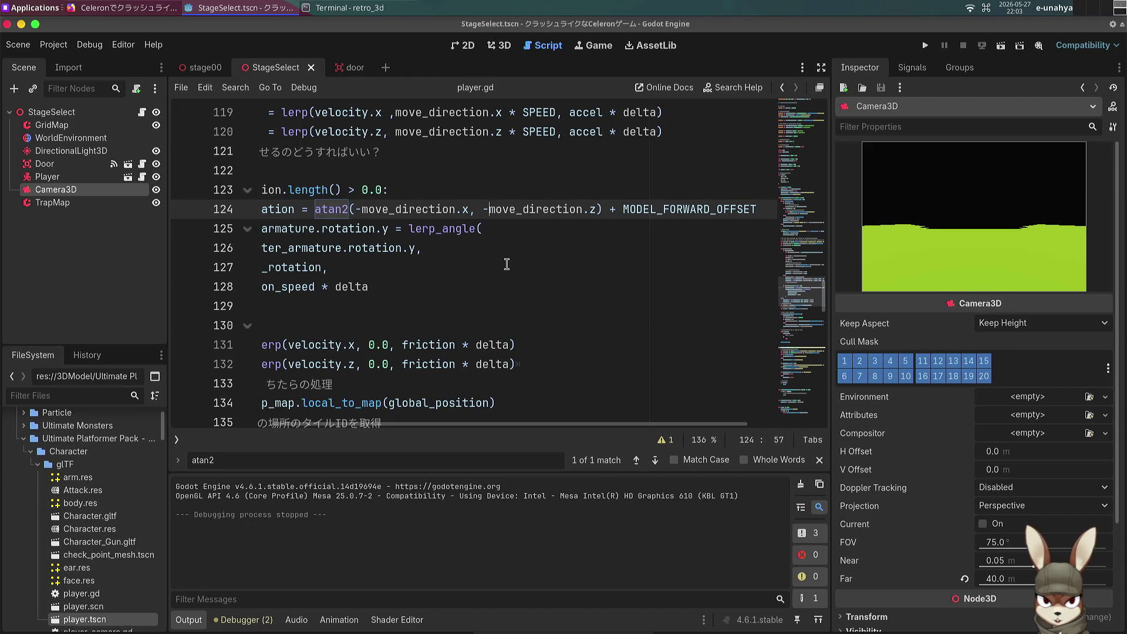
# Step: Jump to the MODEL_FORWARD_OFFSET definition and return to line 124
pyautogui.doubleClick(691, 208)
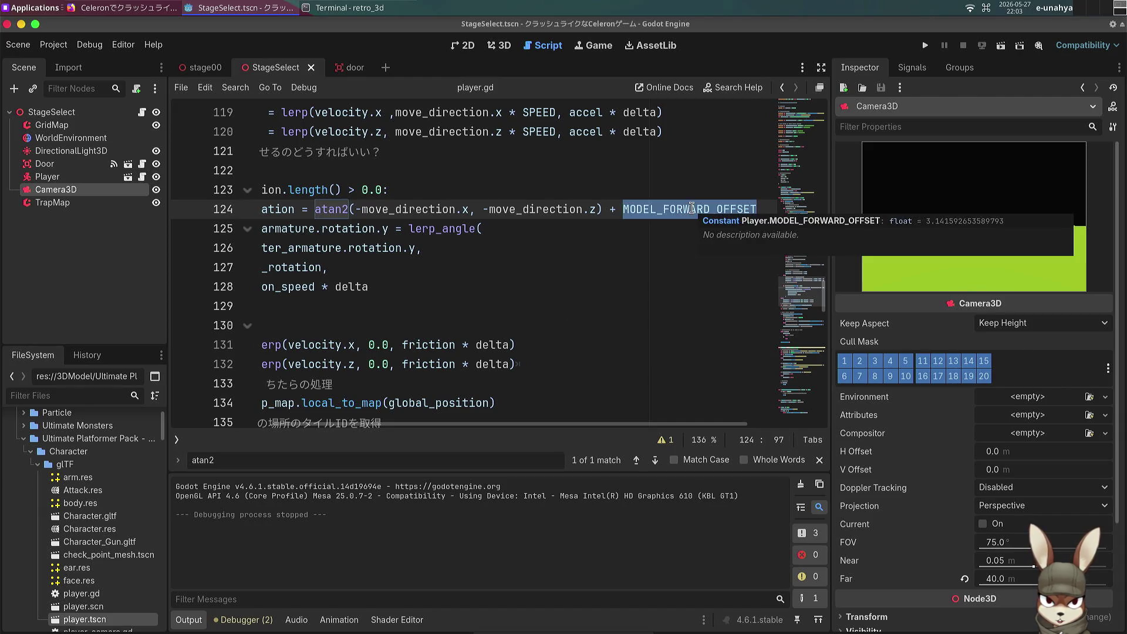
pyautogui.write('MODEL')
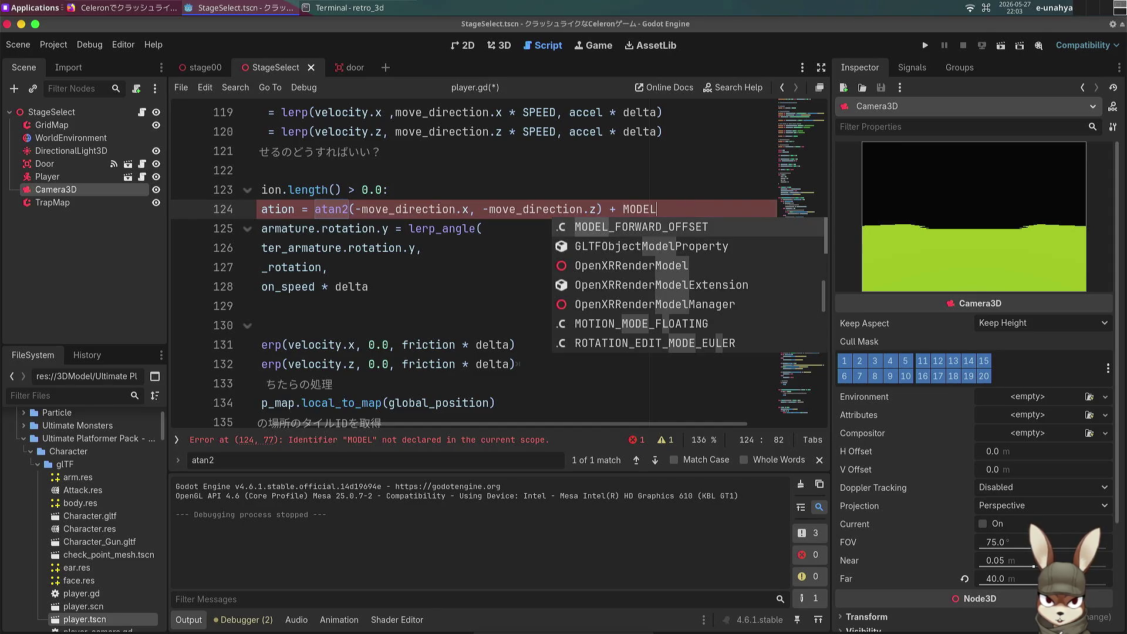
pyautogui.press('Return')
pyautogui.keyDown('ctrl'); pyautogui.click(691, 208); pyautogui.keyUp('ctrl')
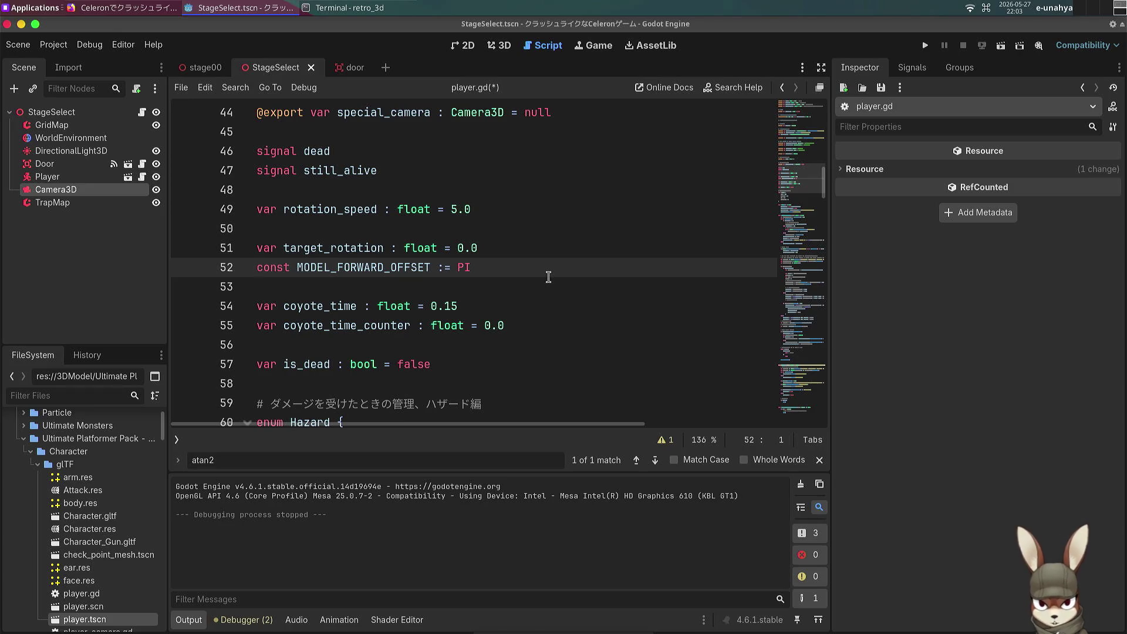
pyautogui.press('F3')
# Step: Insert a minus before MODEL_FORWARD_OFFSET on line 124 and run the scene
pyautogui.click(623, 267)
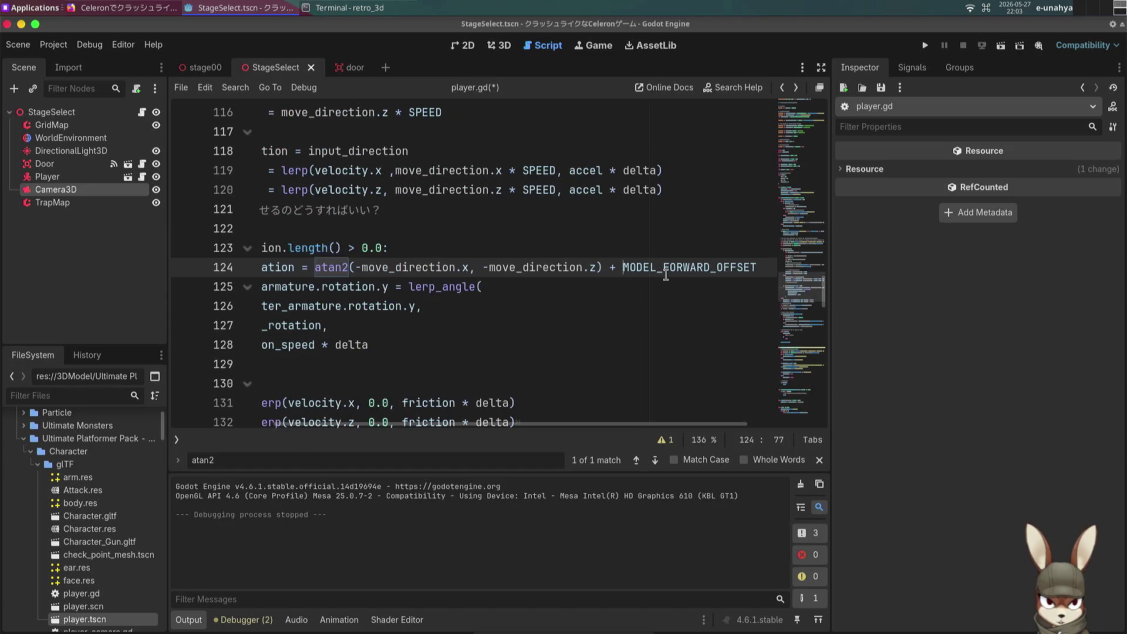
pyautogui.write('-')
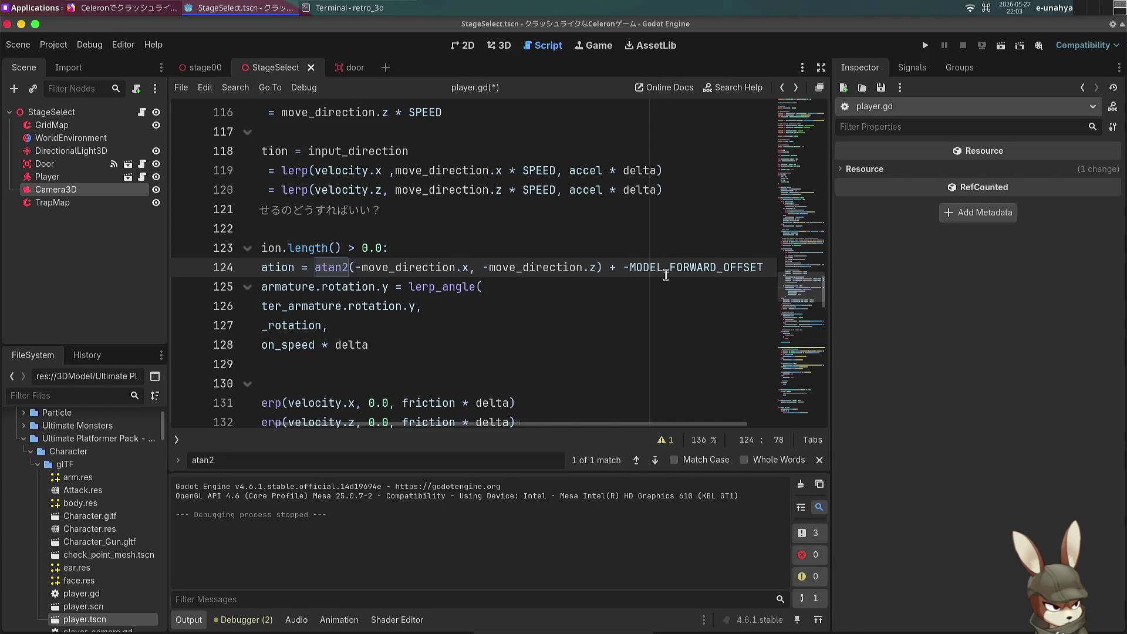
pyautogui.press('F5')
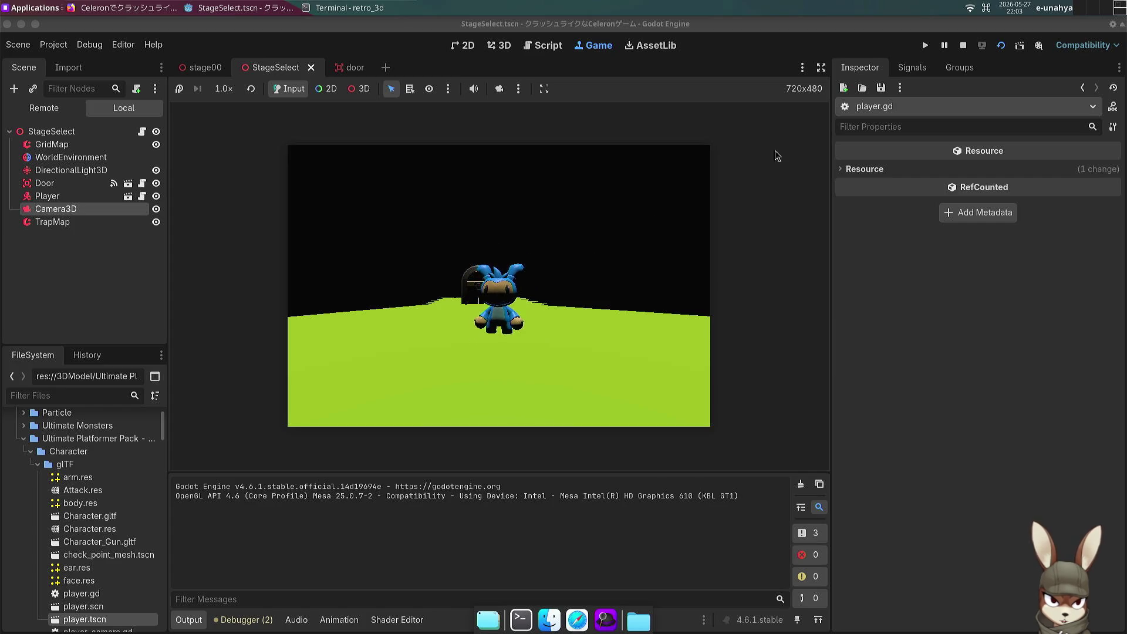
# Step: Stop the test run and delete the minus so line 124 adds MODEL_FORWARD_OFFSET again
pyautogui.click(963, 45)
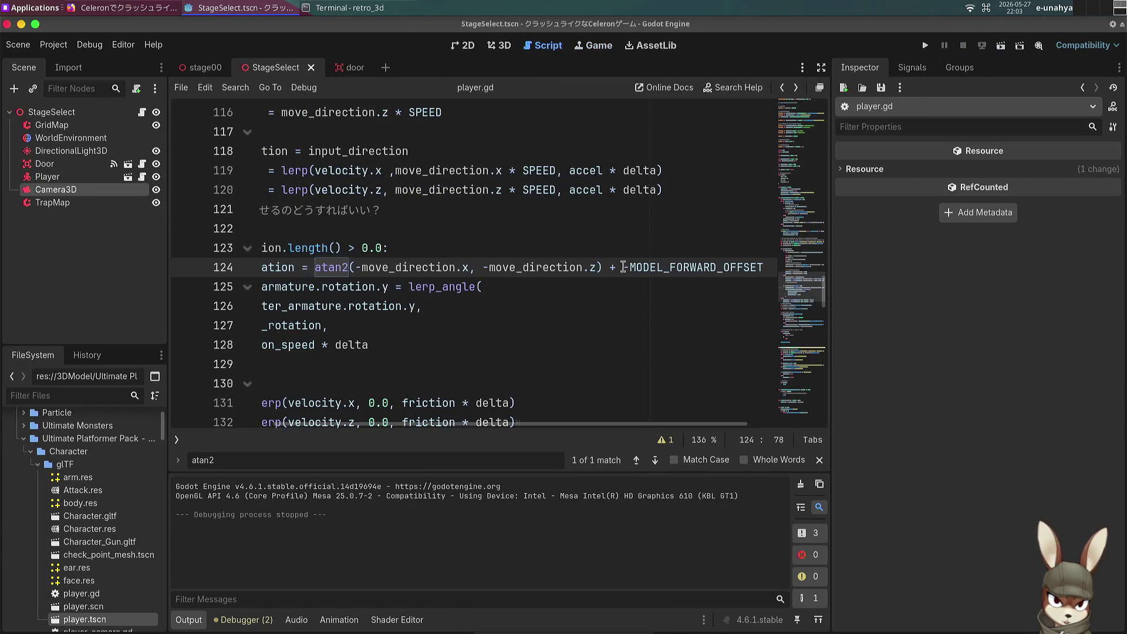
pyautogui.press('BackSpace')
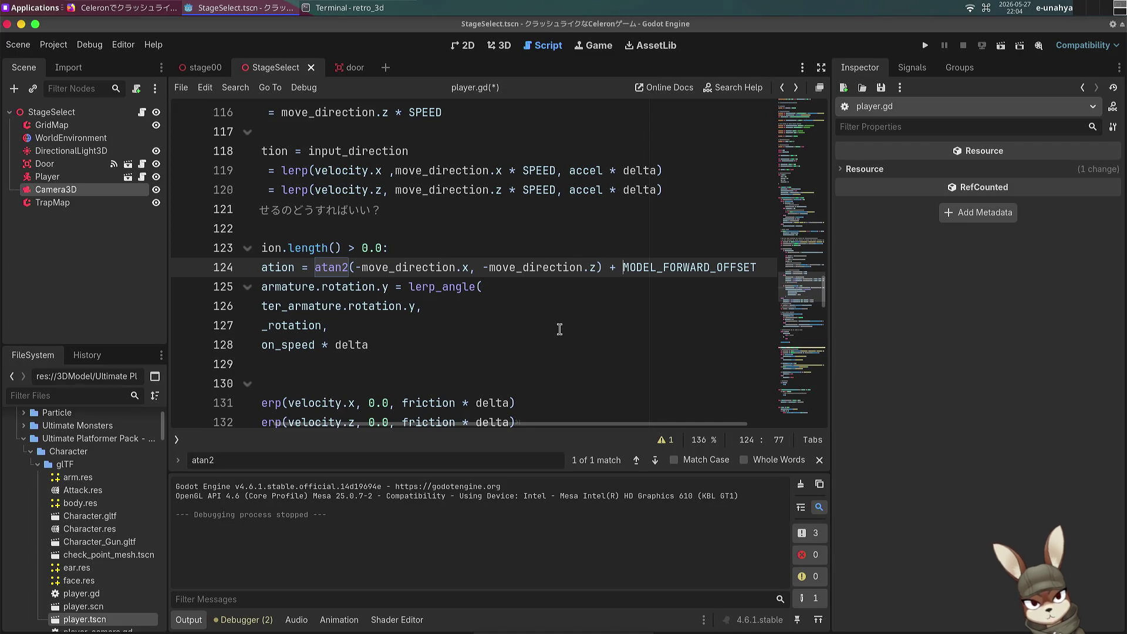
pyautogui.scroll(20, 425, 295)
pyautogui.scroll(10, 418, 293)
pyautogui.scroll(-4, 428, 258)
pyautogui.scroll(8, 440, 228)
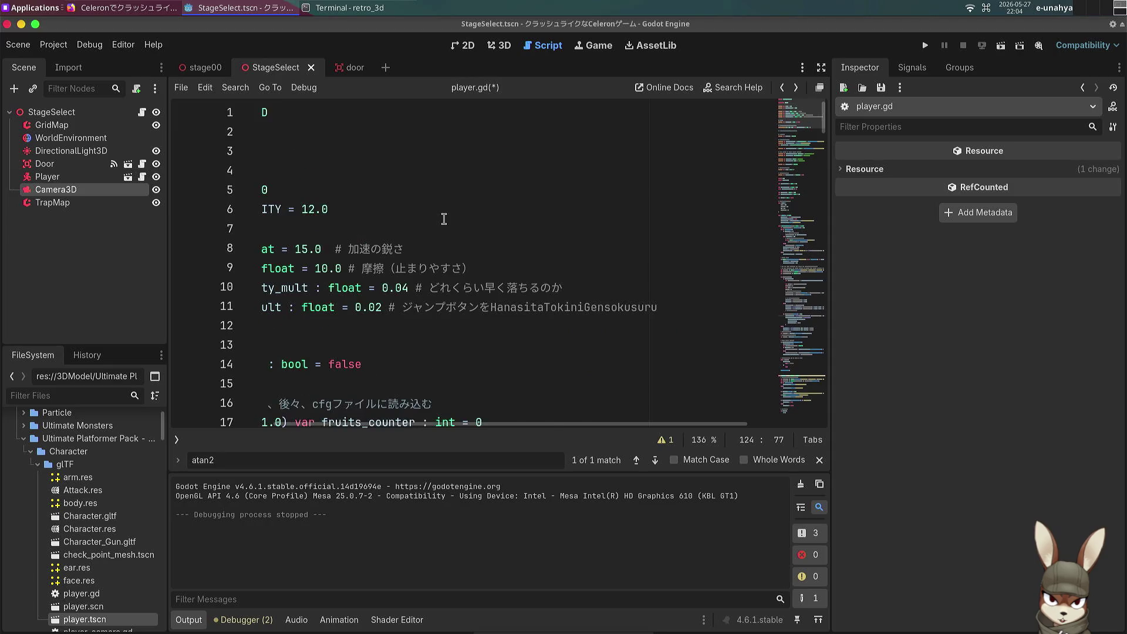
# Step: Bring up the MODEL_FORWARD_OFFSET := PI constant on line 52 and place the caret there
pyautogui.click(440, 164)
pyautogui.scroll(-5, 422, 305)
pyautogui.scroll(5, 422, 304)
pyautogui.scroll(-3, 423, 305)
pyautogui.scroll(3, 424, 306)
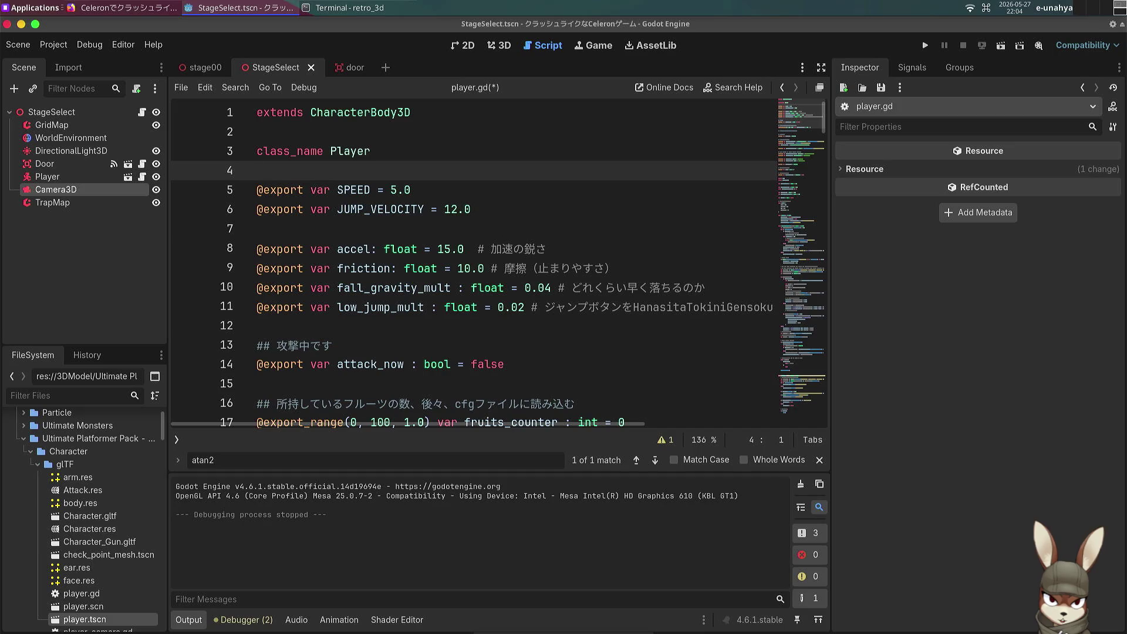
pyautogui.scroll(-12, 440, 307)
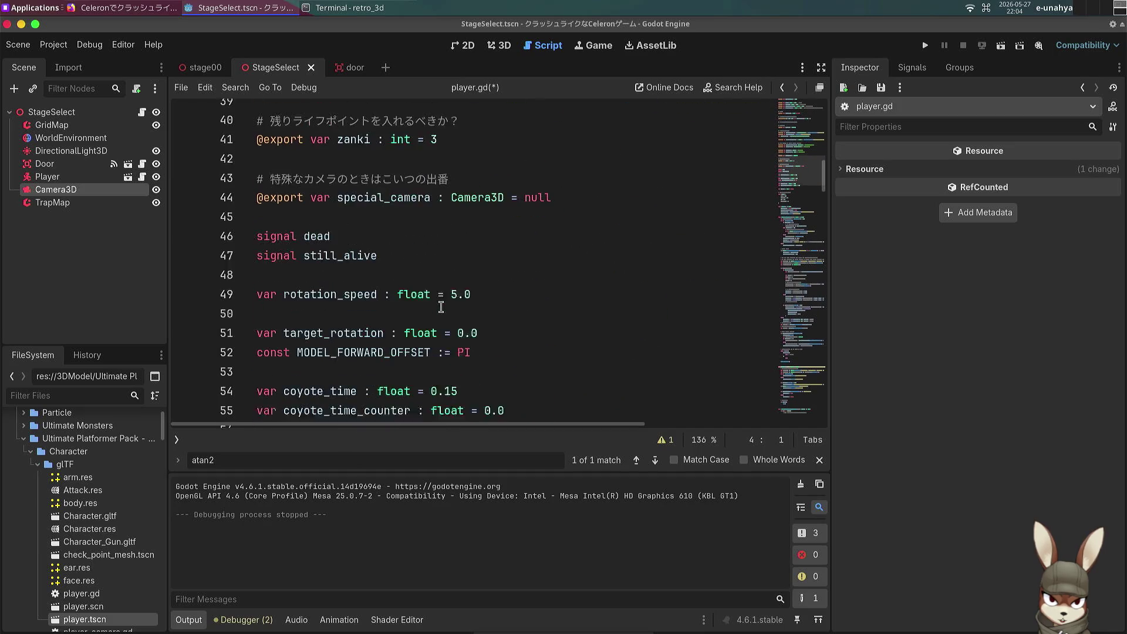
pyautogui.scroll(-2, 440, 306)
pyautogui.click(510, 274)
pyautogui.press('Down')
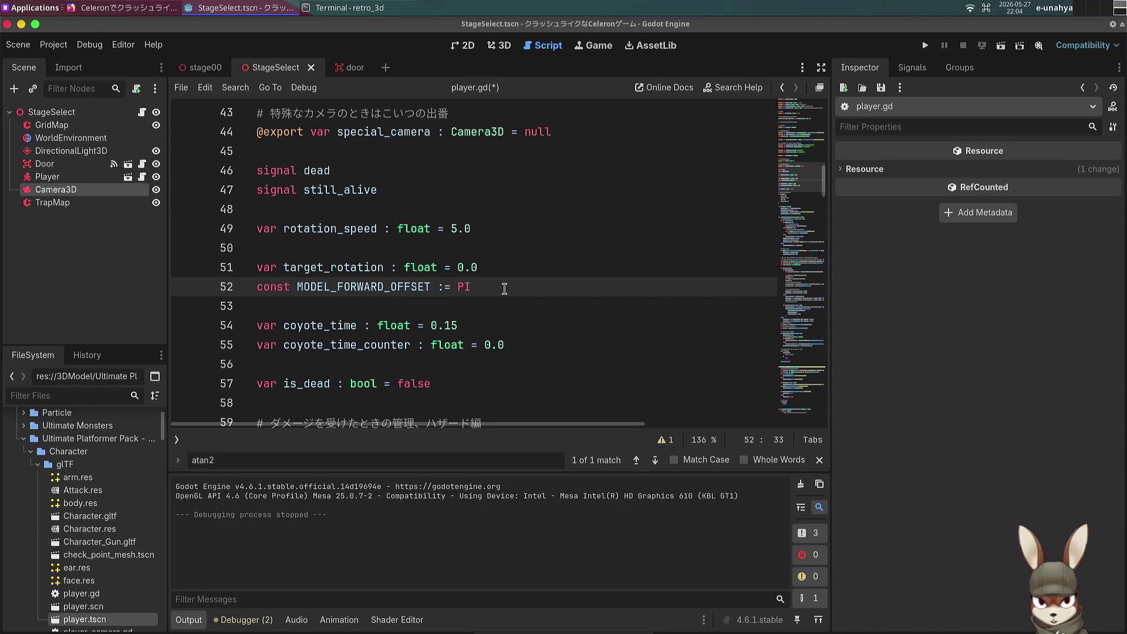
# Step: Set MODEL_FORWARD_OFFSET to PI/2, walk the character in a stage select test run, then stop it
pyautogui.write('/2')
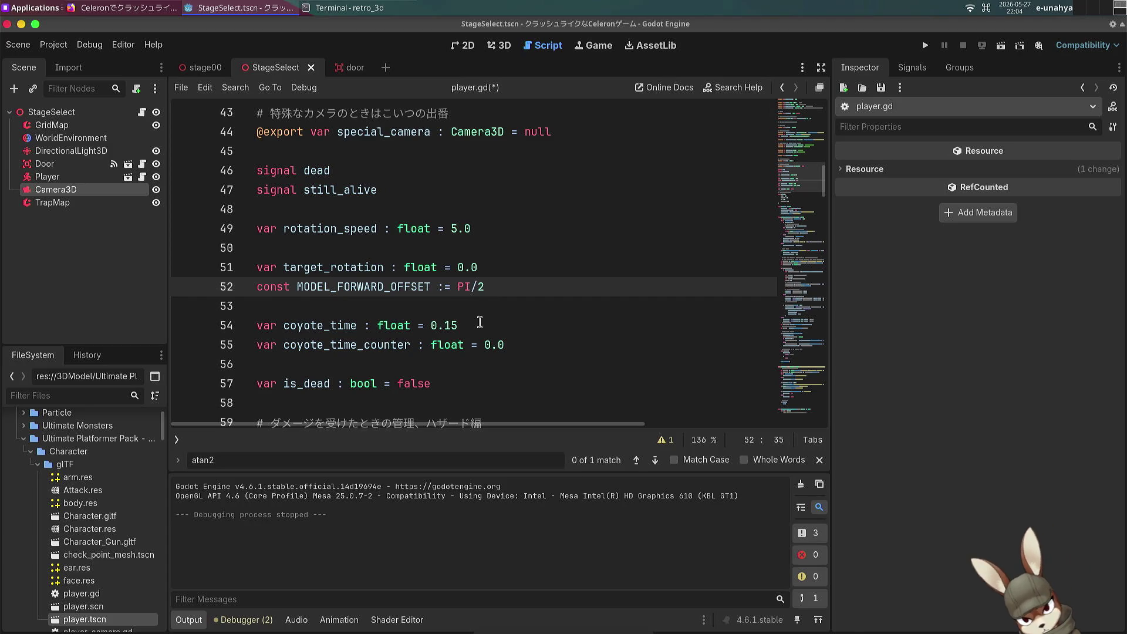
pyautogui.press('F5')
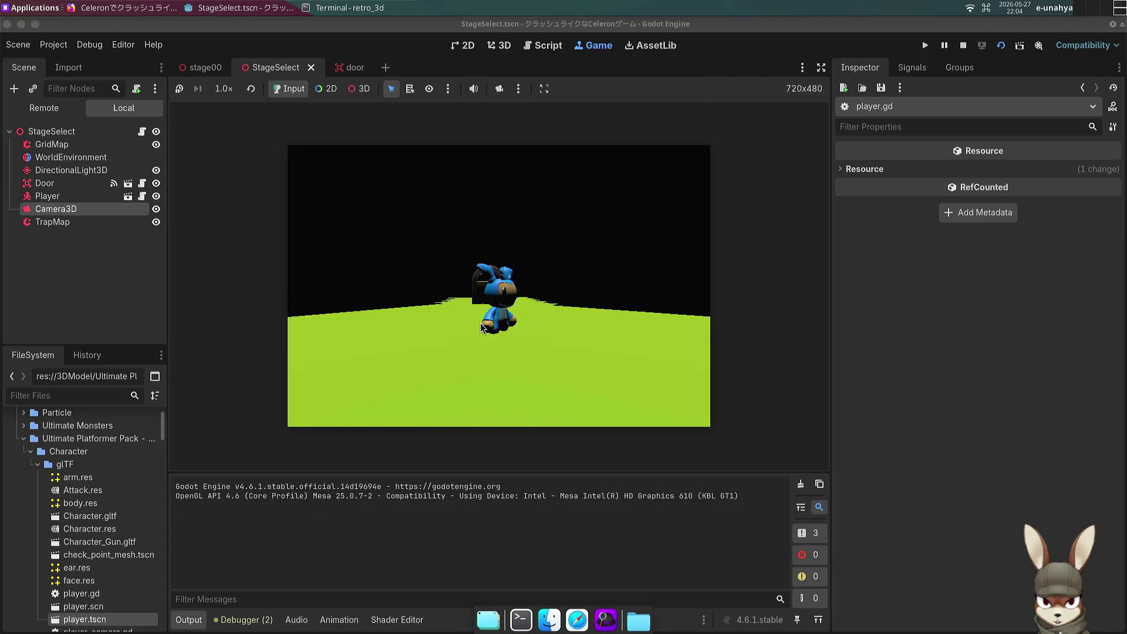
pyautogui.press('Up')
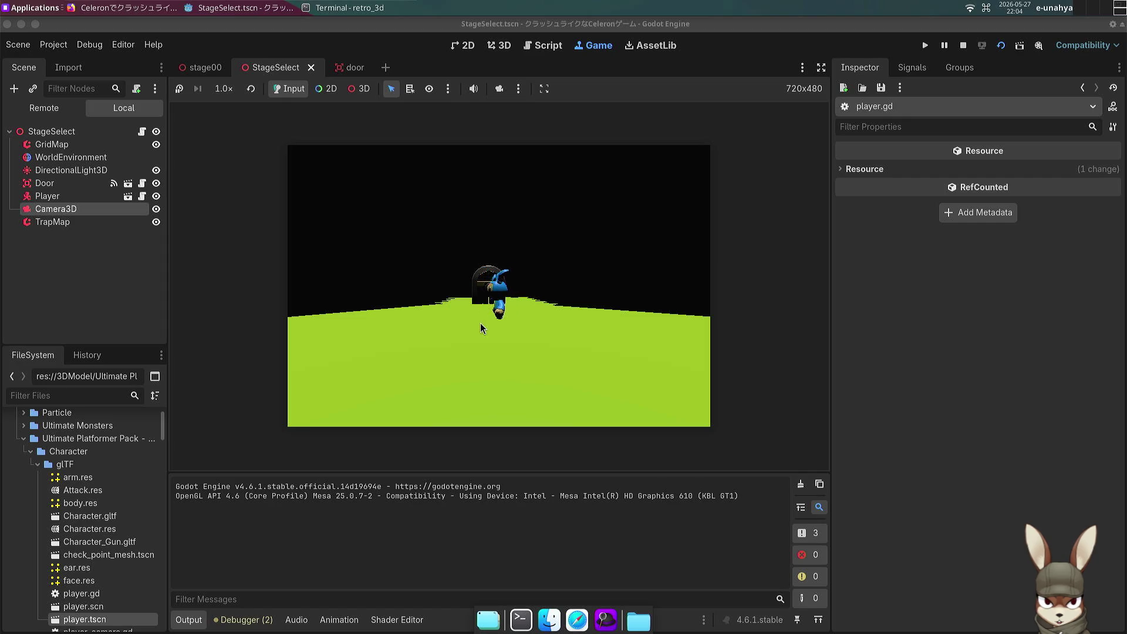
pyautogui.press('Down')
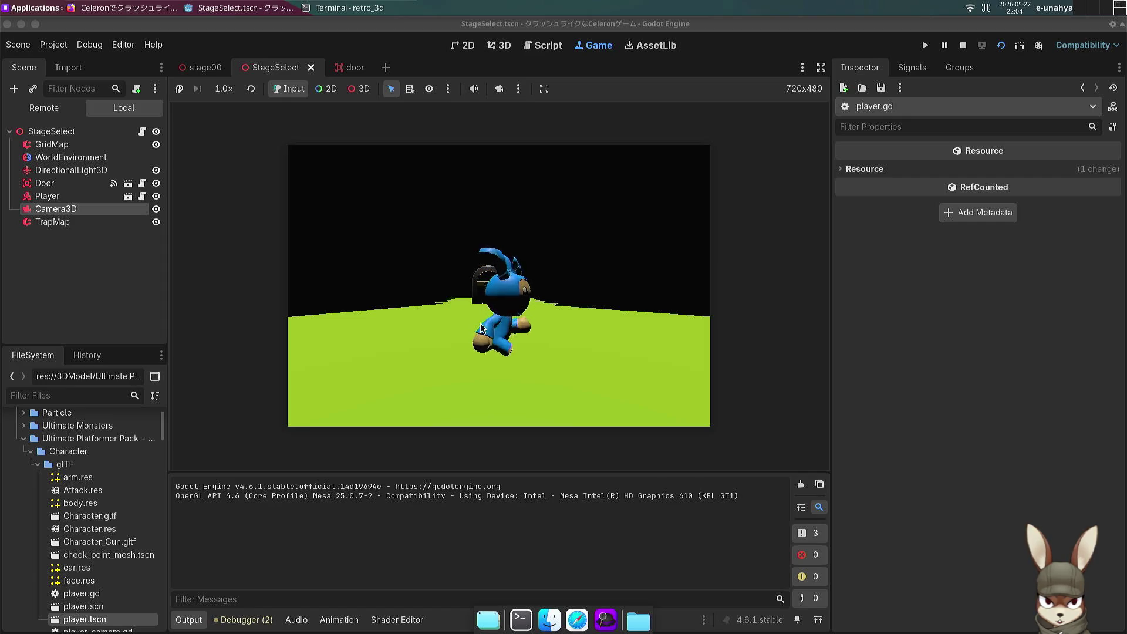
pyautogui.press('Up')
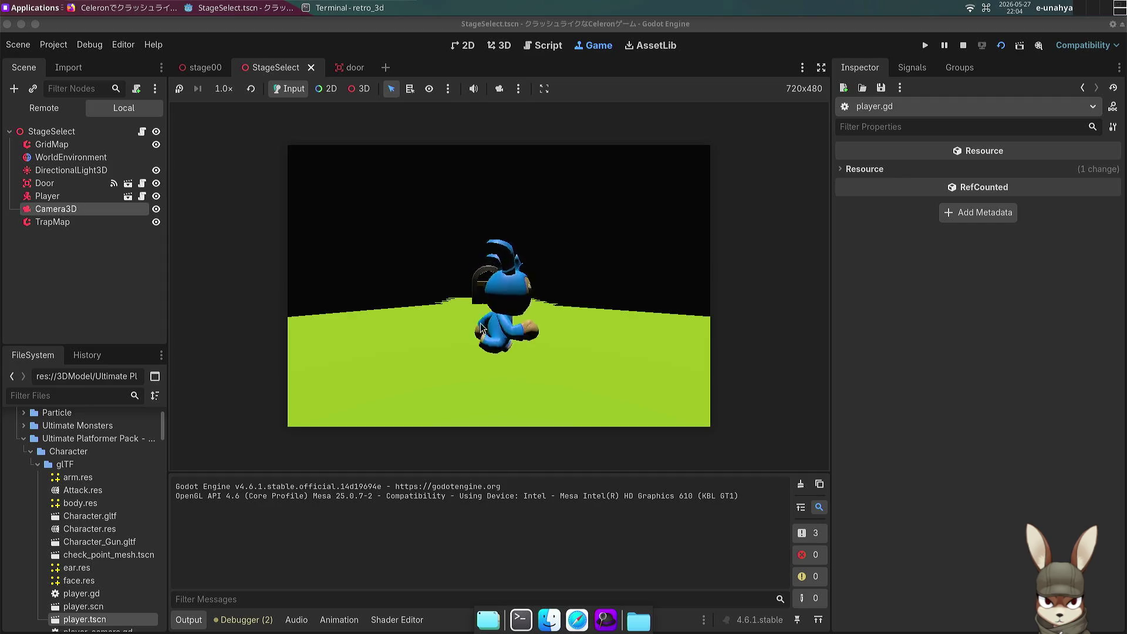
pyautogui.press('Up')
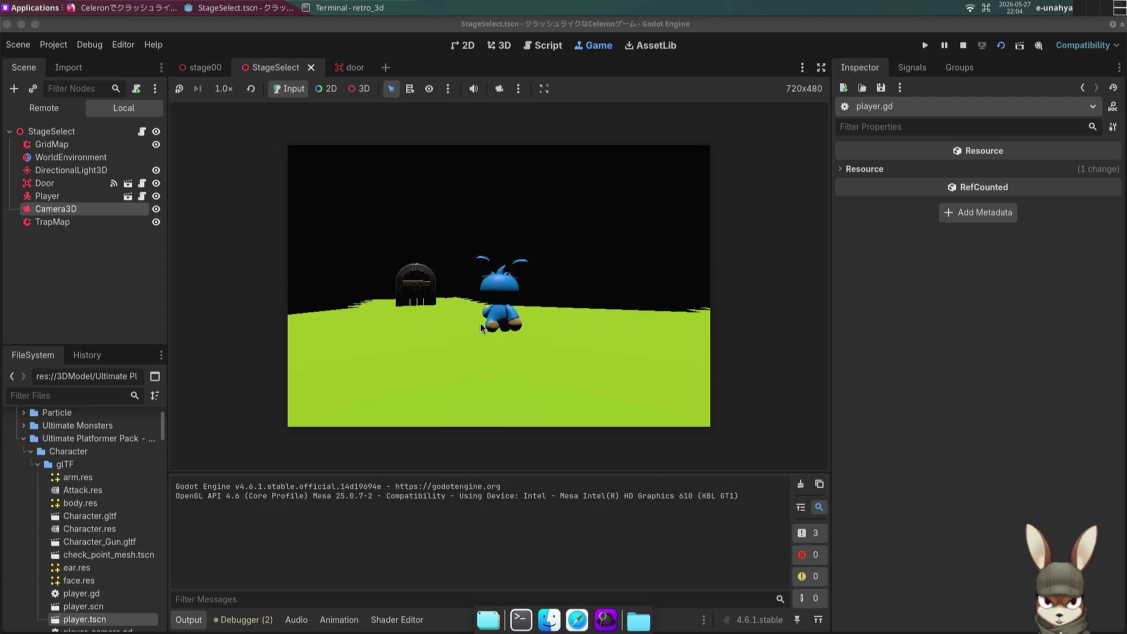
pyautogui.press('Left')
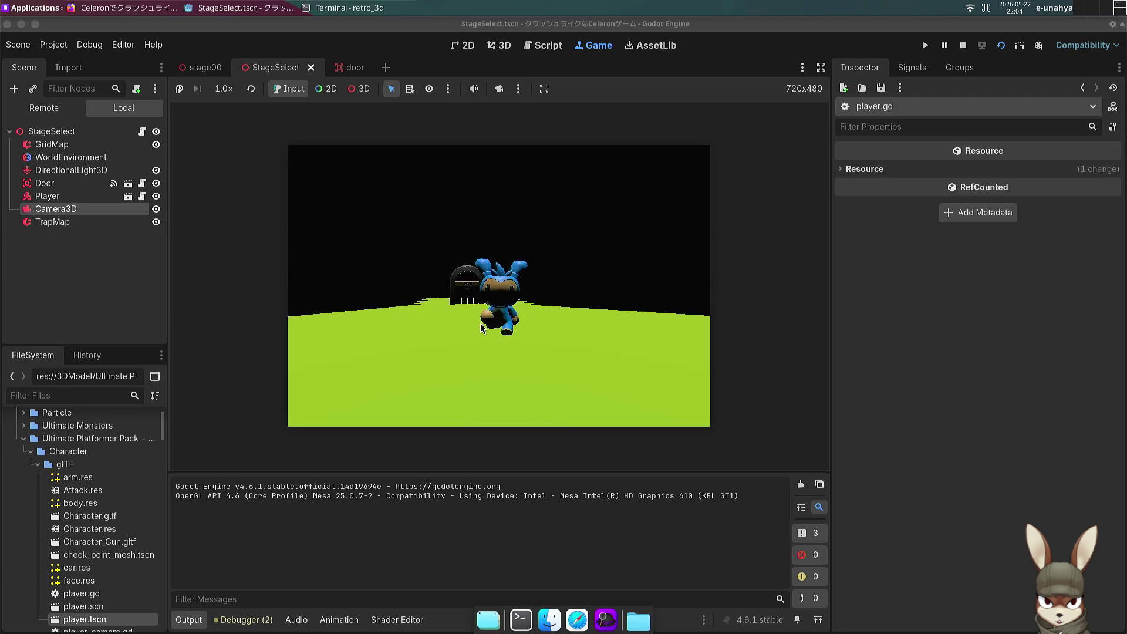
pyautogui.press('Left')
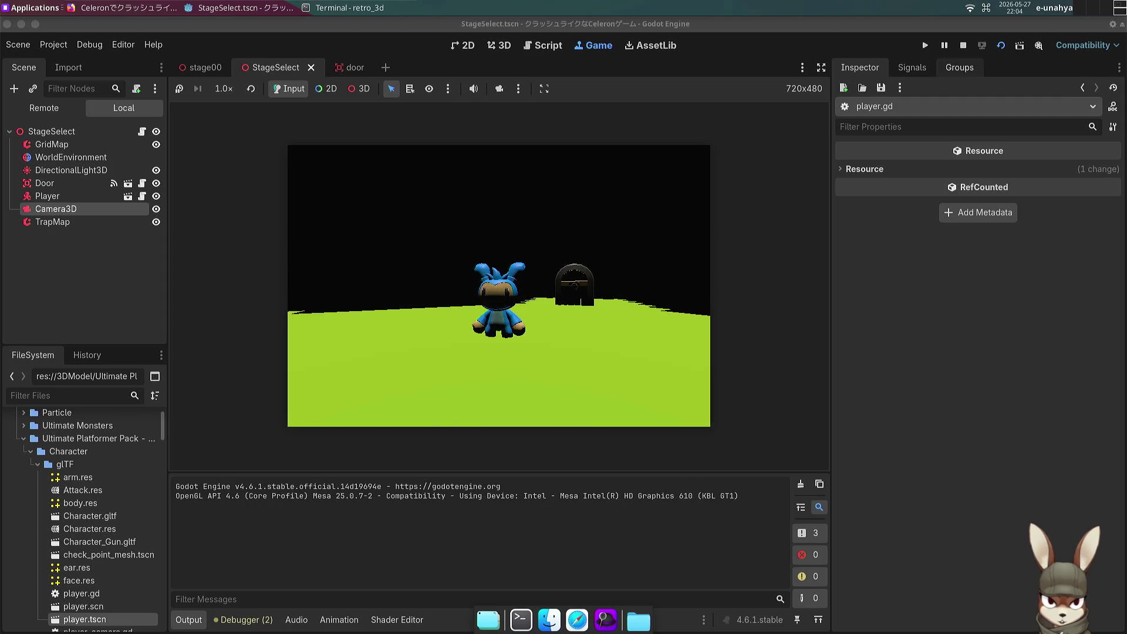
pyautogui.click(962, 45)
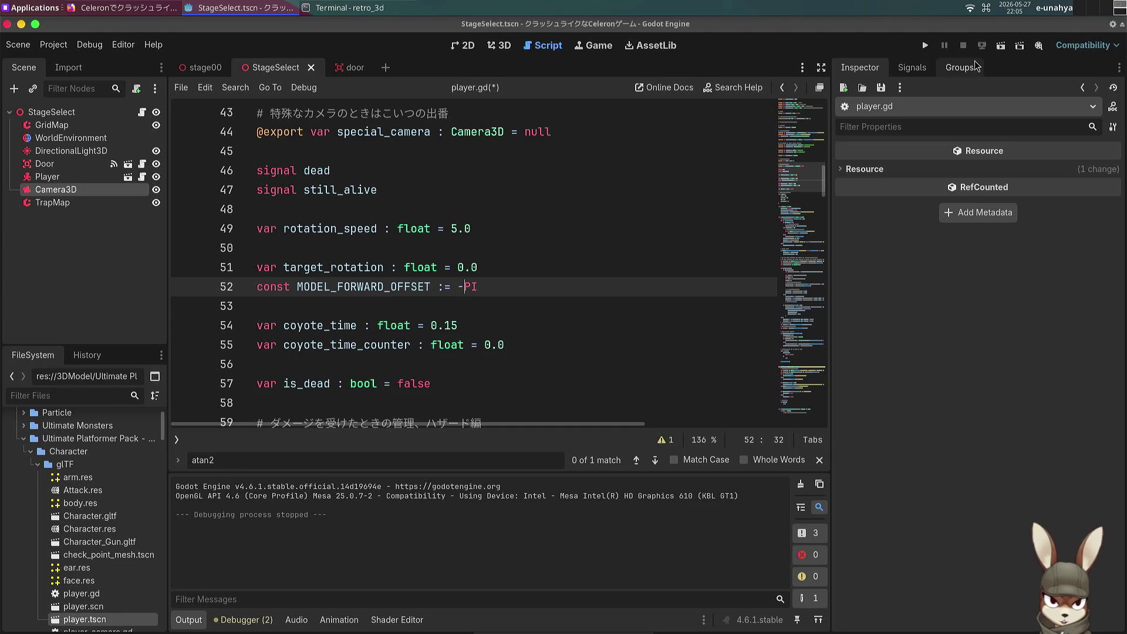
pyautogui.click(1001, 46)
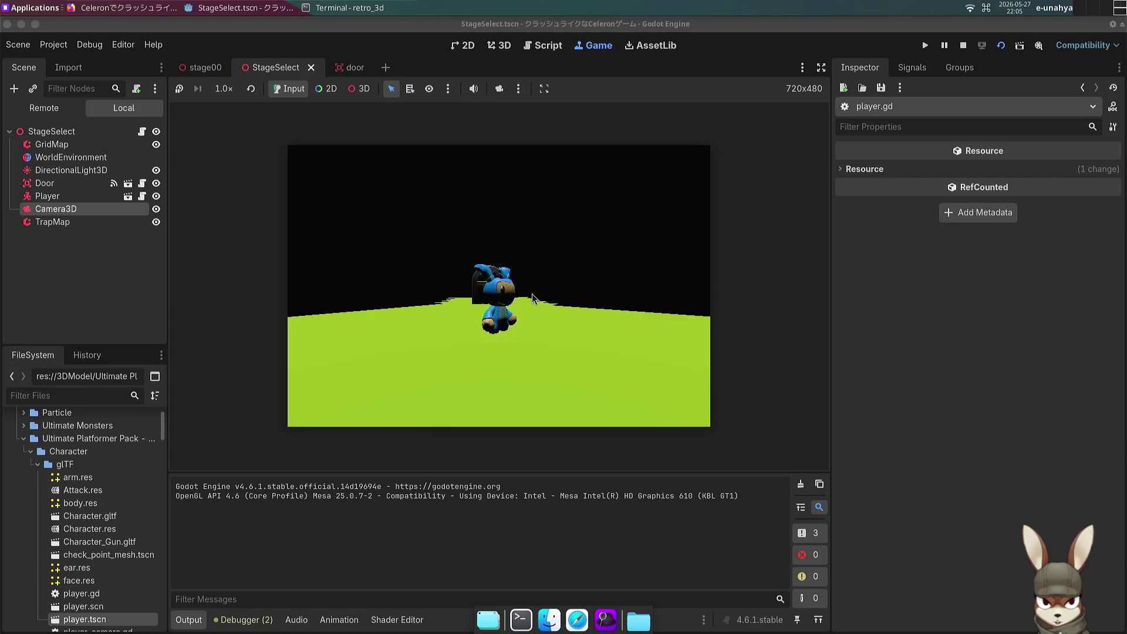
pyautogui.click(962, 45)
pyautogui.press('BackSpace')
pyautogui.press('End')
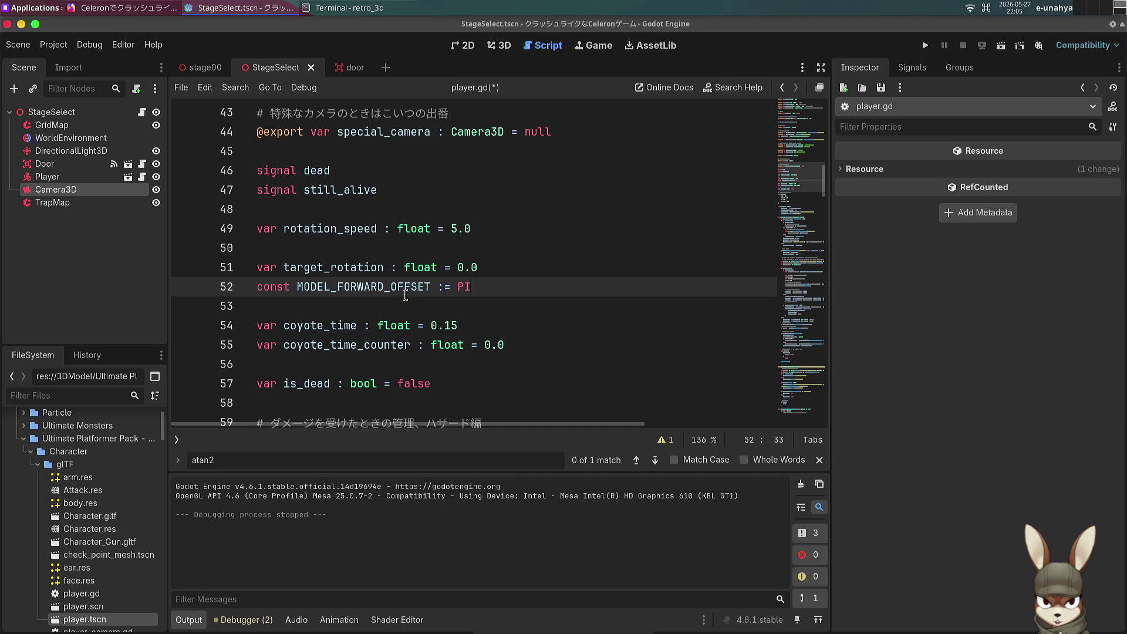
pyautogui.hotkey('alt', 'Tab')
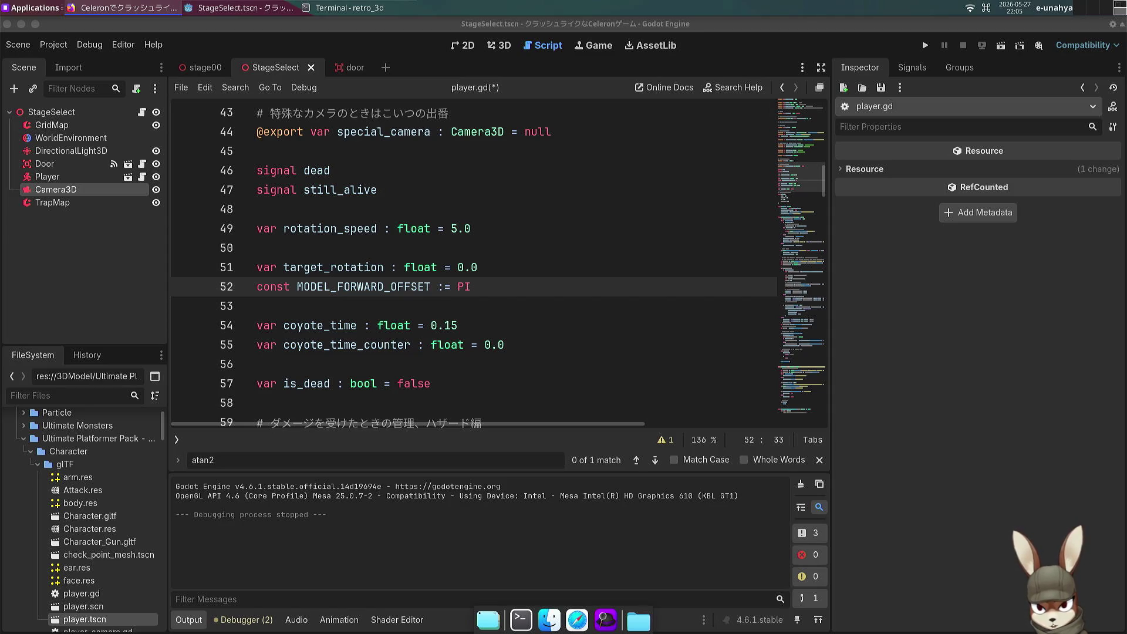
pyautogui.hotkey('ctrl', 't')
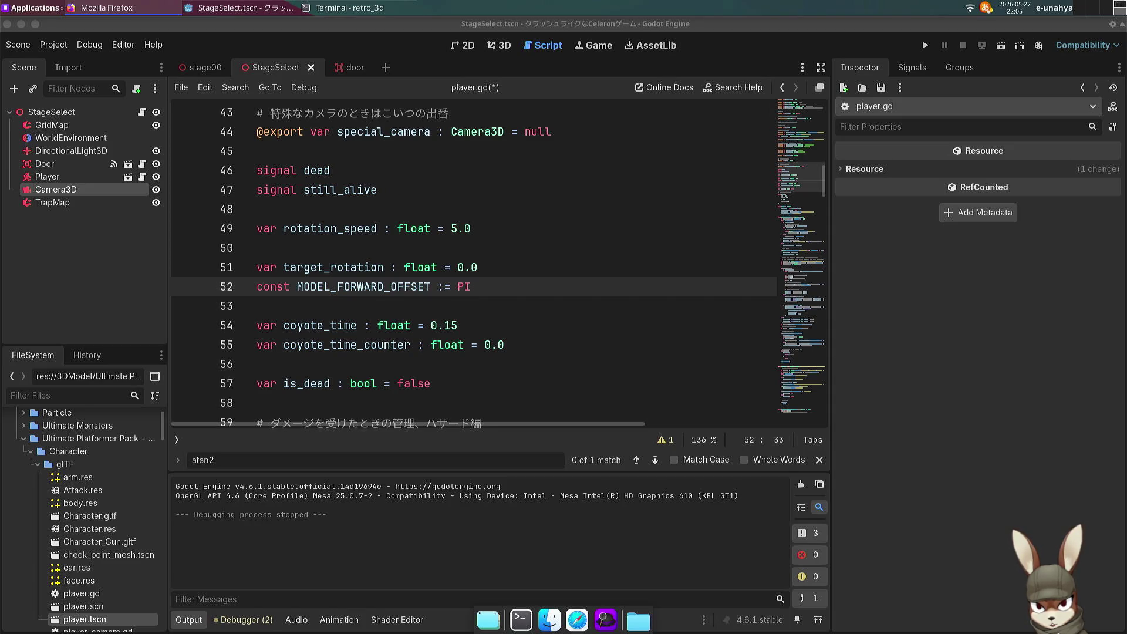
pyautogui.press('Return')
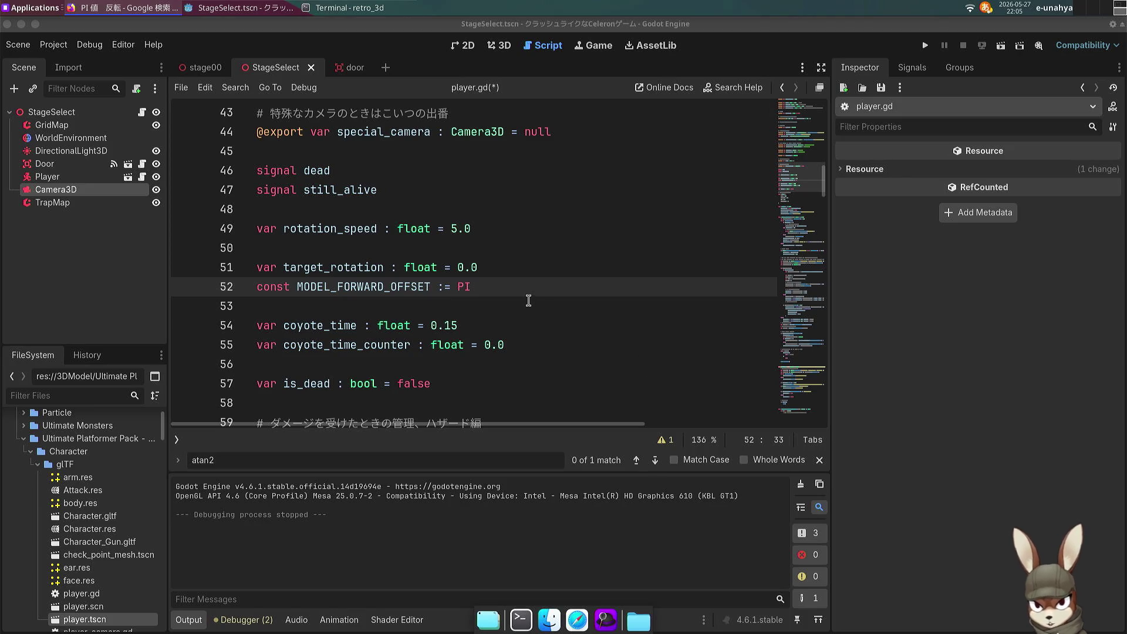
# Step: Test-run stage select with the PI*2 offset, walking and jumping to check facing, then stop
pyautogui.click(500, 295)
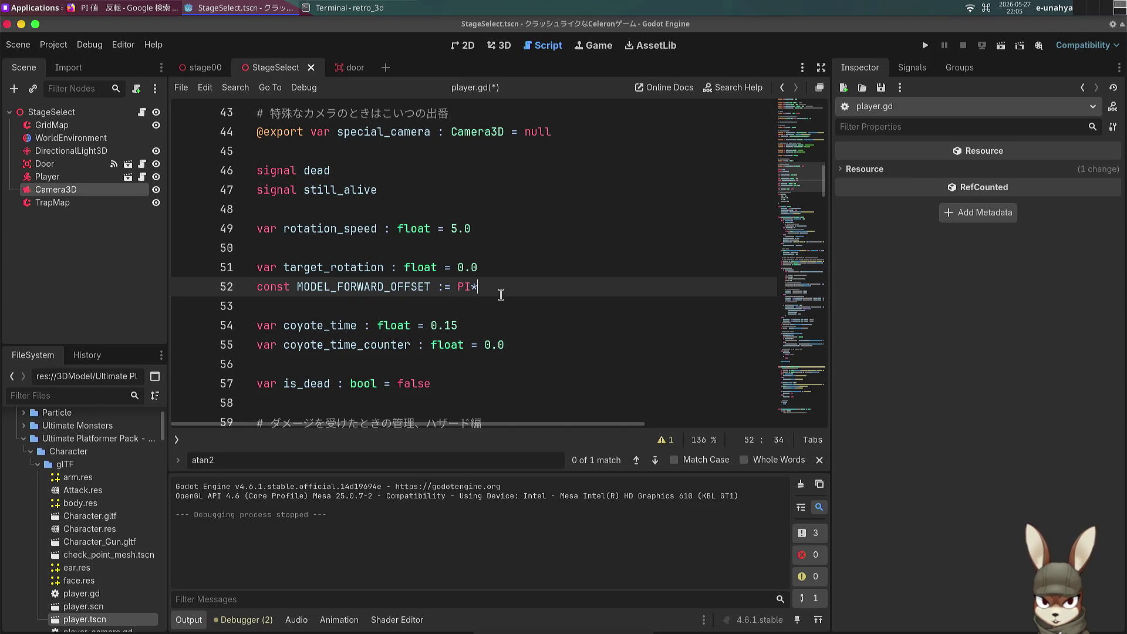
pyautogui.click(1005, 46)
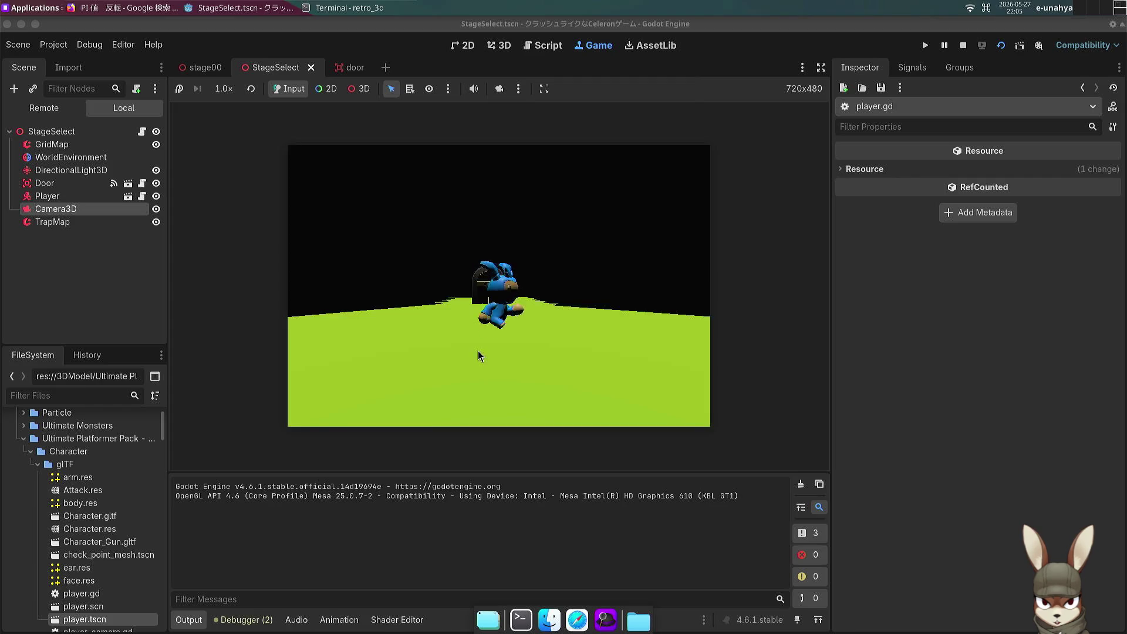
pyautogui.press('Down')
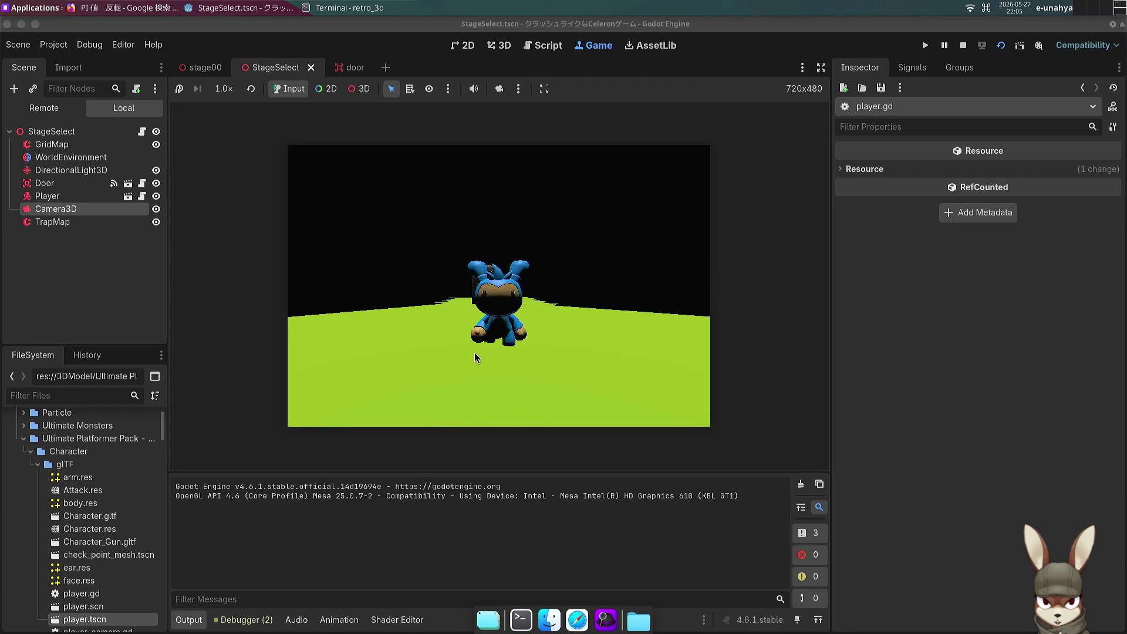
pyautogui.press('space')
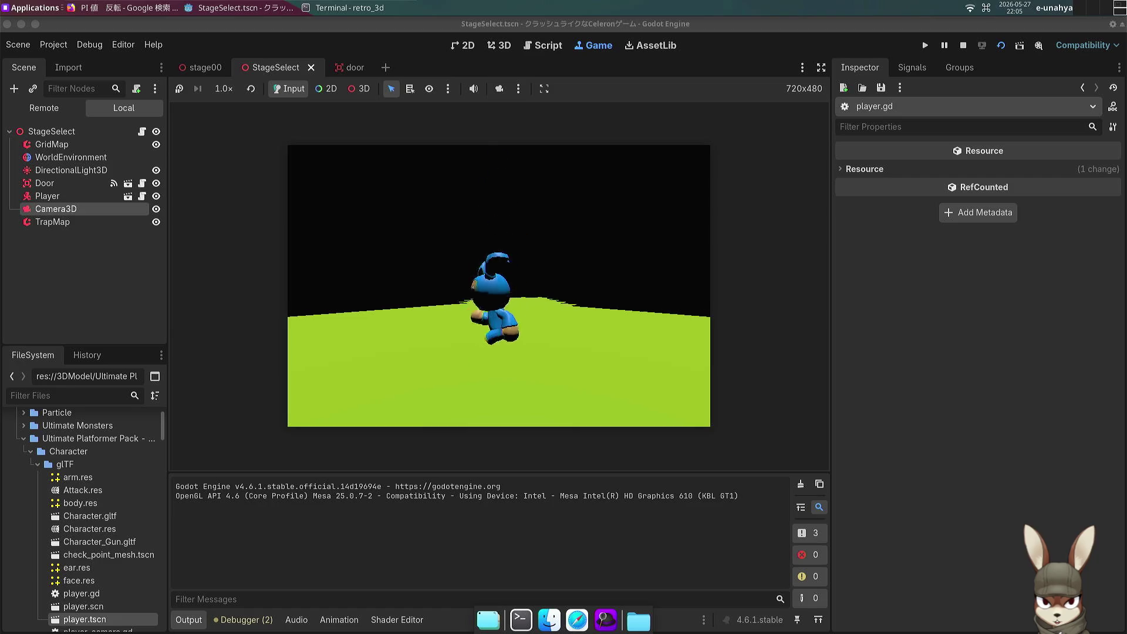
pyautogui.press('space')
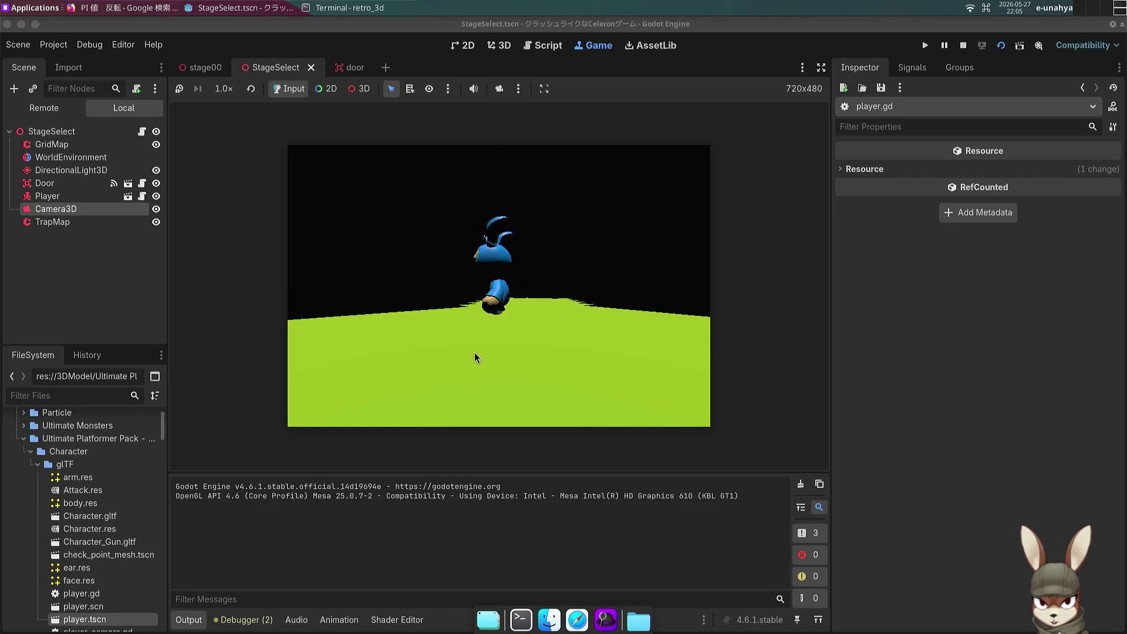
pyautogui.press('space')
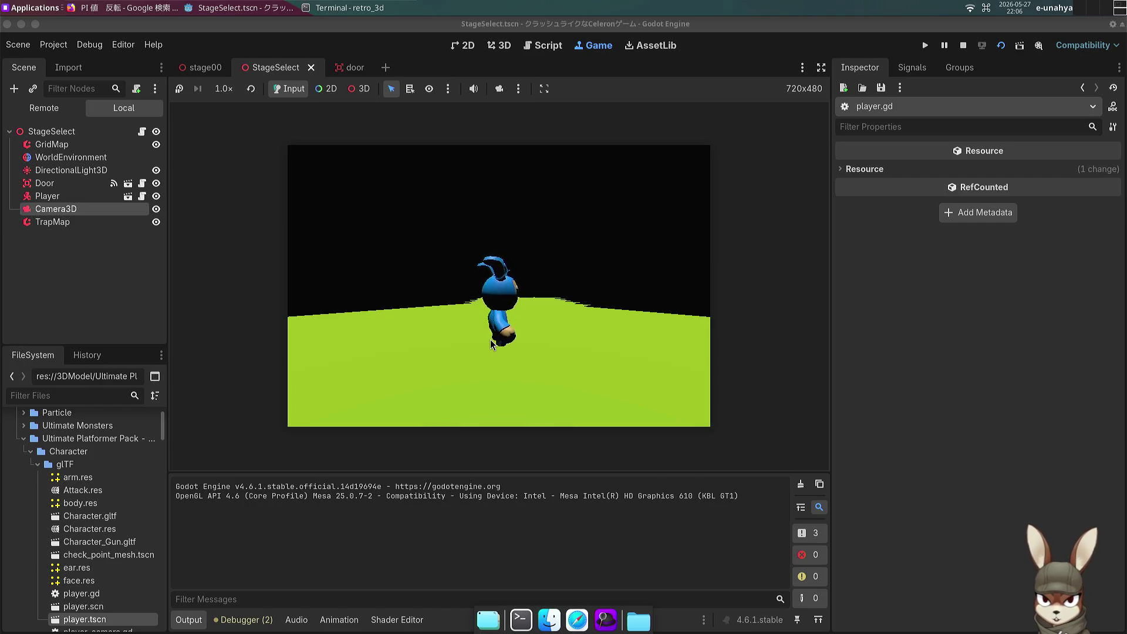
pyautogui.press('w')
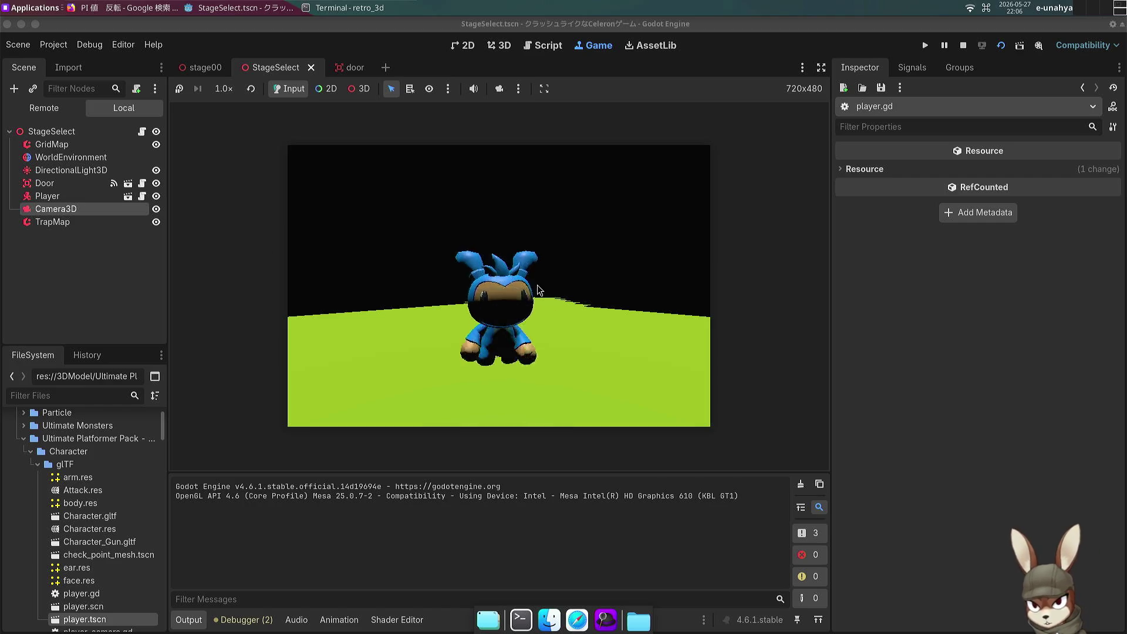
pyautogui.press('space')
pyautogui.press('space')
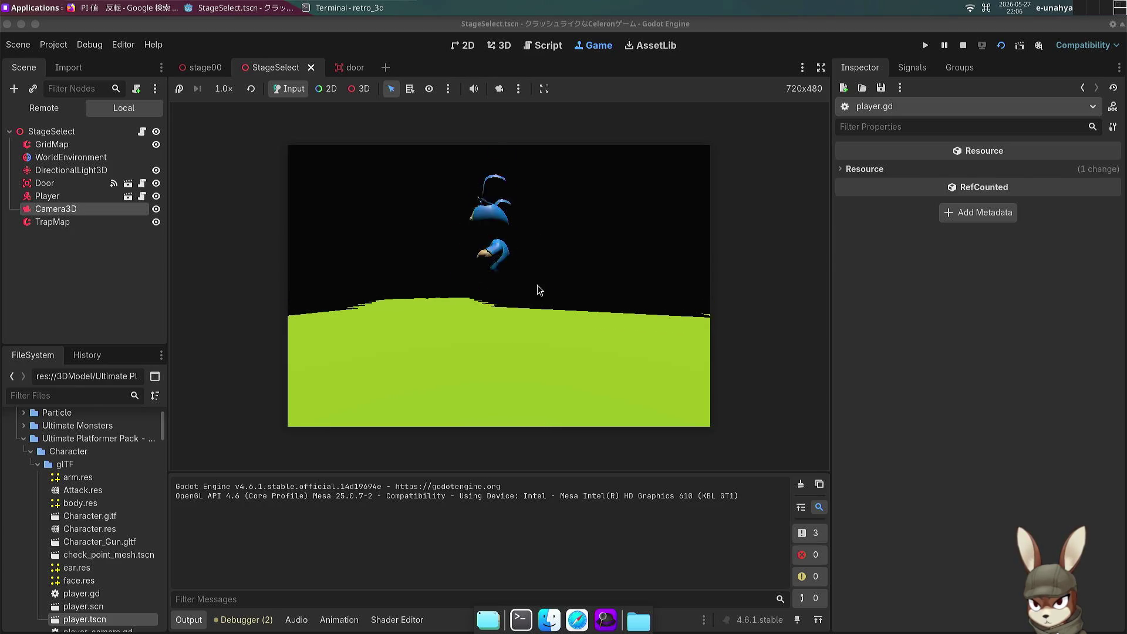
pyautogui.click(963, 45)
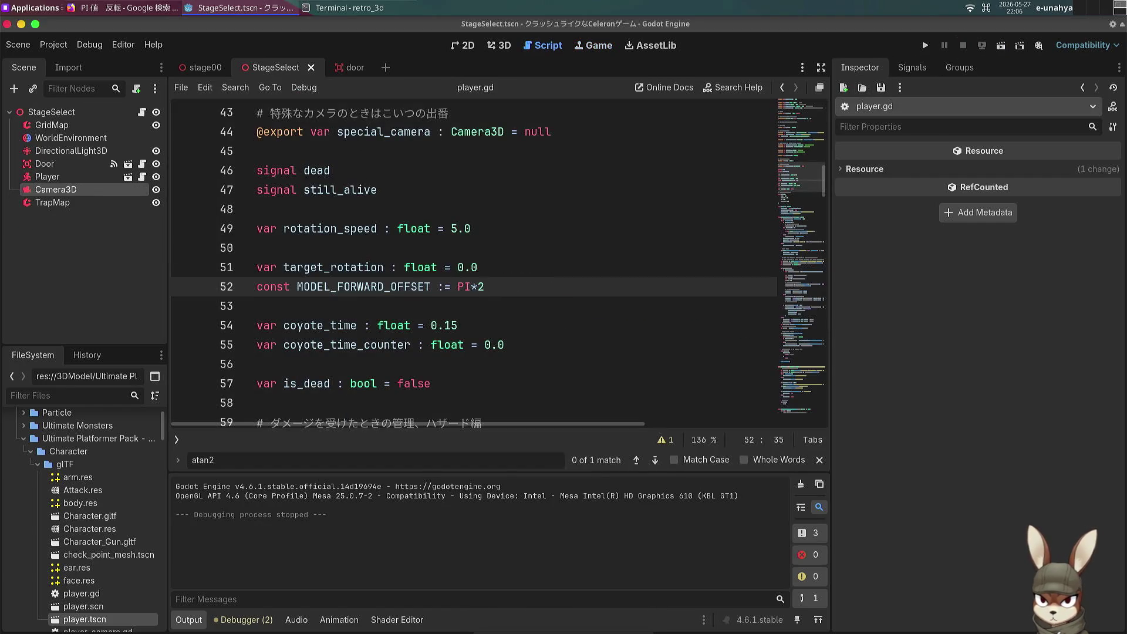
# Step: Run the stage00 scene and walk the character forward collecting fruits
pyautogui.click(194, 68)
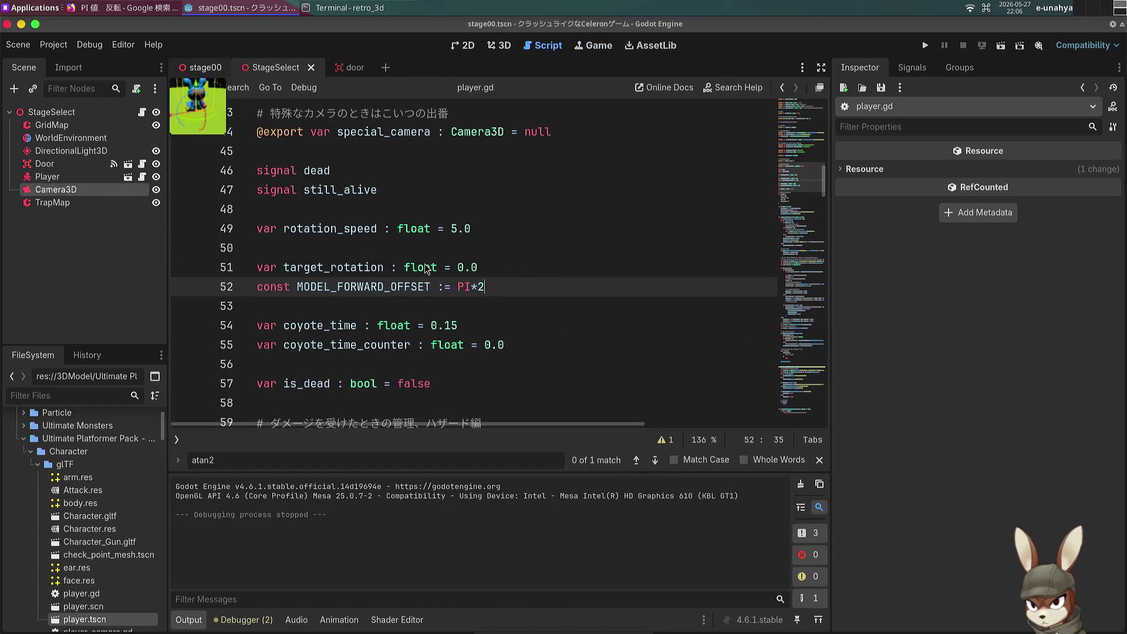
pyautogui.moveTo(415, 267)
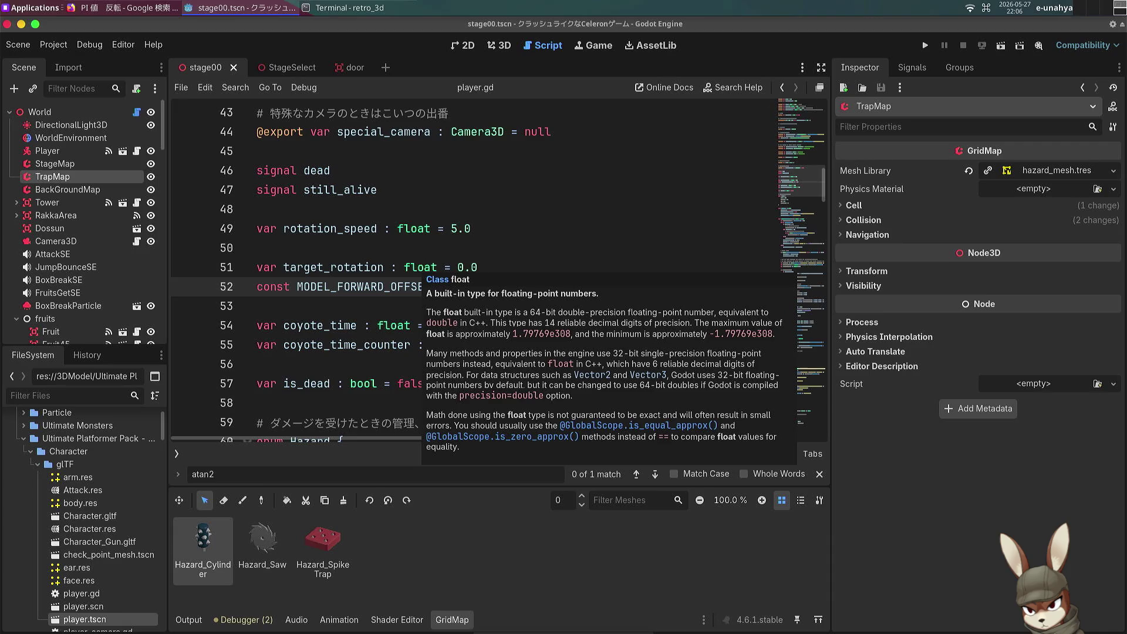
pyautogui.press('F6')
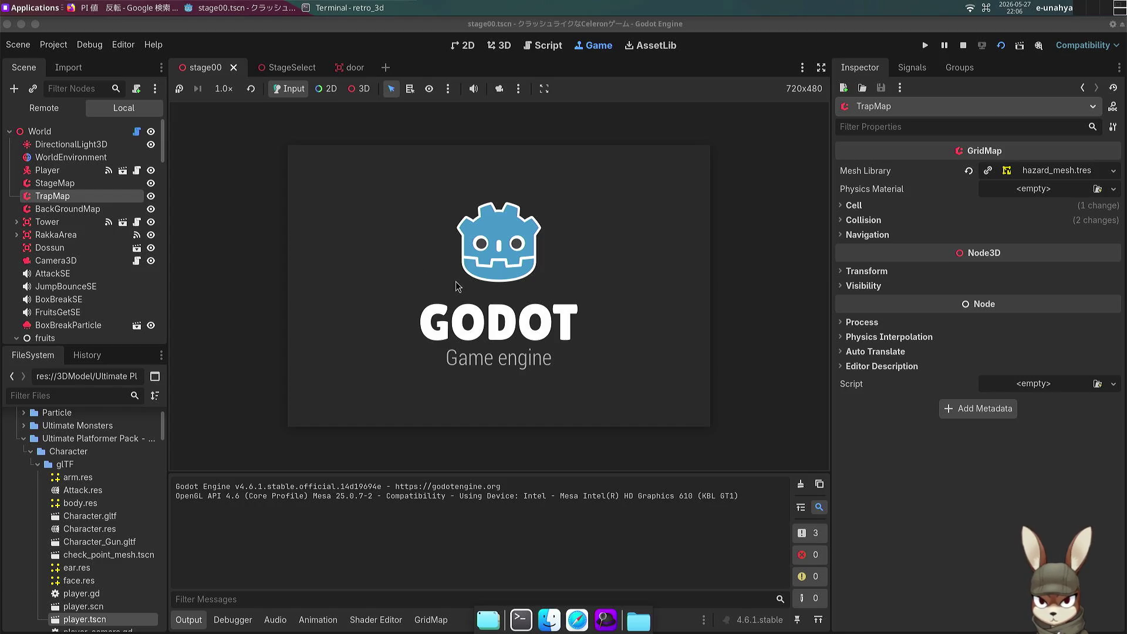
pyautogui.press('Up')
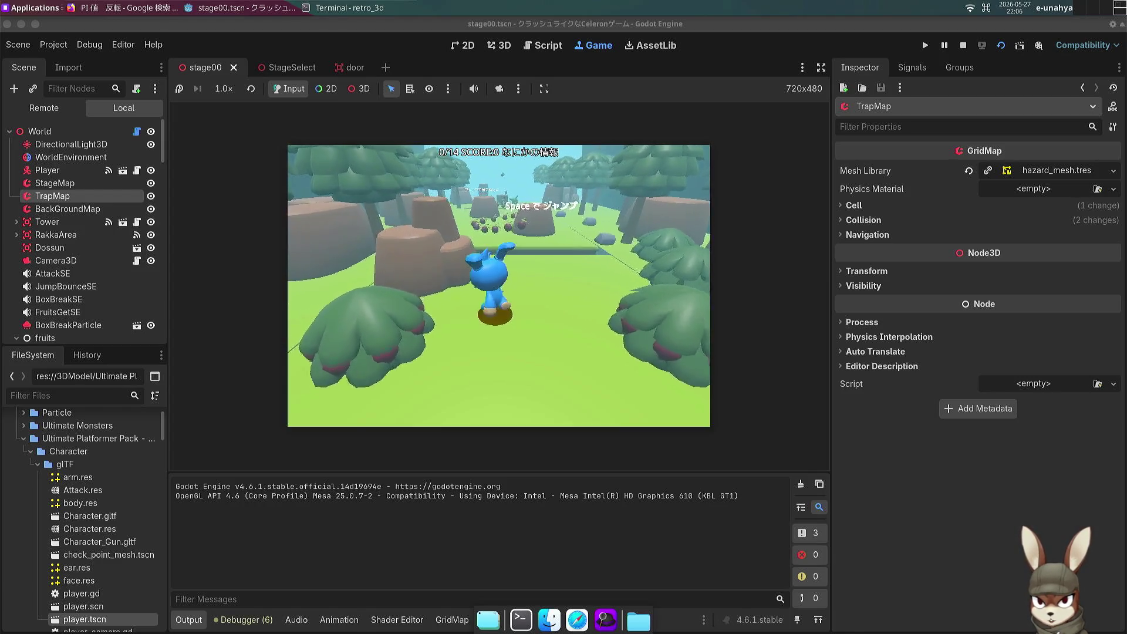
pyautogui.press('Up')
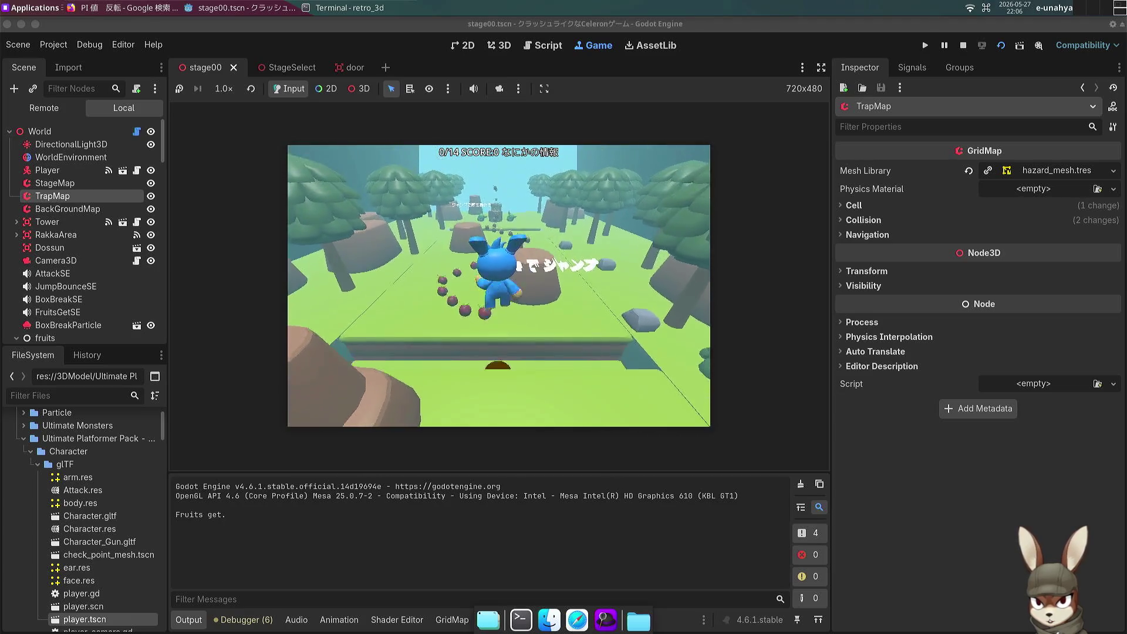
pyautogui.press('Up')
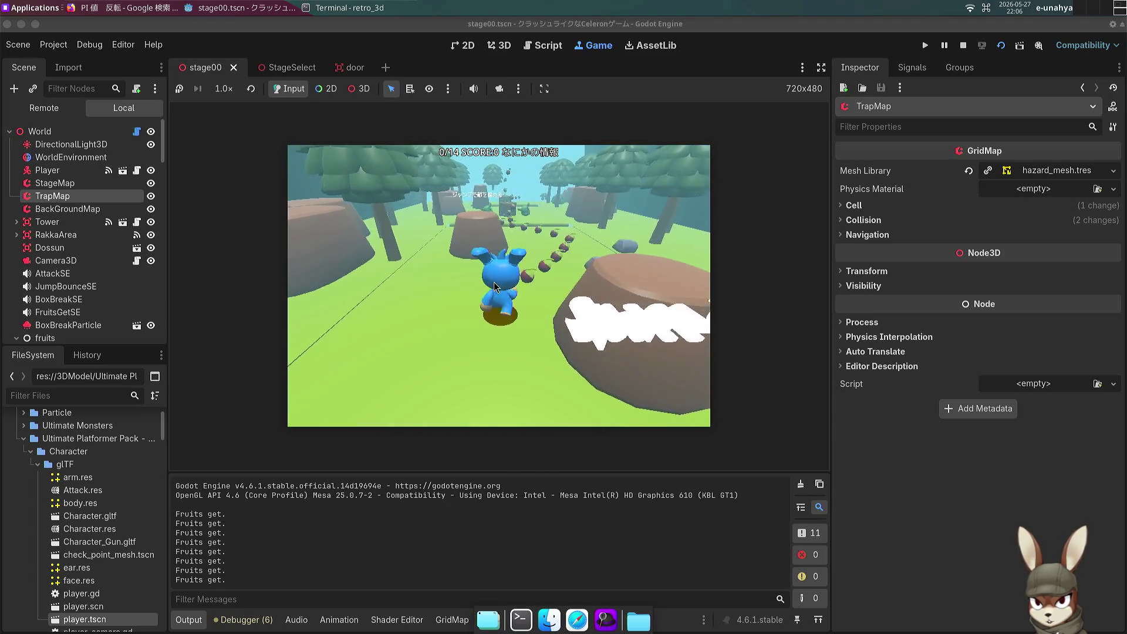
pyautogui.press('Up')
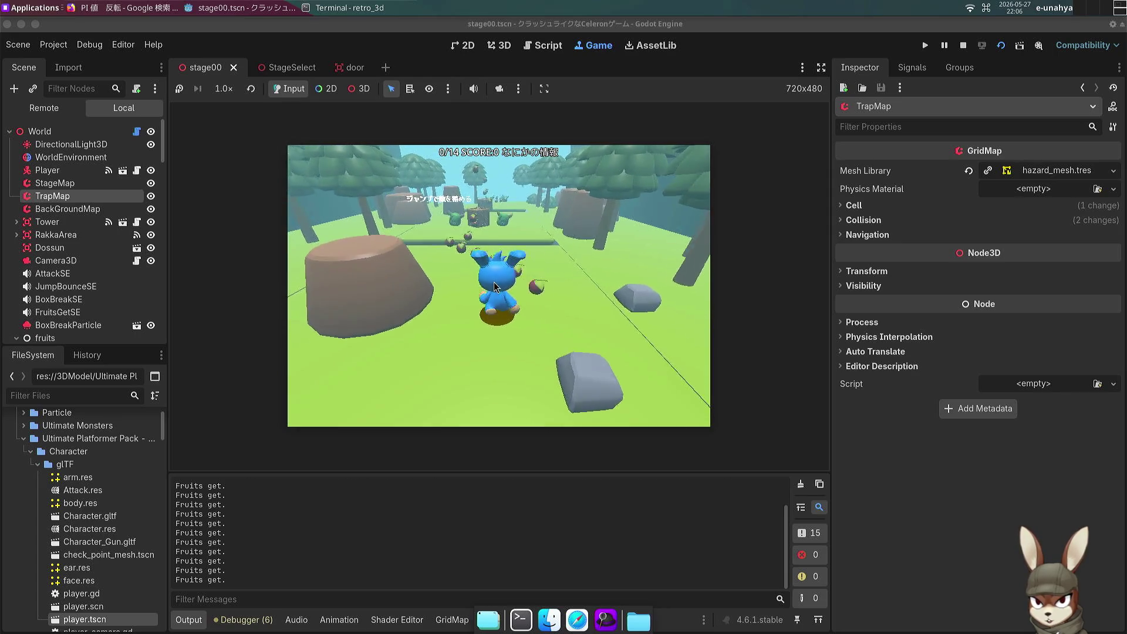
pyautogui.press('Up')
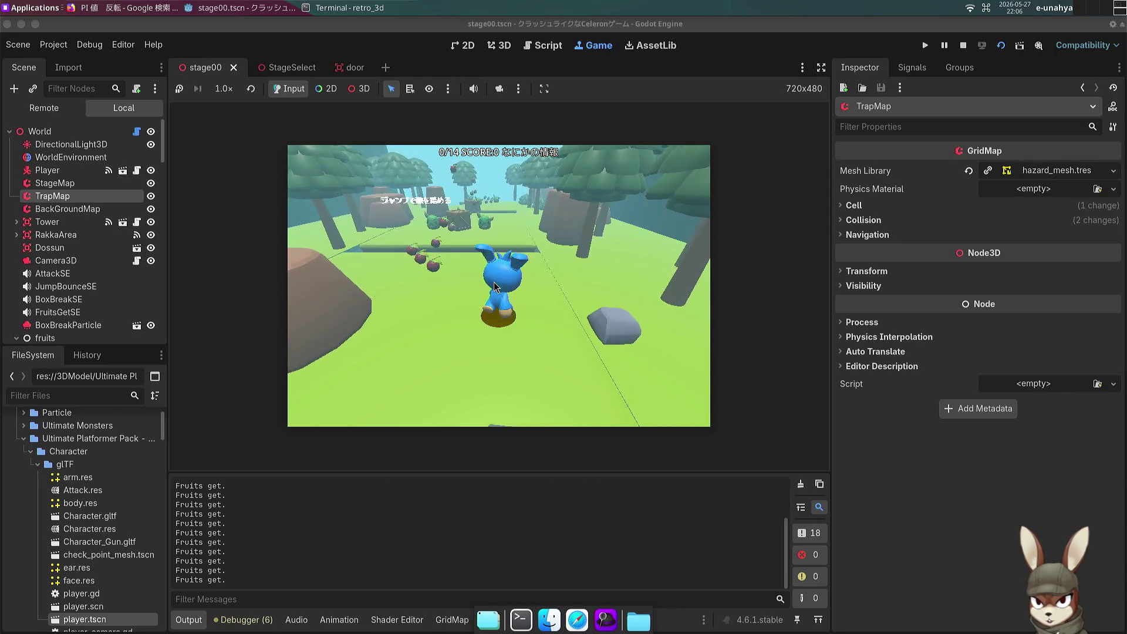
# Step: Jump onto an enemy, break the box, and drop down the ledge toward more enemies
pyautogui.press('Up')
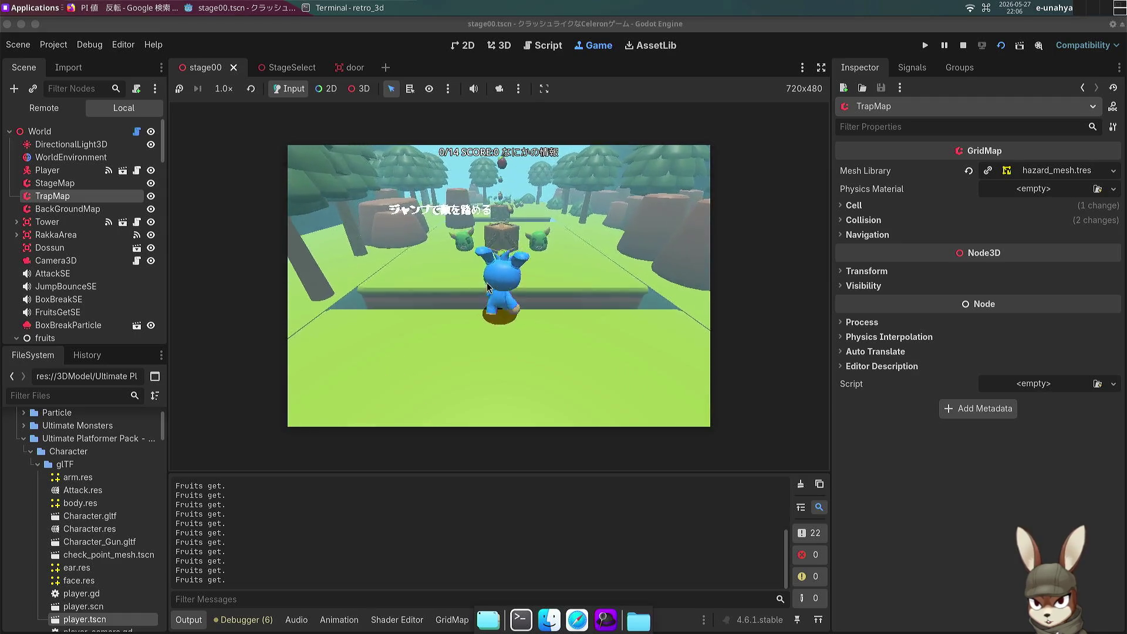
pyautogui.press('Up')
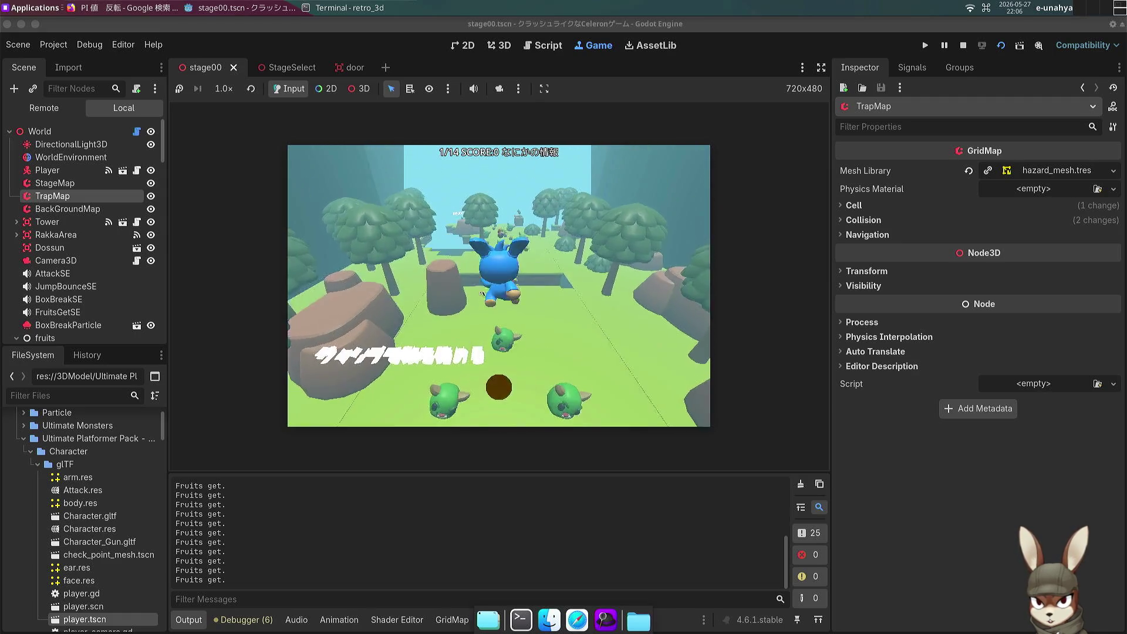
pyautogui.press('Up')
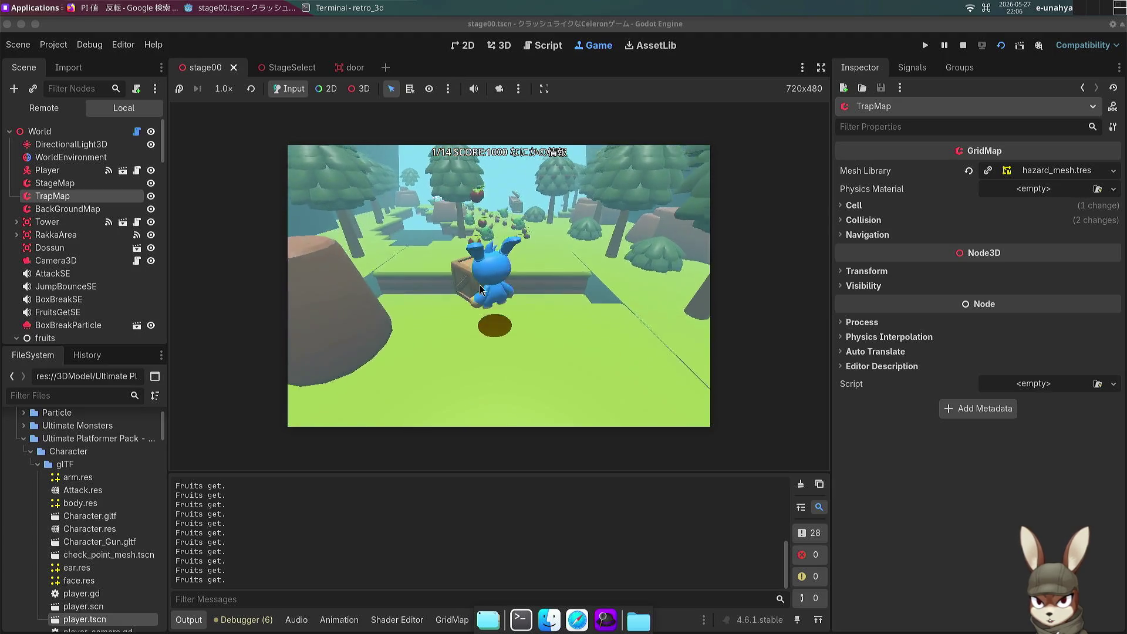
pyautogui.press('Up')
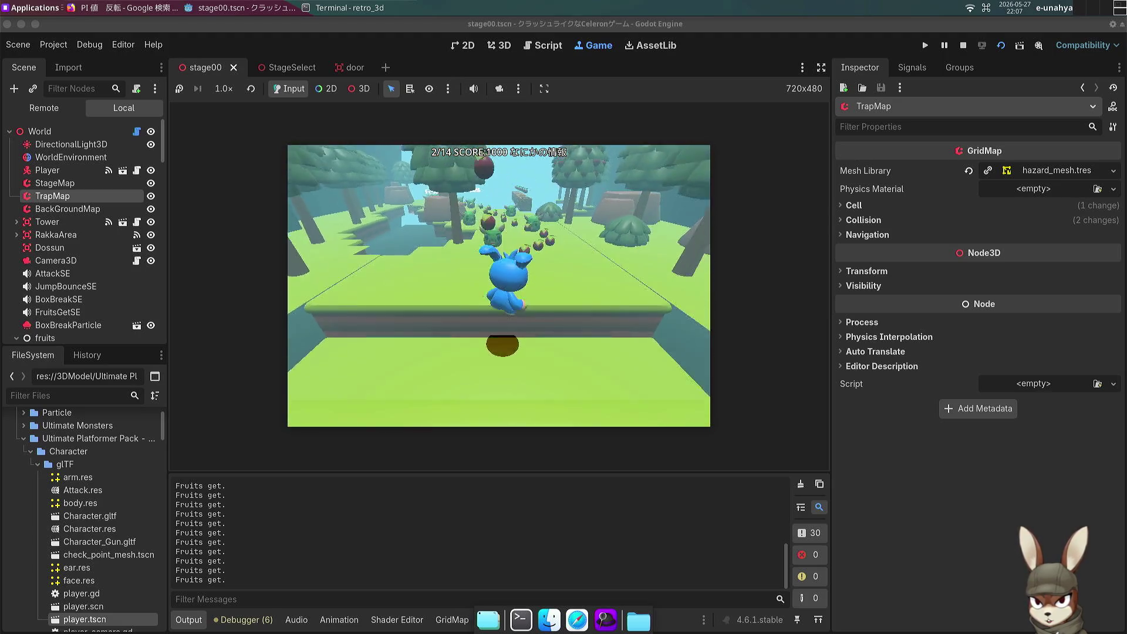
pyautogui.press('Up')
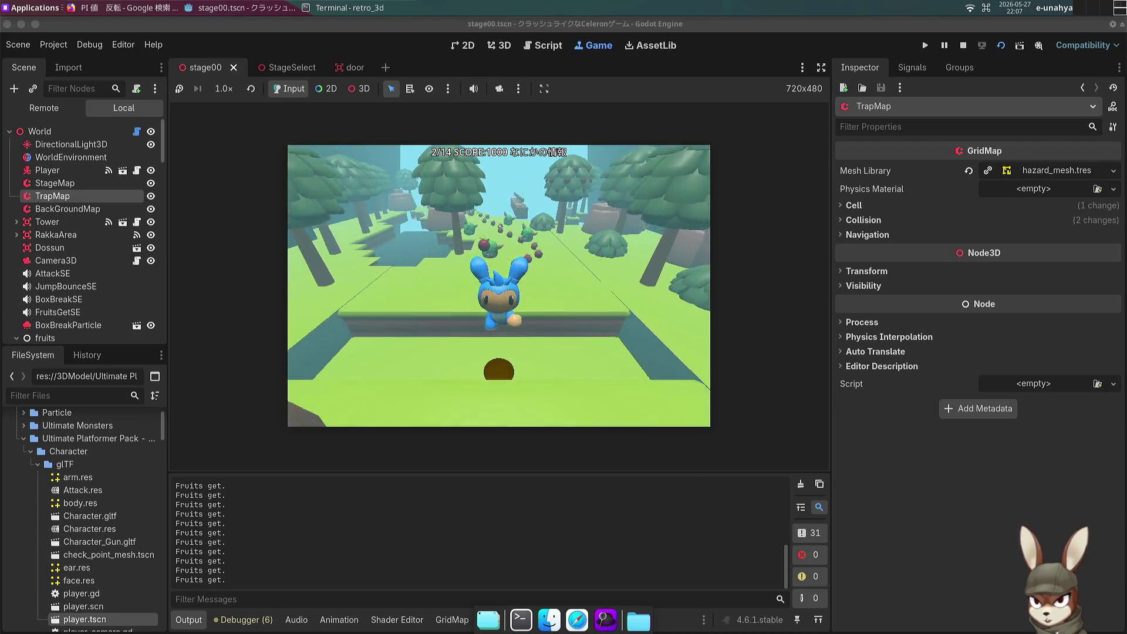
pyautogui.press('Up')
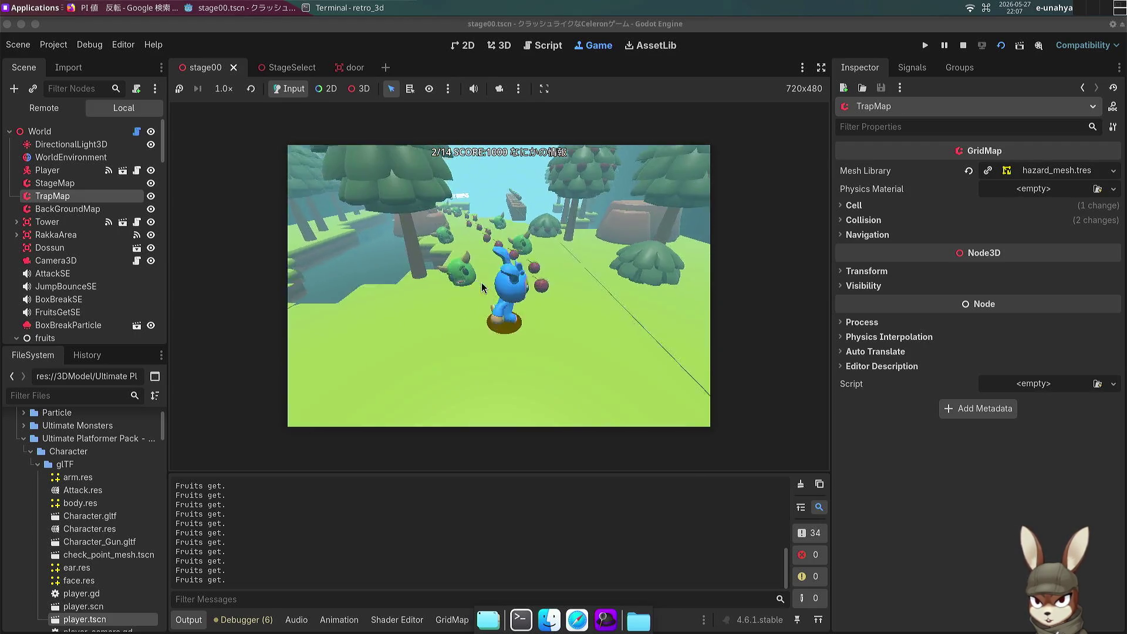
# Step: Turn around, jump over and stomp the enemies, reach the platform edge, then stop the game
pyautogui.press('Down')
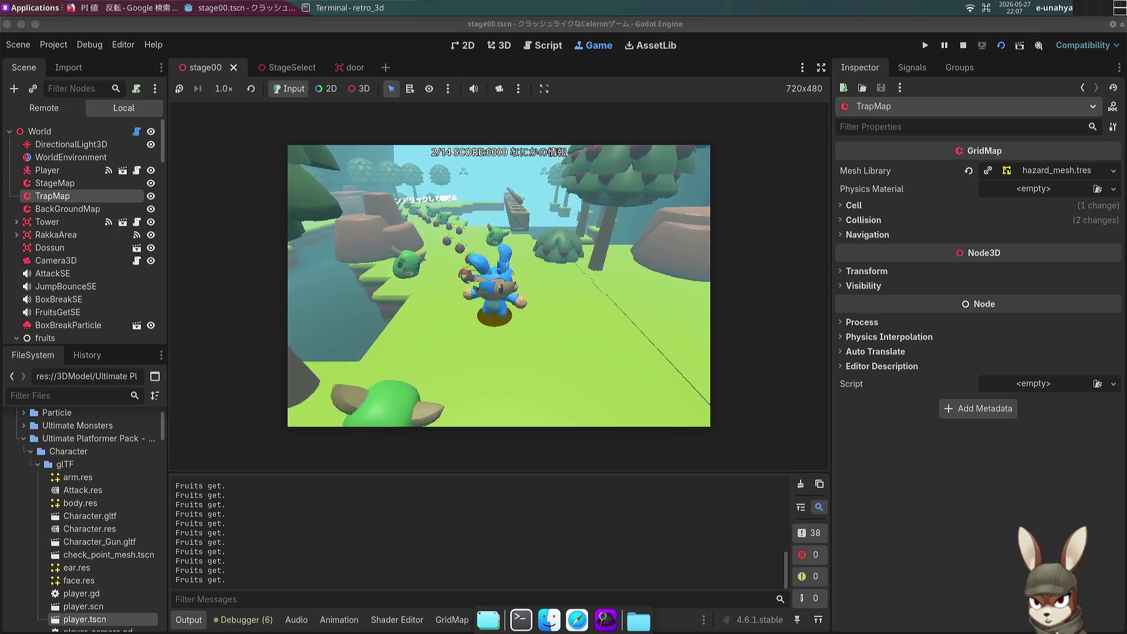
pyautogui.press('Up')
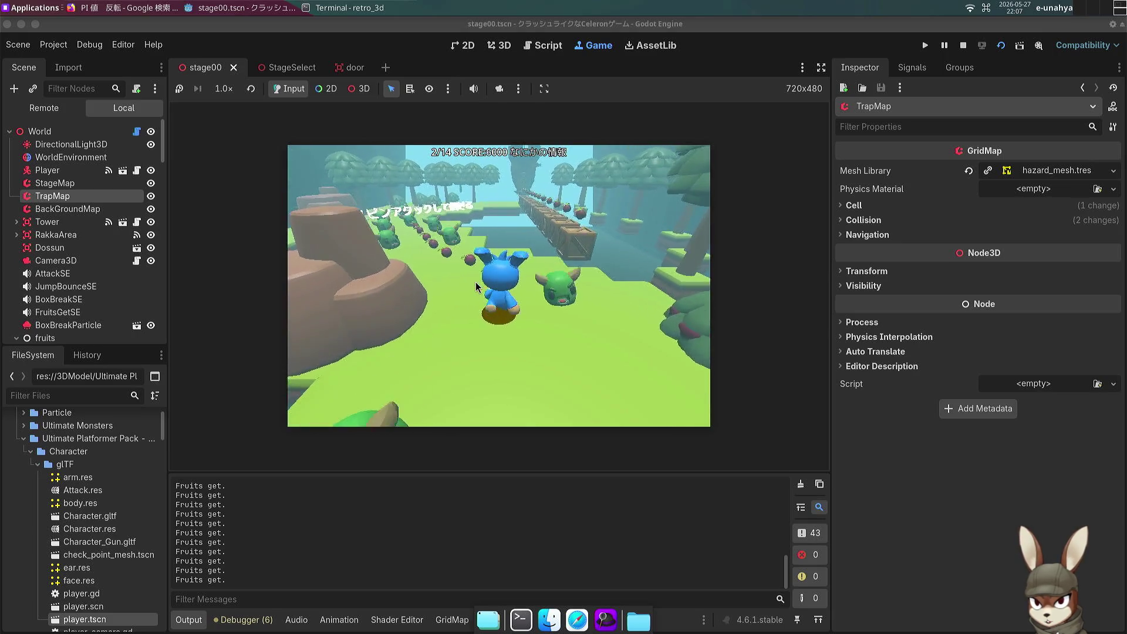
pyautogui.press('Up')
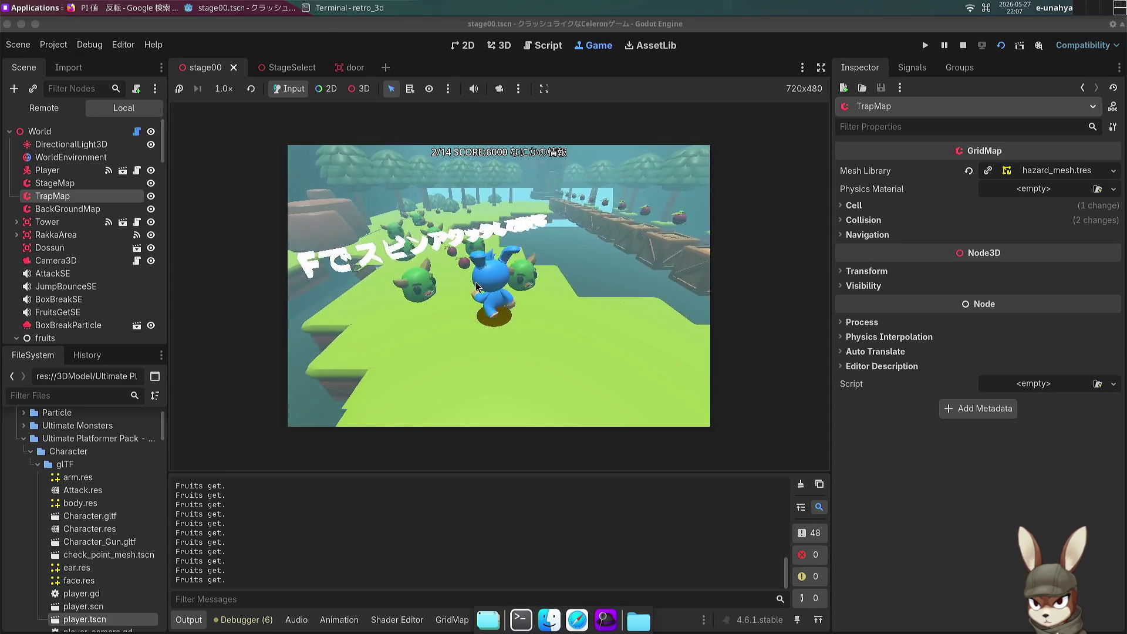
pyautogui.press('space')
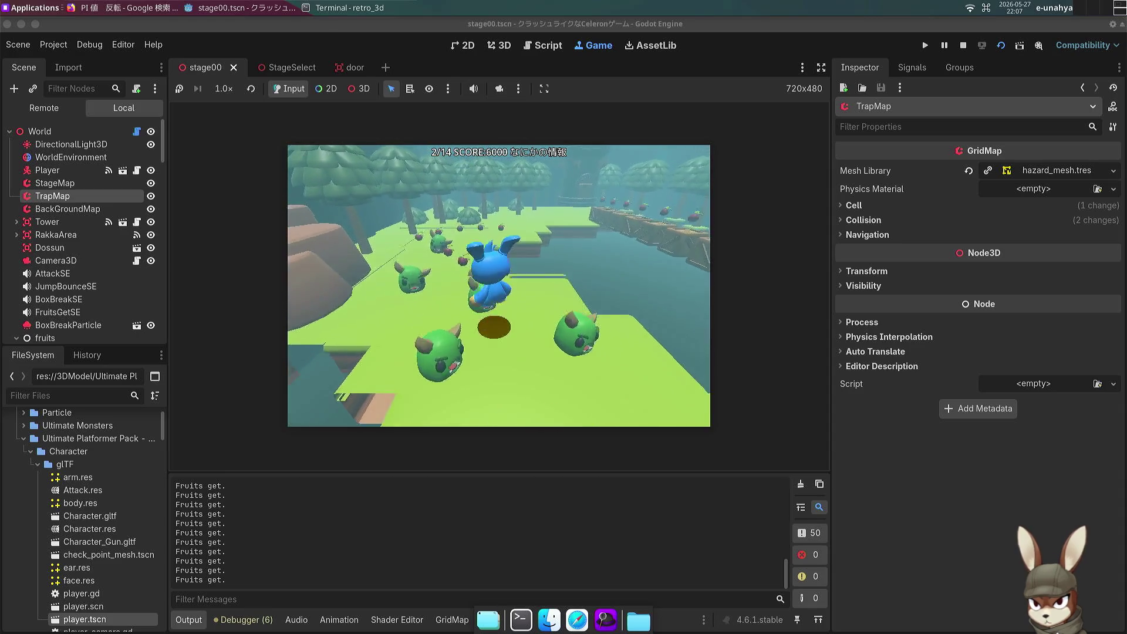
pyautogui.press('Up')
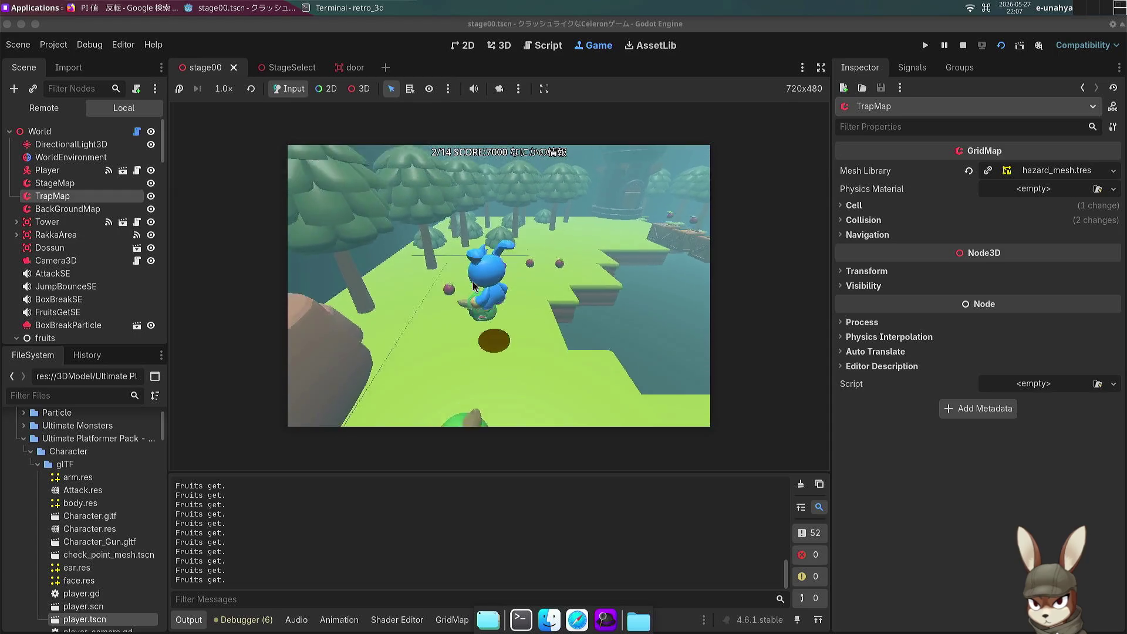
pyautogui.press('Up')
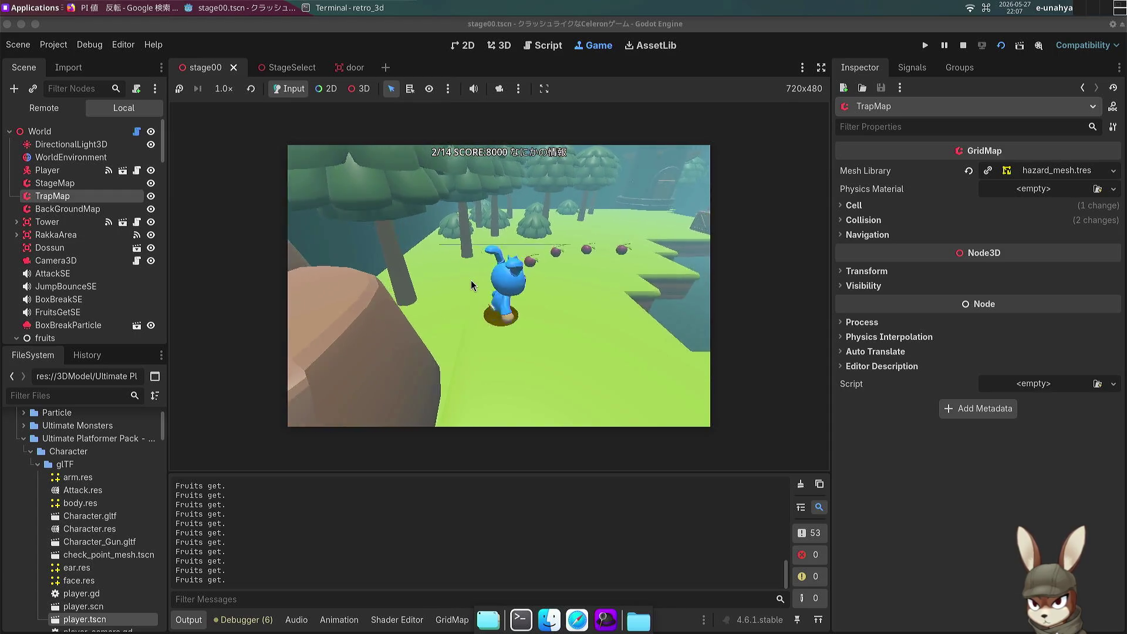
pyautogui.press('Up')
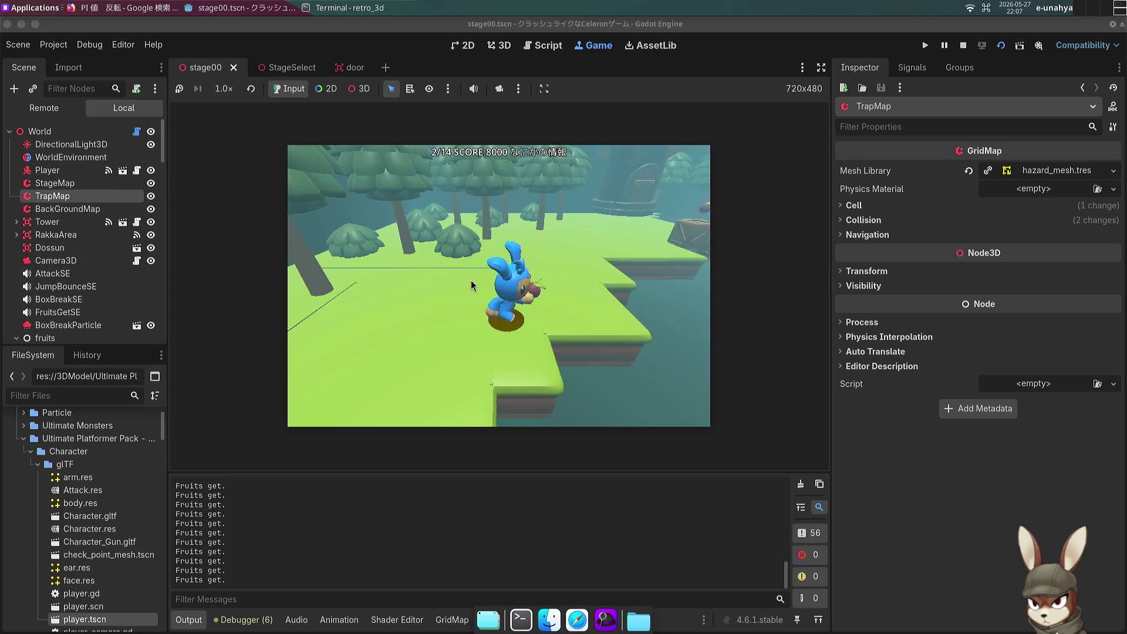
pyautogui.press('Up')
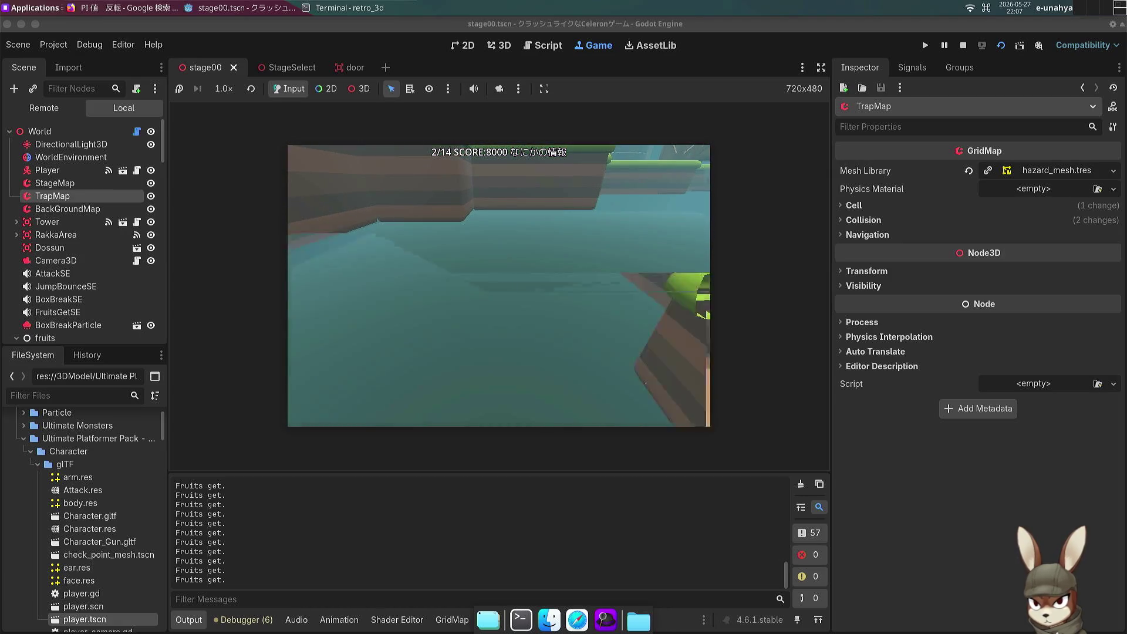
pyautogui.press('F8')
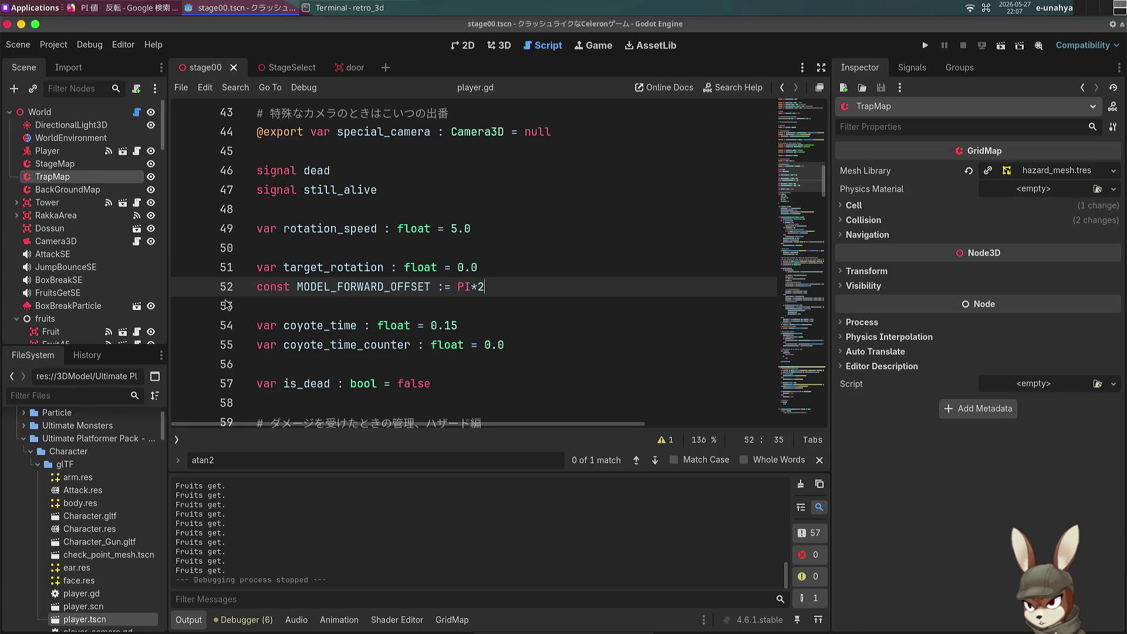
# Step: Bring up the target_rotation facing code around lines 115–131 of player.gd
pyautogui.click(590, 268)
pyautogui.scroll(-7, 521, 311)
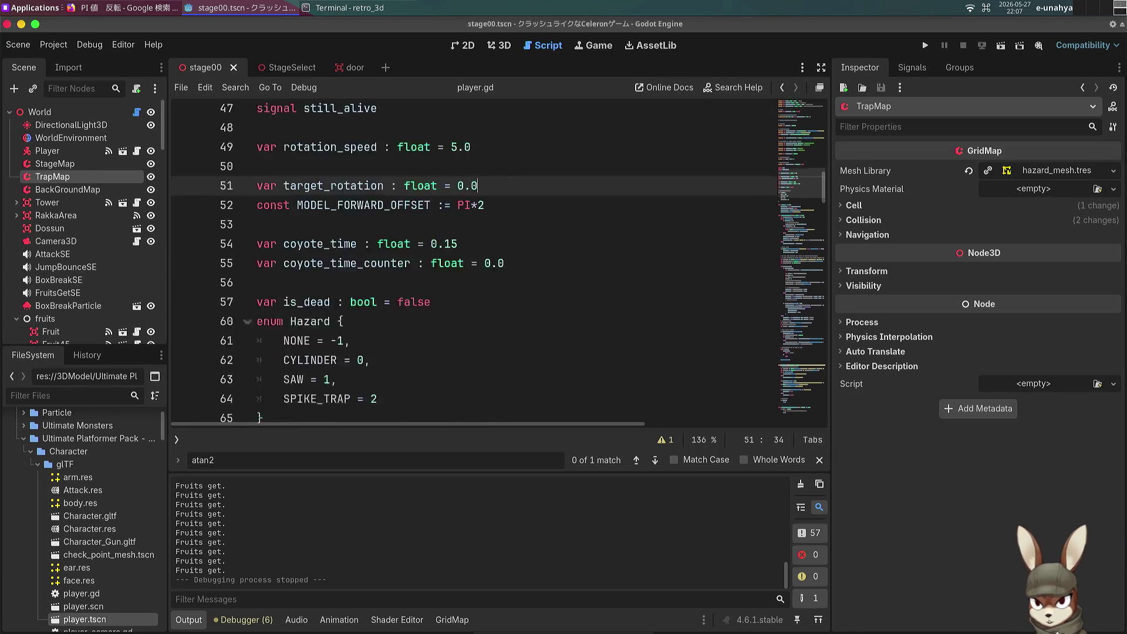
pyautogui.scroll(-12, 522, 309)
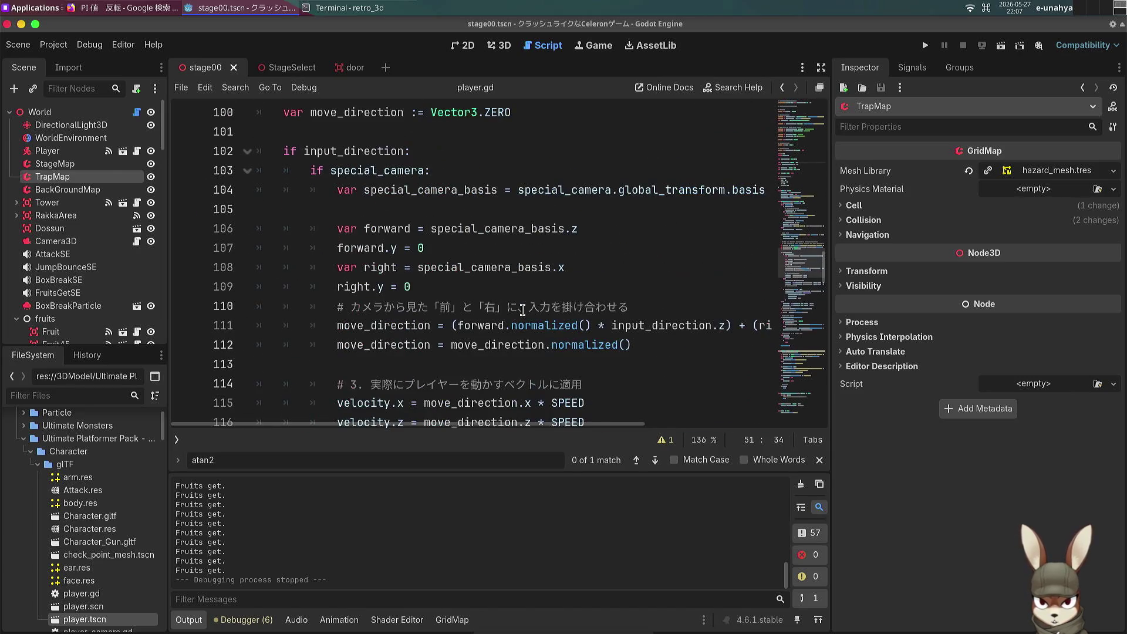
pyautogui.scroll(1, 526, 246)
pyautogui.scroll(-7, 525, 251)
pyautogui.scroll(-1, 526, 257)
pyautogui.click(510, 271)
pyautogui.scroll(1, 510, 273)
pyautogui.scroll(1, 509, 304)
# Step: Select the rotation code on lines 123–126, then switch the script editor to distraction-free mode
pyautogui.click(573, 247)
pyautogui.moveTo(573, 247); pyautogui.dragTo(557, 267)
pyautogui.click(557, 267)
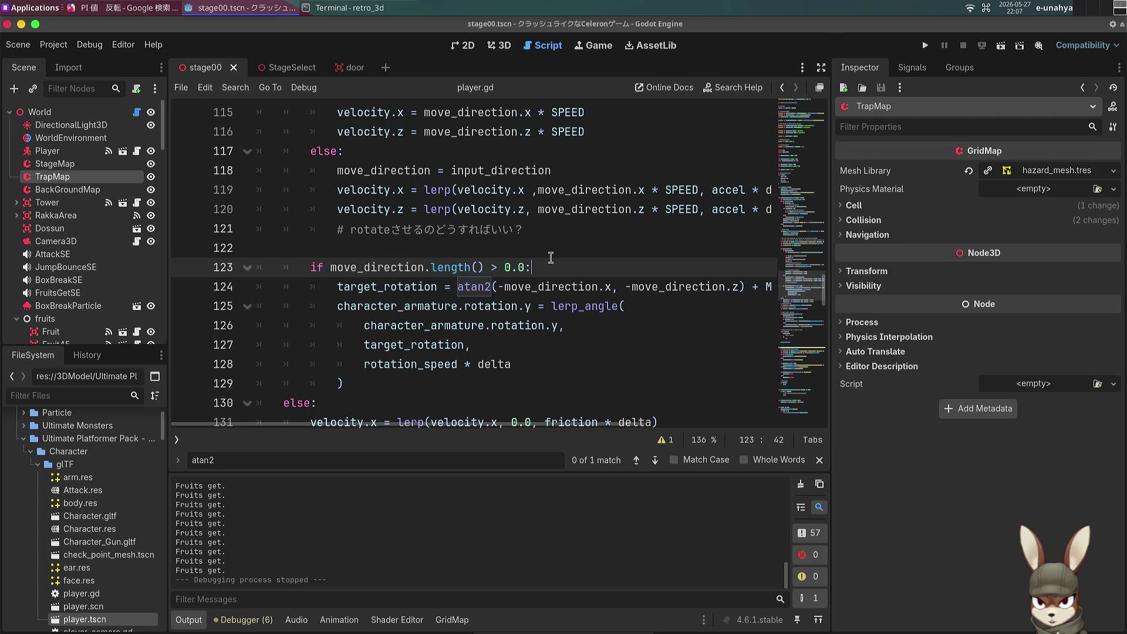
pyautogui.moveTo(611, 254)
pyautogui.mouseDown()
pyautogui.moveTo(757, 288)
pyautogui.moveTo(704, 308)
pyautogui.moveTo(685, 331)
pyautogui.moveTo(706, 269)
pyautogui.moveTo(570, 249)
pyautogui.mouseUp()
pyautogui.click(514, 242)
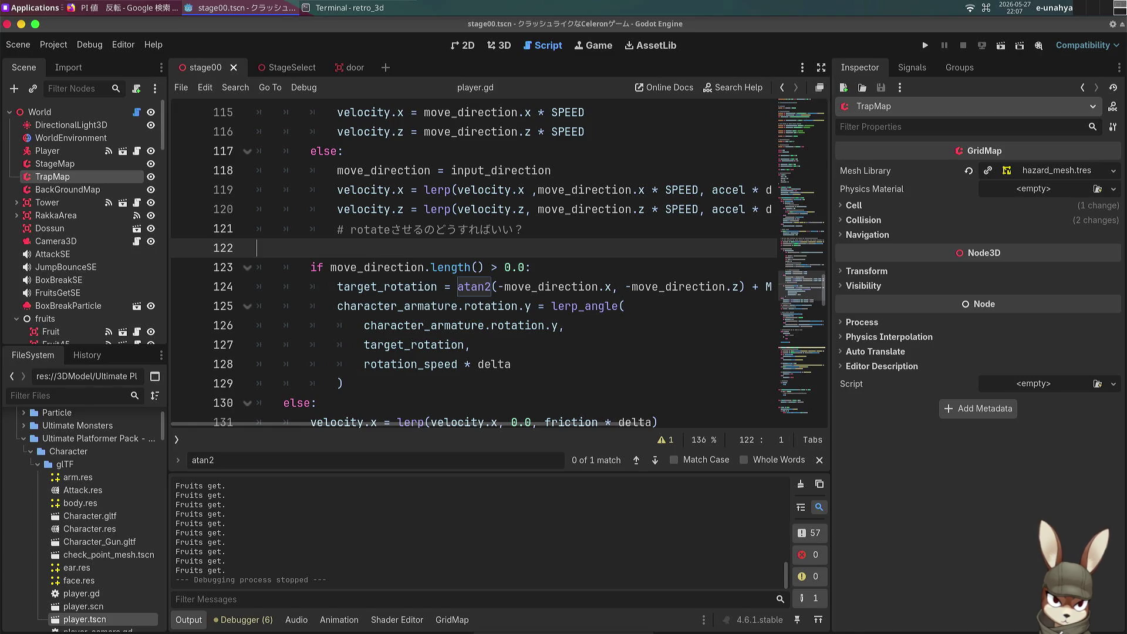
pyautogui.click(821, 67)
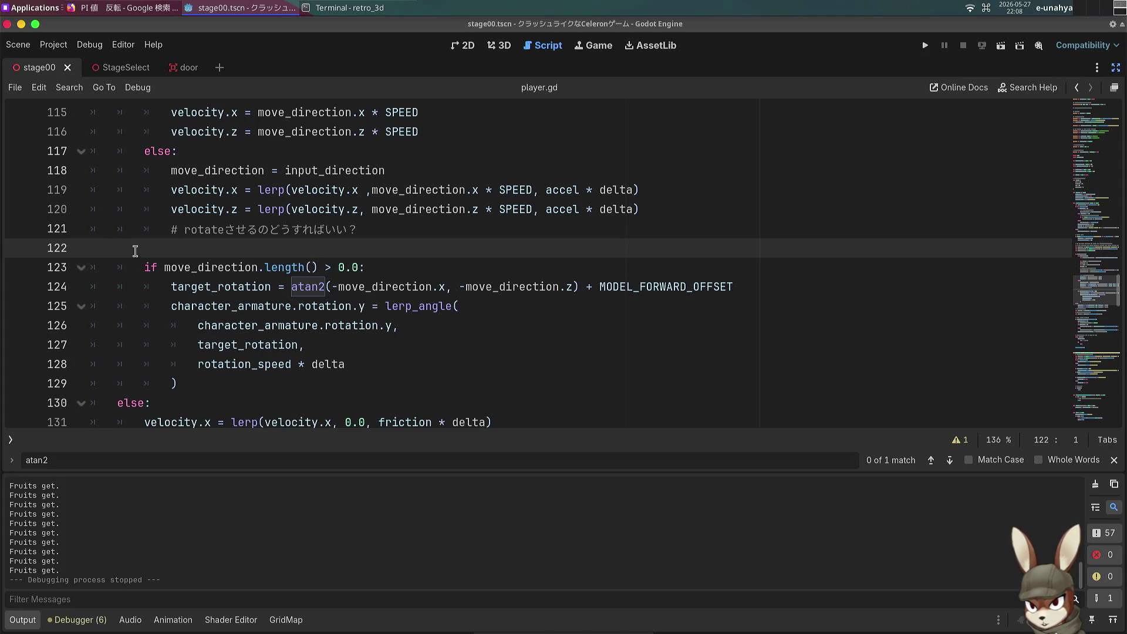
pyautogui.scroll(5, 196, 165)
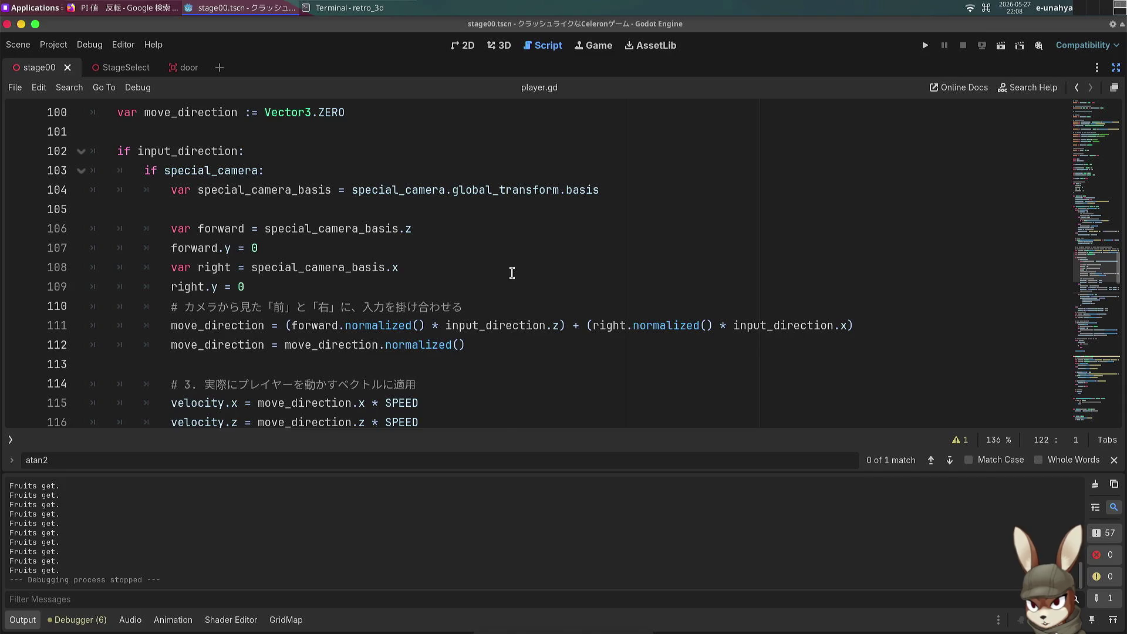
pyautogui.scroll(-1, 511, 272)
pyautogui.click(501, 306)
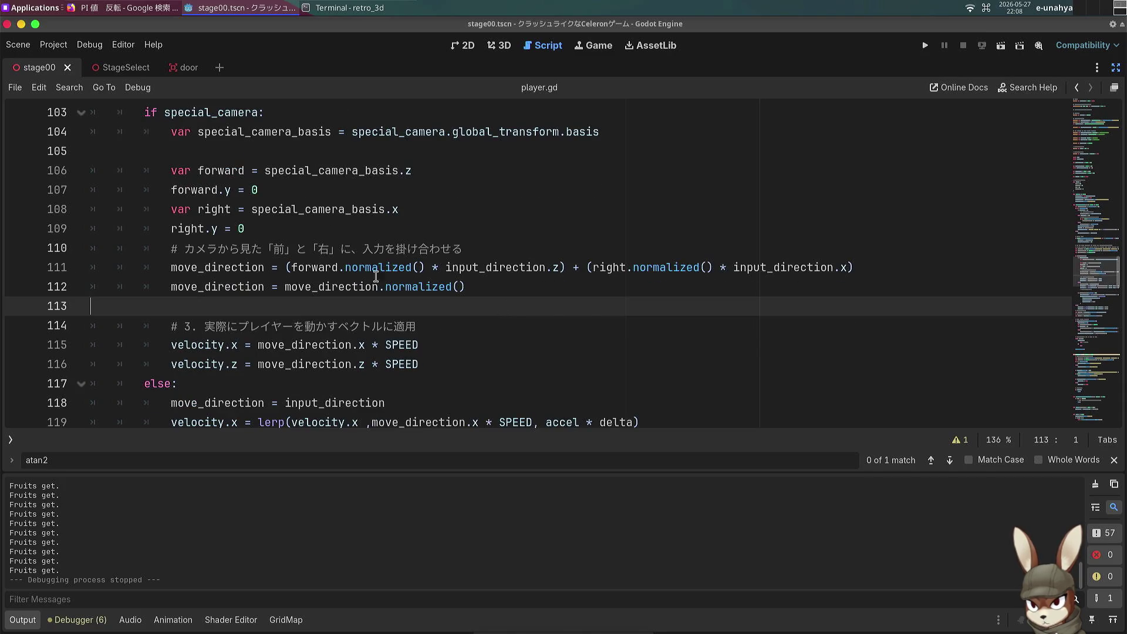
pyautogui.scroll(-1, 373, 276)
pyautogui.scroll(1, 369, 189)
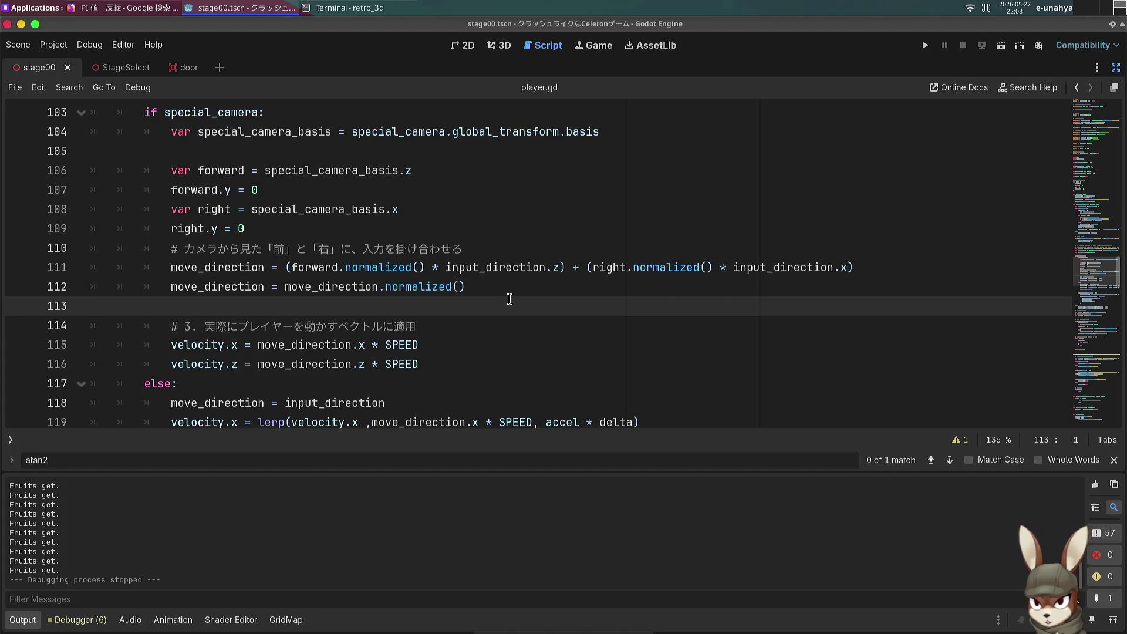
pyautogui.scroll(-2, 509, 299)
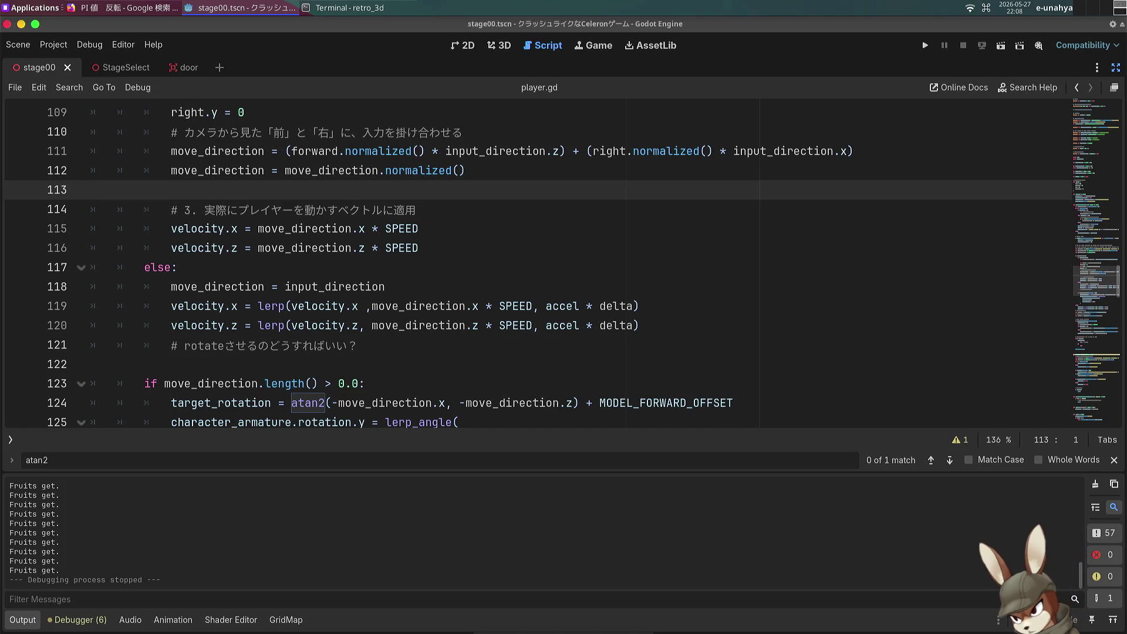
pyautogui.scroll(-3, 478, 352)
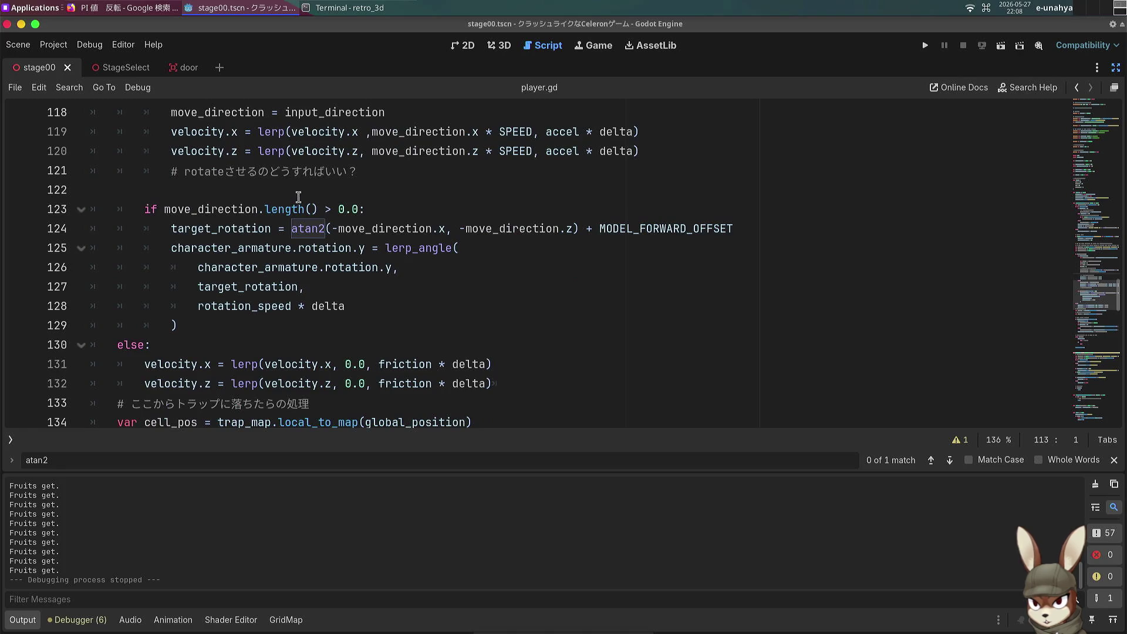
pyautogui.click(437, 314)
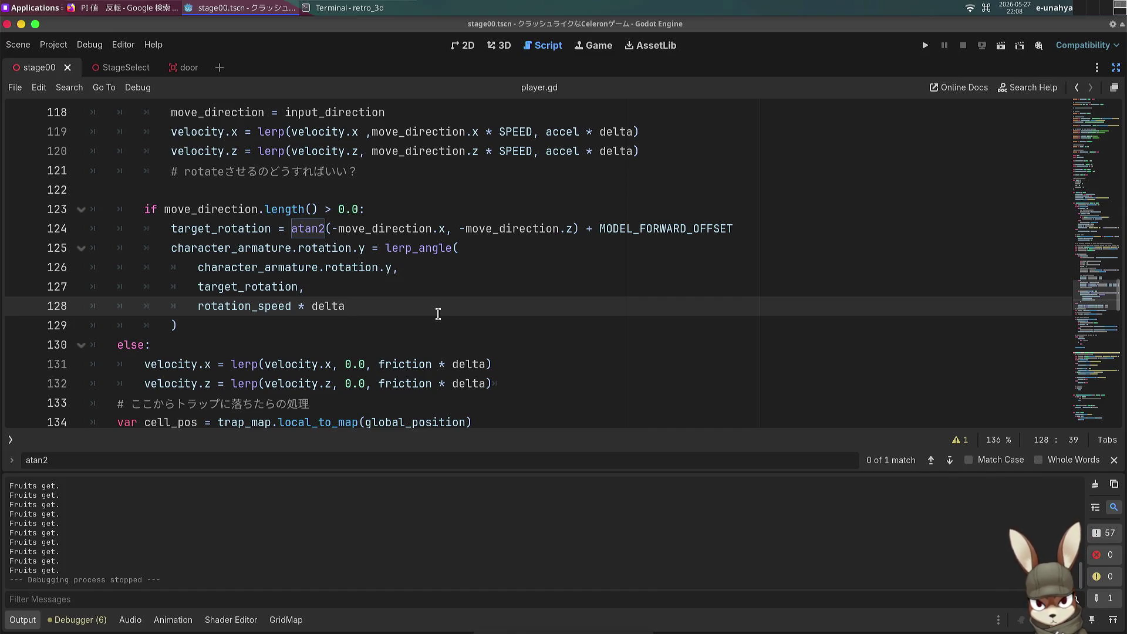
pyautogui.moveTo(296, 374)
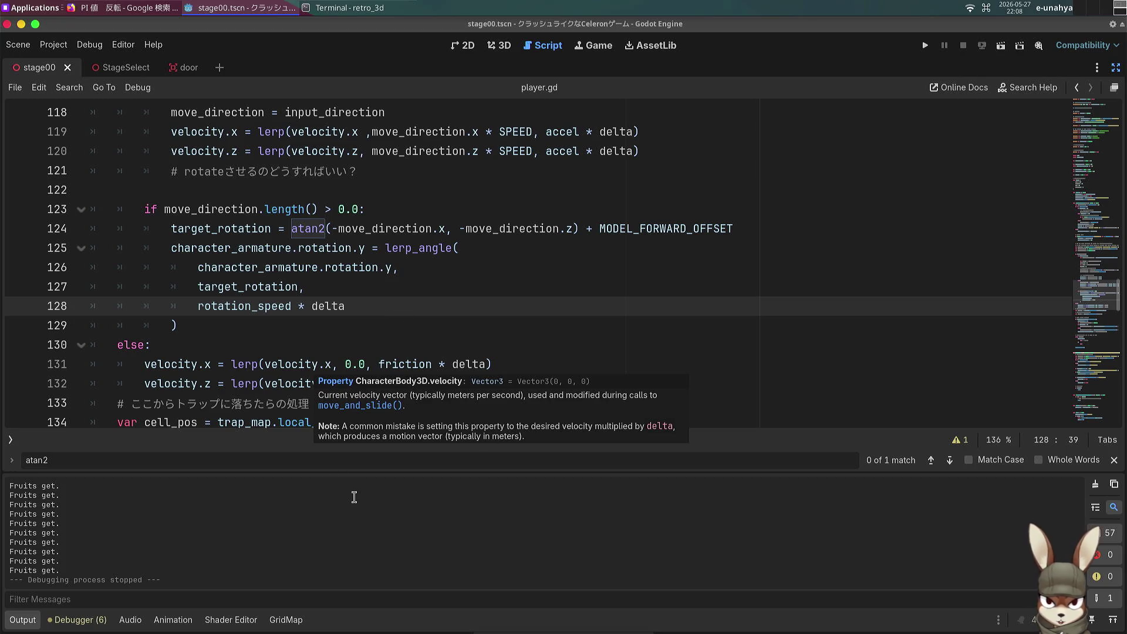
pyautogui.click(368, 9)
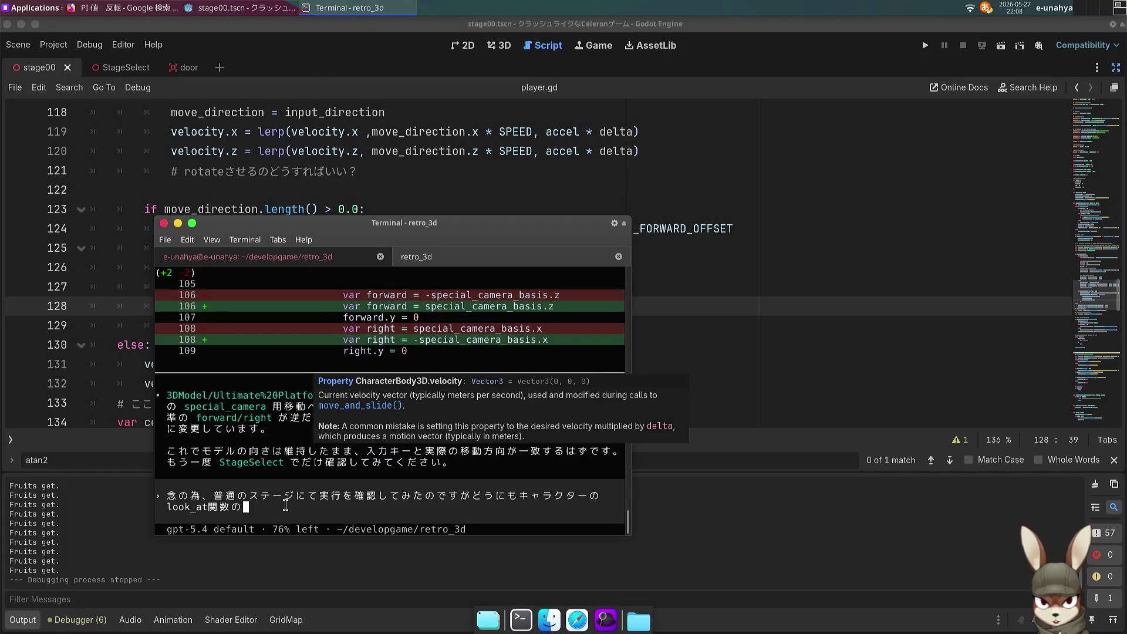
# Step: Erase the unsent Codex draft and switch to the retro_3d shell tab running Godot
pyautogui.press('BackSpace')
pyautogui.press('BackSpace')
pyautogui.press('BackSpace')
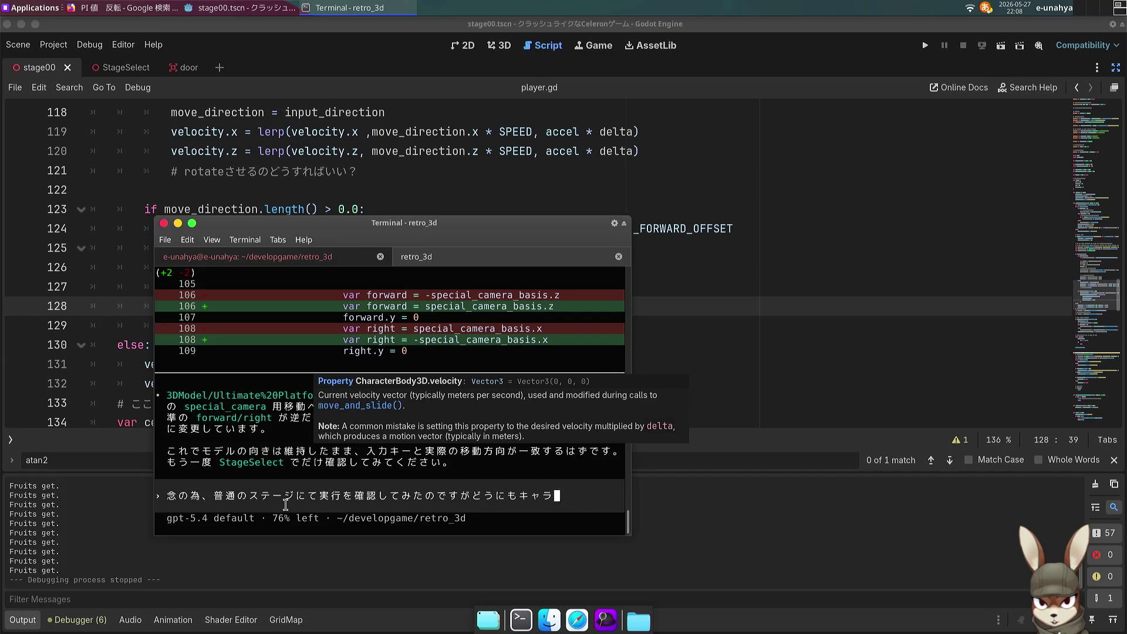
pyautogui.press('BackSpace')
pyautogui.press('BackSpace')
pyautogui.press('BackSpace')
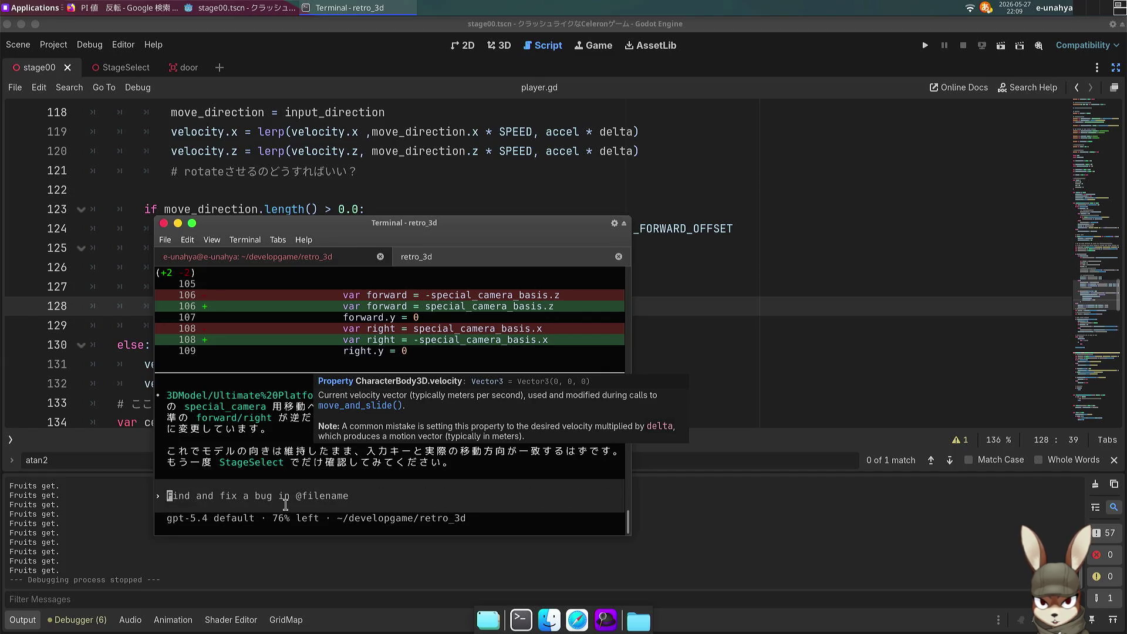
pyautogui.click(264, 261)
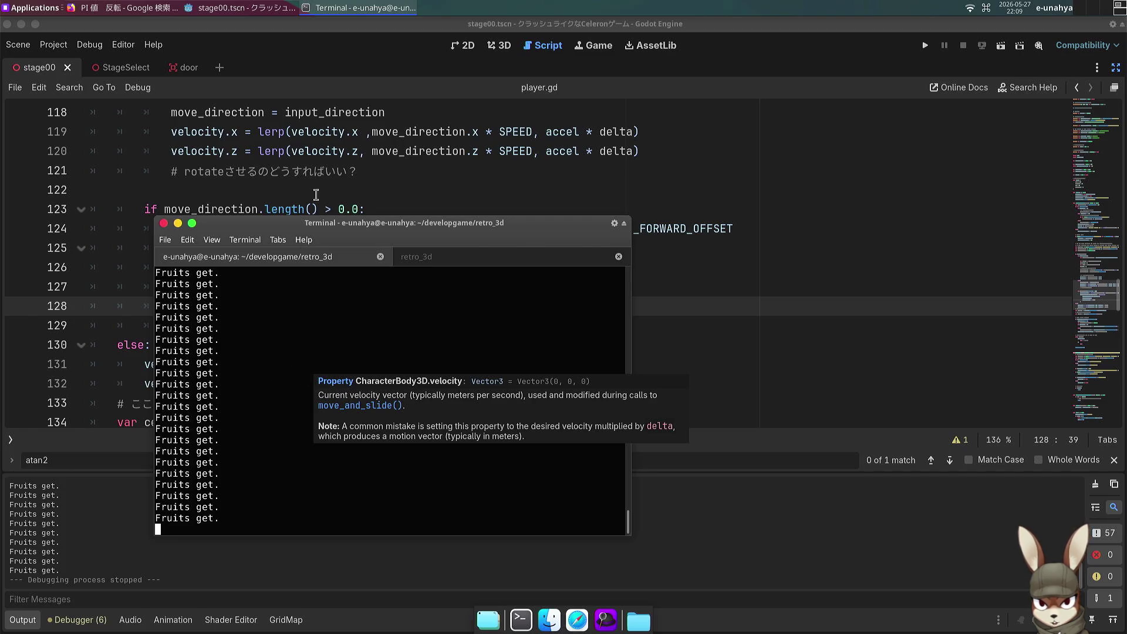
pyautogui.click(380, 173)
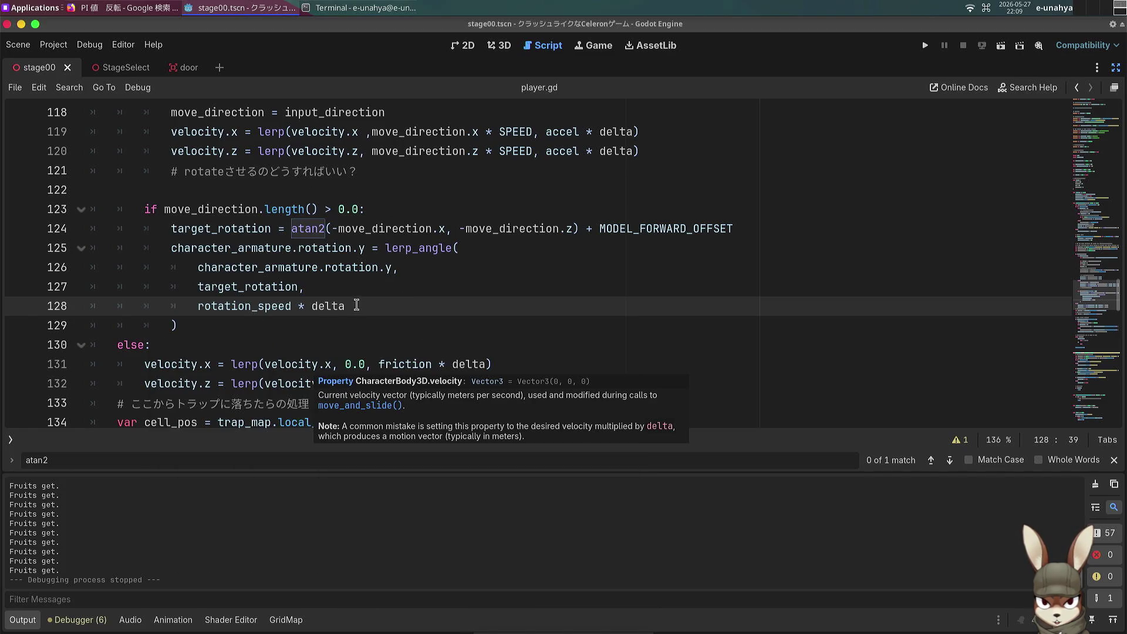
pyautogui.click(328, 8)
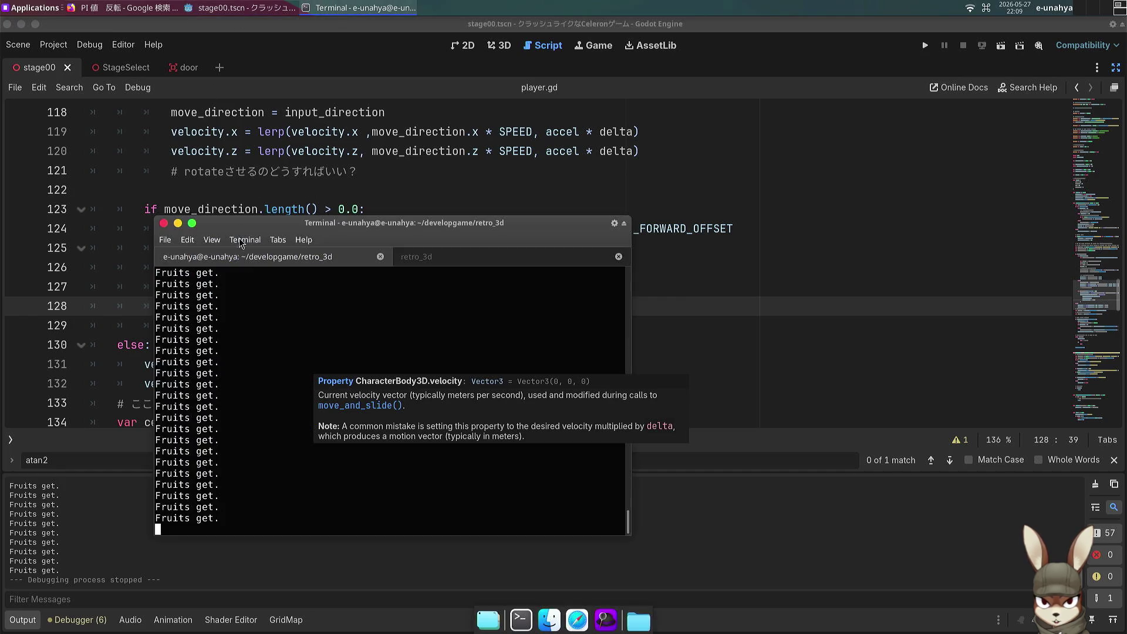
# Step: Kill Godot with the recalled killall -9 godot command and relaunch it via godot project.godot
pyautogui.hotkey('ctrl', 'c')
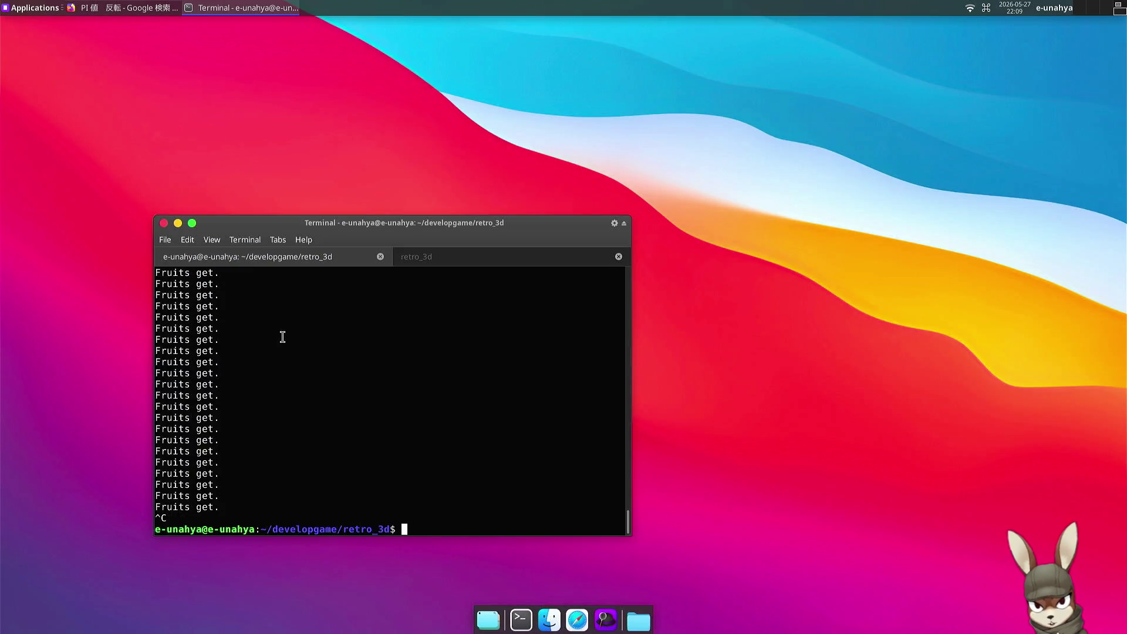
pyautogui.hotkey('ctrl', 'r')
pyautogui.write('kill')
pyautogui.press('Return')
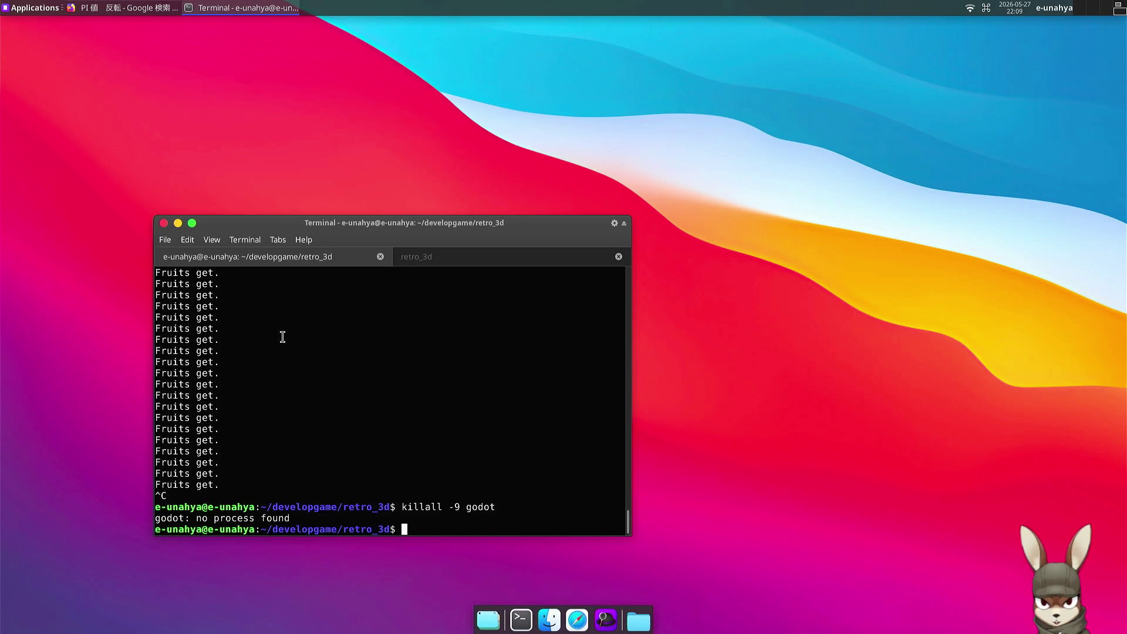
pyautogui.write('godot project.godot')
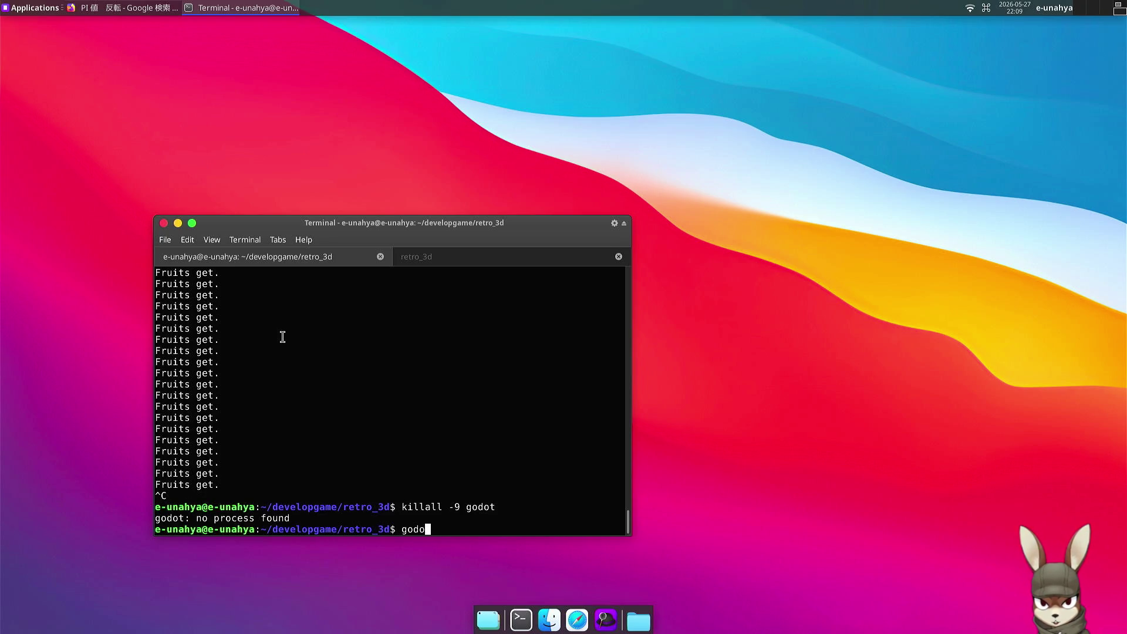
pyautogui.press('Return')
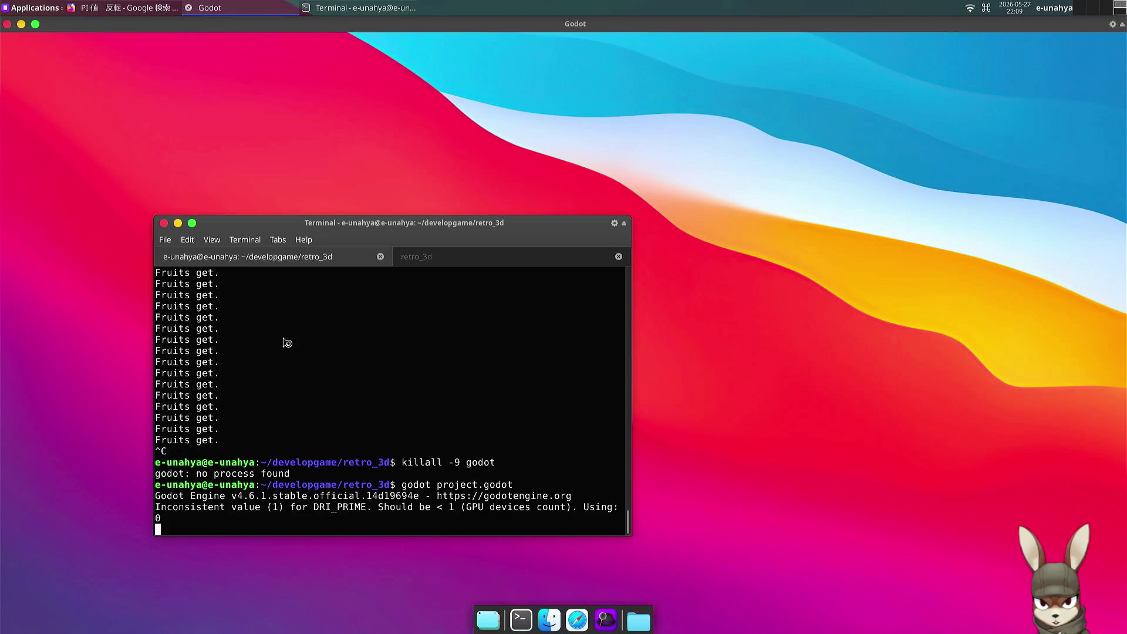
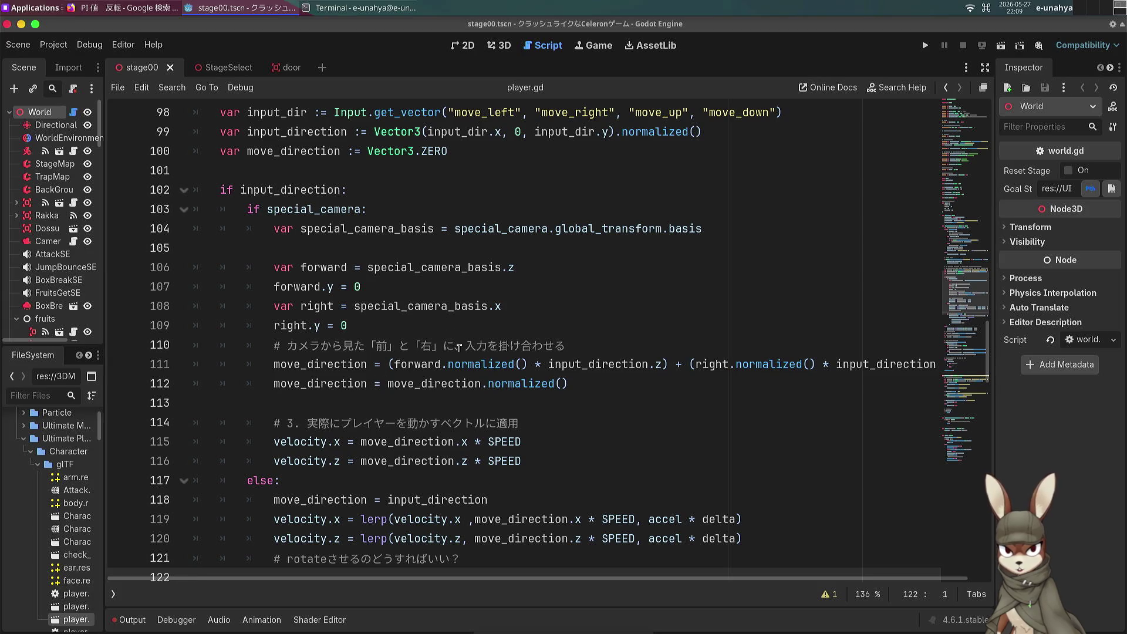
# Step: Scroll through player.gd to locate the MODEL_FORWARD_OFFSET constant declaration
pyautogui.click(543, 344)
pyautogui.scroll(-3, 545, 341)
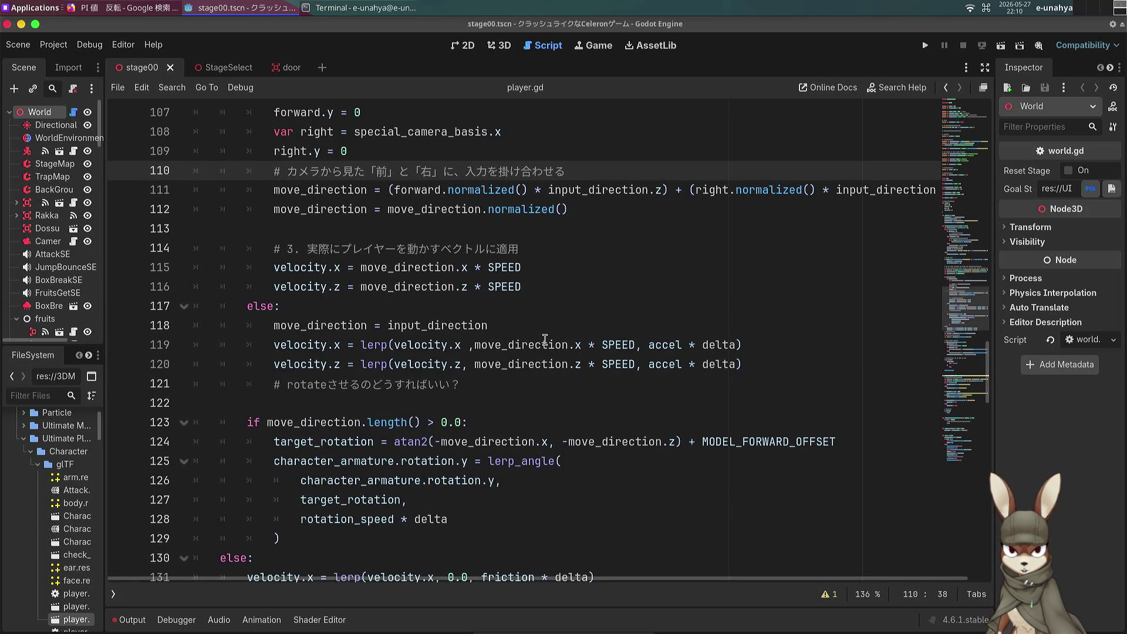
pyautogui.scroll(-1, 493, 438)
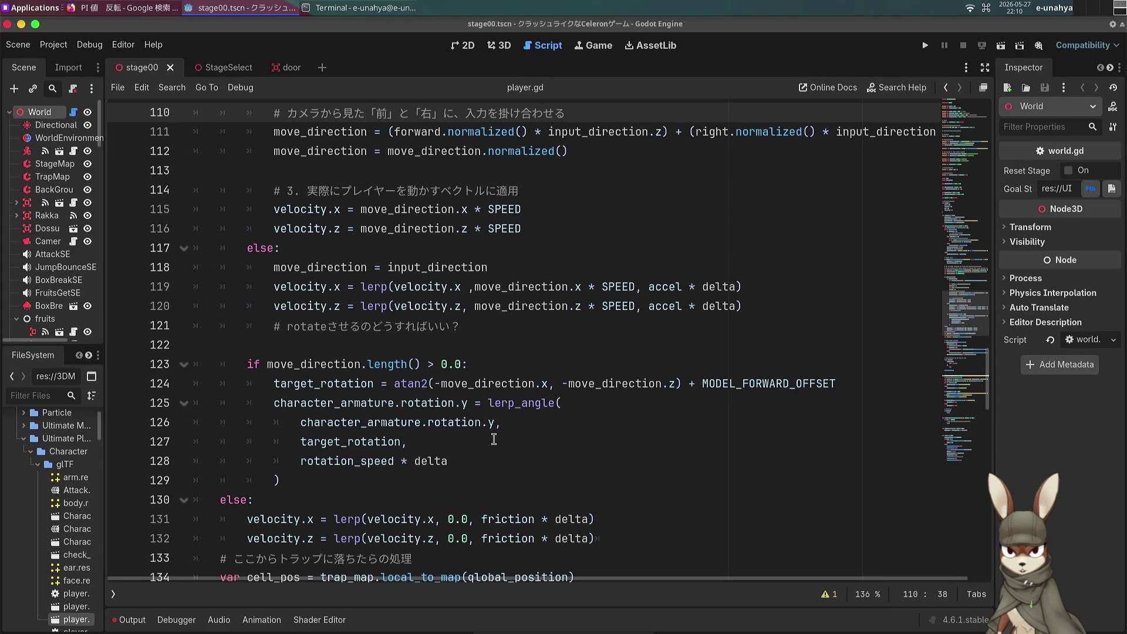
pyautogui.scroll(2, 493, 439)
pyautogui.scroll(-2, 495, 442)
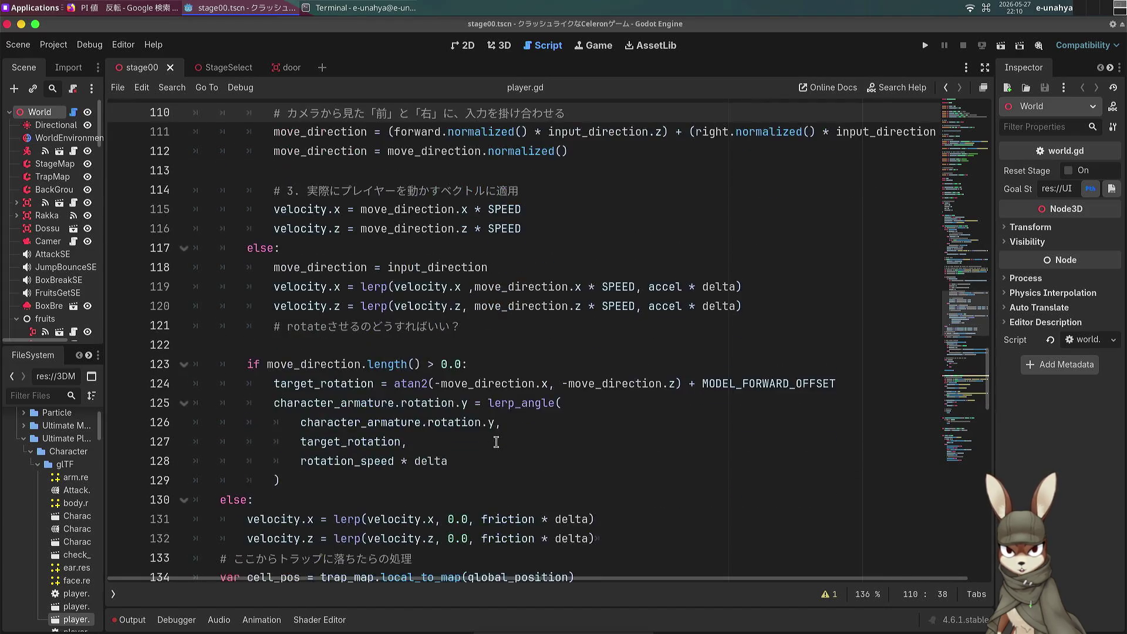
pyautogui.scroll(-2, 496, 442)
pyautogui.scroll(-1, 492, 399)
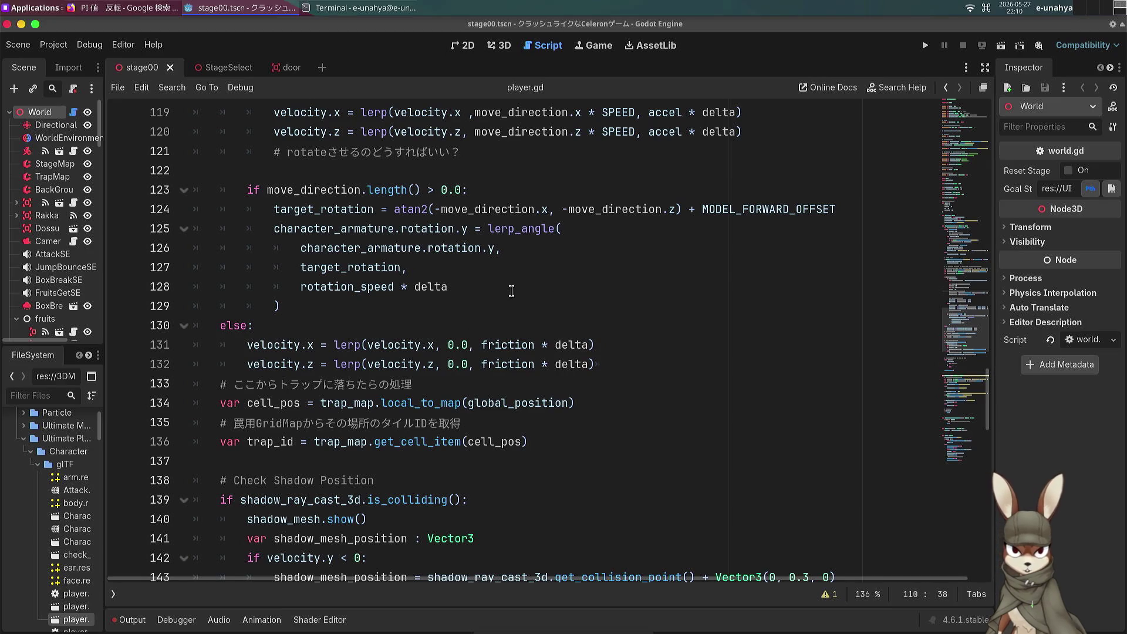
pyautogui.scroll(3, 511, 288)
pyautogui.scroll(1, 511, 288)
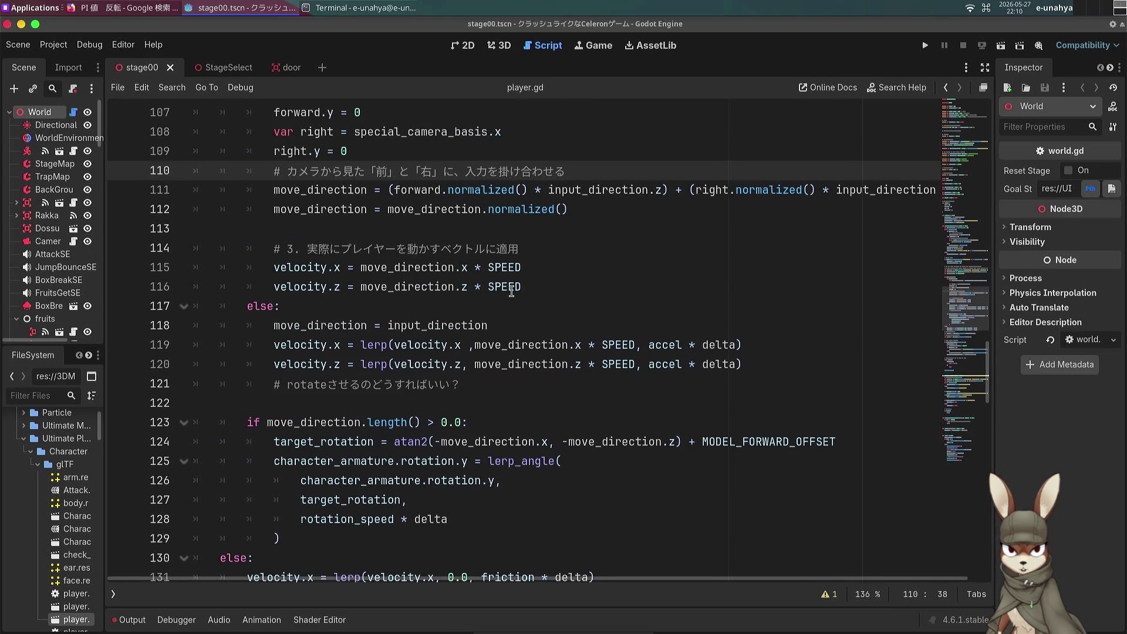
pyautogui.scroll(9, 533, 338)
pyautogui.scroll(20, 534, 338)
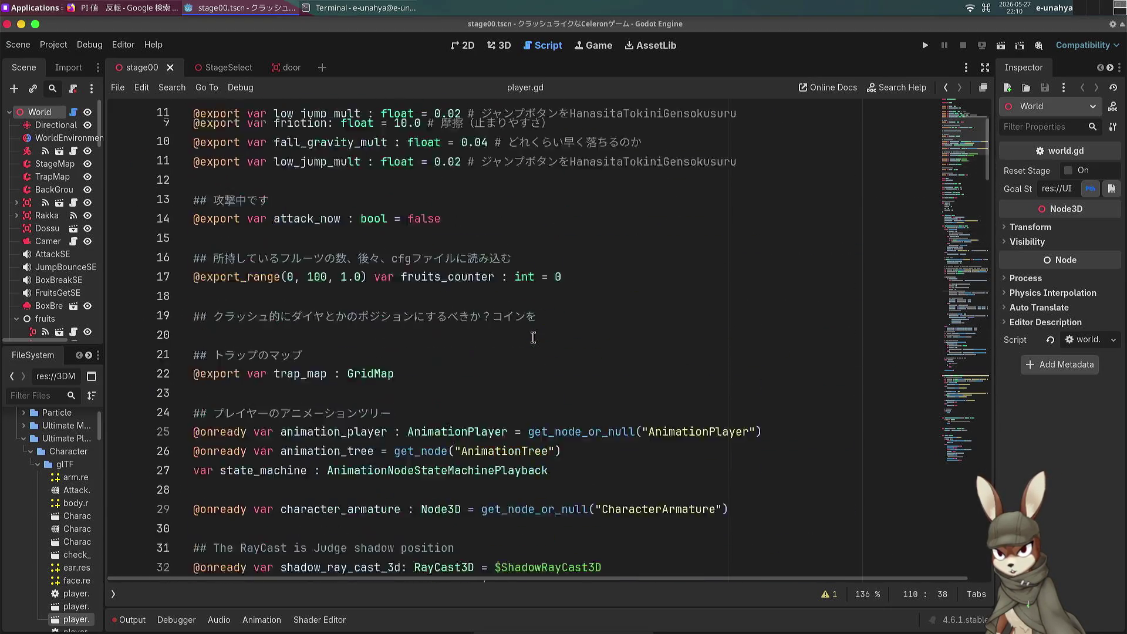
pyautogui.scroll(4, 534, 338)
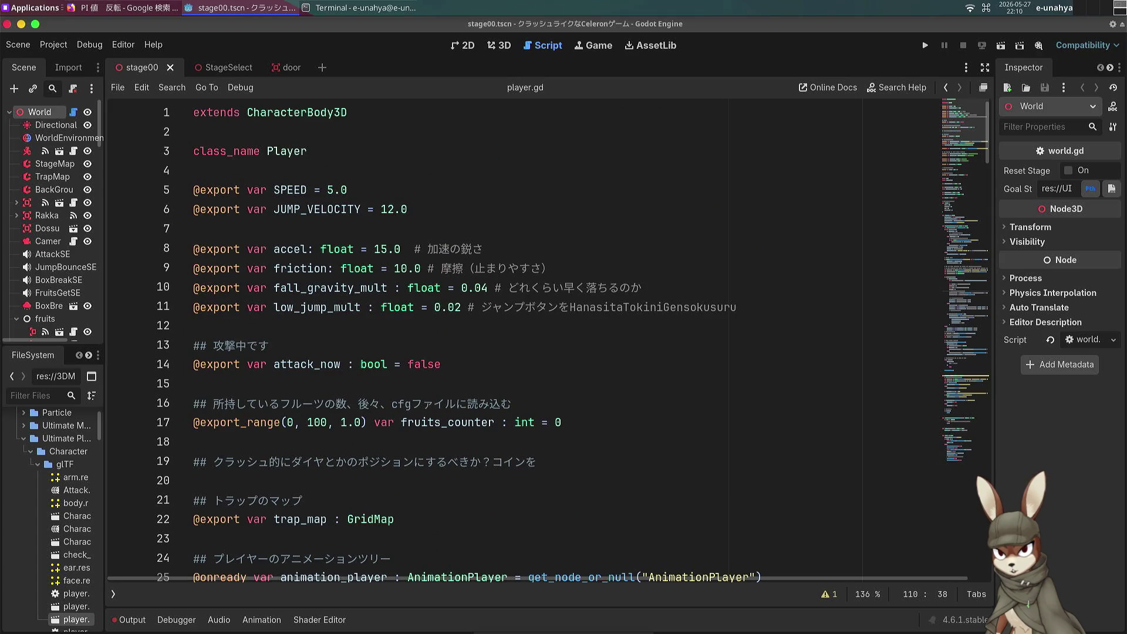
pyautogui.scroll(-5, 471, 404)
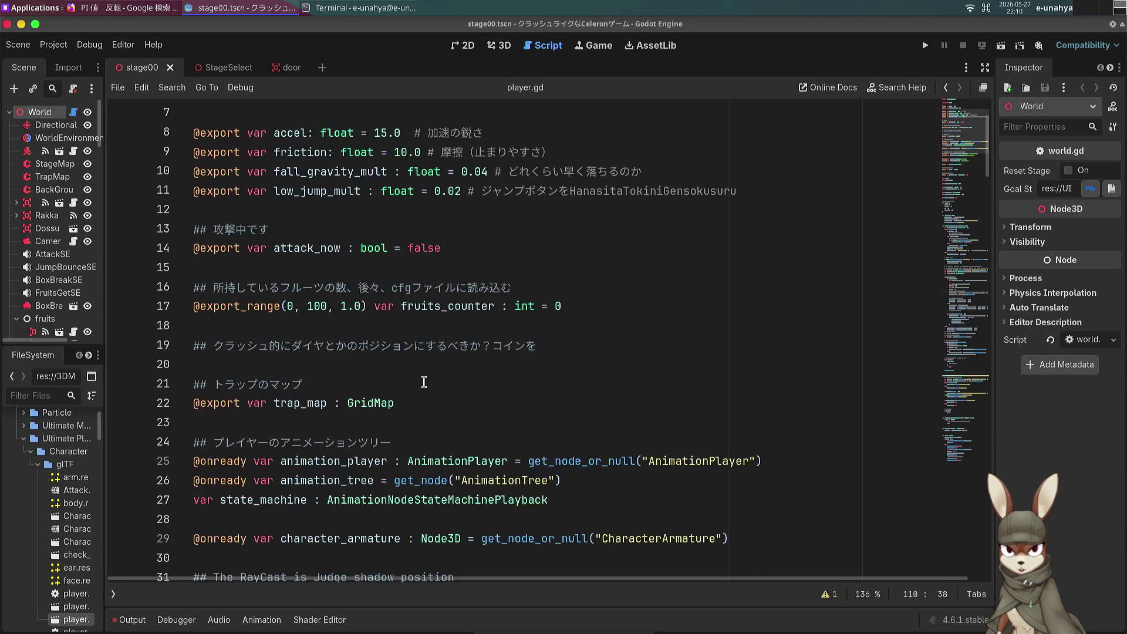
pyautogui.scroll(5, 404, 364)
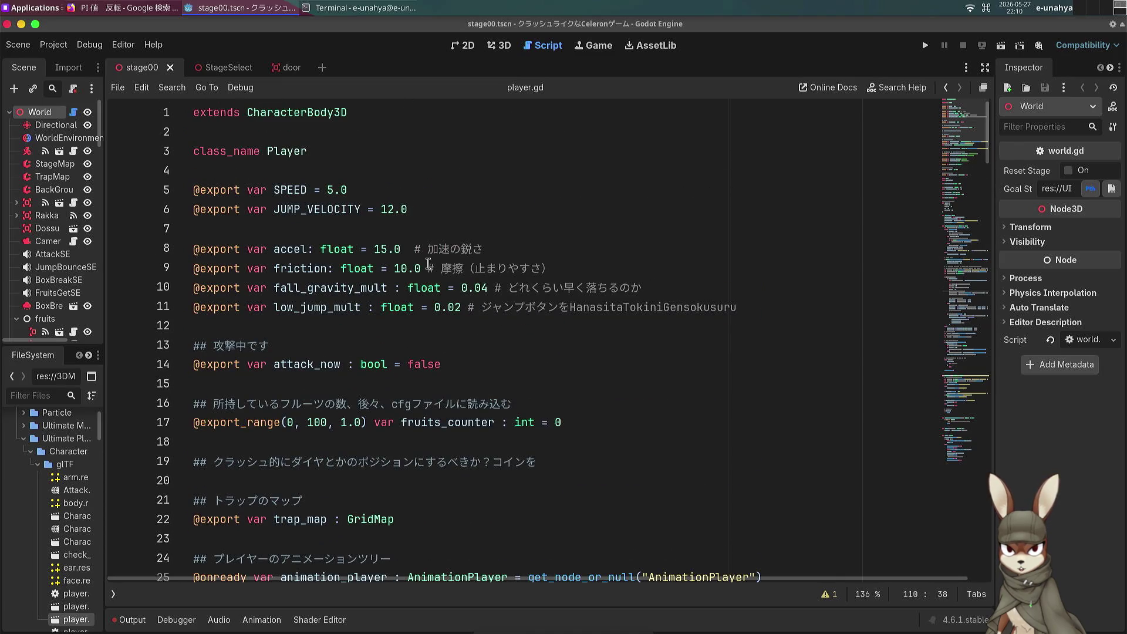
pyautogui.click(458, 360)
pyautogui.scroll(-2, 432, 439)
pyautogui.scroll(2, 406, 421)
pyautogui.click(433, 222)
pyautogui.scroll(-5, 544, 322)
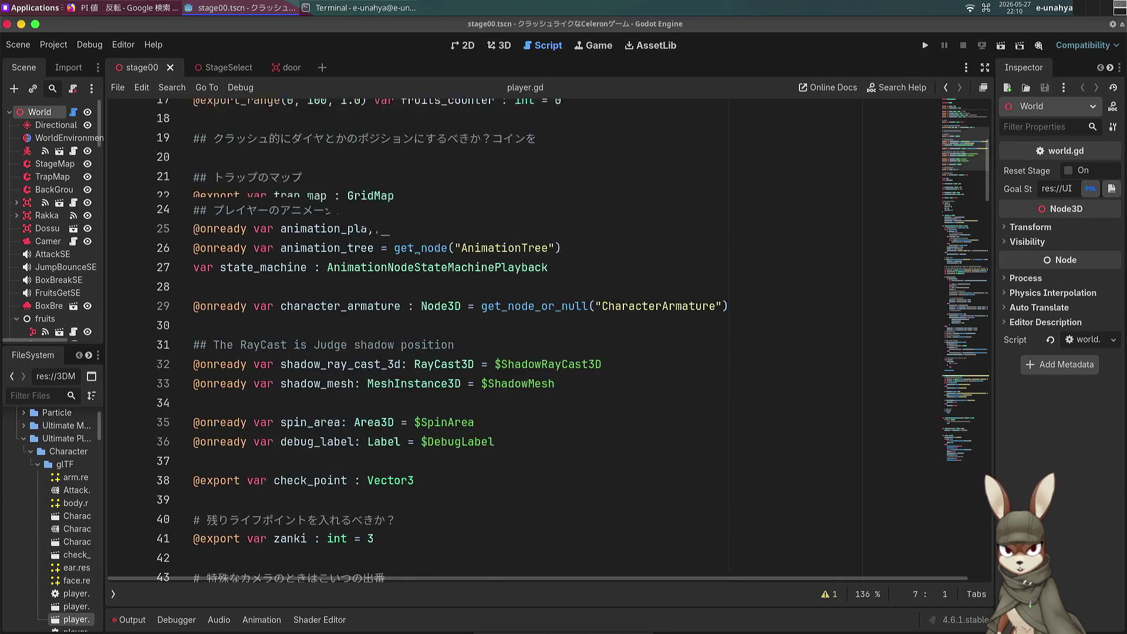
pyautogui.scroll(-11, 543, 322)
pyautogui.scroll(1, 543, 322)
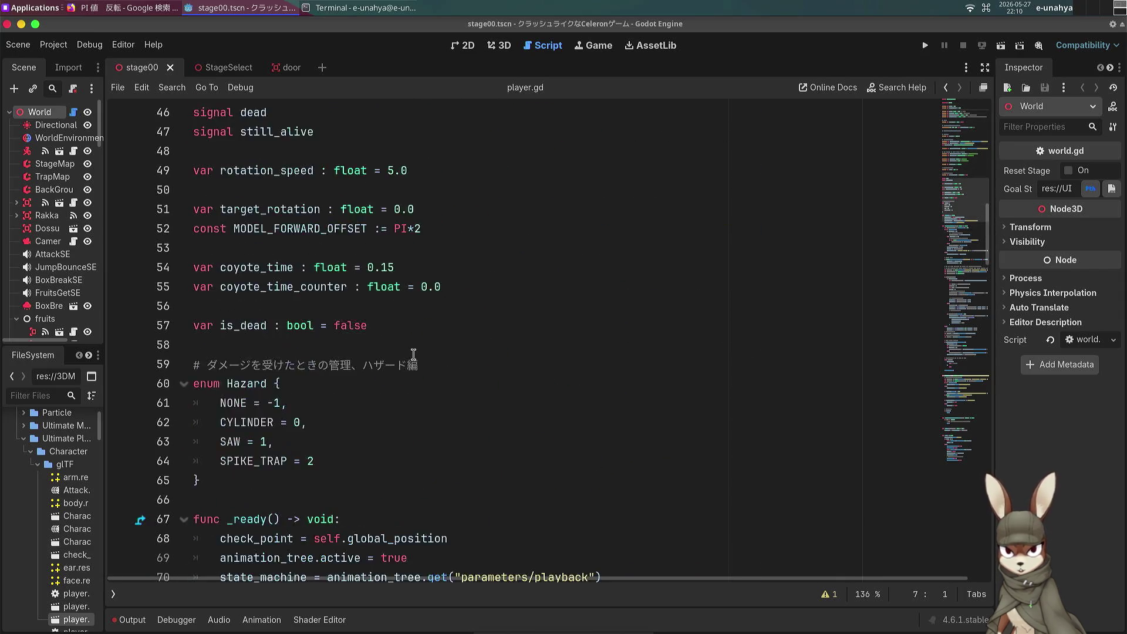
pyautogui.scroll(1, 433, 337)
# Step: Delete the MODEL_FORWARD_OFFSET constant line from player.gd
pyautogui.tripleClick(439, 290)
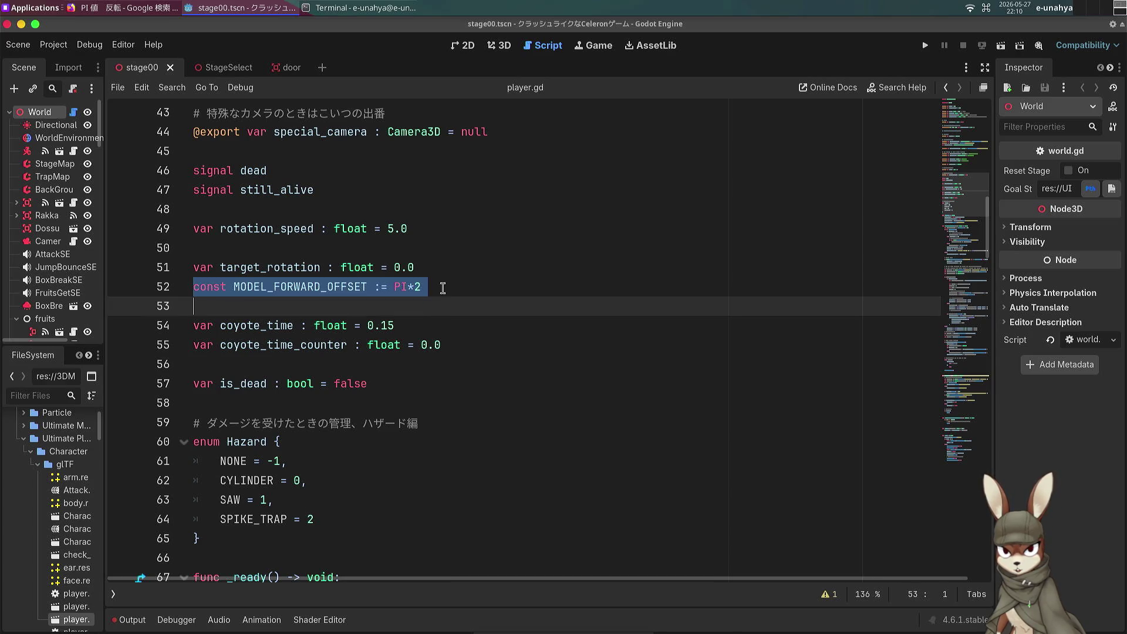
pyautogui.hotkey('ctrl', 'f')
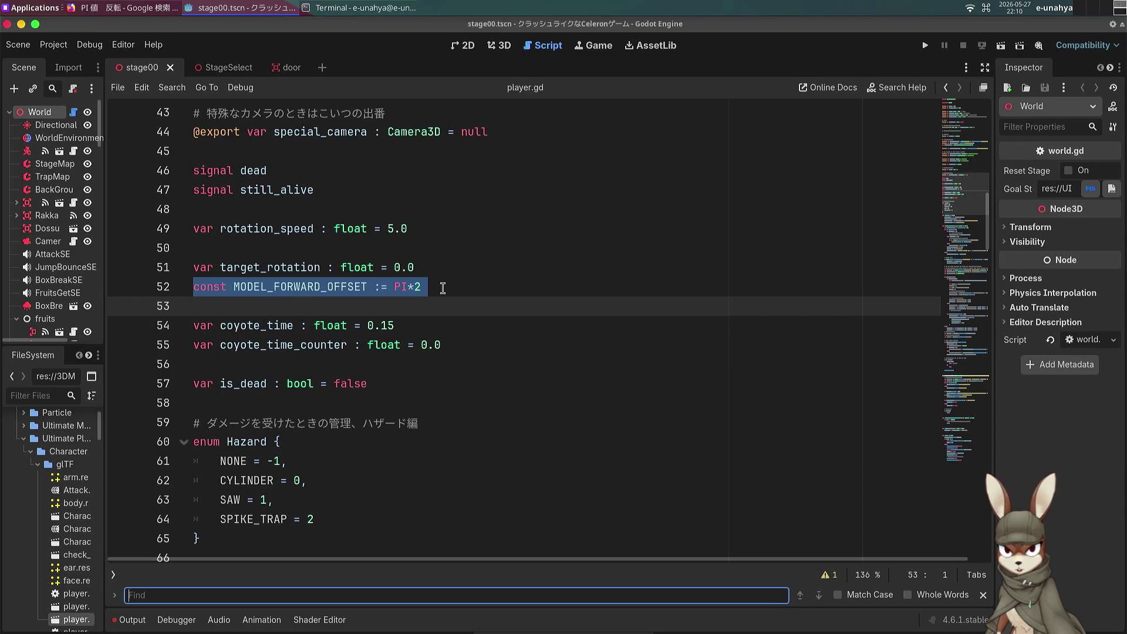
pyautogui.click(450, 284)
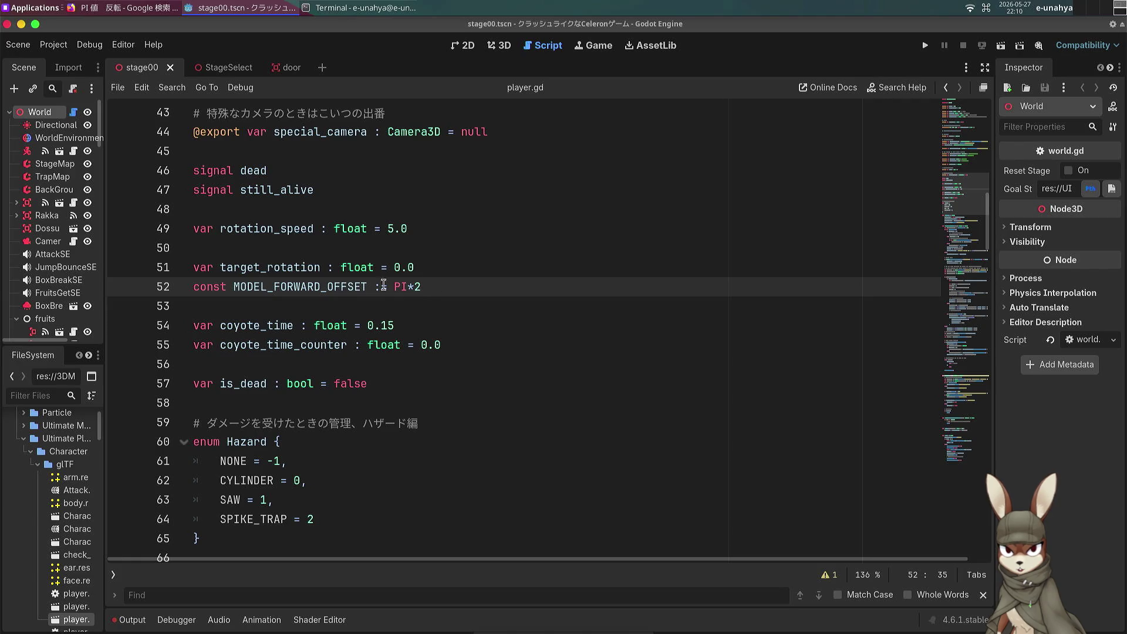
pyautogui.keyDown('shift'); pyautogui.click(439, 268); pyautogui.keyUp('shift')
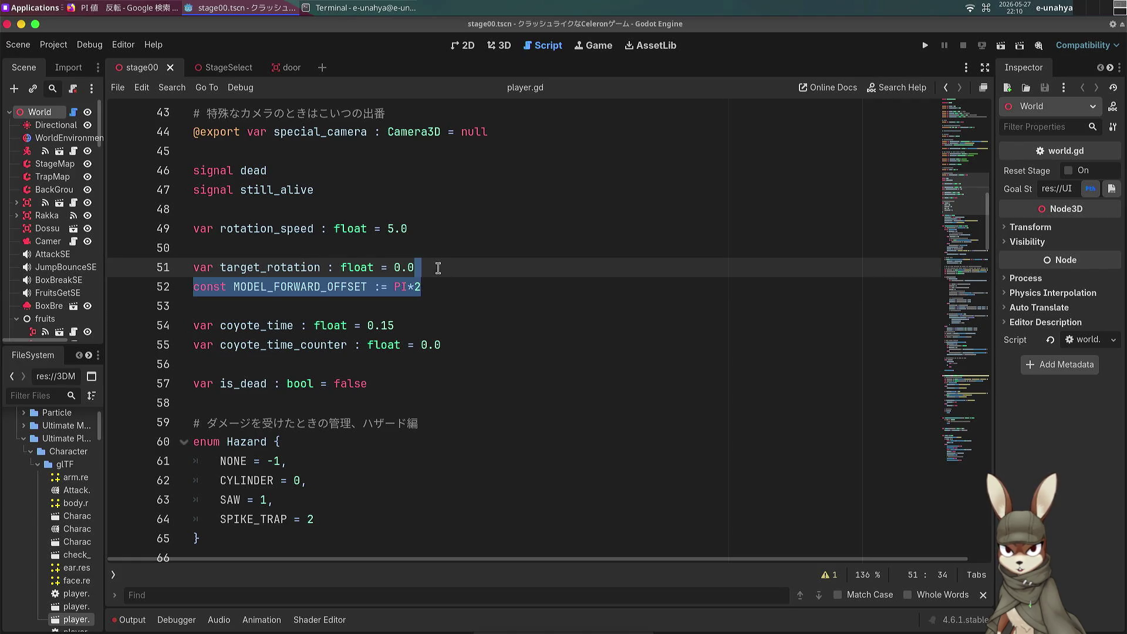
pyautogui.press('Delete')
# Step: Find uses of MODEL and remove '+ MODEL_FORWARD_OFFSET' from target_rotation on line 123
pyautogui.hotkey('ctrl', 'f')
pyautogui.write('MODEL')
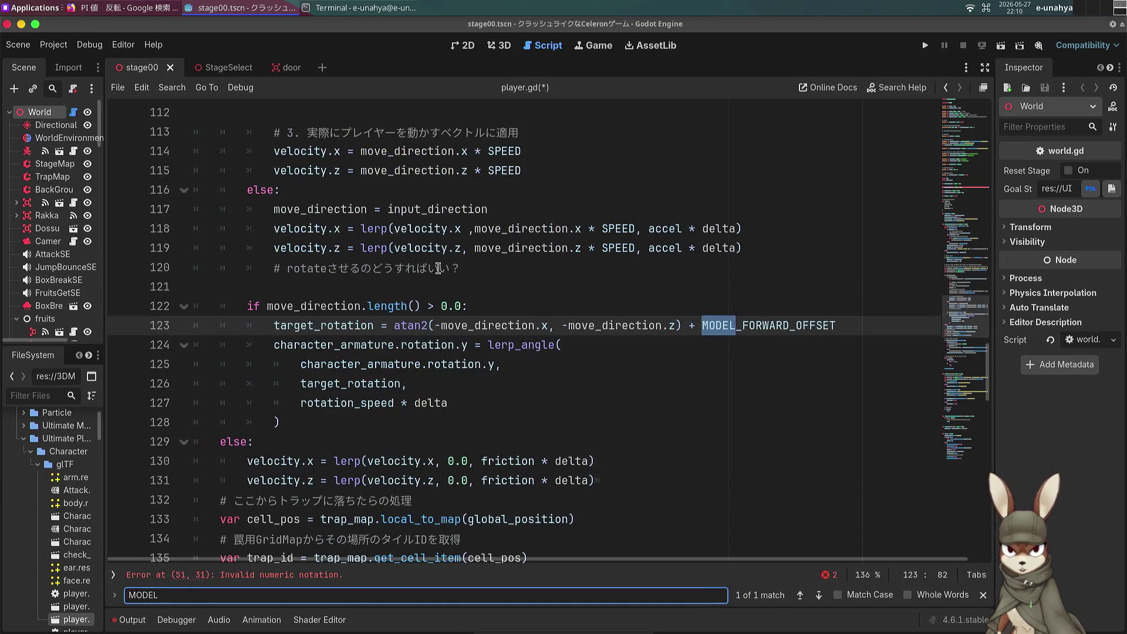
pyautogui.click(745, 348)
pyautogui.doubleClick(762, 326)
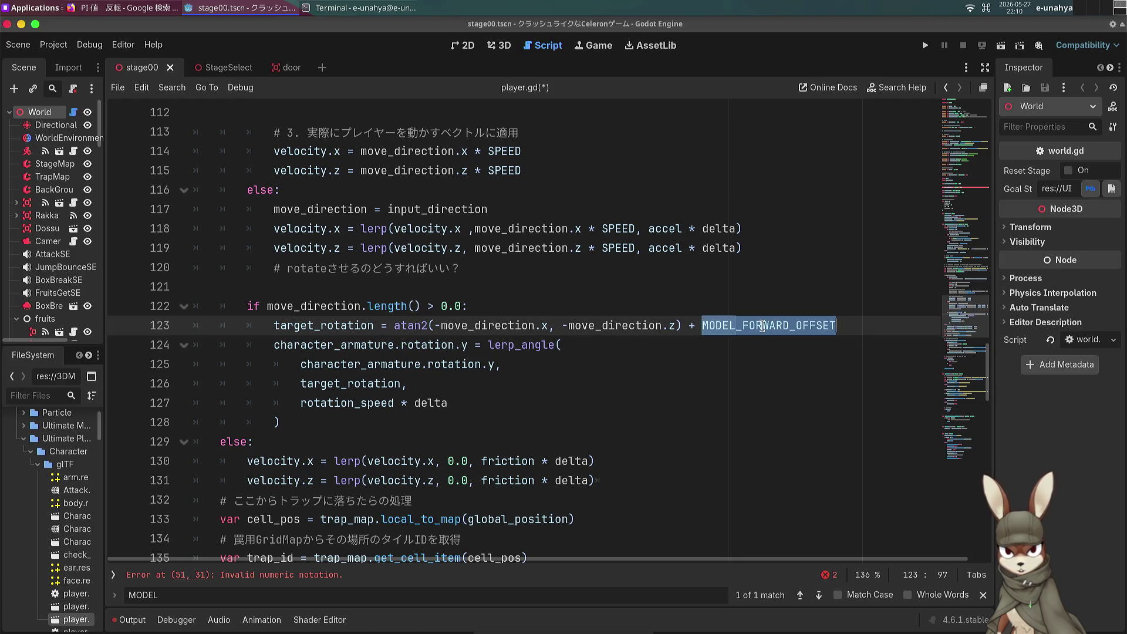
pyautogui.press('BackSpace')
pyautogui.press('BackSpace')
pyautogui.press('BackSpace')
# Step: Save player.gd and run the current scene
pyautogui.hotkey('ctrl', 's')
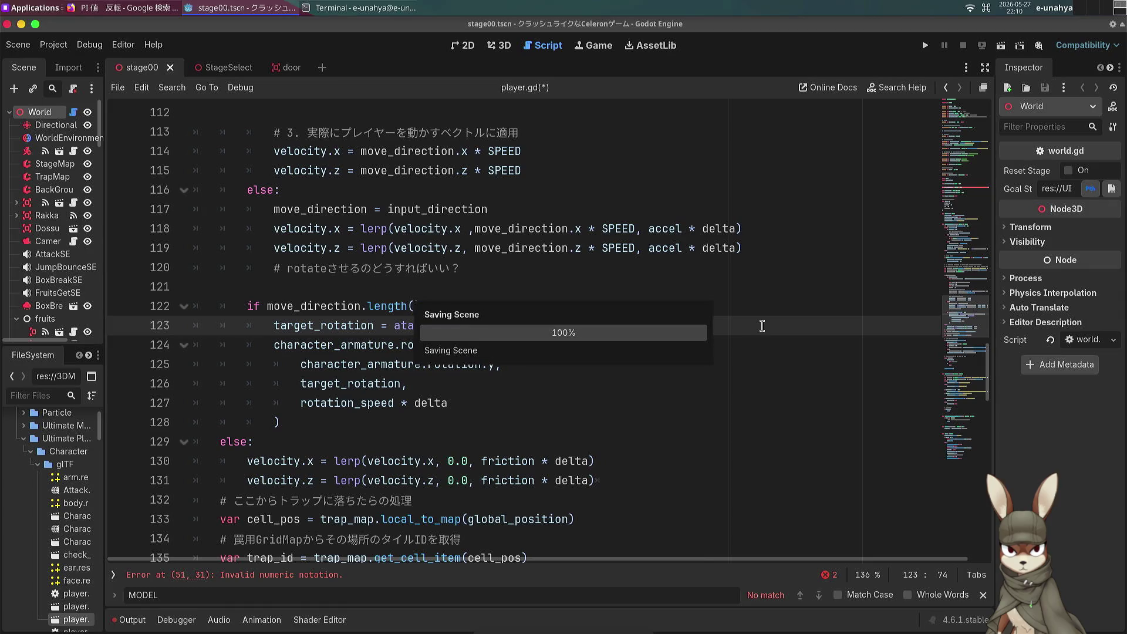
pyautogui.click(517, 402)
pyautogui.scroll(-2, 569, 393)
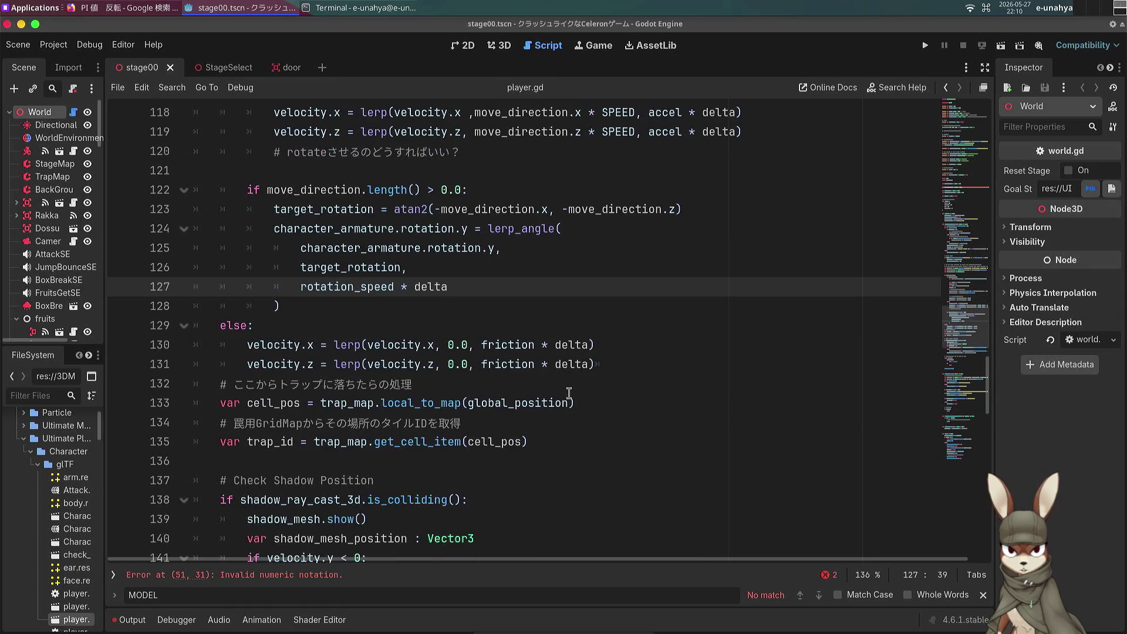
pyautogui.hotkey('ctrl', 'f')
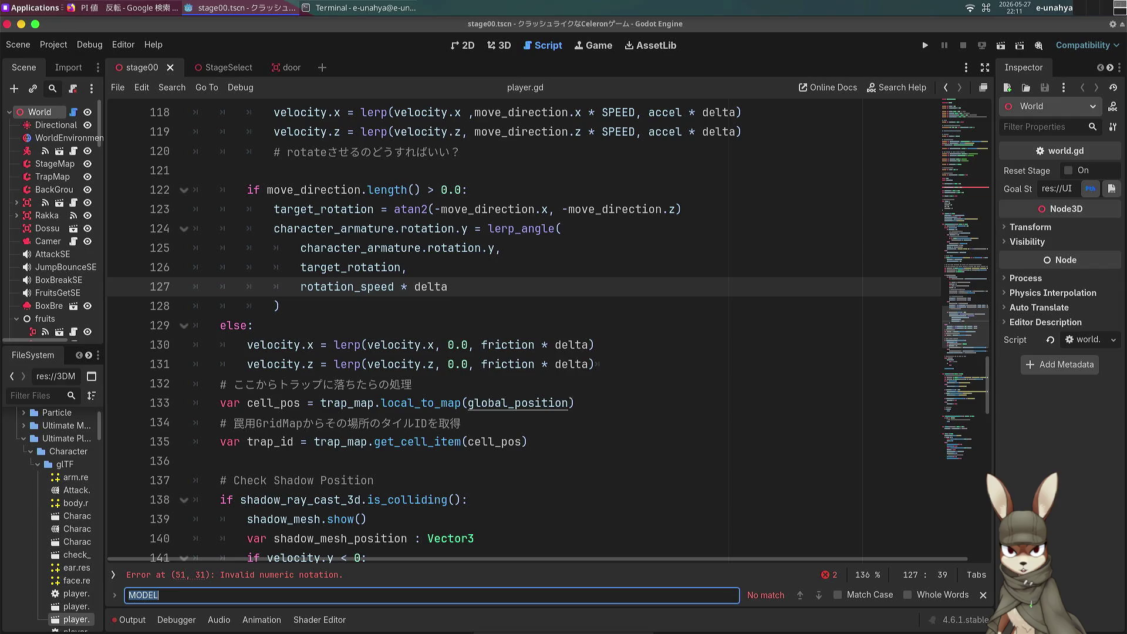
pyautogui.click(1001, 45)
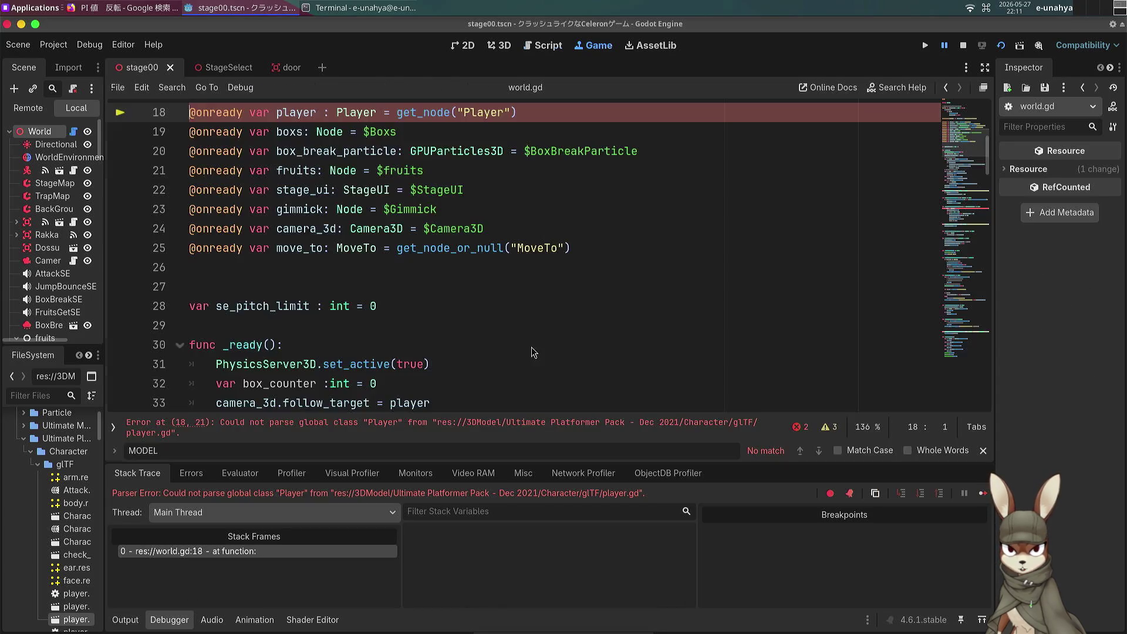
# Step: Browse player.gd and toggle distraction-free mode on and back off
pyautogui.click(502, 332)
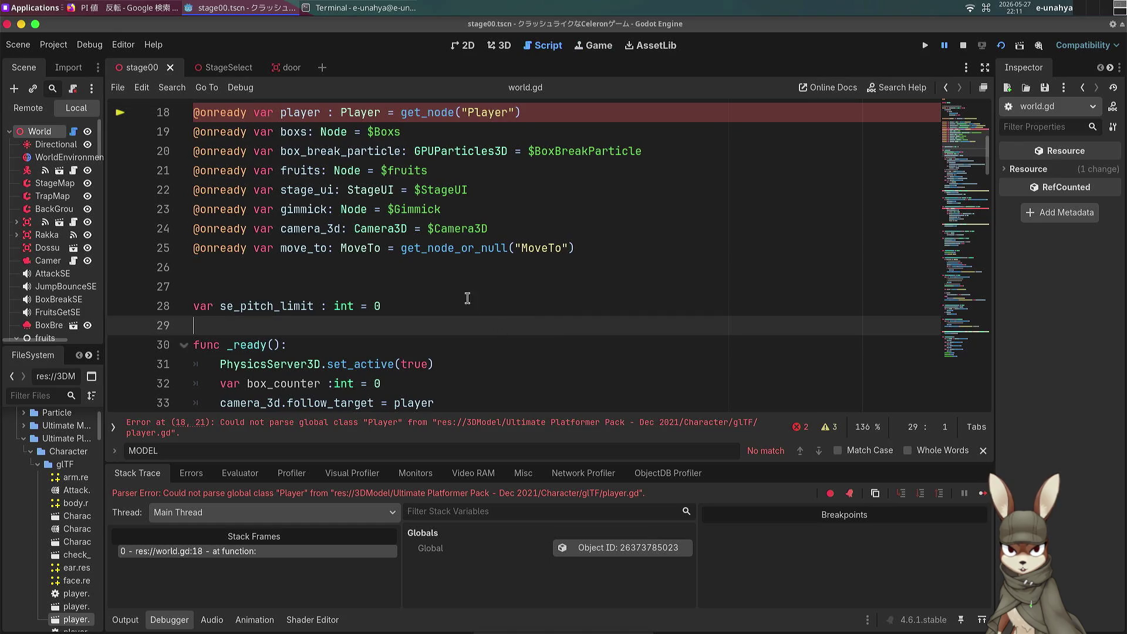
pyautogui.click(457, 289)
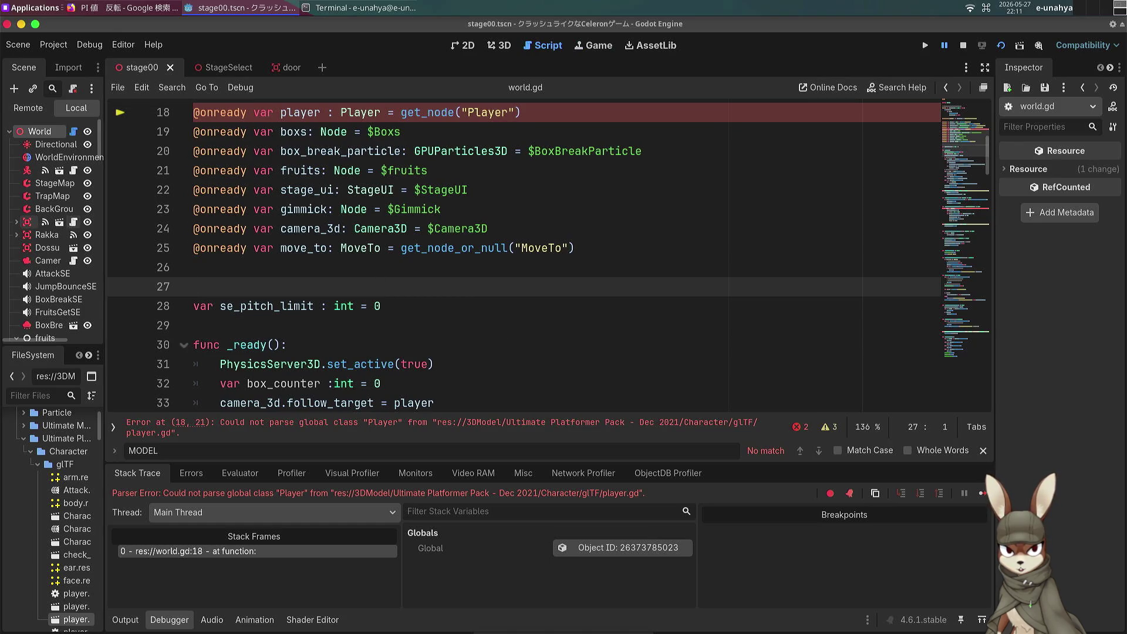
pyautogui.scroll(5, 287, 225)
pyautogui.scroll(1, 287, 225)
pyautogui.scroll(-4, 287, 226)
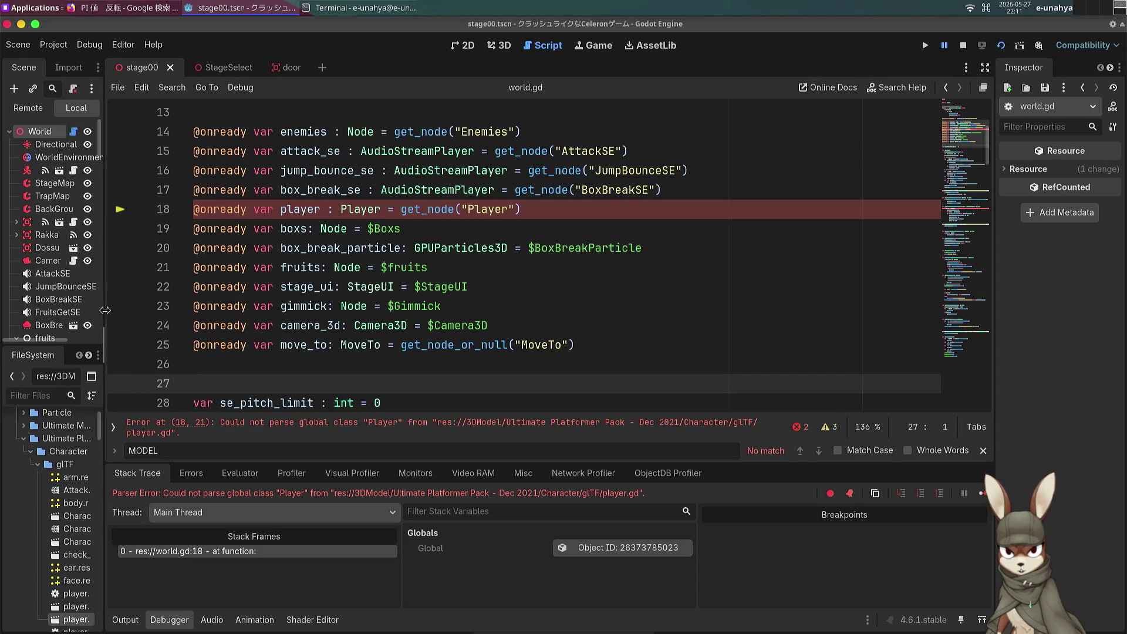
pyautogui.click(984, 67)
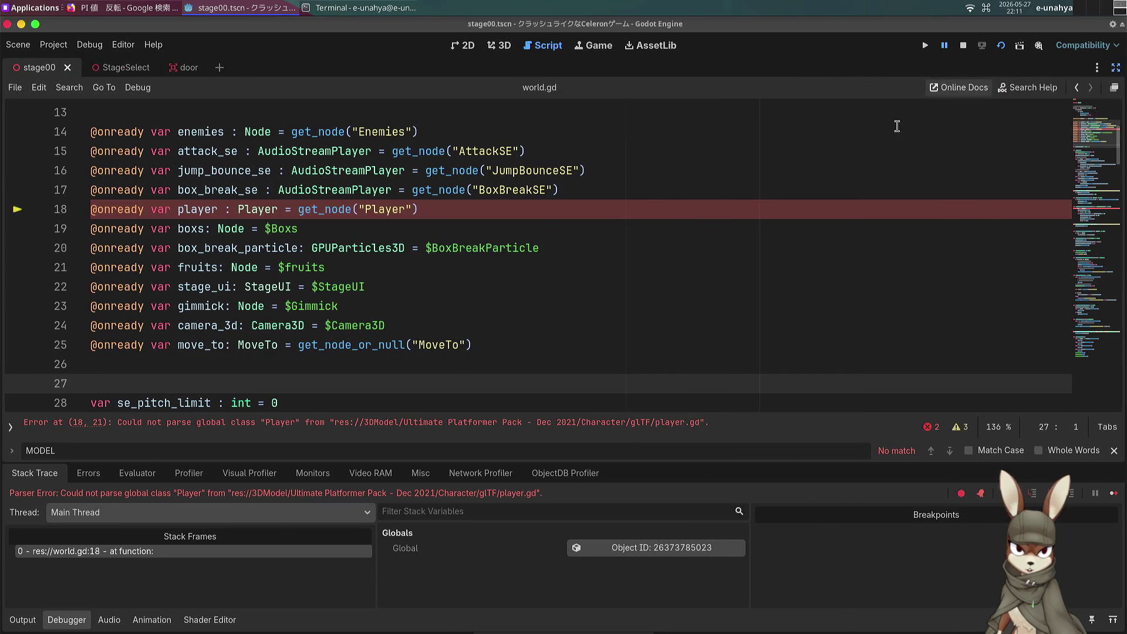
pyautogui.click(1115, 68)
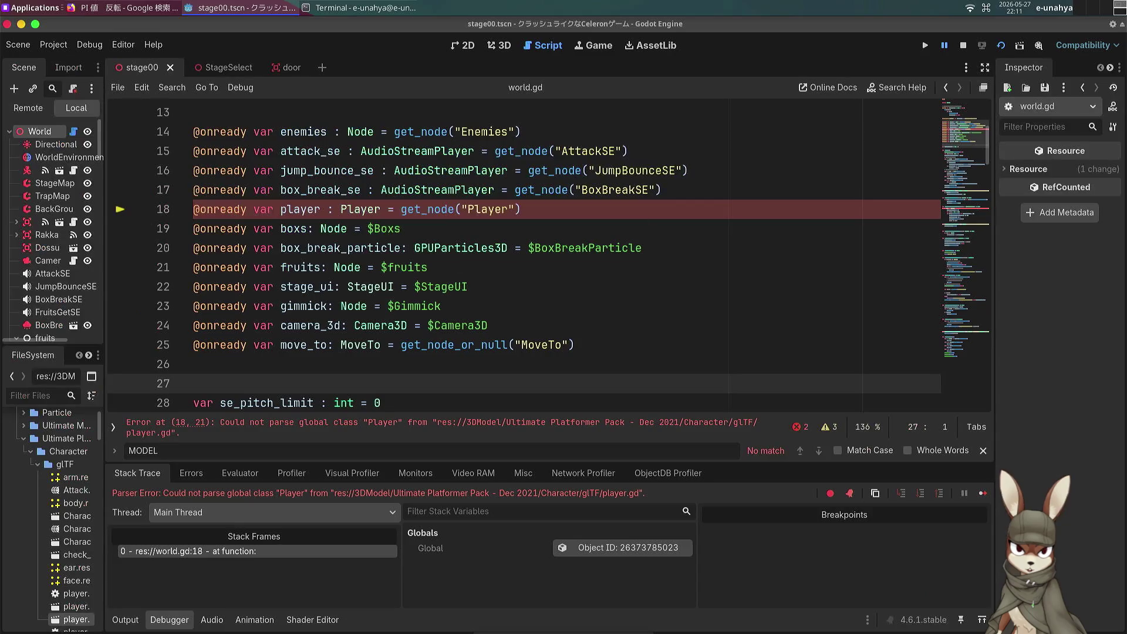
# Step: Expand the open-scripts list, then switch to the 3D view of stage00
pyautogui.click(114, 427)
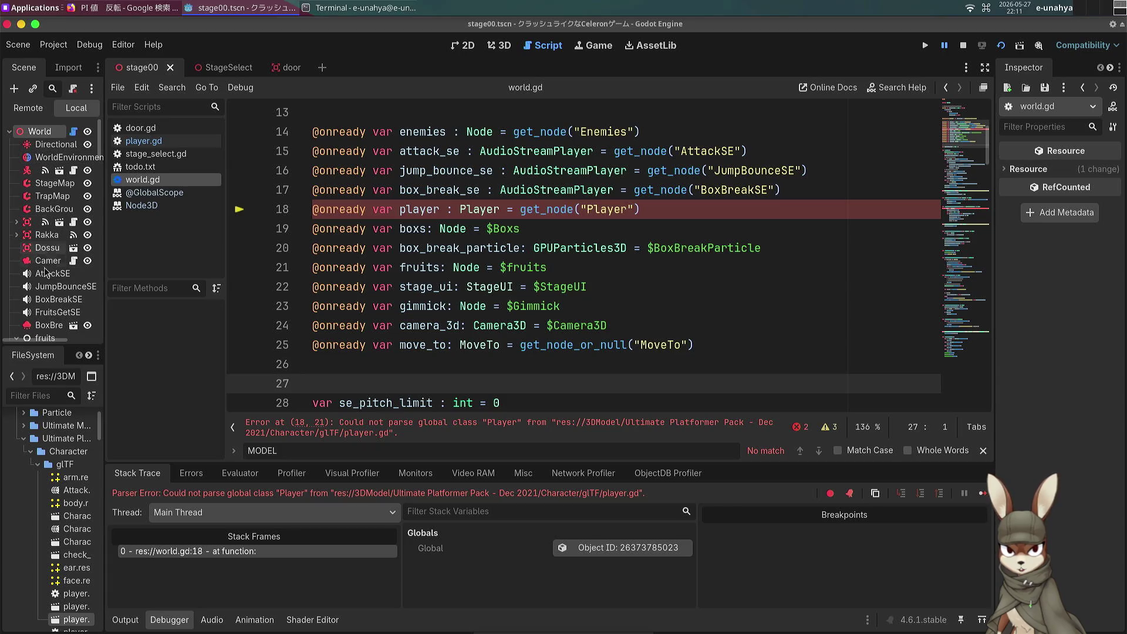
pyautogui.scroll(-2, 45, 285)
pyautogui.scroll(-8, 45, 293)
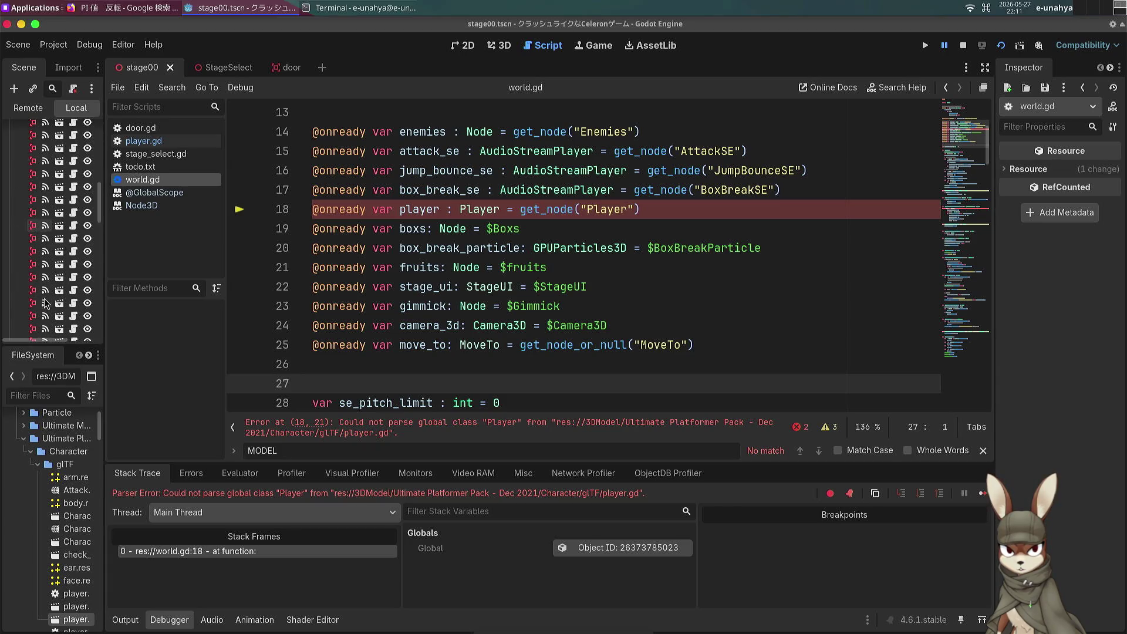
pyautogui.scroll(-3, 44, 300)
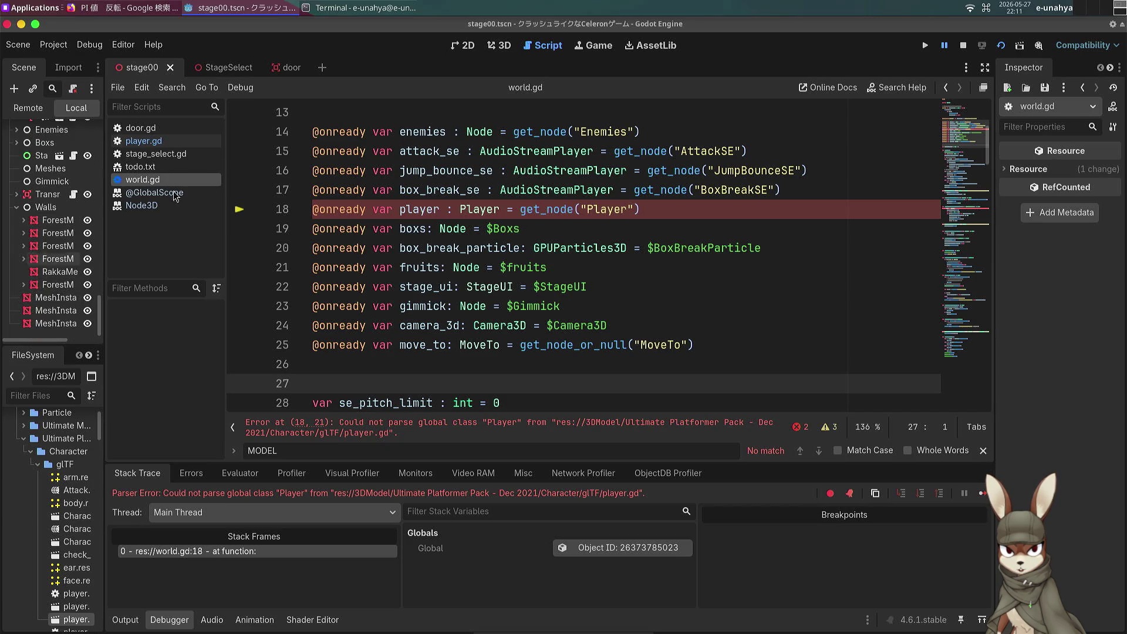
pyautogui.click(499, 46)
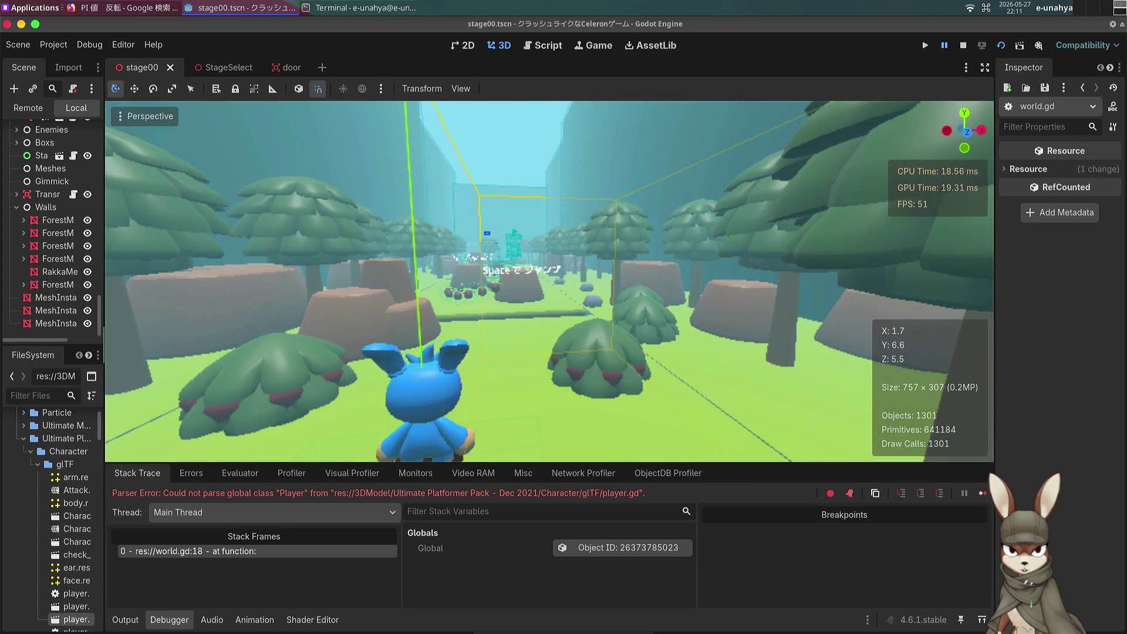
# Step: Collapse Walls, widen the Scene dock, and filter by 'player' to select the Player node
pyautogui.click(23, 208)
pyautogui.scroll(5, 32, 270)
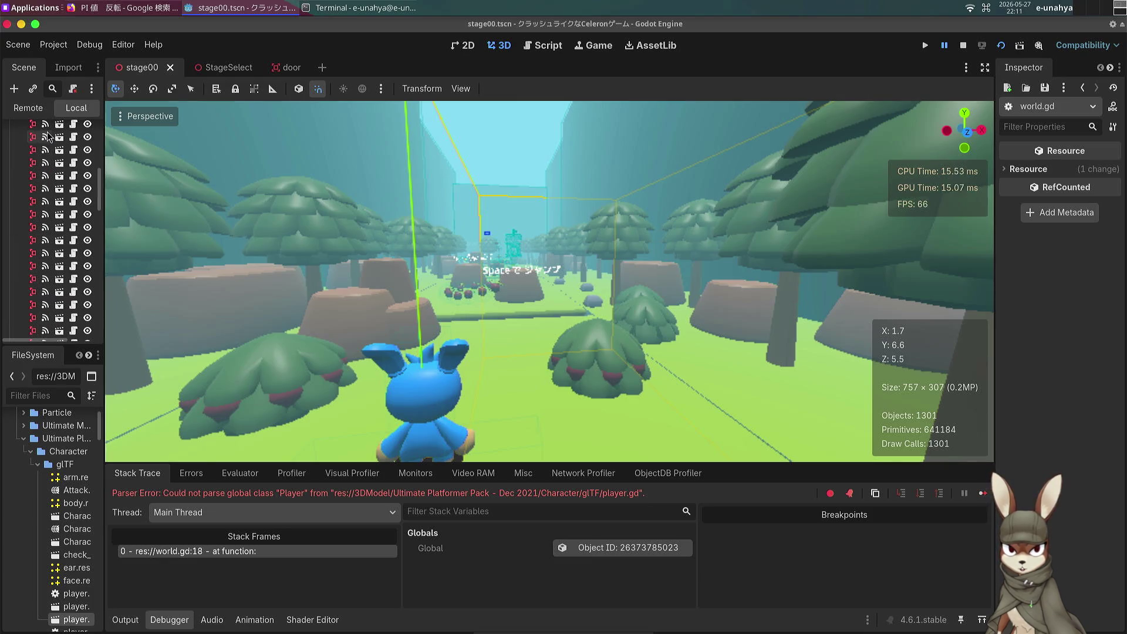
pyautogui.moveTo(106, 127); pyautogui.dragTo(332, 127)
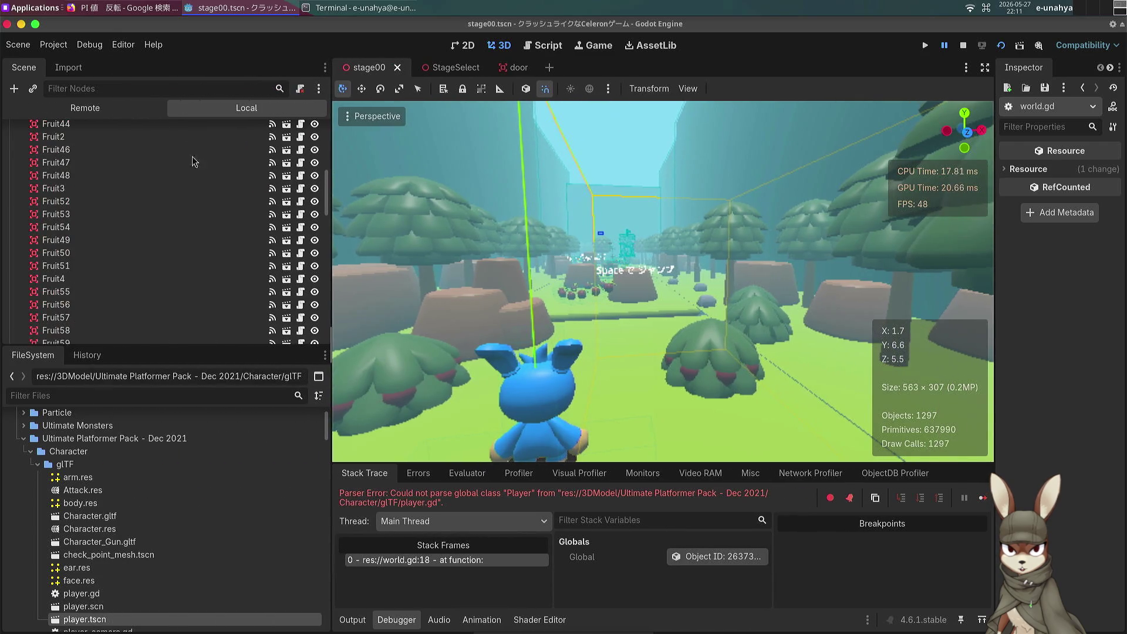
pyautogui.click(139, 91)
pyautogui.write('player')
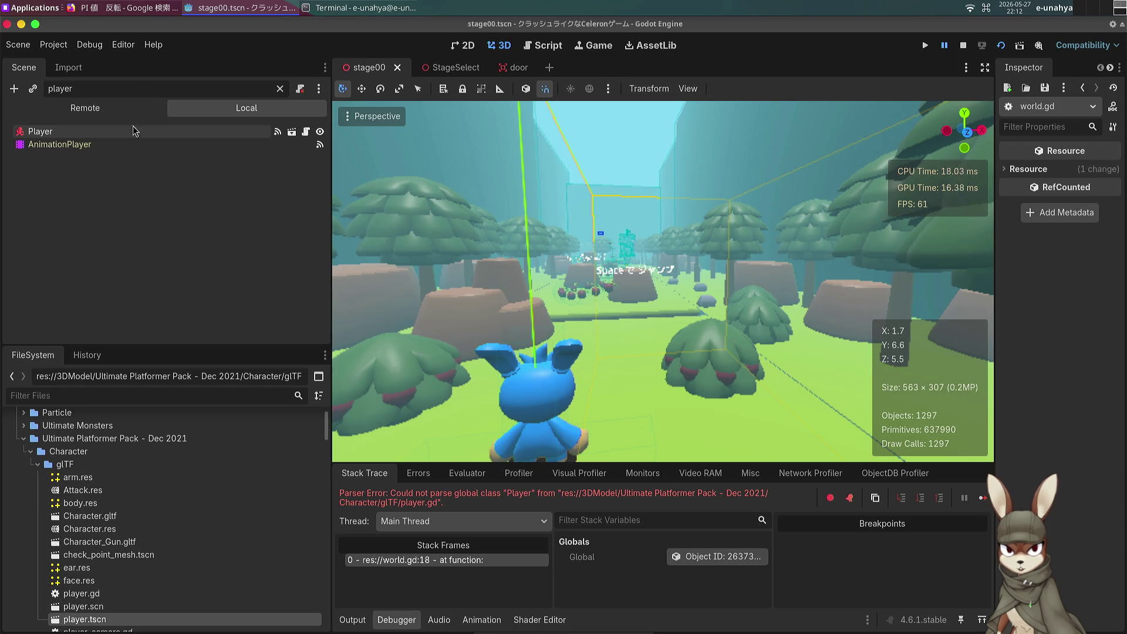
pyautogui.click(137, 135)
# Step: Shrink the Scene dock back and open the Player's script, player.gd
pyautogui.moveTo(331, 217); pyautogui.dragTo(188, 215)
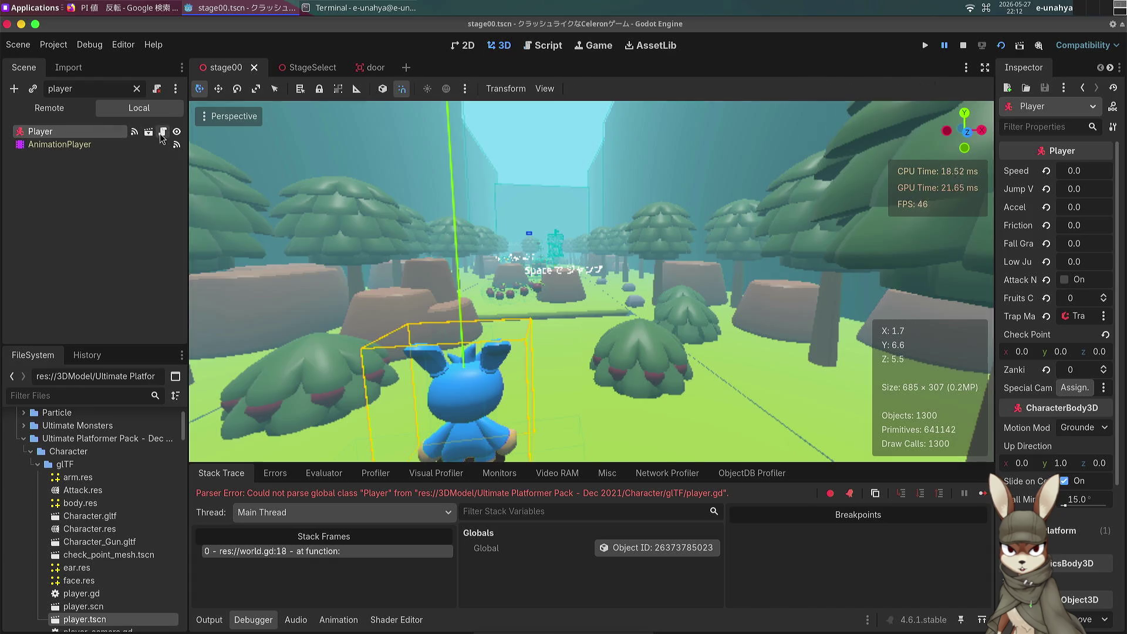
pyautogui.click(162, 132)
pyautogui.click(461, 235)
# Step: Change 0.0f to 0.0 on line 51 of player.gd and run the game again
pyautogui.click(548, 306)
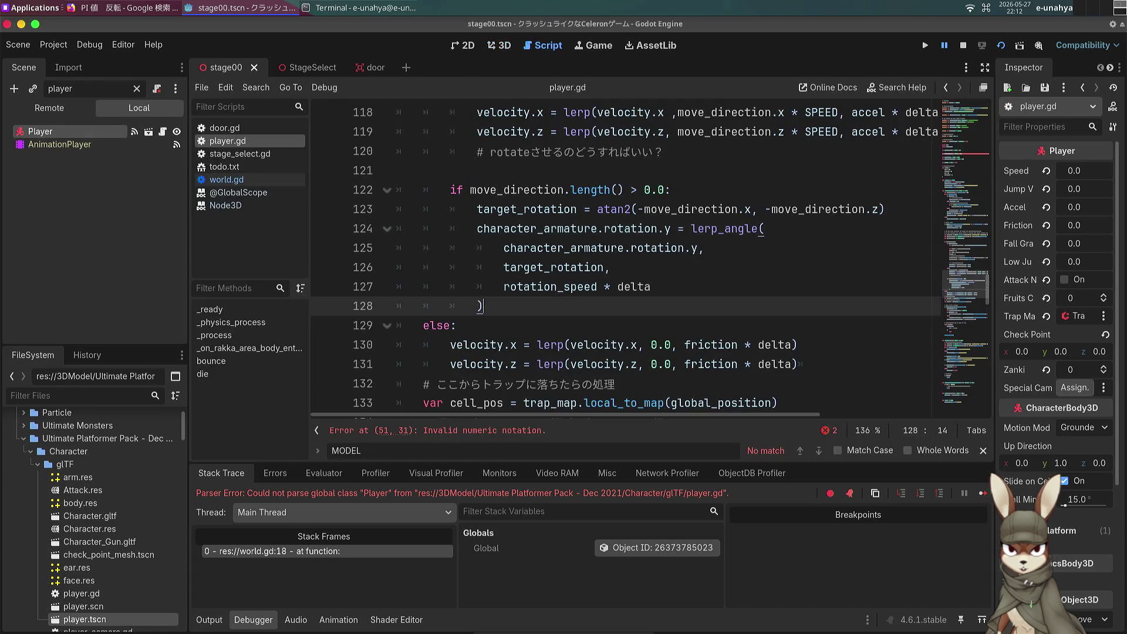
pyautogui.scroll(10, 547, 306)
pyautogui.scroll(15, 479, 291)
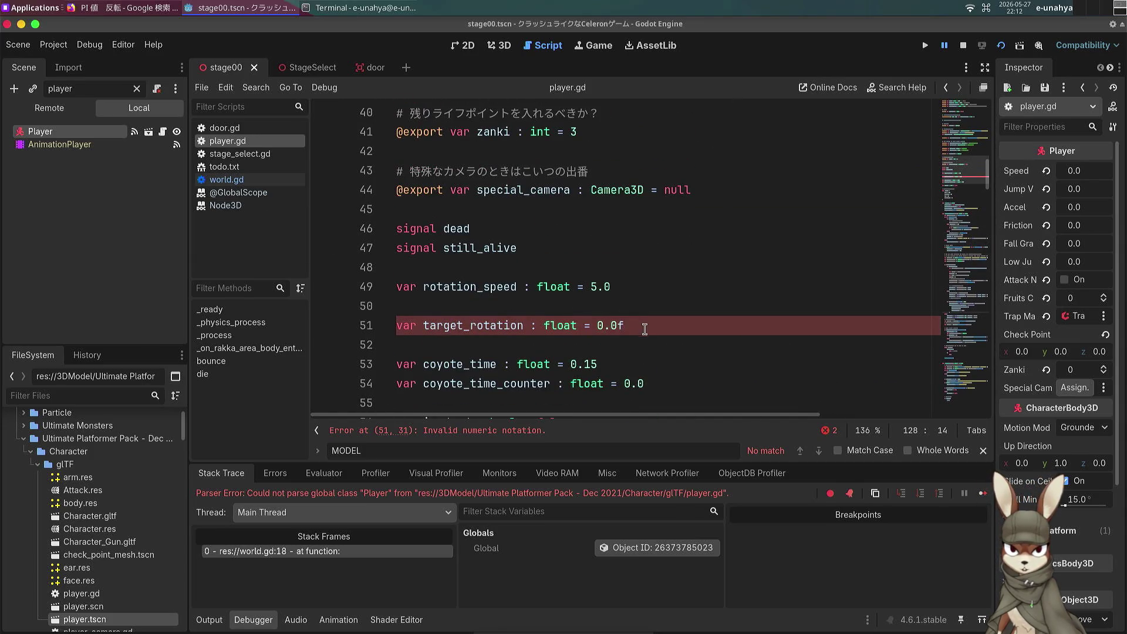
pyautogui.click(648, 325)
pyautogui.press('BackSpace')
pyautogui.hotkey('ctrl', 'f')
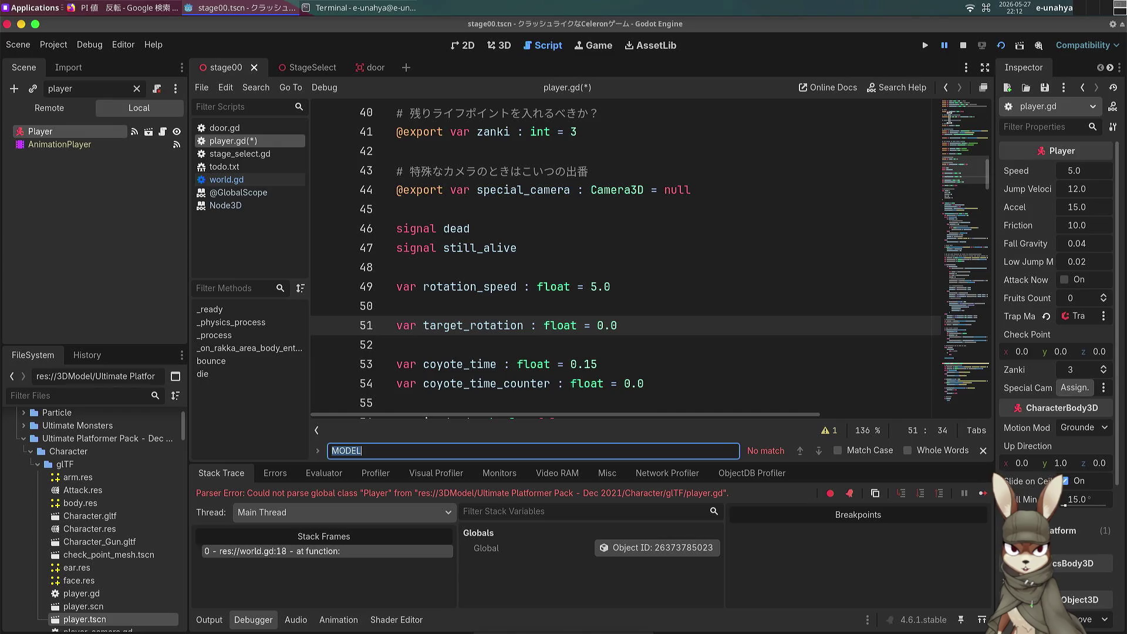
pyautogui.click(1000, 45)
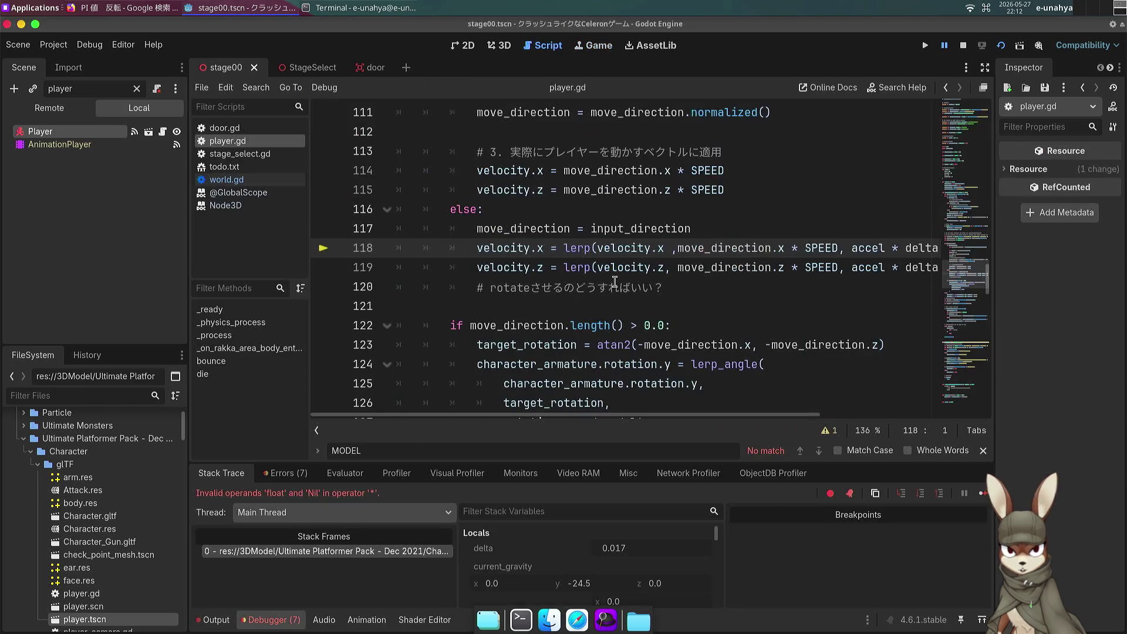
# Step: Undo the stray 'w' characters and examine lines 116–120 around the failing line 118
pyautogui.write('wwwwwww')
pyautogui.hotkey('ctrl', 'z')
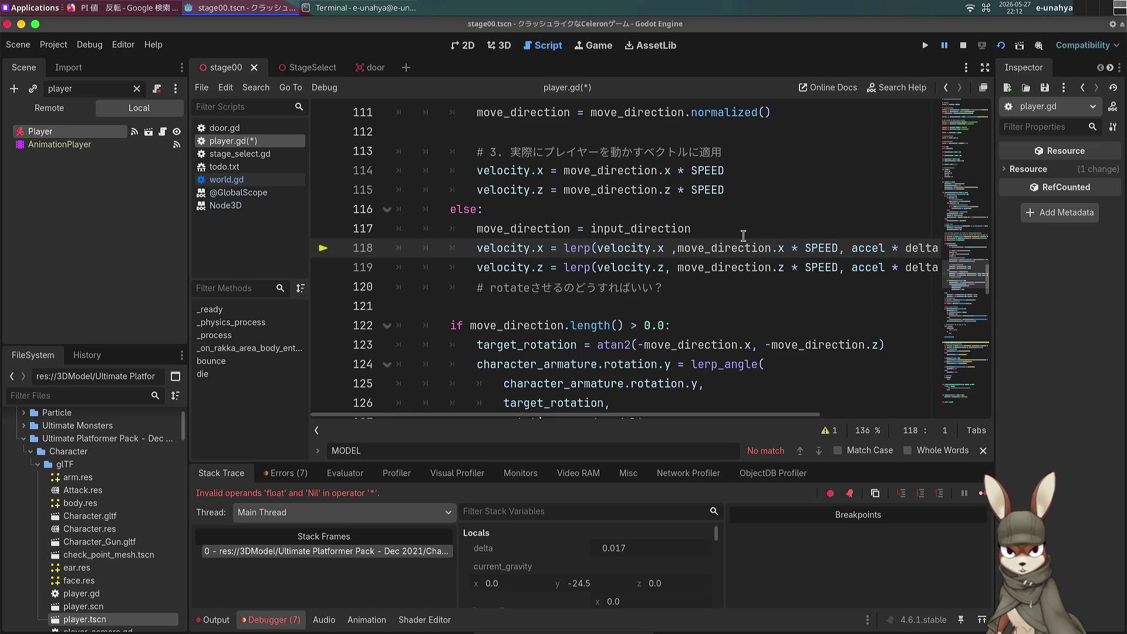
pyautogui.moveTo(751, 247); pyautogui.dragTo(744, 232)
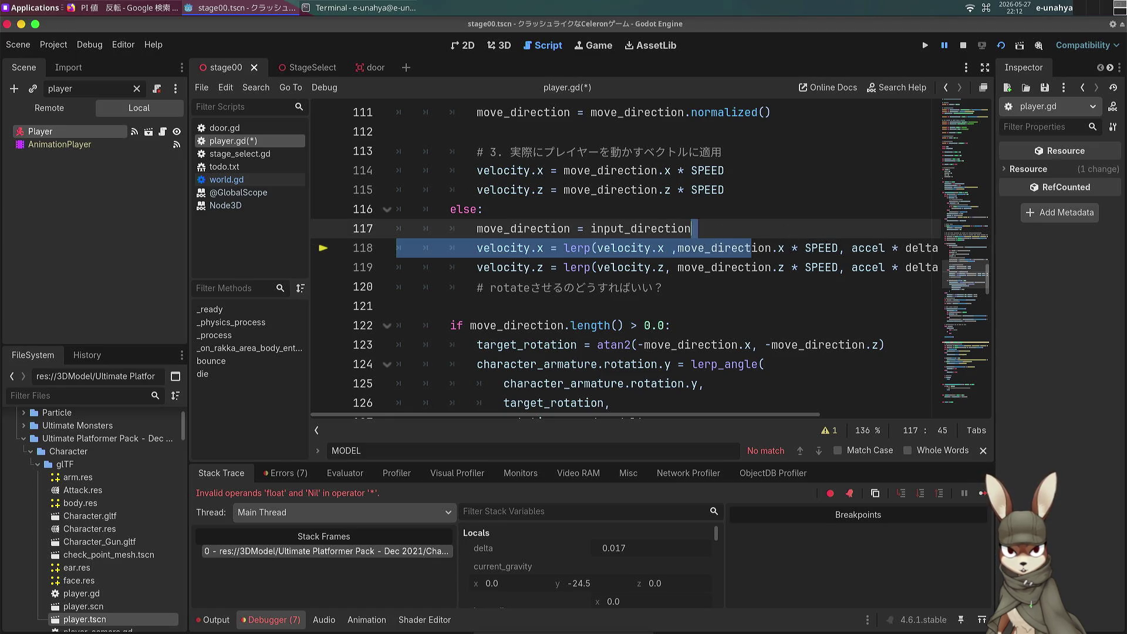
pyautogui.click(697, 248)
pyautogui.scroll(1, 598, 276)
pyautogui.click(762, 267)
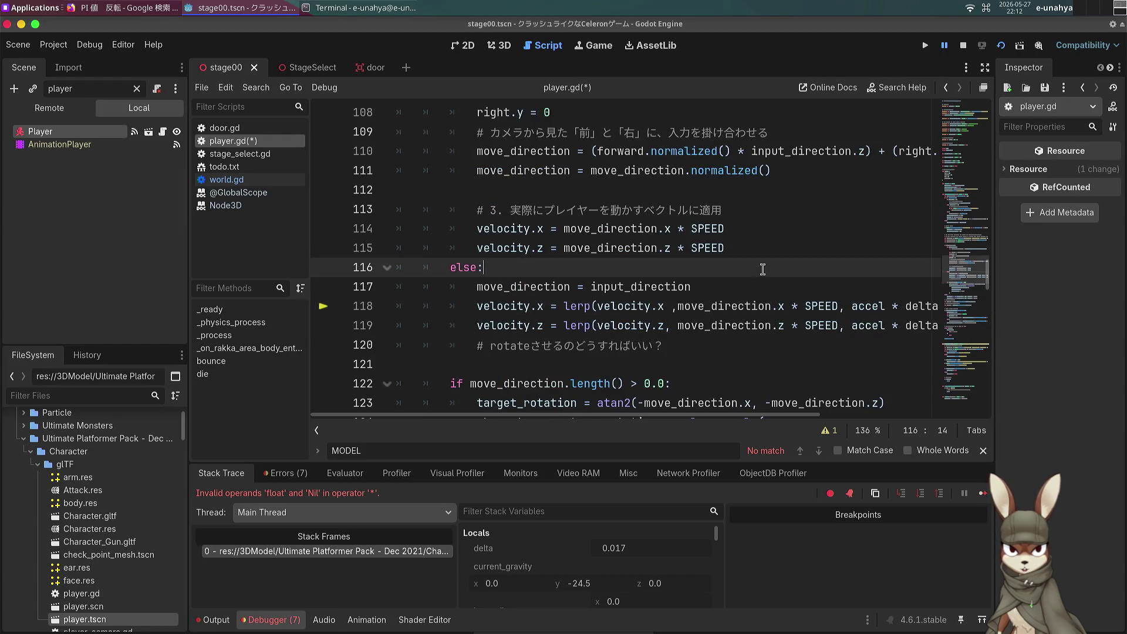
pyautogui.moveTo(767, 275)
pyautogui.mouseDown()
pyautogui.moveTo(944, 326)
pyautogui.moveTo(910, 344)
pyautogui.mouseUp()
pyautogui.click(723, 344)
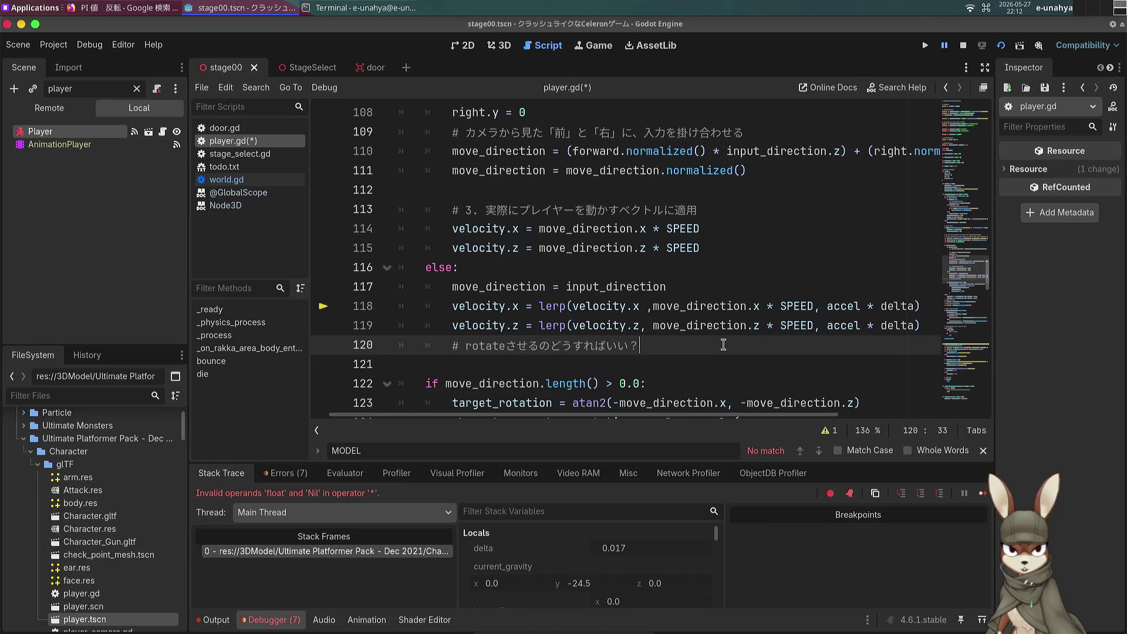
pyautogui.click(640, 313)
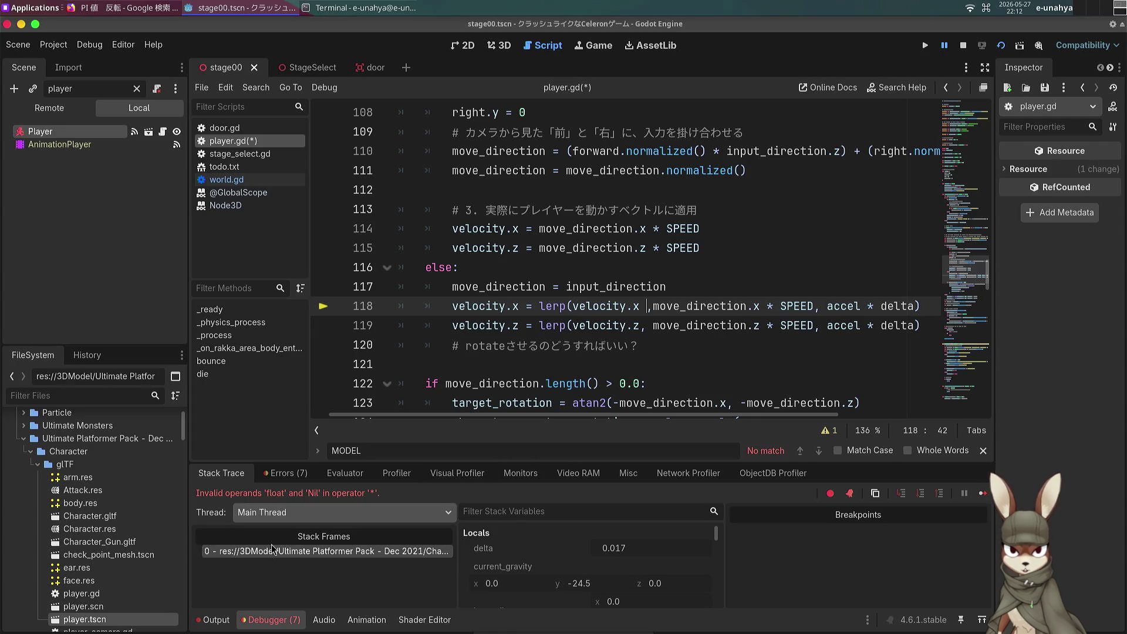
# Step: Browse the Debugger's threads and Stack Variables for the float-and-Nil error
pyautogui.click(338, 508)
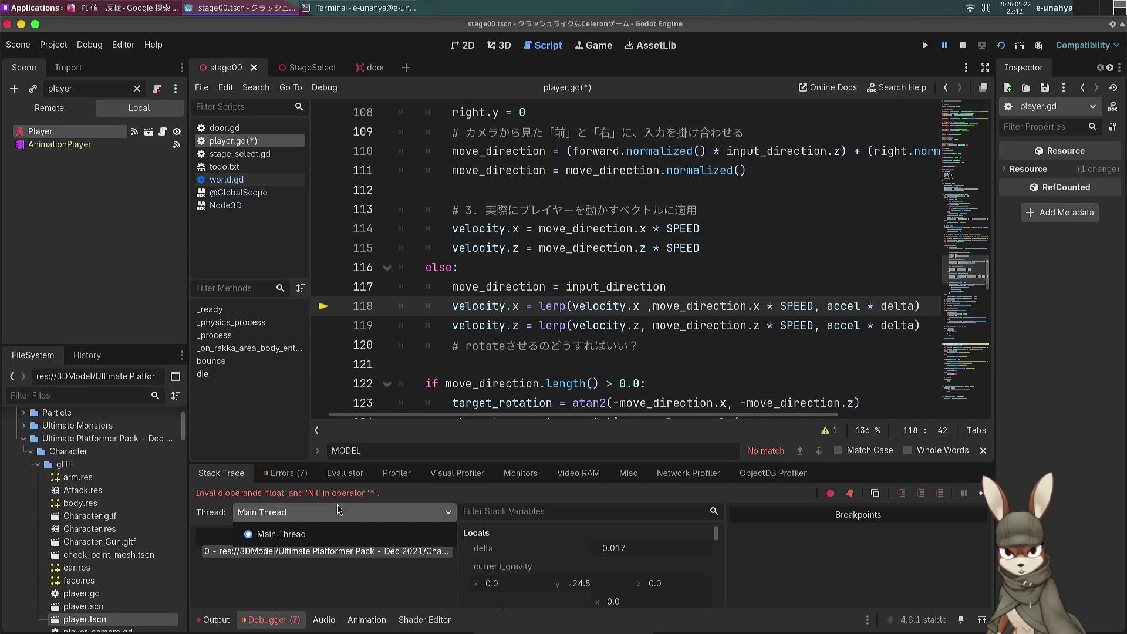
pyautogui.scroll(-5, 551, 541)
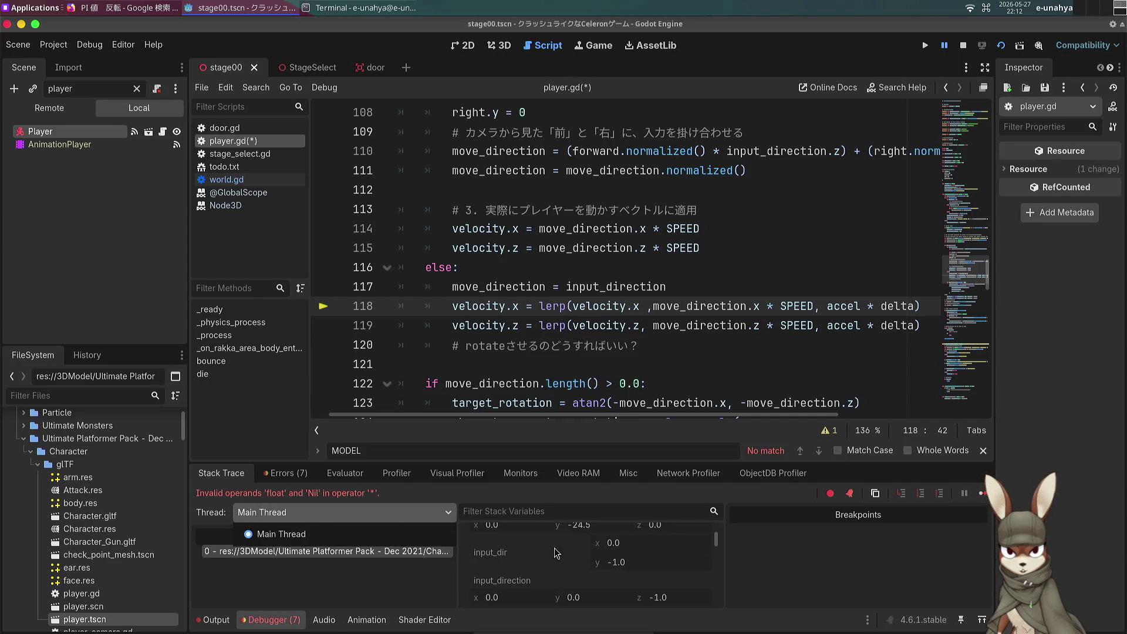
pyautogui.scroll(-5, 554, 547)
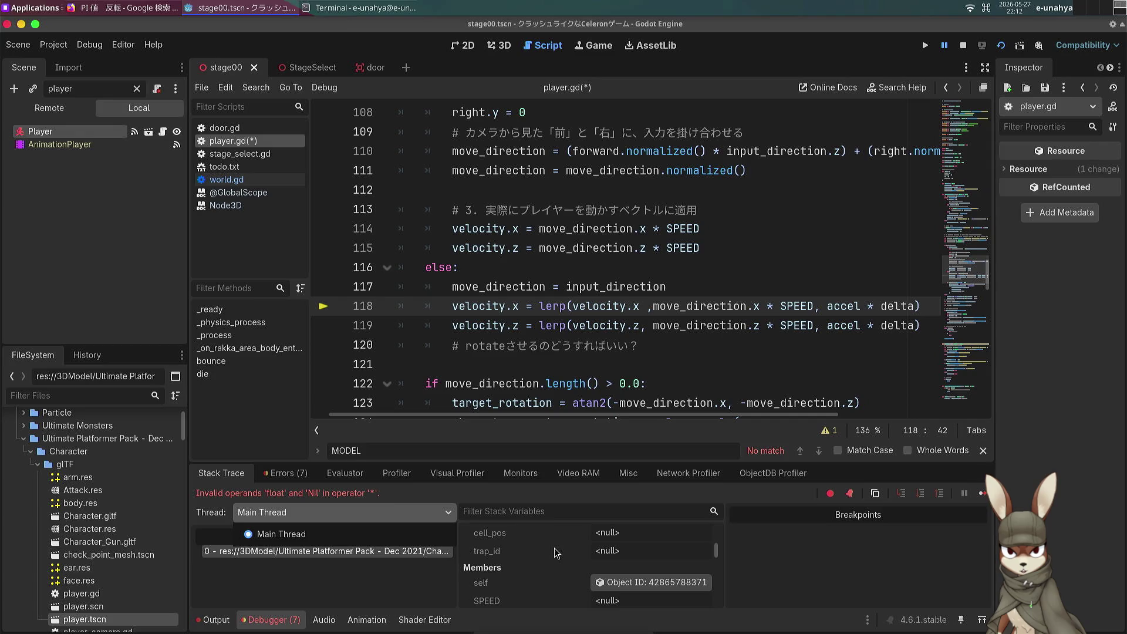
pyautogui.scroll(-3, 554, 547)
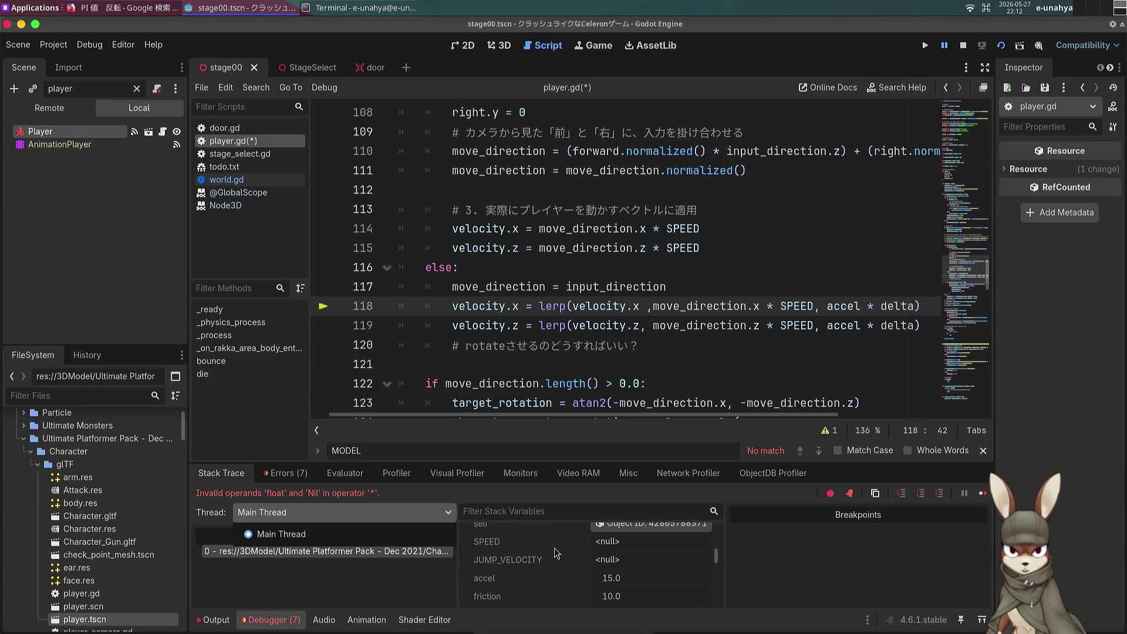
pyautogui.scroll(-2, 554, 547)
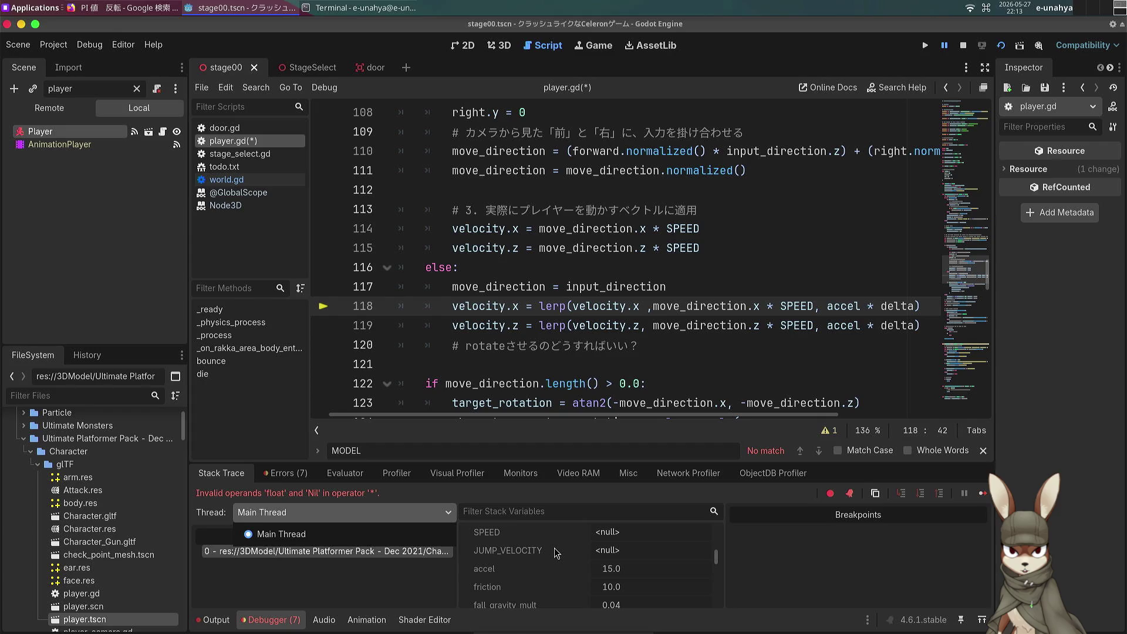
pyautogui.scroll(1, 555, 553)
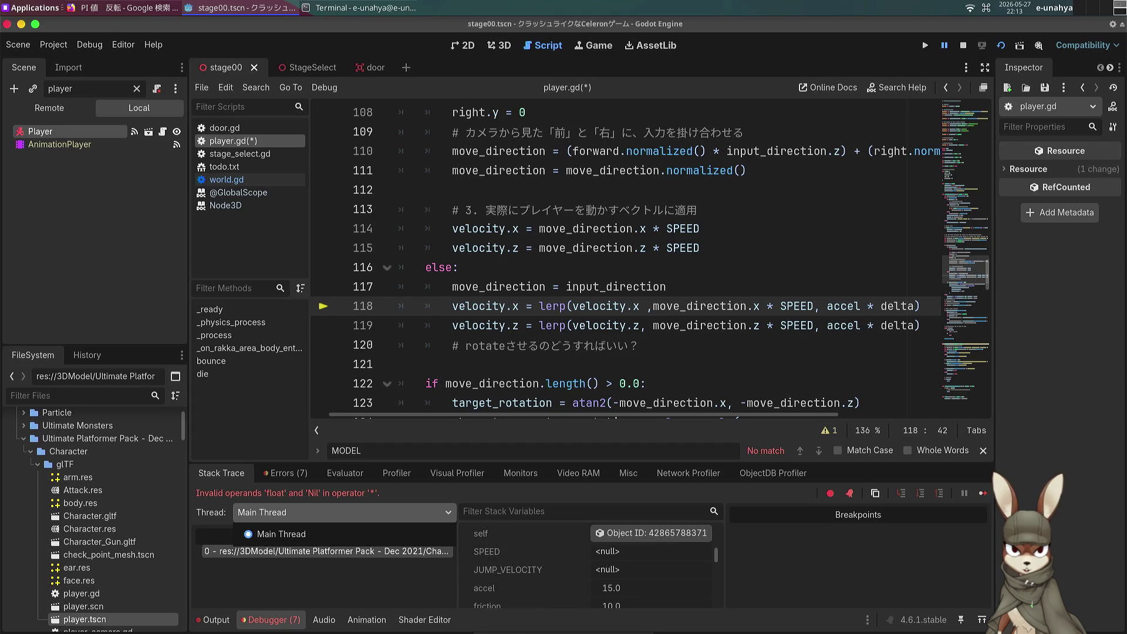
pyautogui.scroll(20, 532, 343)
pyautogui.scroll(10, 532, 343)
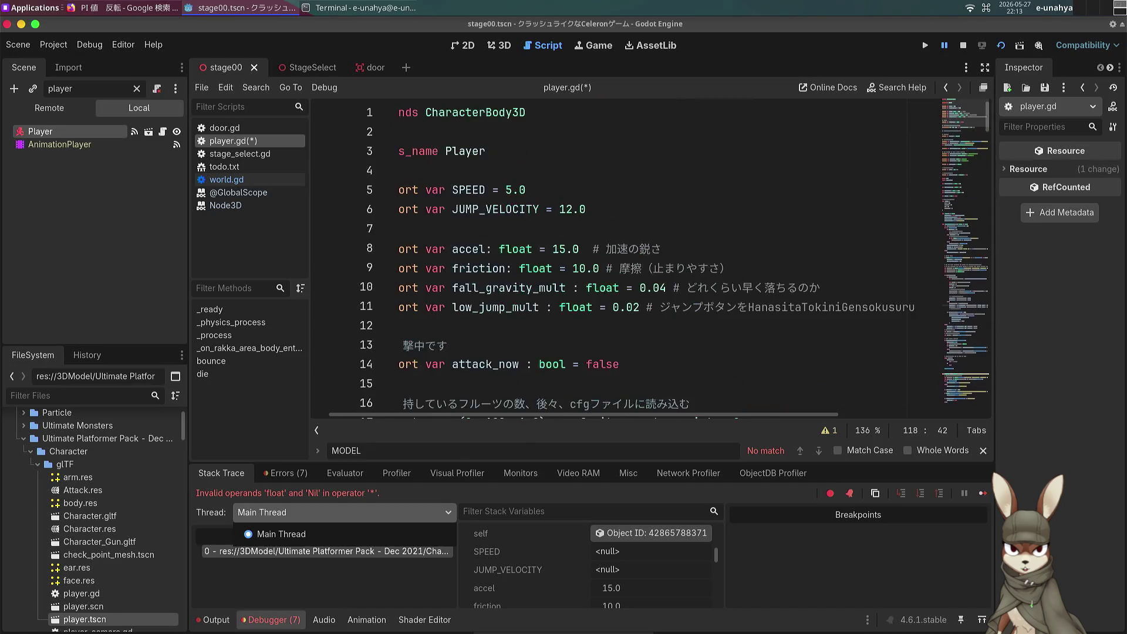
pyautogui.scroll(-20, 532, 343)
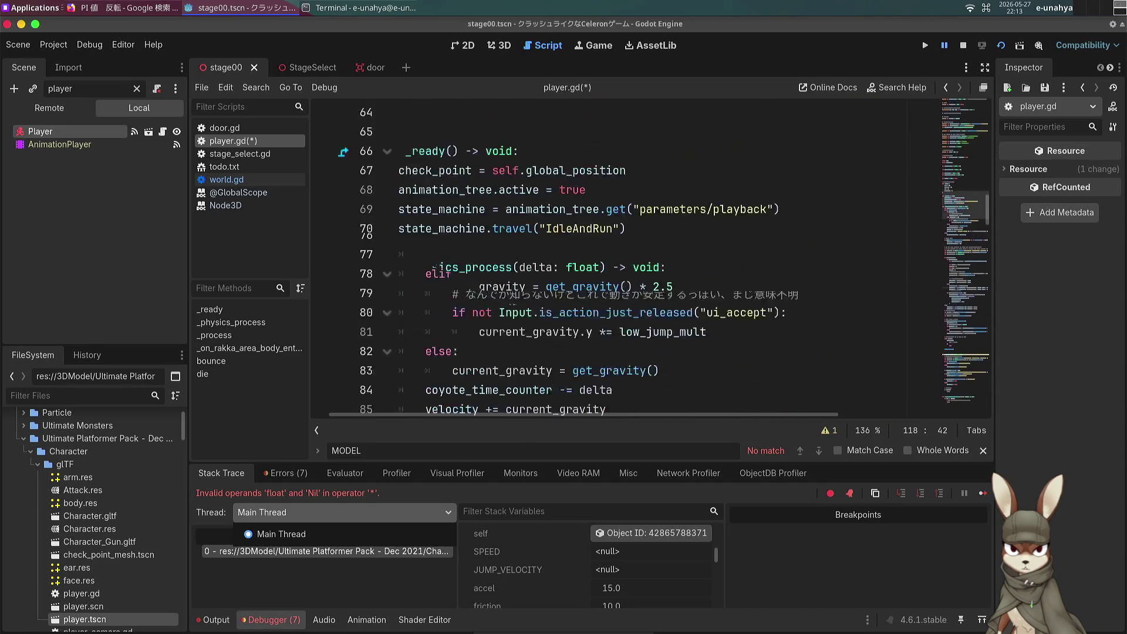
pyautogui.scroll(-13, 540, 327)
pyautogui.scroll(1, 539, 338)
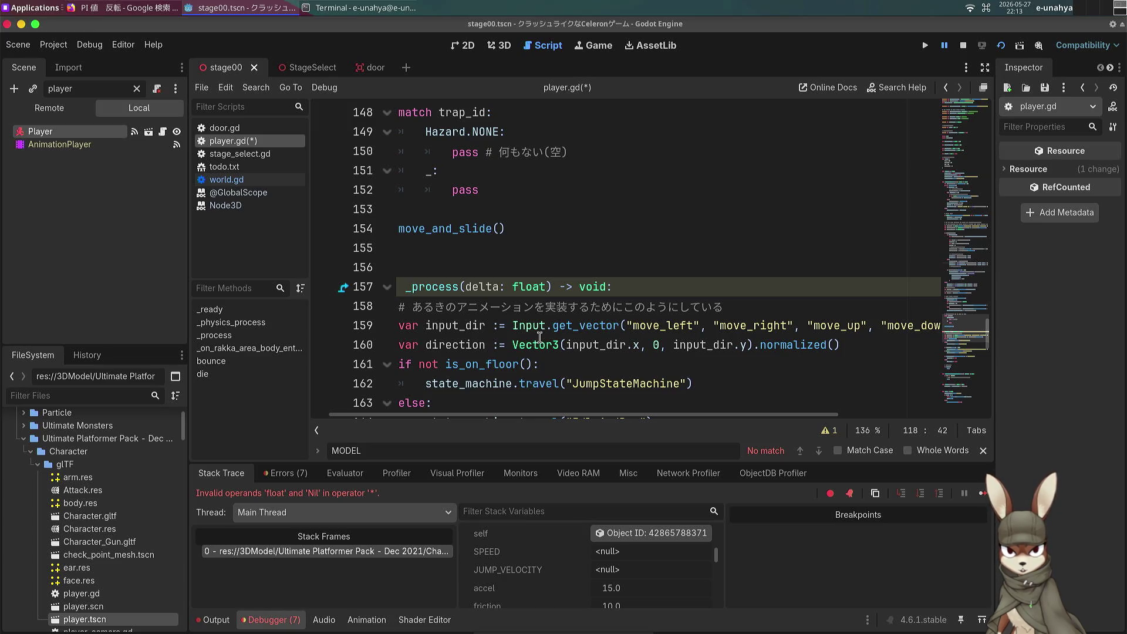
pyautogui.click(539, 340)
pyautogui.hotkey('ctrl', 'f')
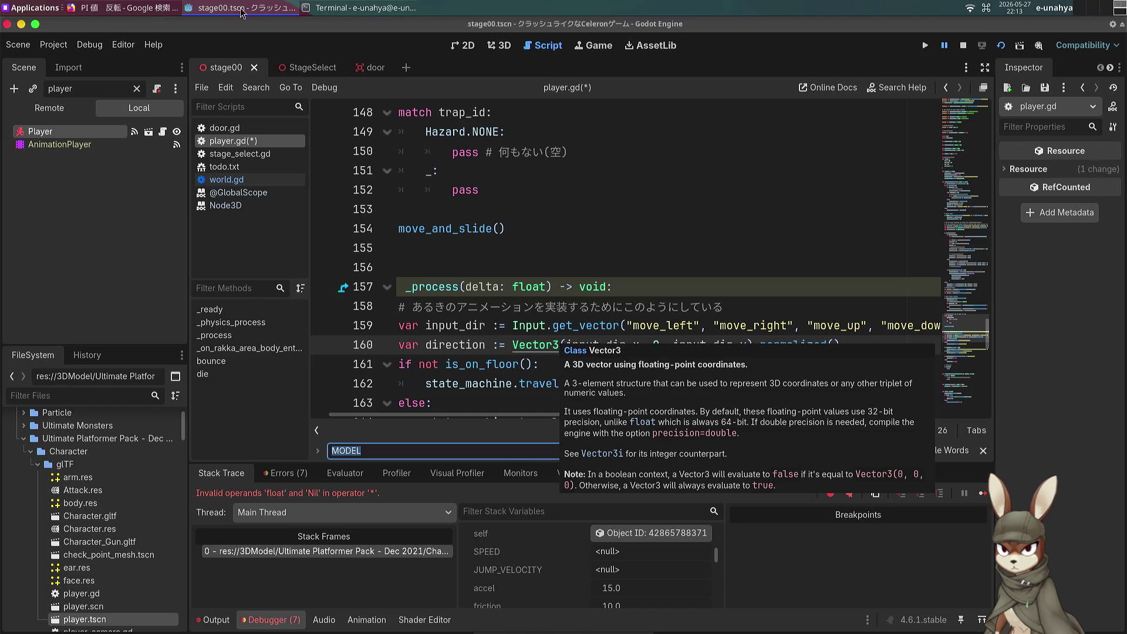
# Step: Bring the Terminal window to the front
pyautogui.moveTo(576, 623)
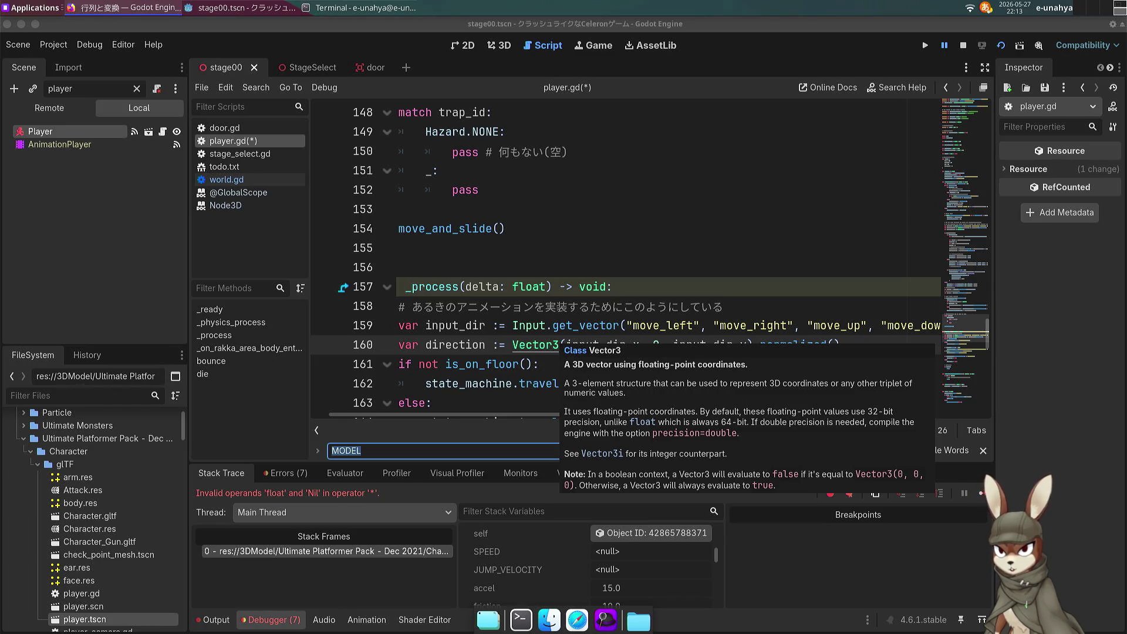
pyautogui.click(653, 178)
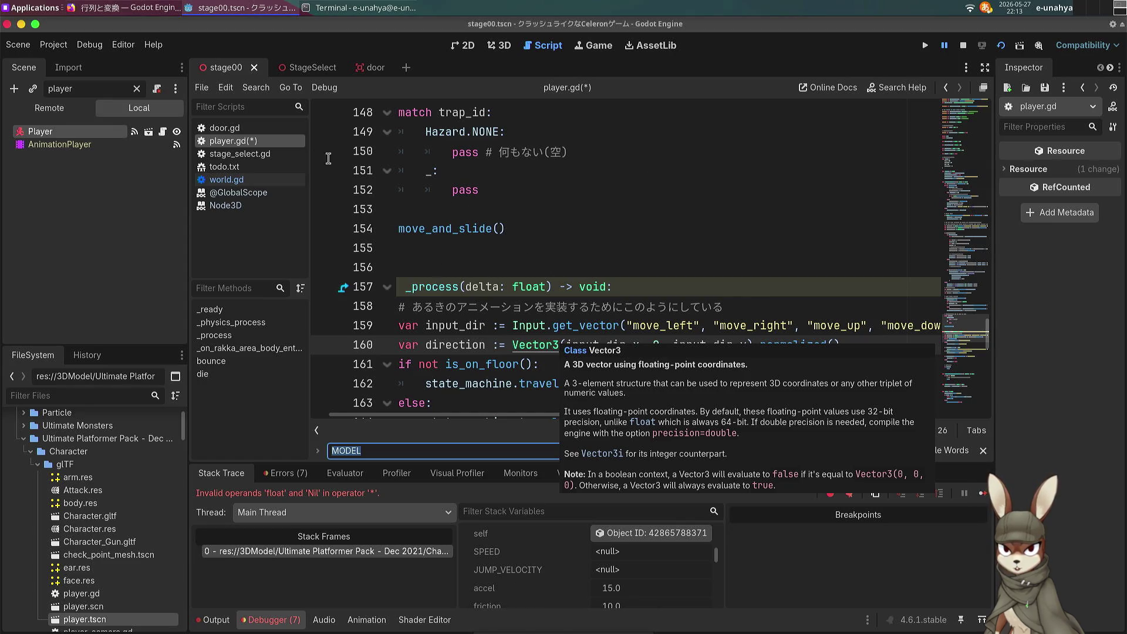
pyautogui.click(339, 7)
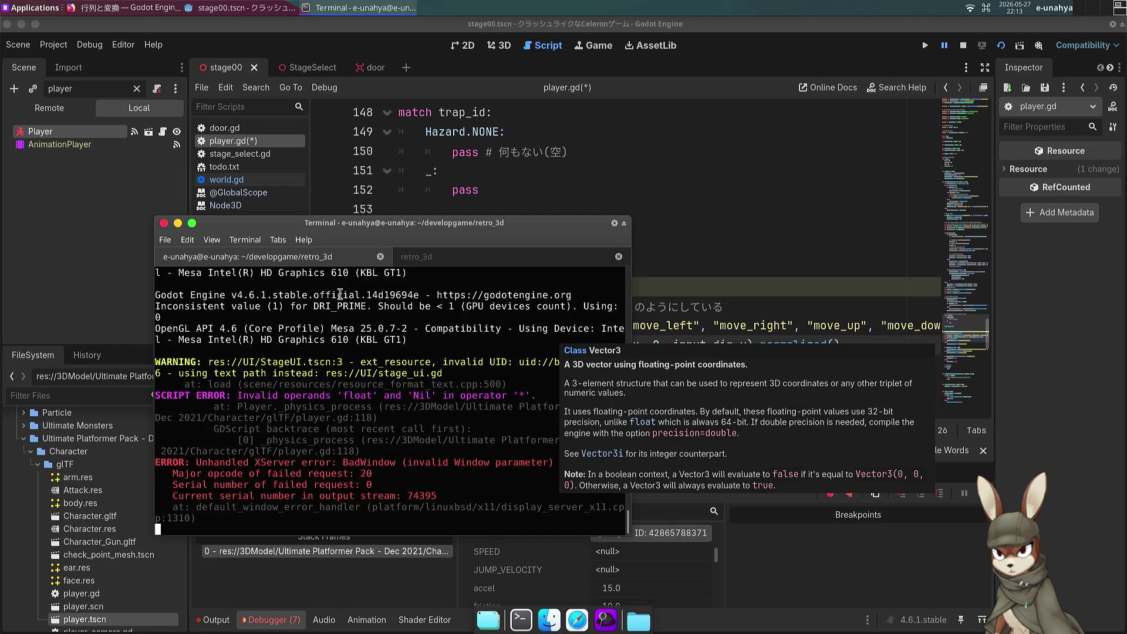
# Step: Kill the hung Godot with killall -9 godot and relaunch it via godot project.godot
pyautogui.moveTo(386, 226)
pyautogui.mouseDown()
pyautogui.moveTo(357, 145)
pyautogui.moveTo(336, 126)
pyautogui.mouseUp()
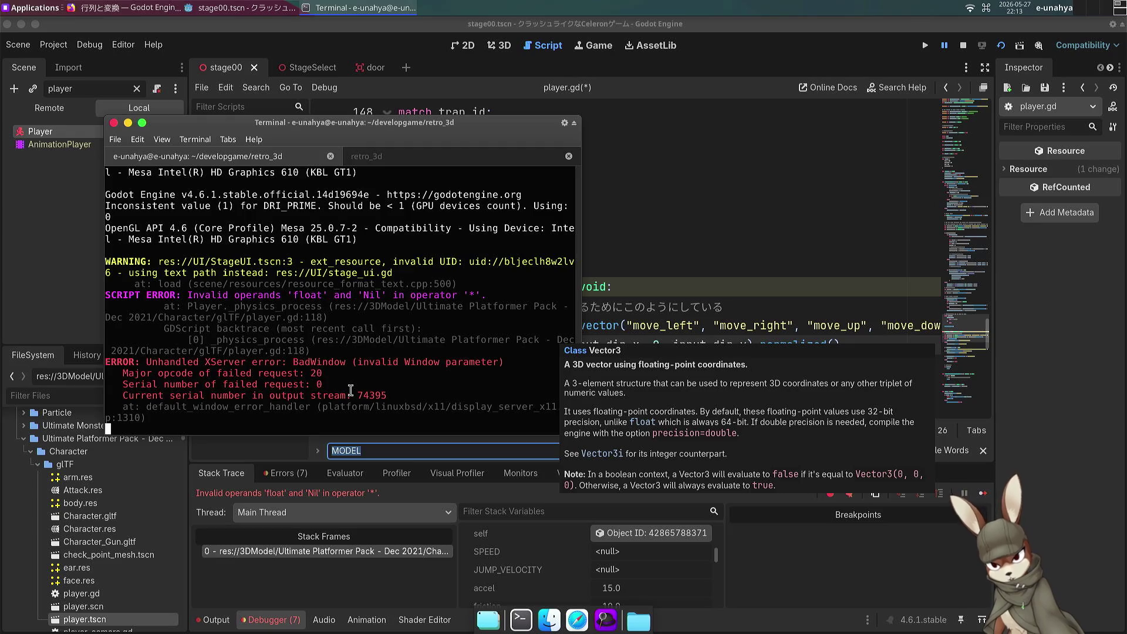
pyautogui.hotkey('ctrl', 'c')
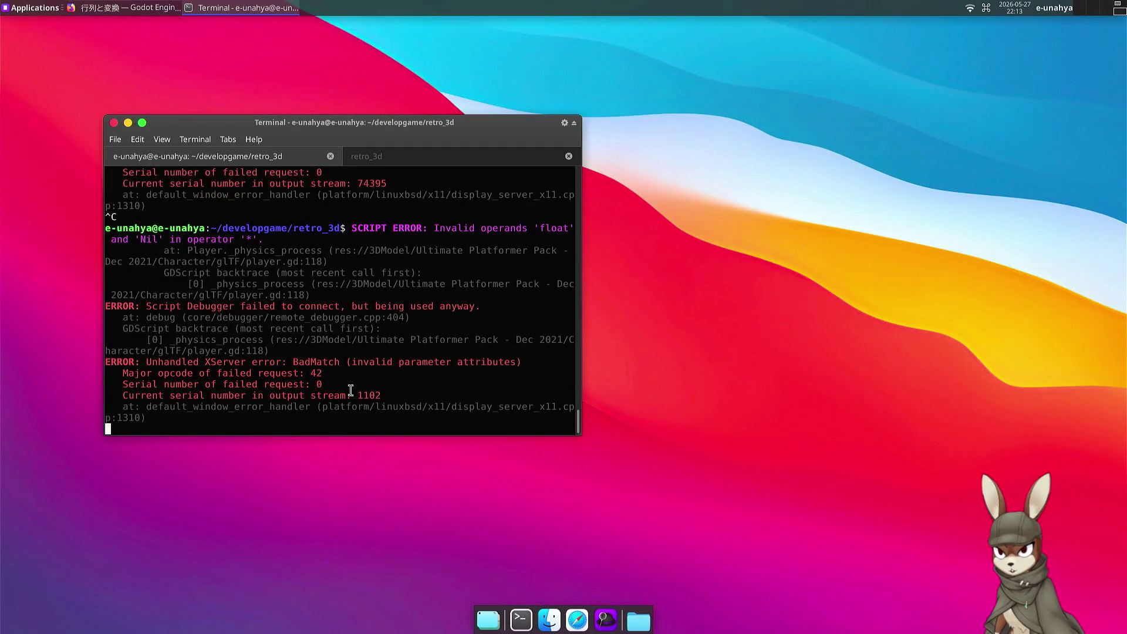
pyautogui.hotkey('ctrl', 'c')
pyautogui.hotkey('ctrl', 'r')
pyautogui.write('kil')
pyautogui.press('Return')
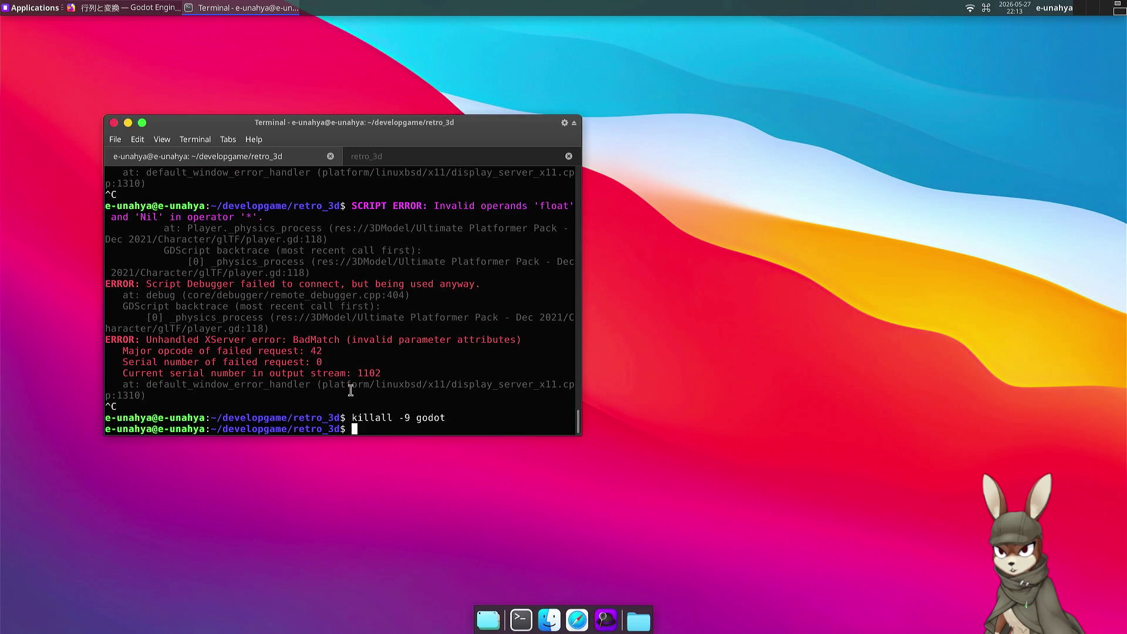
pyautogui.write('godot project.godot')
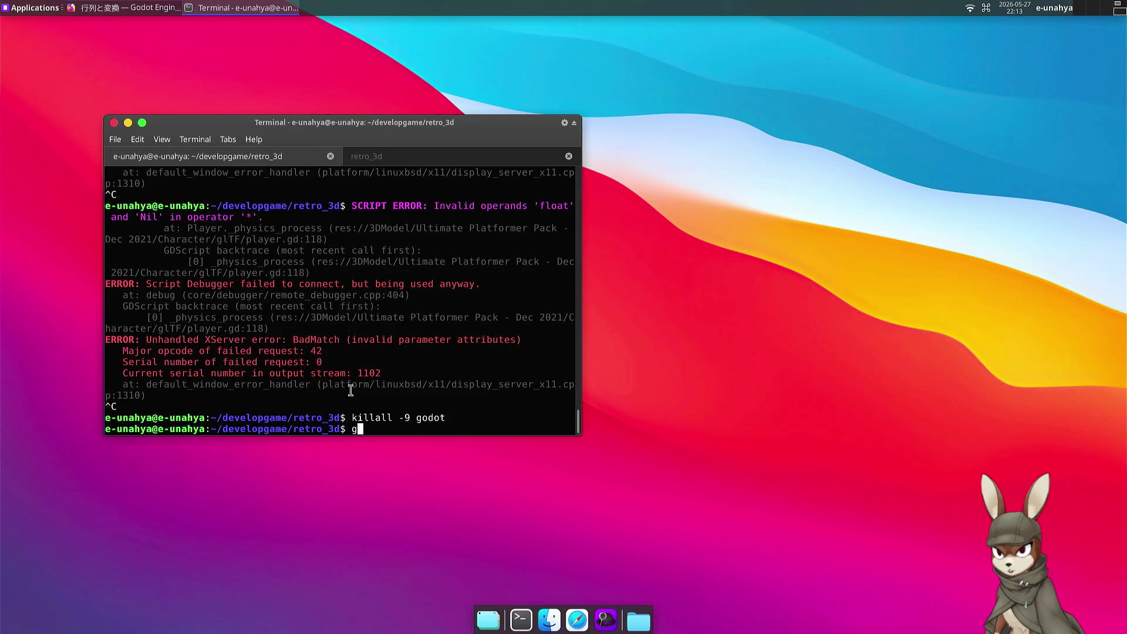
pyautogui.press('Return')
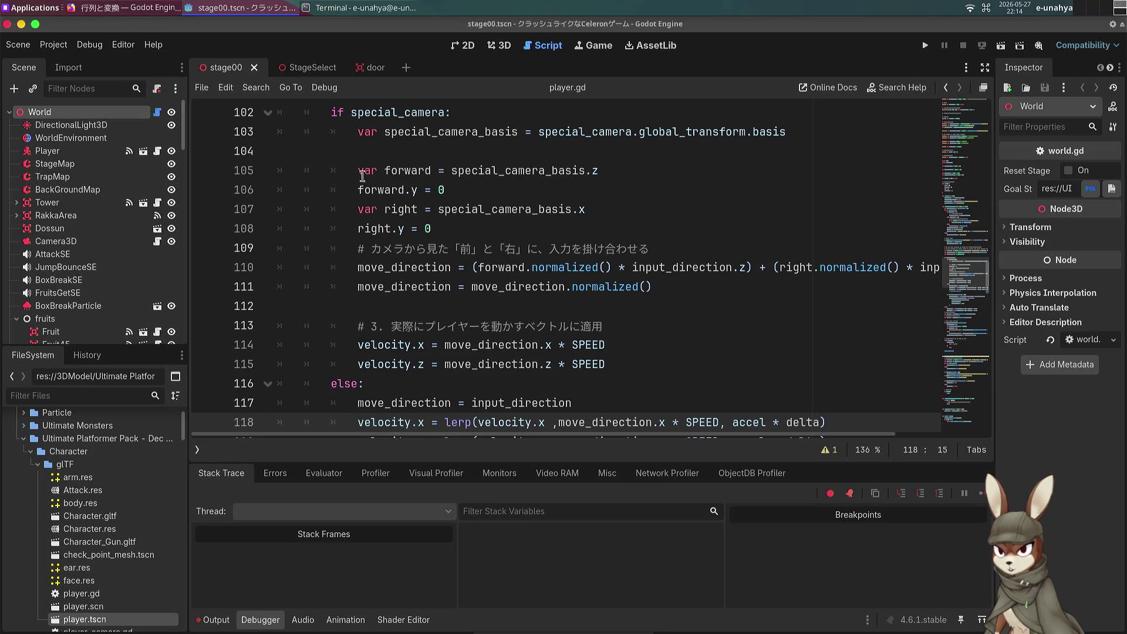
# Step: Run the current scene and remove stray characters accidentally typed into line 118
pyautogui.click(612, 184)
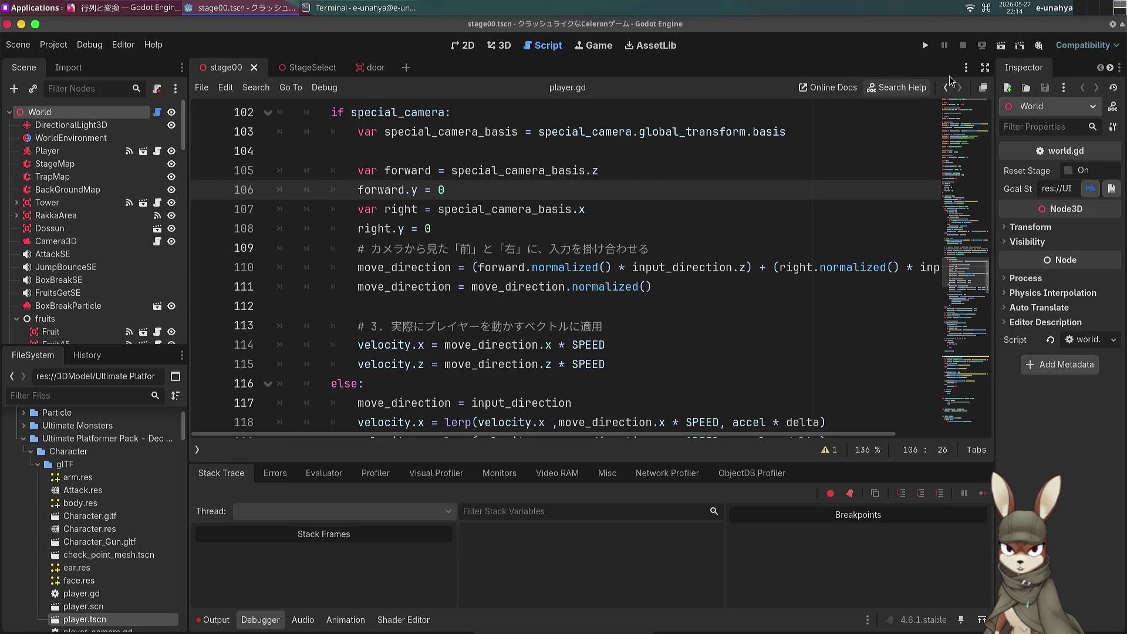
pyautogui.click(1002, 48)
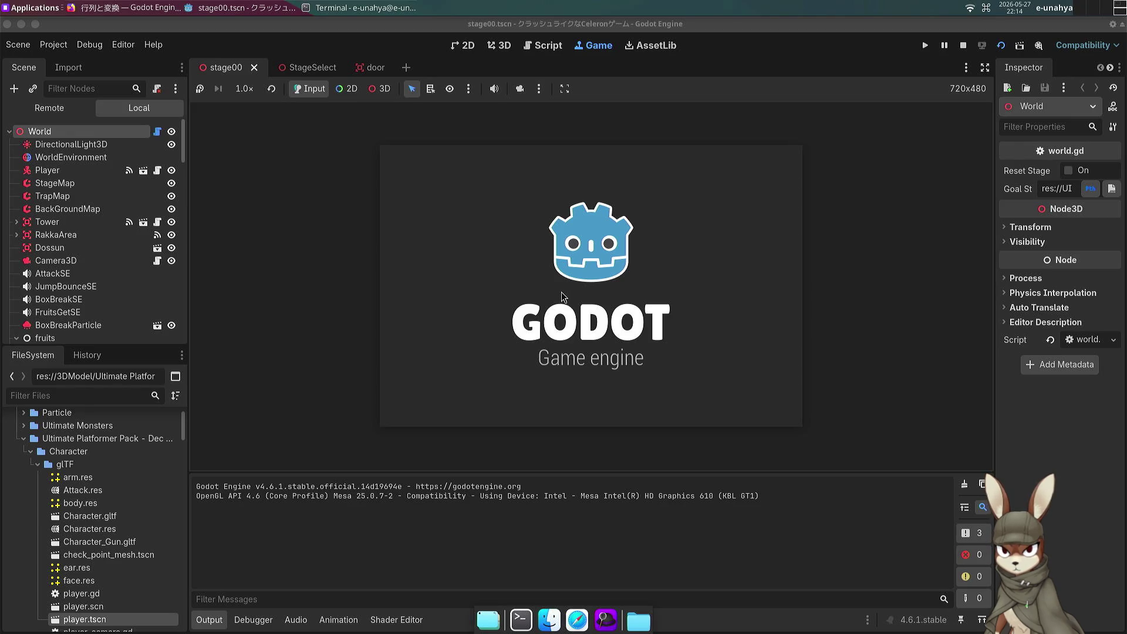
pyautogui.write('www')
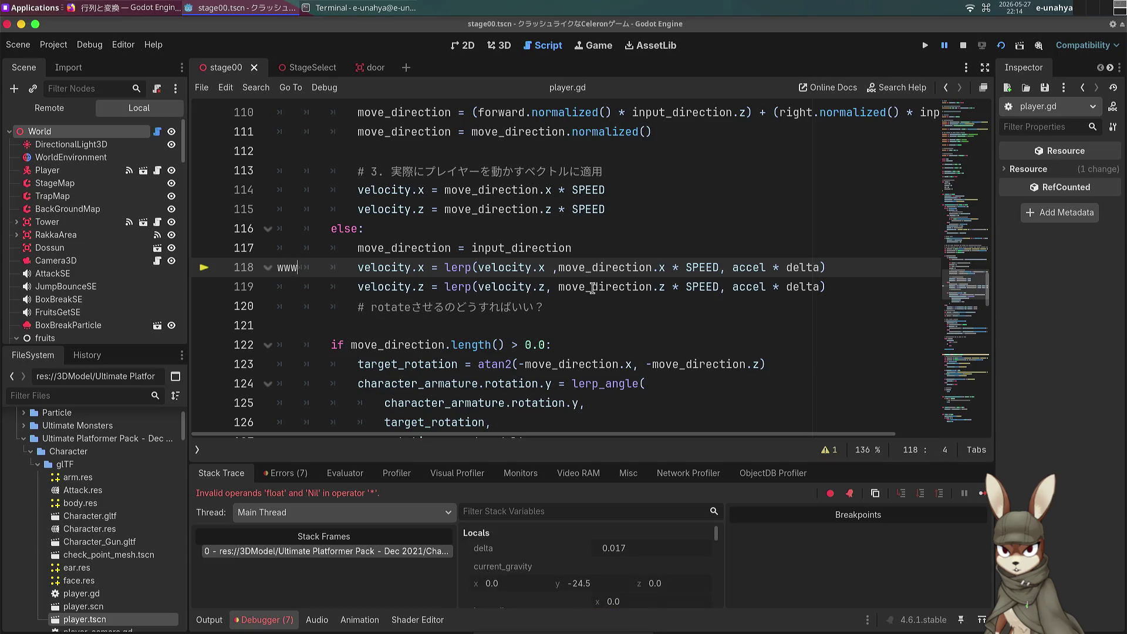
pyautogui.press('BackSpace')
pyautogui.press('BackSpace')
pyautogui.press('BackSpace')
pyautogui.hotkey('ctrl', '\\')
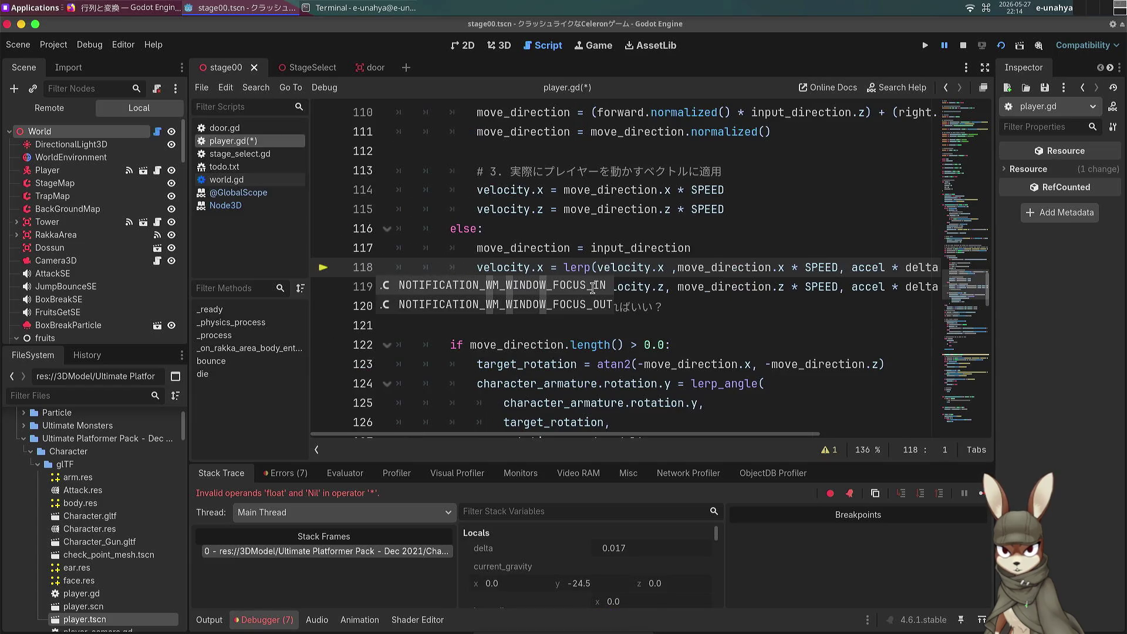
# Step: Inspect the Debugger stack frame and variables, finding SPEED null at line 118
pyautogui.click(318, 451)
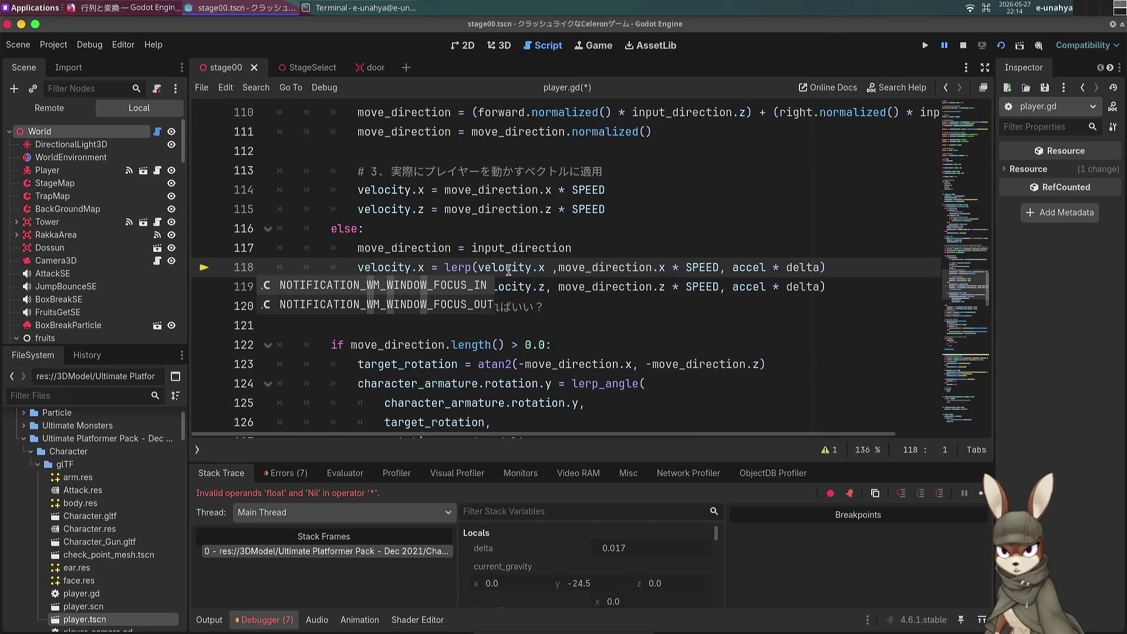
pyautogui.click(549, 252)
pyautogui.click(594, 287)
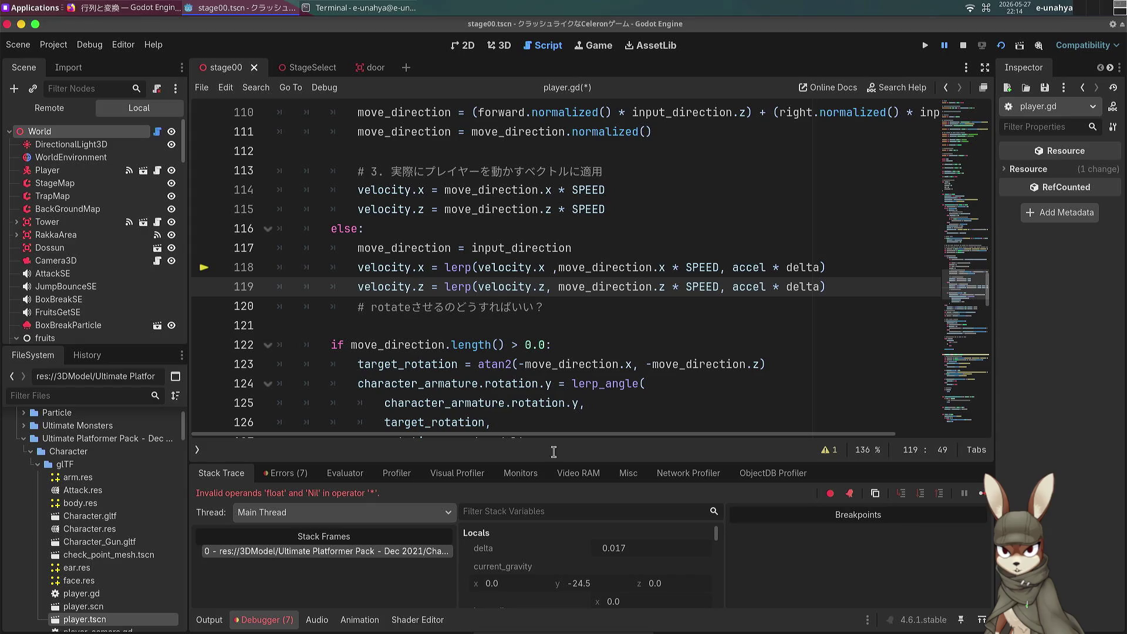
pyautogui.click(563, 540)
pyautogui.doubleClick(275, 493)
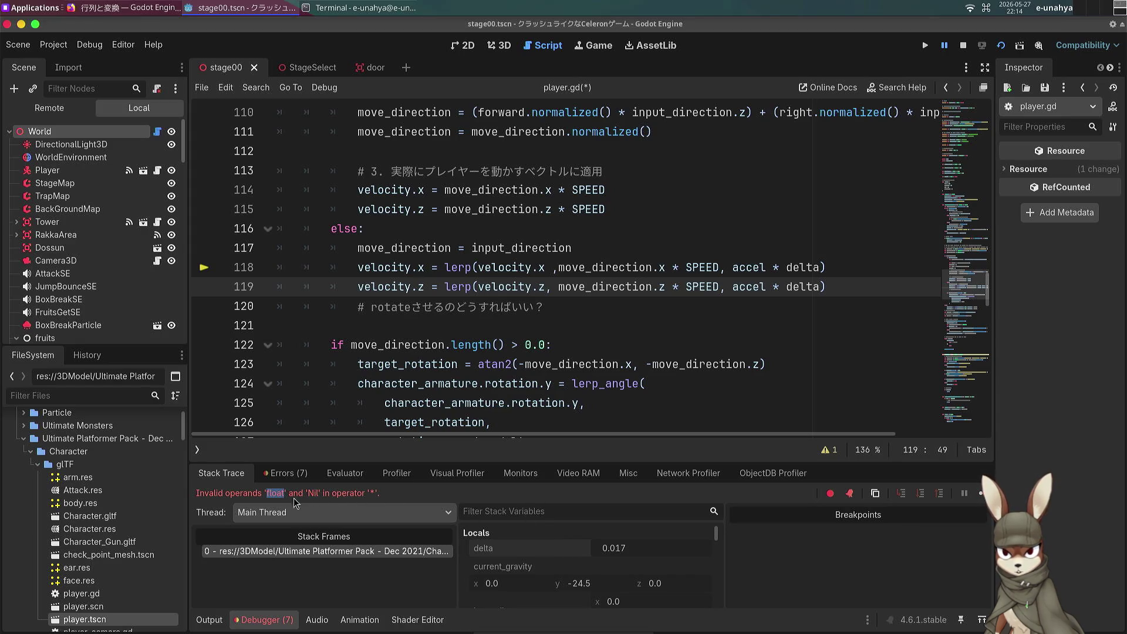
pyautogui.click(402, 553)
pyautogui.scroll(-5, 534, 539)
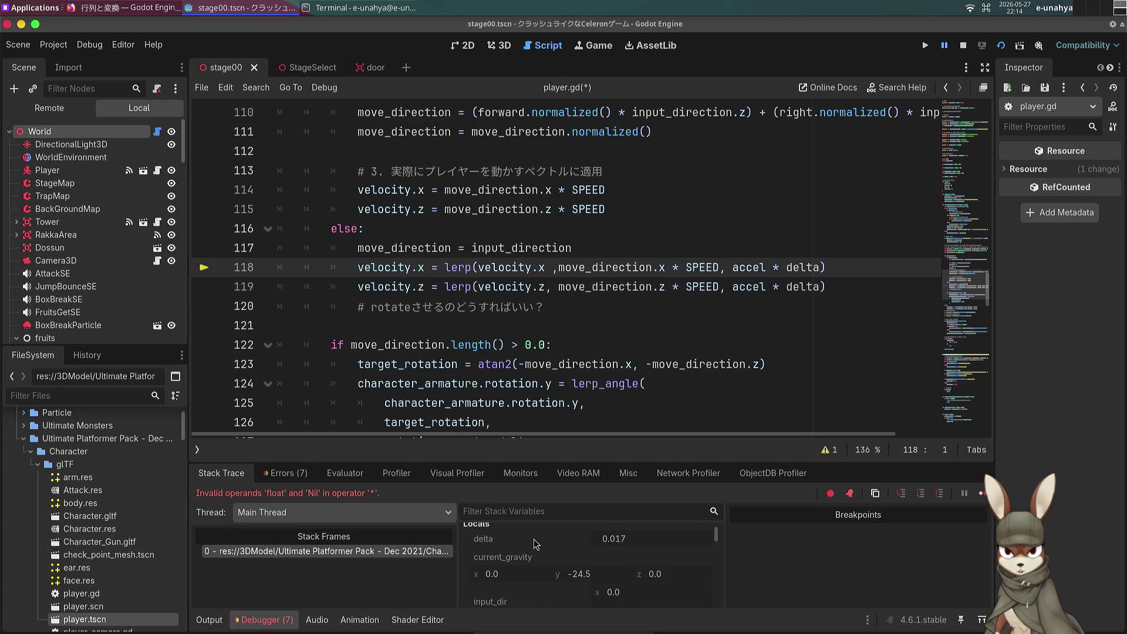
pyautogui.scroll(-4, 536, 540)
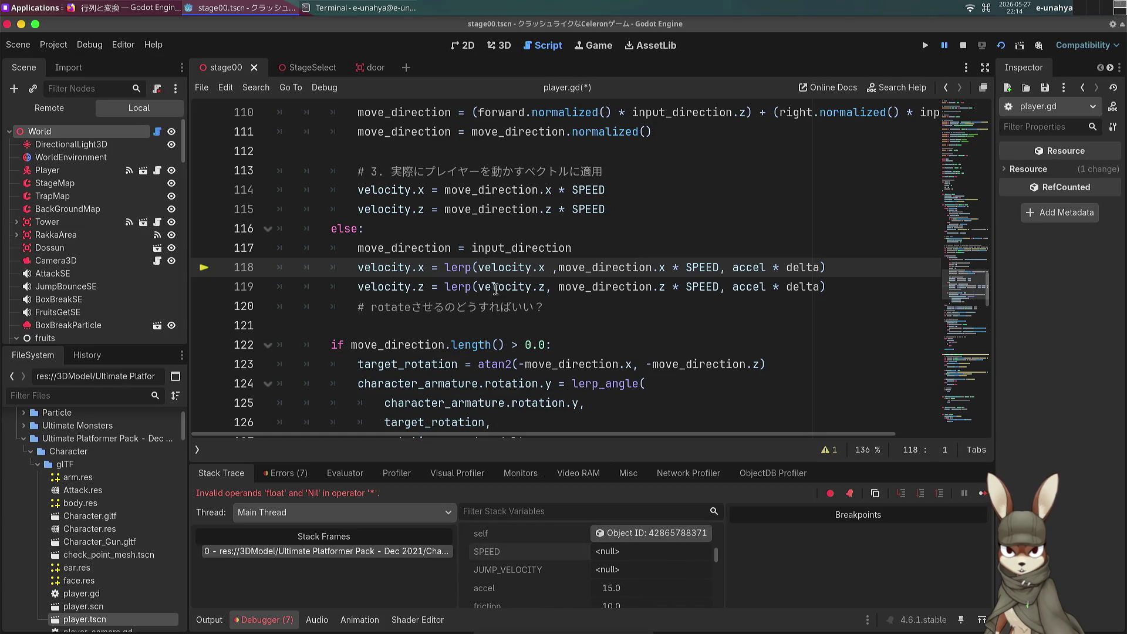
pyautogui.click(533, 286)
# Step: Search player.gd for SPEED and step through each of its matches
pyautogui.press('Up')
pyautogui.press('Up')
pyautogui.press('Up')
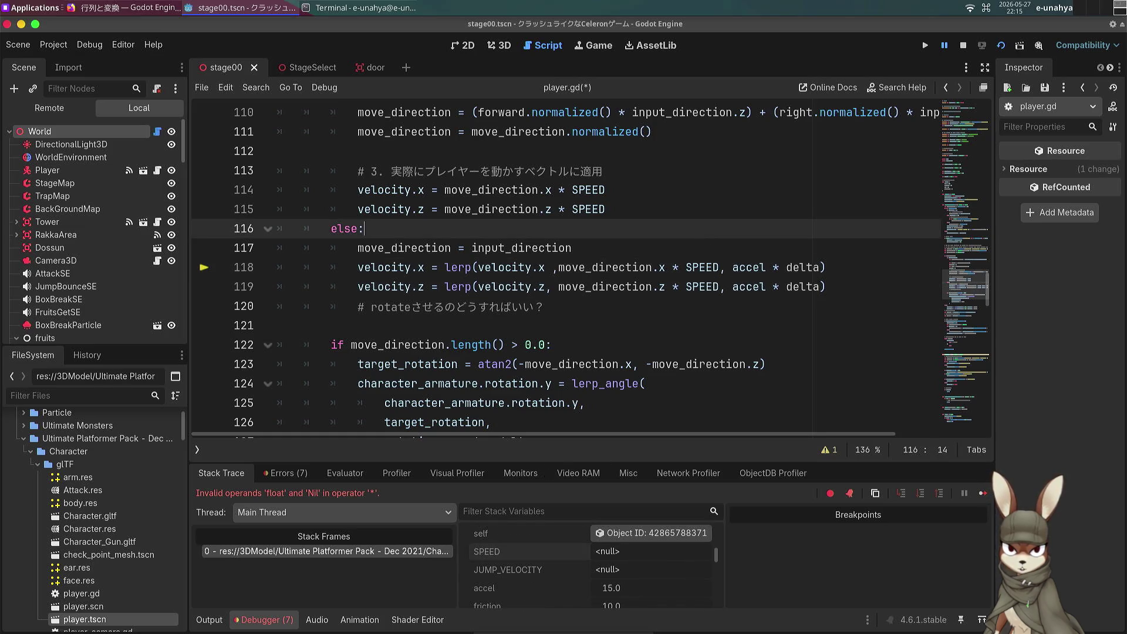
pyautogui.hotkey('ctrl', 'f')
pyautogui.write('SPEED')
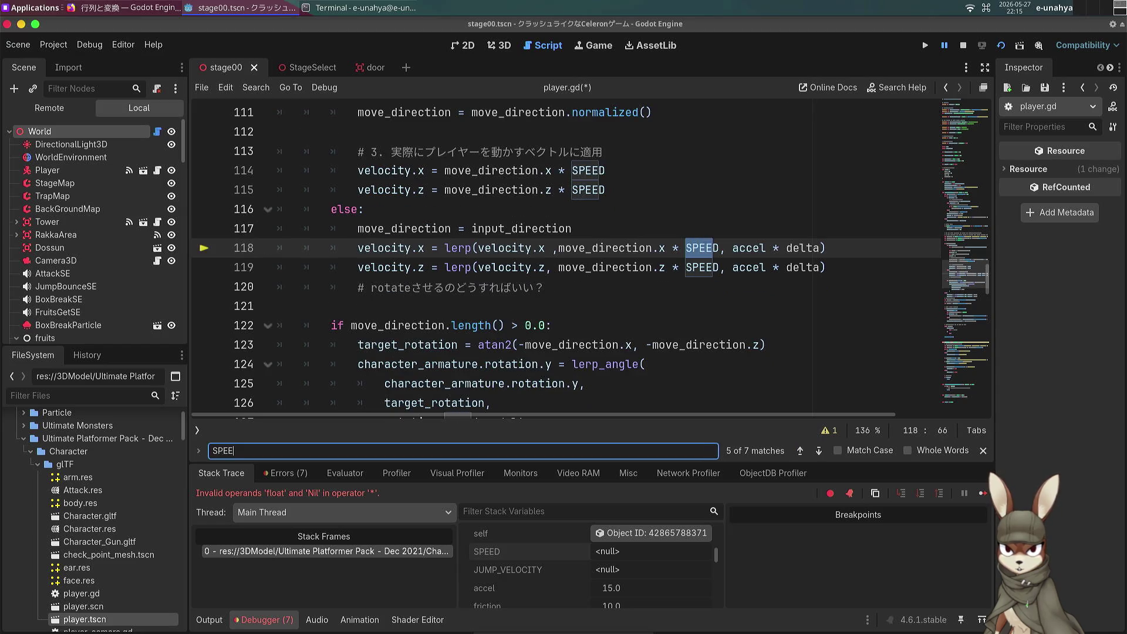
pyautogui.press('Return')
pyautogui.press('Return')
pyautogui.press('Return')
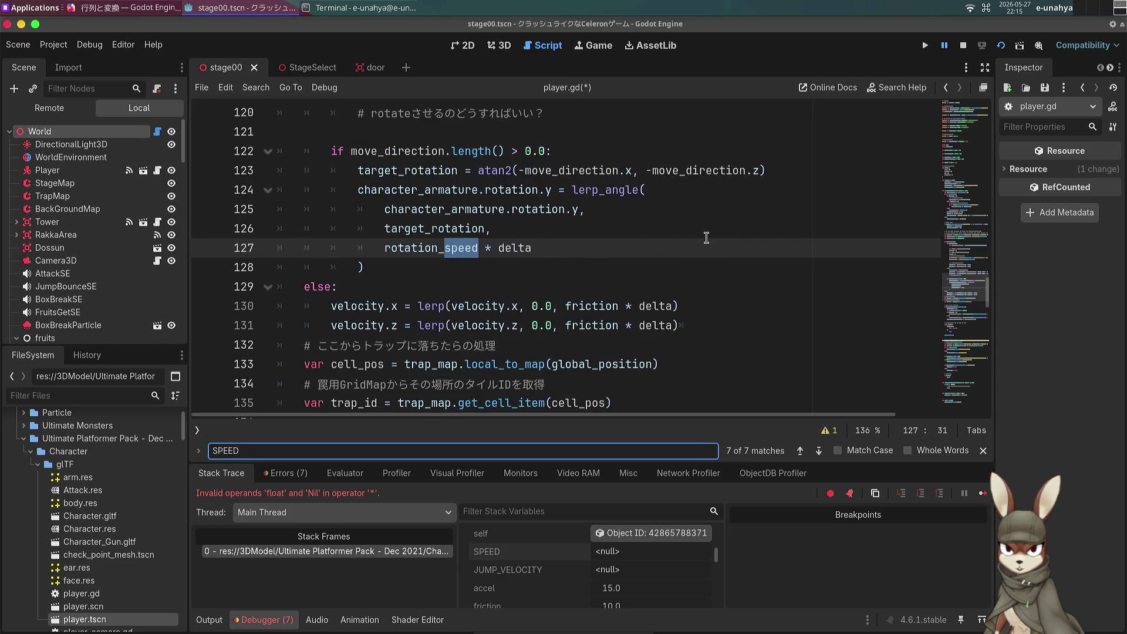
pyautogui.press('Return')
pyautogui.press('Return')
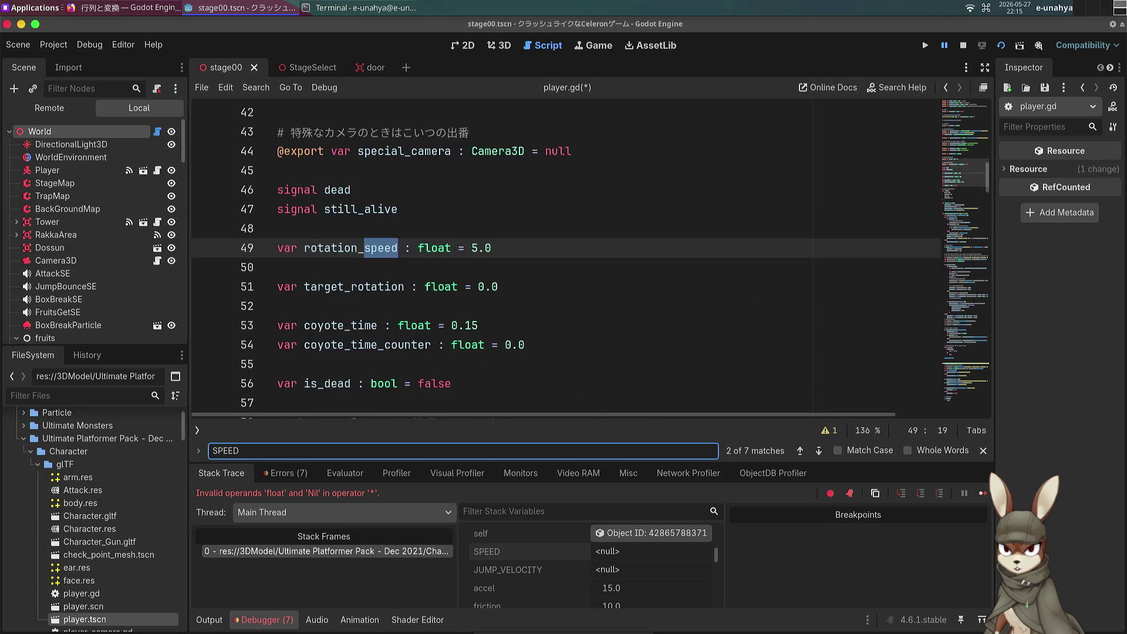
pyautogui.press('Return')
pyautogui.press('Return')
pyautogui.press('Return')
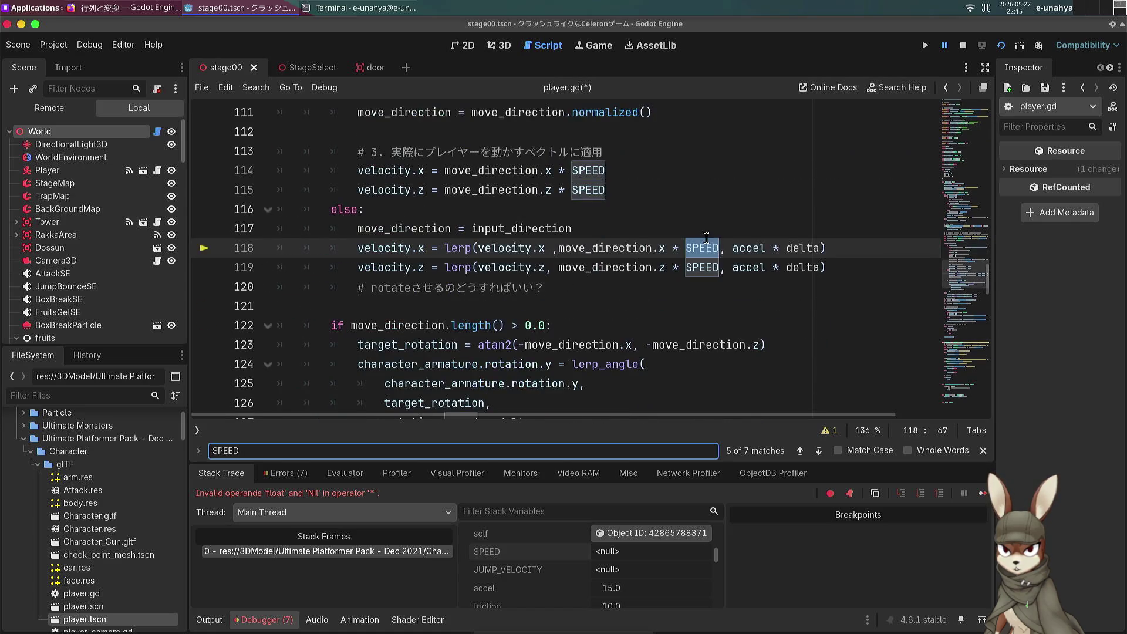
pyautogui.press('Return')
pyautogui.press('Return')
pyautogui.press('Return')
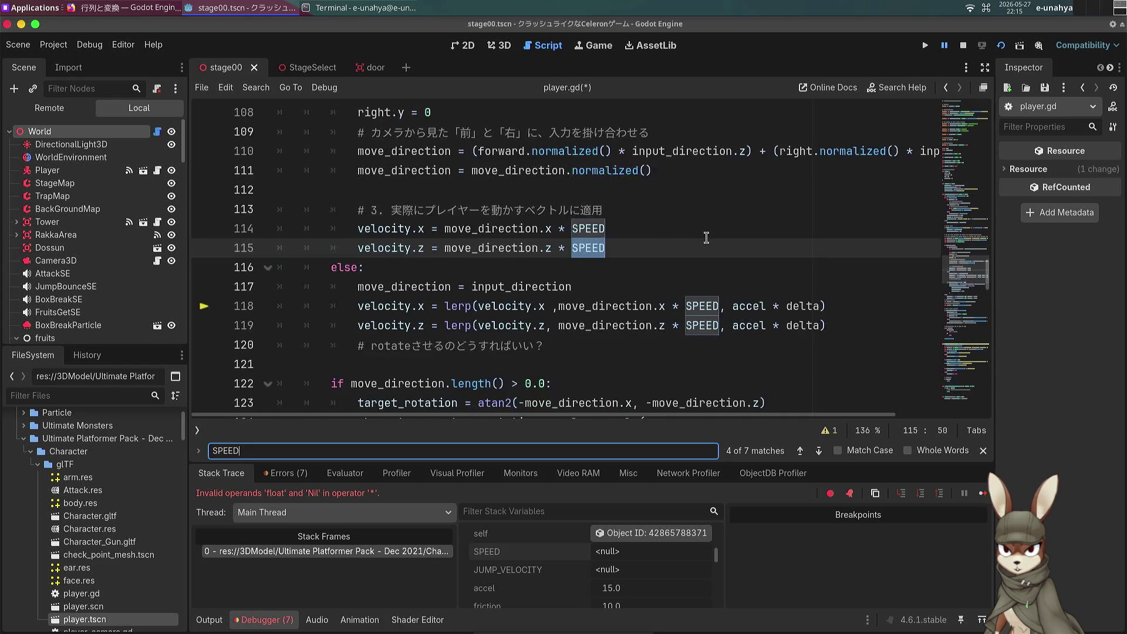
pyautogui.press('Return')
pyautogui.press('Return')
pyautogui.press('Return')
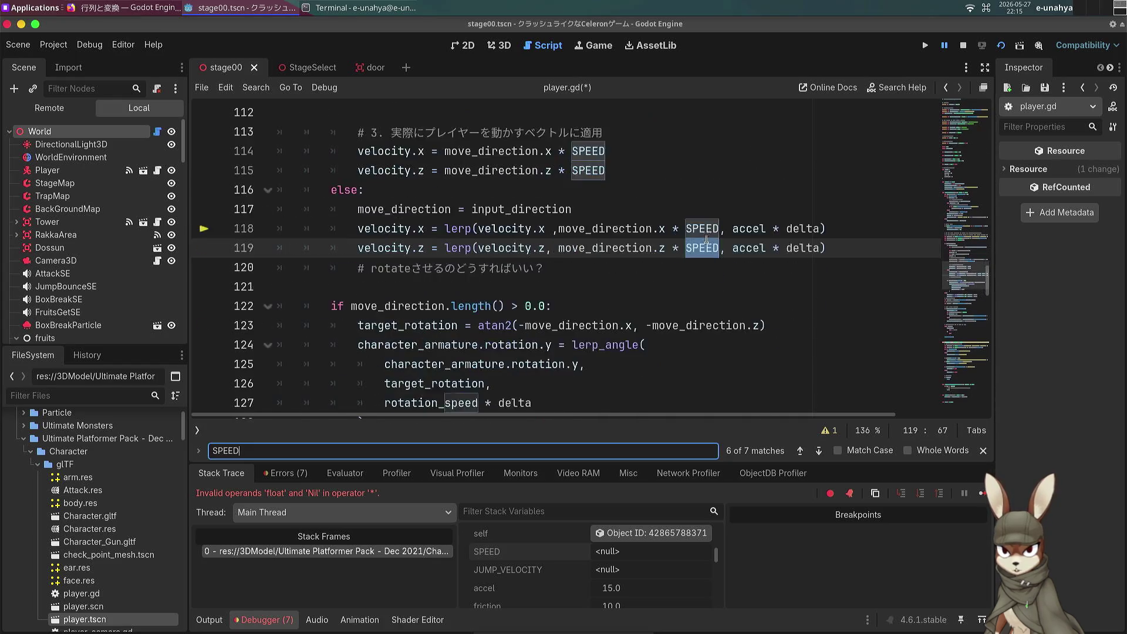
pyautogui.click(611, 533)
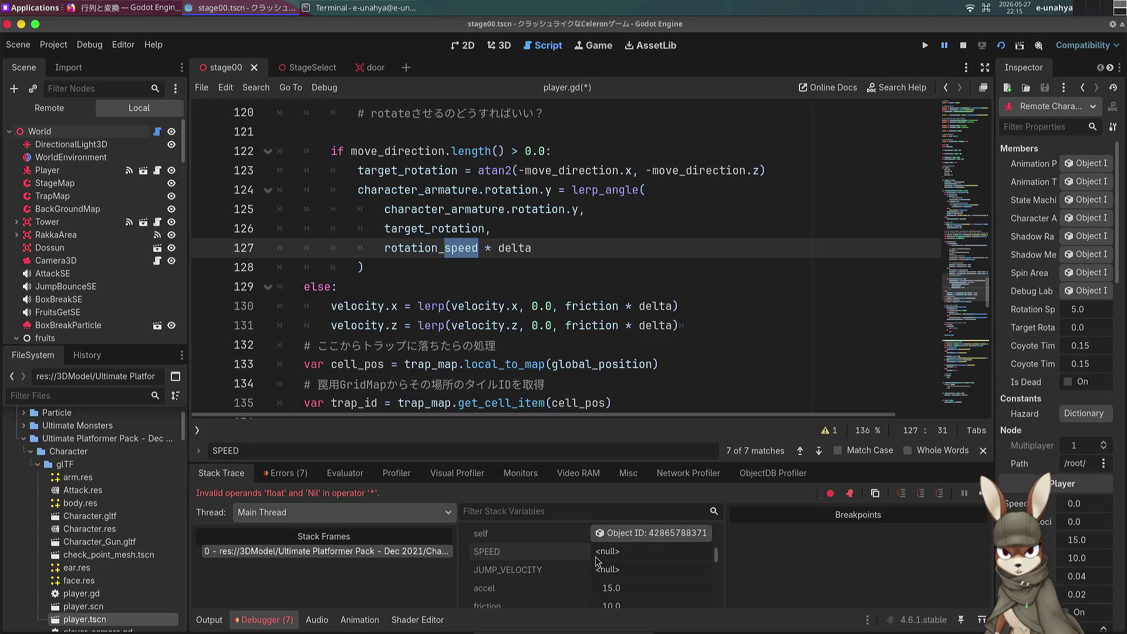
# Step: Go to the SPEED declaration on line 5, exported as 5.0
pyautogui.click(481, 229)
pyautogui.scroll(15, 446, 264)
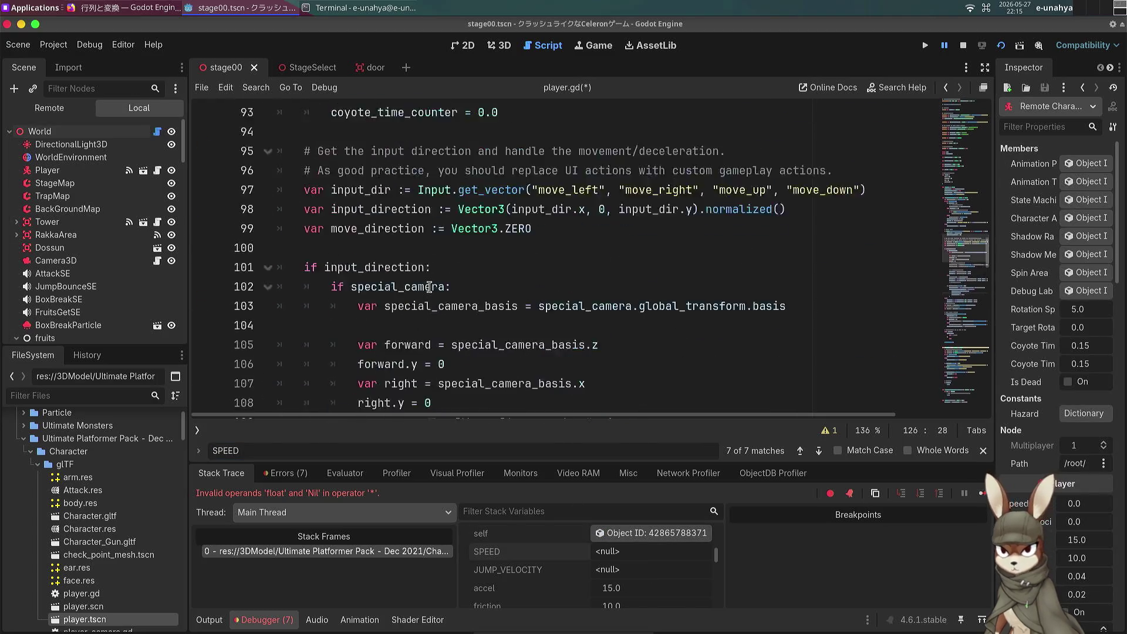
pyautogui.scroll(3, 429, 287)
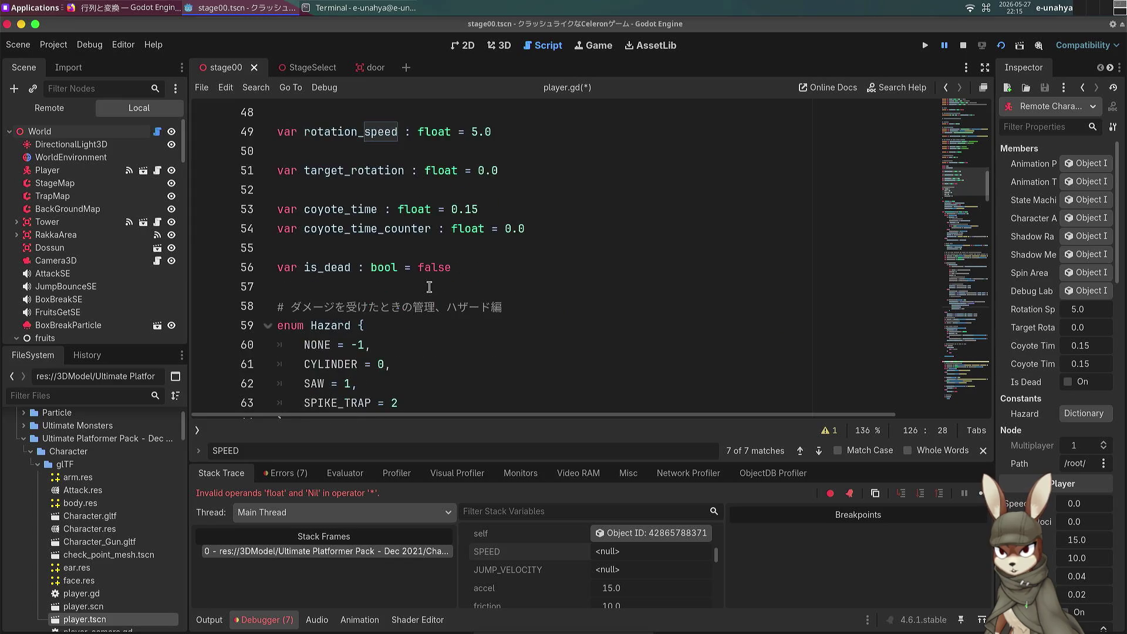
pyautogui.scroll(2, 429, 286)
pyautogui.scroll(-2, 429, 286)
pyautogui.click(429, 287)
pyautogui.scroll(13, 428, 287)
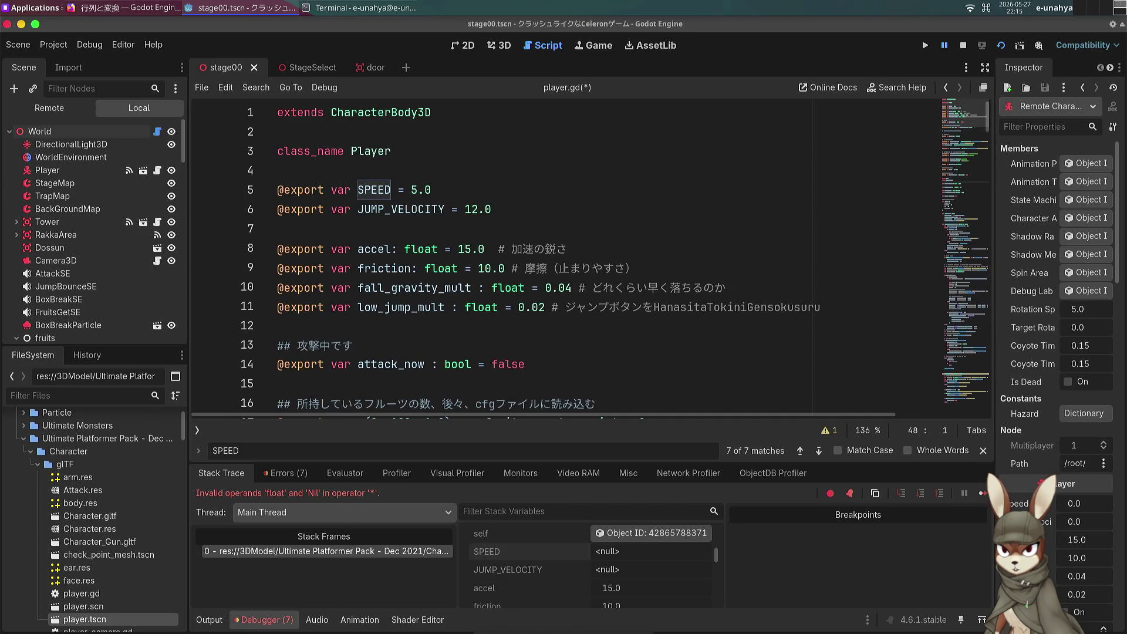
pyautogui.click(327, 190)
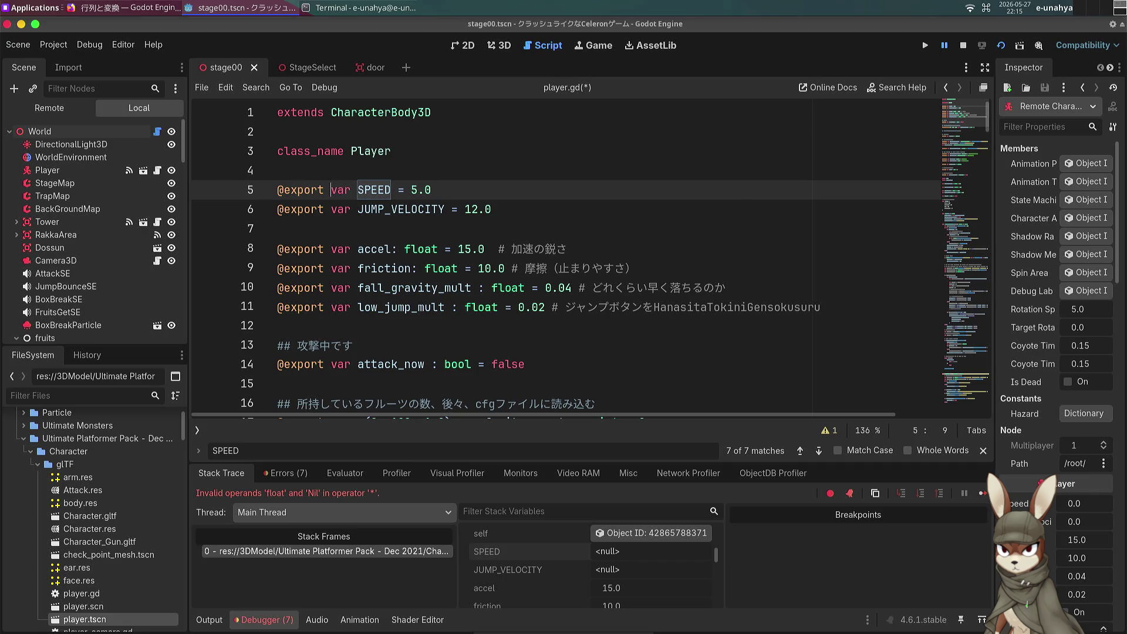
# Step: Select the Player node and revert its Accel and Friction to their default values
pyautogui.click(102, 87)
pyautogui.write('player')
pyautogui.click(69, 133)
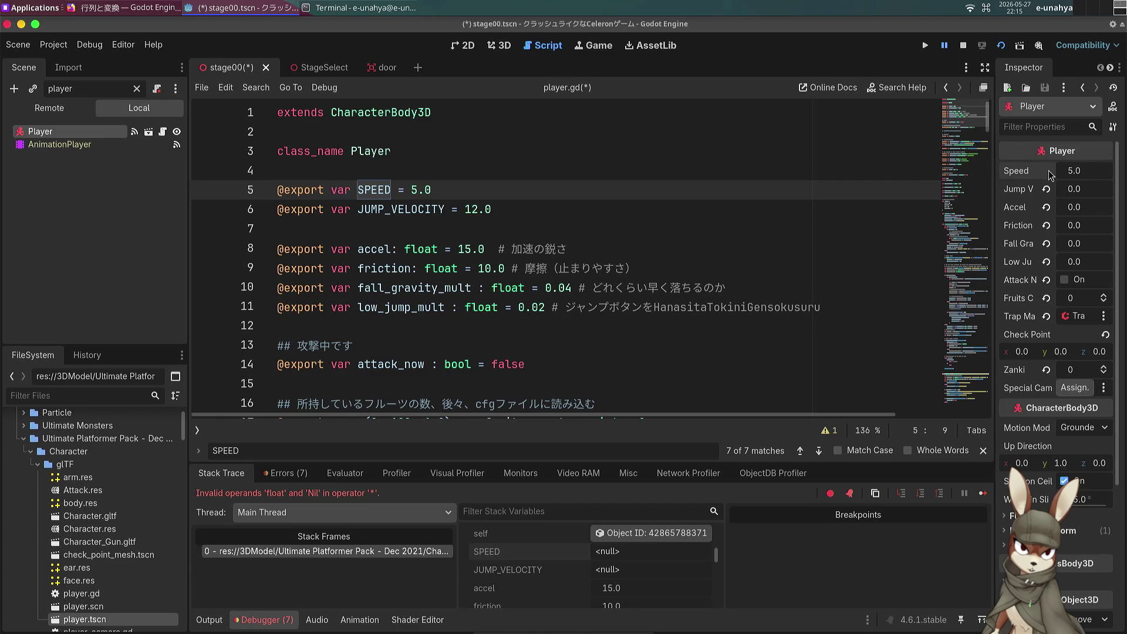
pyautogui.click(1045, 206)
pyautogui.click(1046, 224)
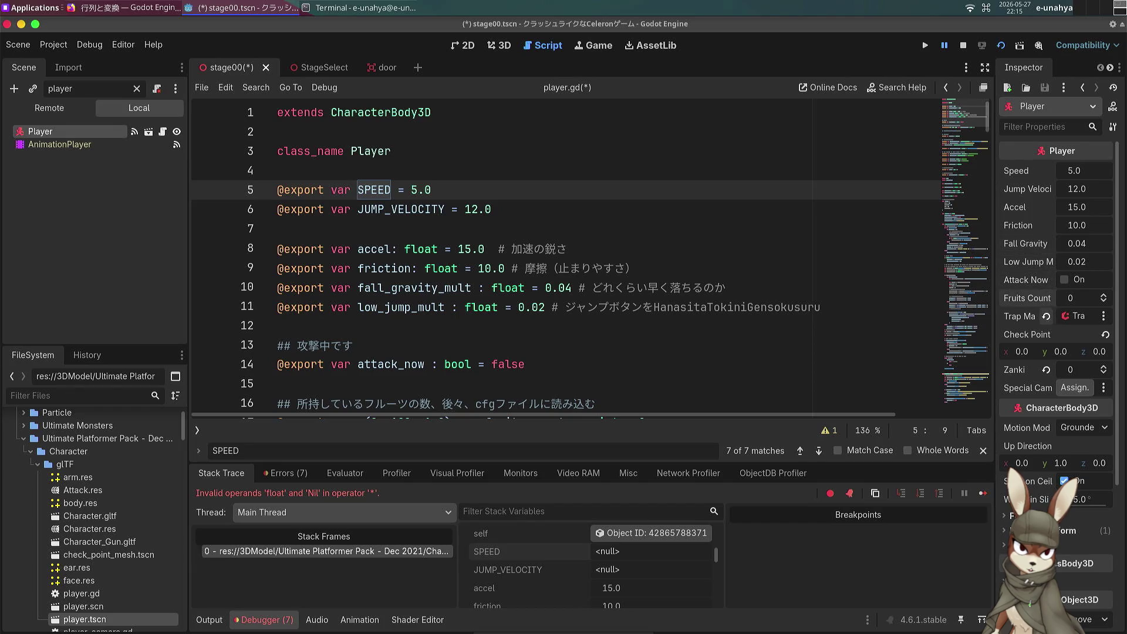
# Step: Assign TrapMap as the Player's Trap Map and save stage00
pyautogui.click(1072, 317)
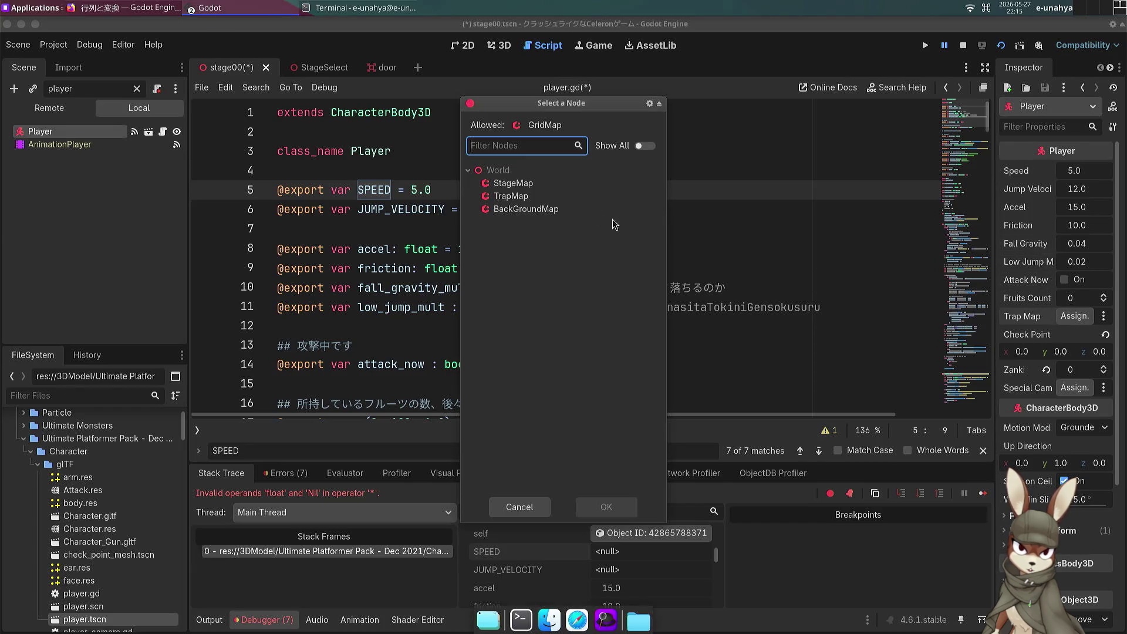
pyautogui.doubleClick(524, 198)
pyautogui.hotkey('ctrl', 's')
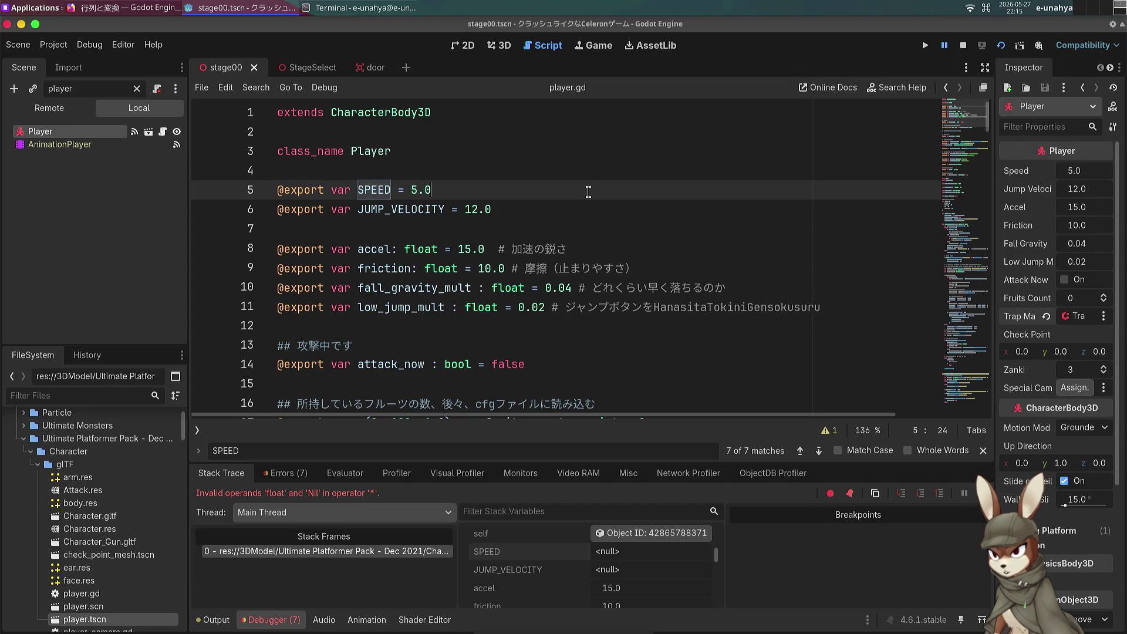
# Step: Scroll down through the player.gd script
pyautogui.click(575, 216)
pyautogui.scroll(-2, 575, 223)
pyautogui.click(577, 225)
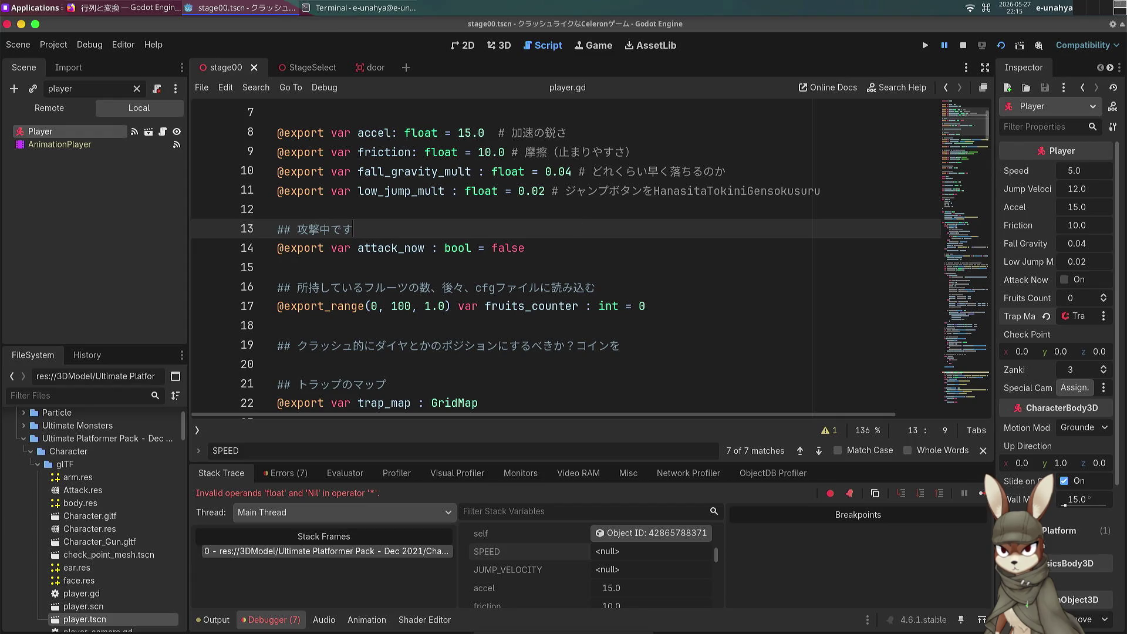
pyautogui.scroll(-13, 577, 225)
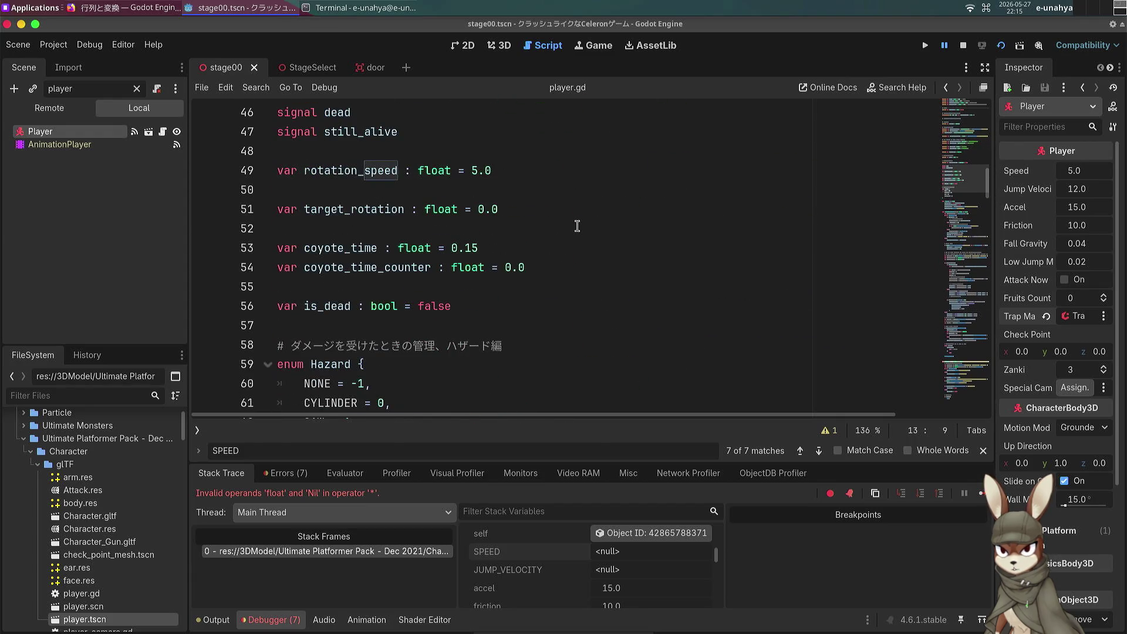
pyautogui.scroll(-19, 578, 229)
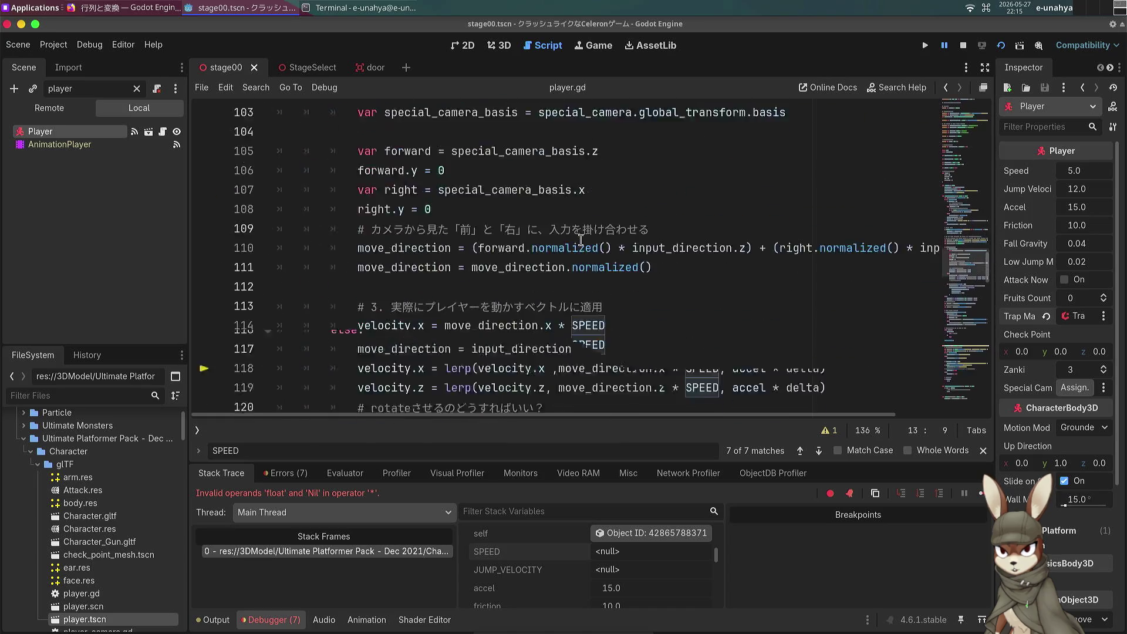
pyautogui.scroll(-10, 580, 239)
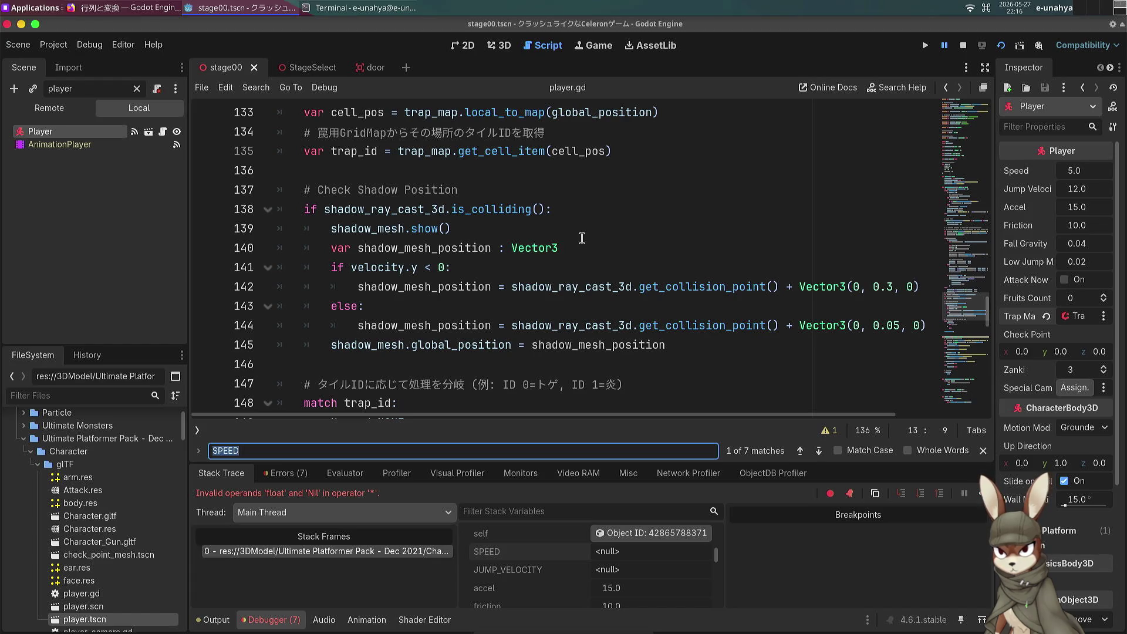
# Step: Search player.gd for 'MODEL', confirm no matches, and relaunch the game with F5
pyautogui.write('M')
pyautogui.press('BackSpace')
pyautogui.write('ODEL')
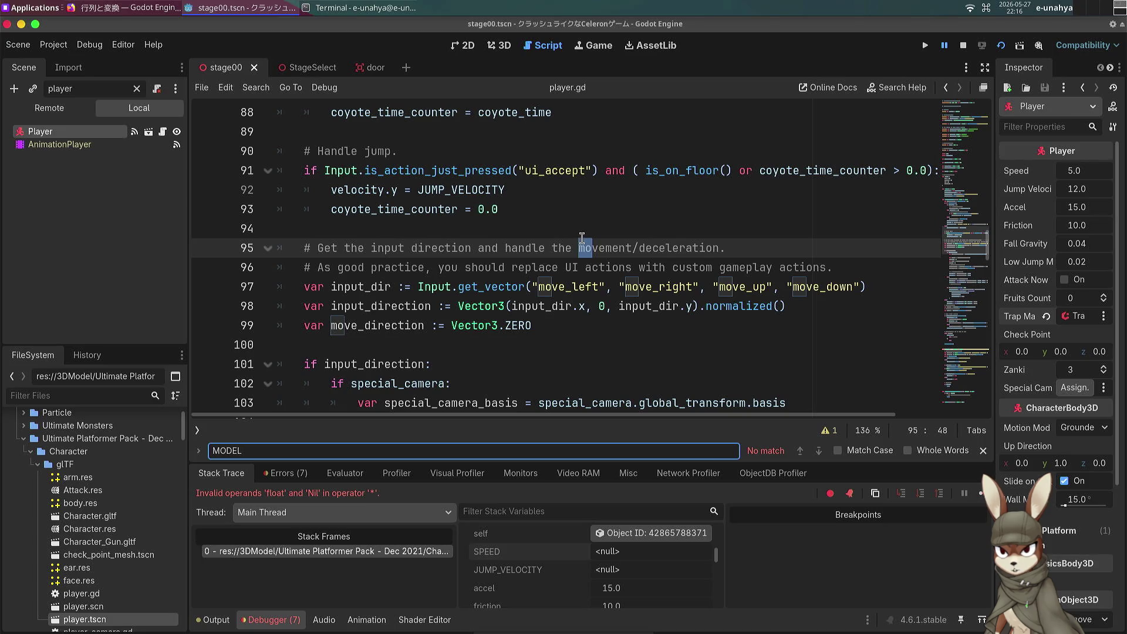
pyautogui.scroll(7, 581, 240)
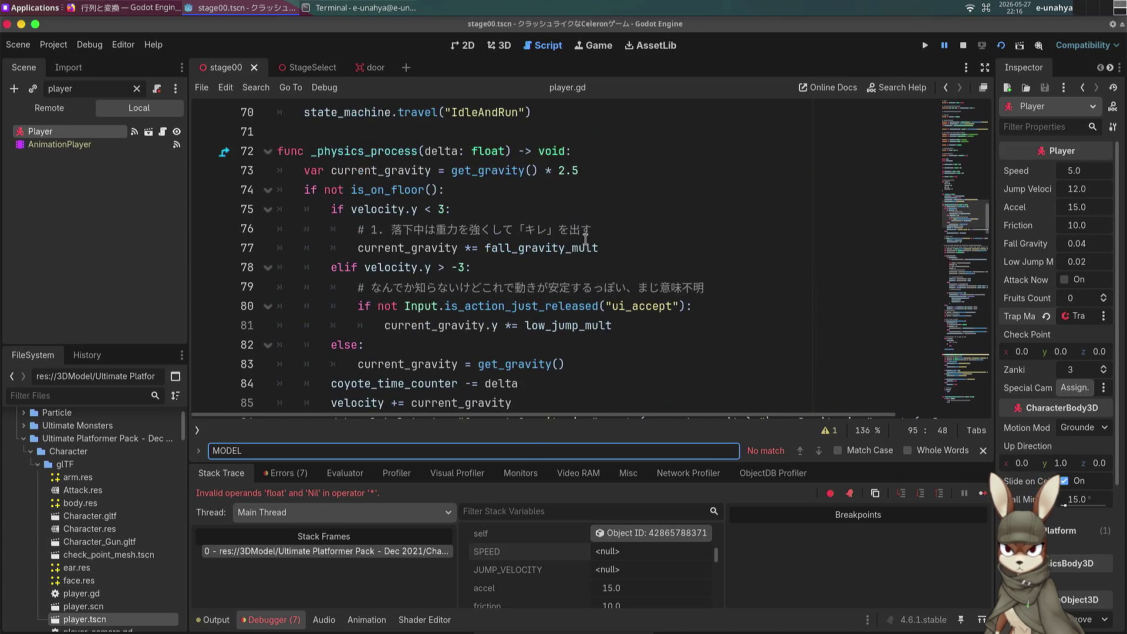
pyautogui.scroll(10, 588, 238)
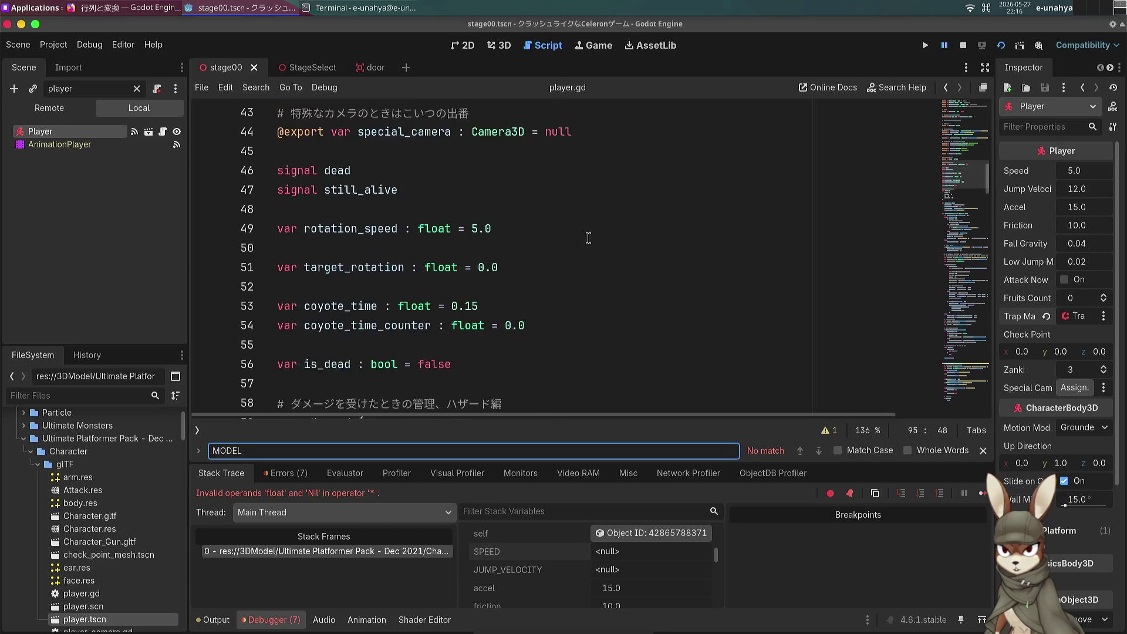
pyautogui.scroll(-2, 583, 262)
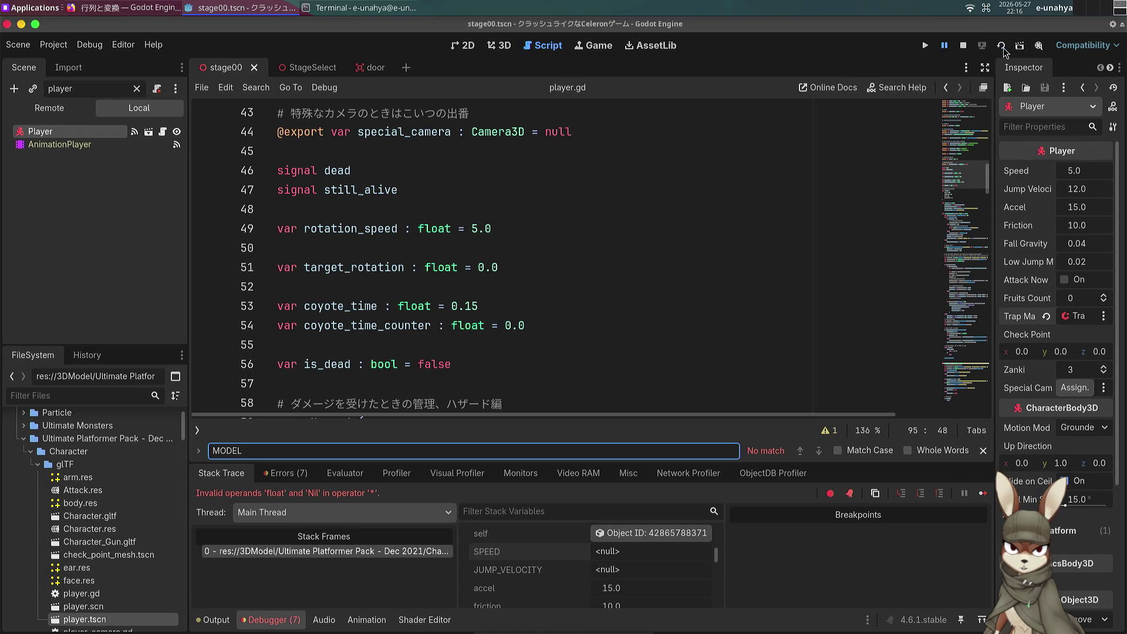
pyautogui.press('F5')
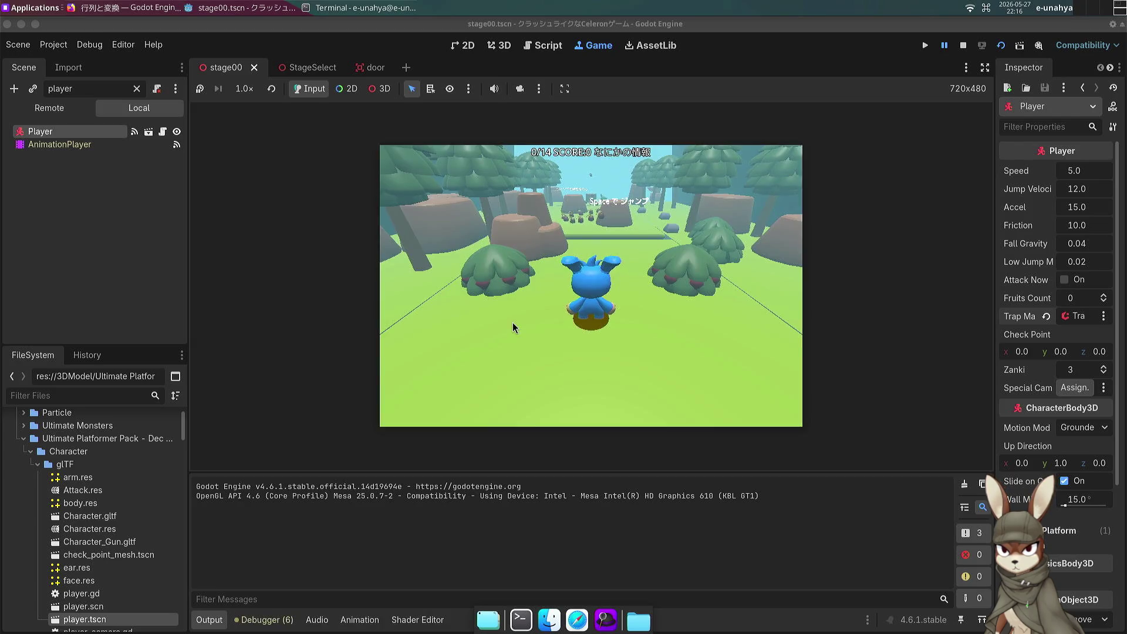
# Step: Play stage00, running ahead to collect fruits and stomping enemies along the ledges
pyautogui.press('d')
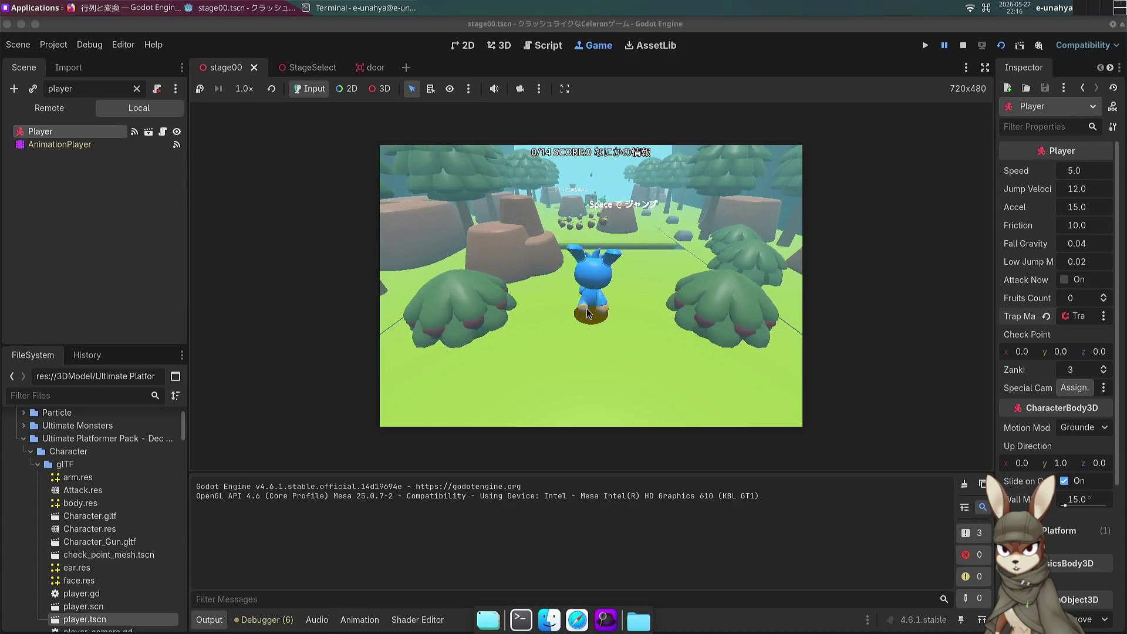
pyautogui.press('w')
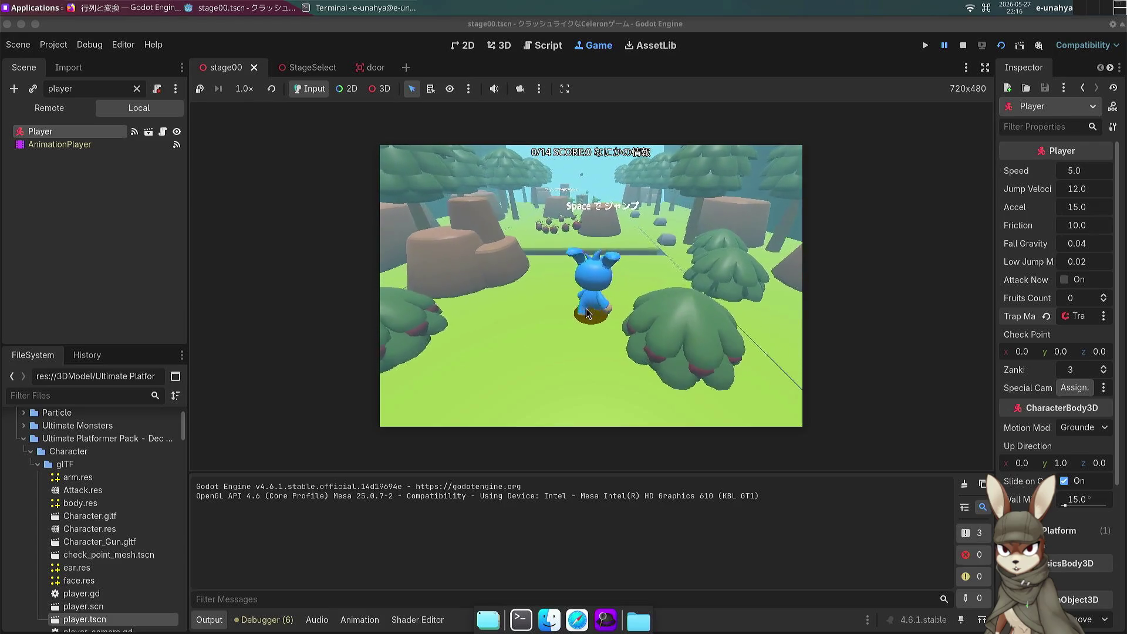
pyautogui.press('w')
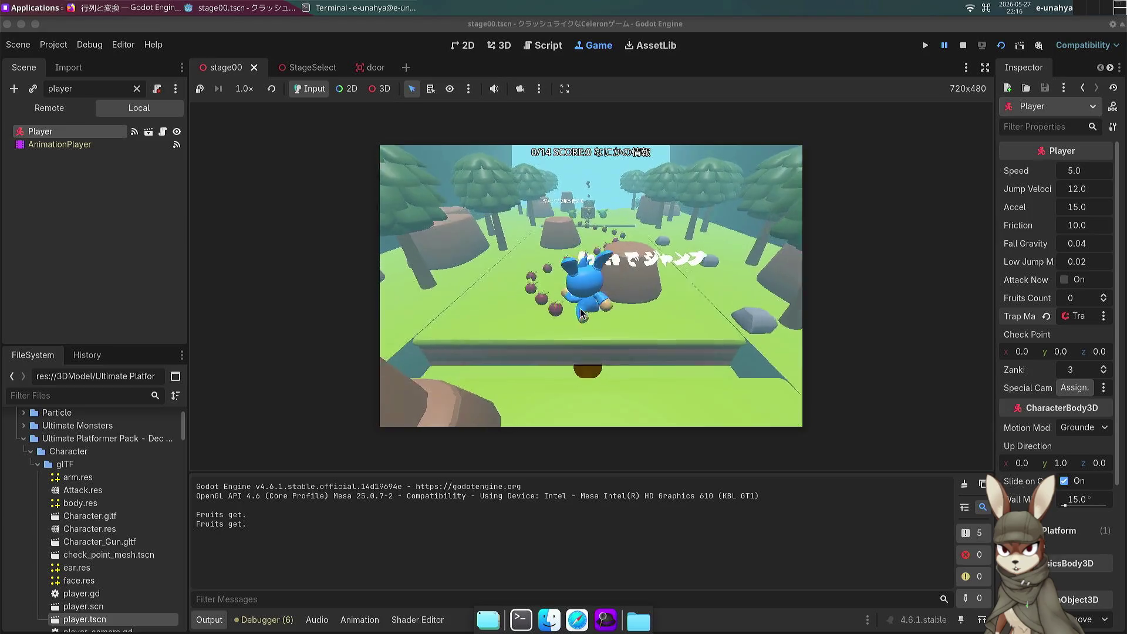
pyautogui.press('w')
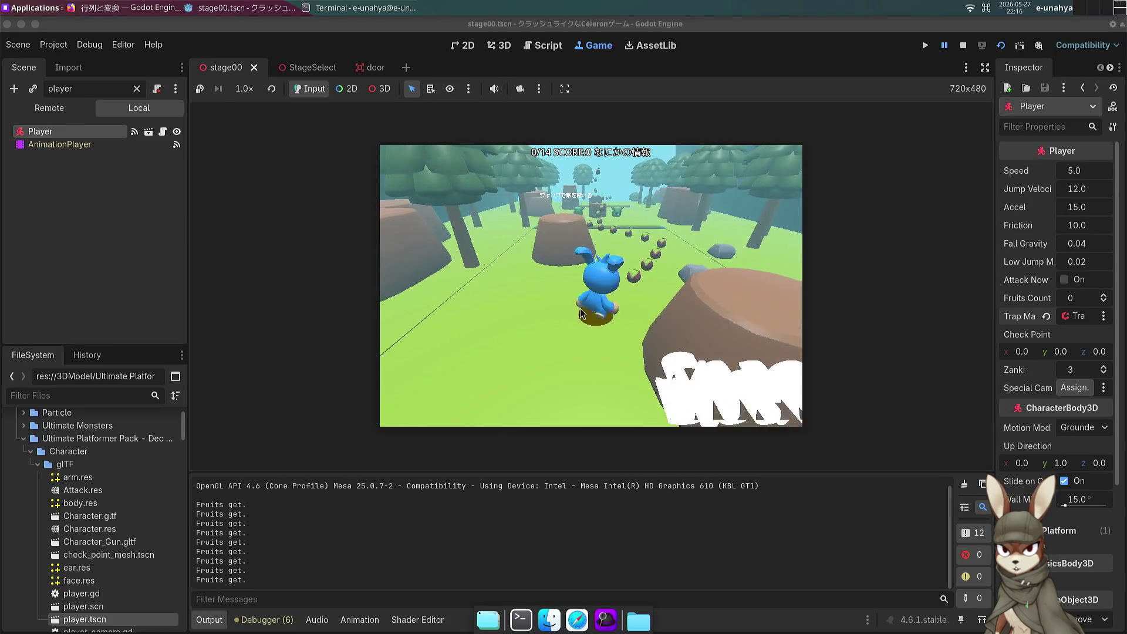
pyautogui.press('w')
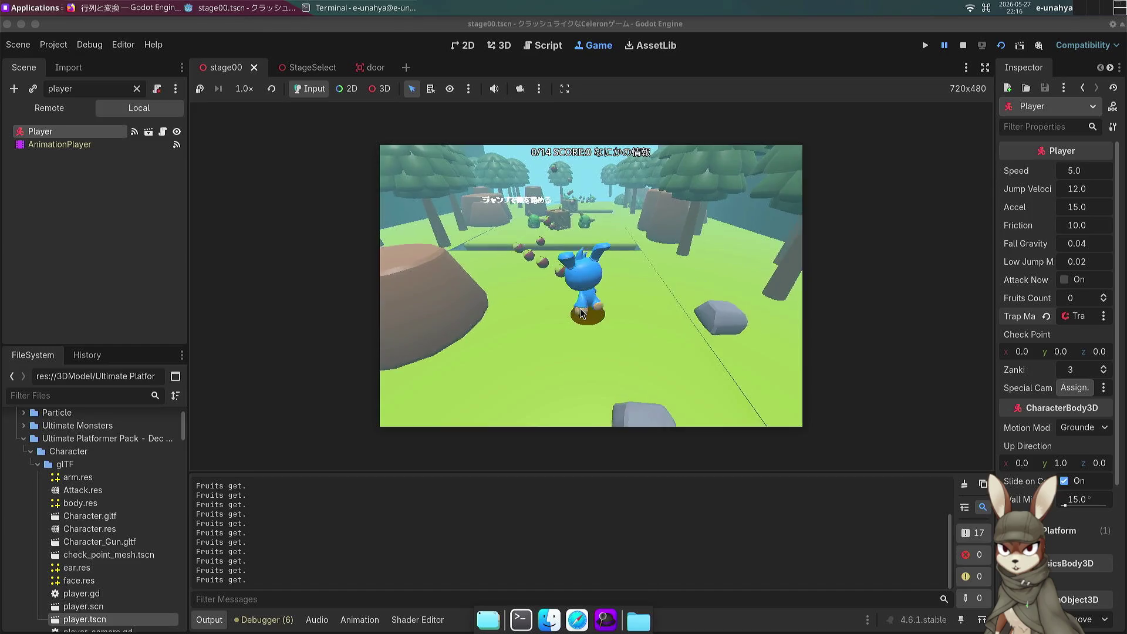
pyautogui.press('w')
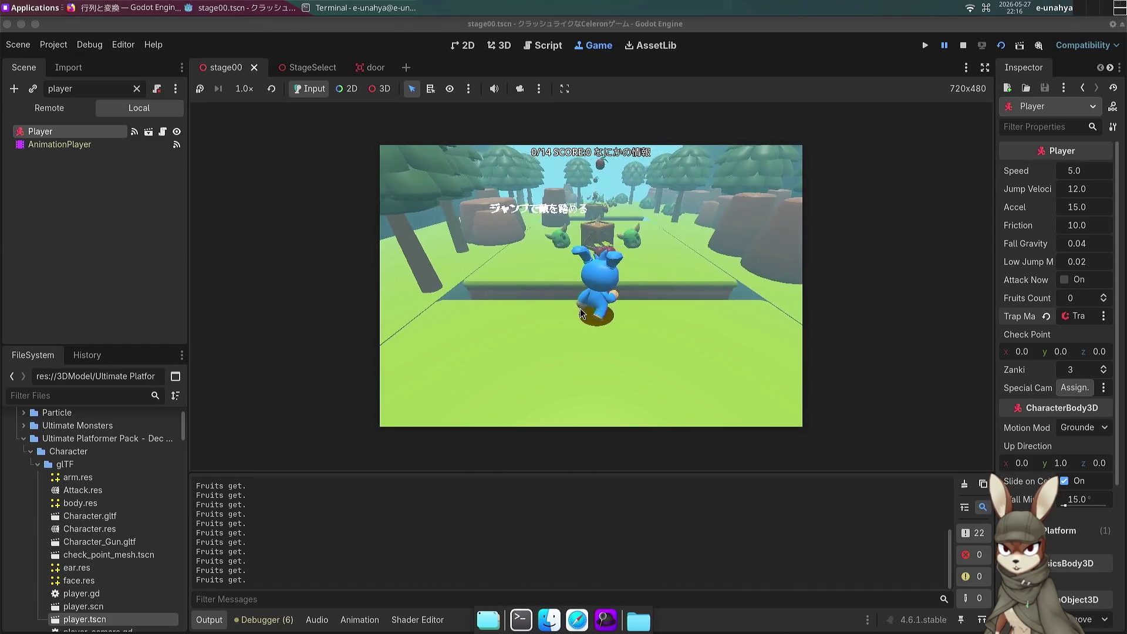
pyautogui.press('a')
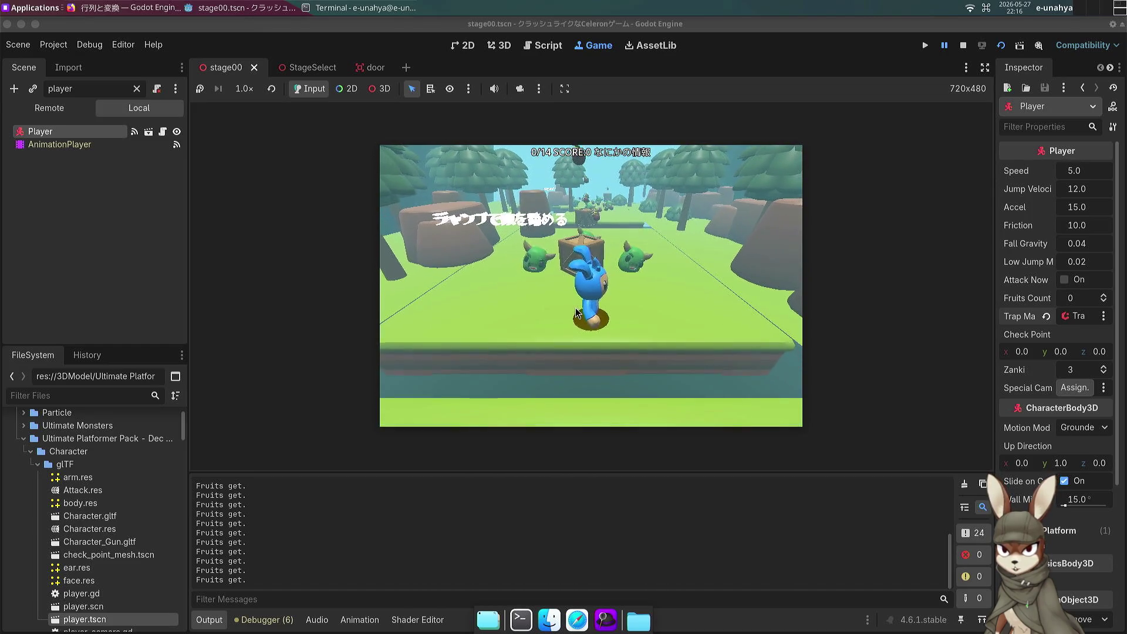
pyautogui.press('w')
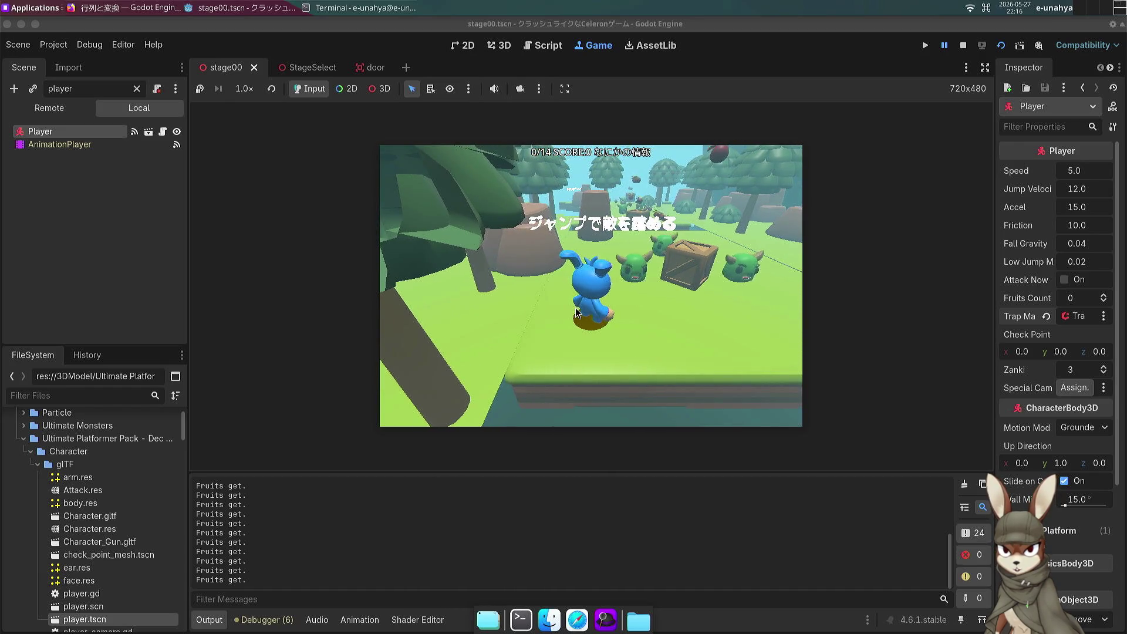
pyautogui.press('w')
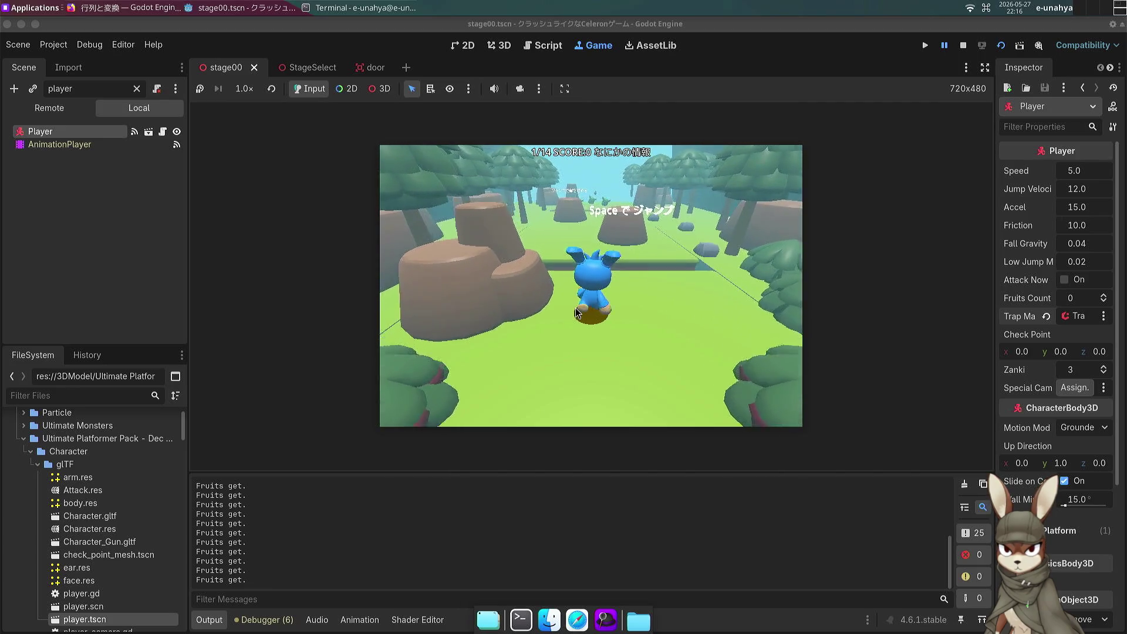
pyautogui.press('w')
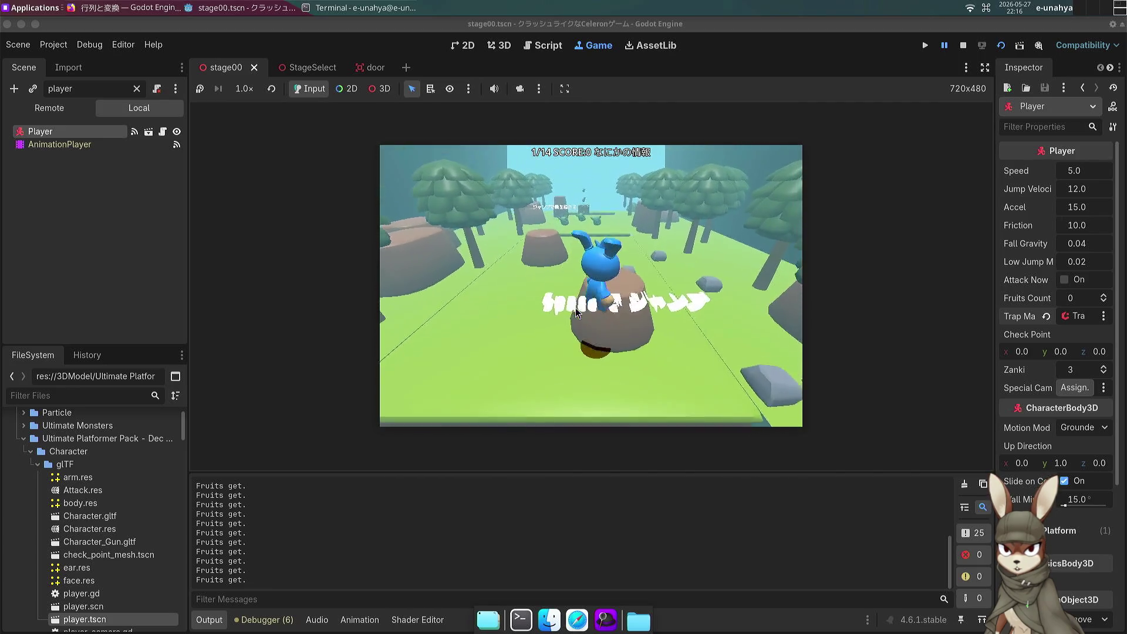
pyautogui.press('w')
pyautogui.press('w')
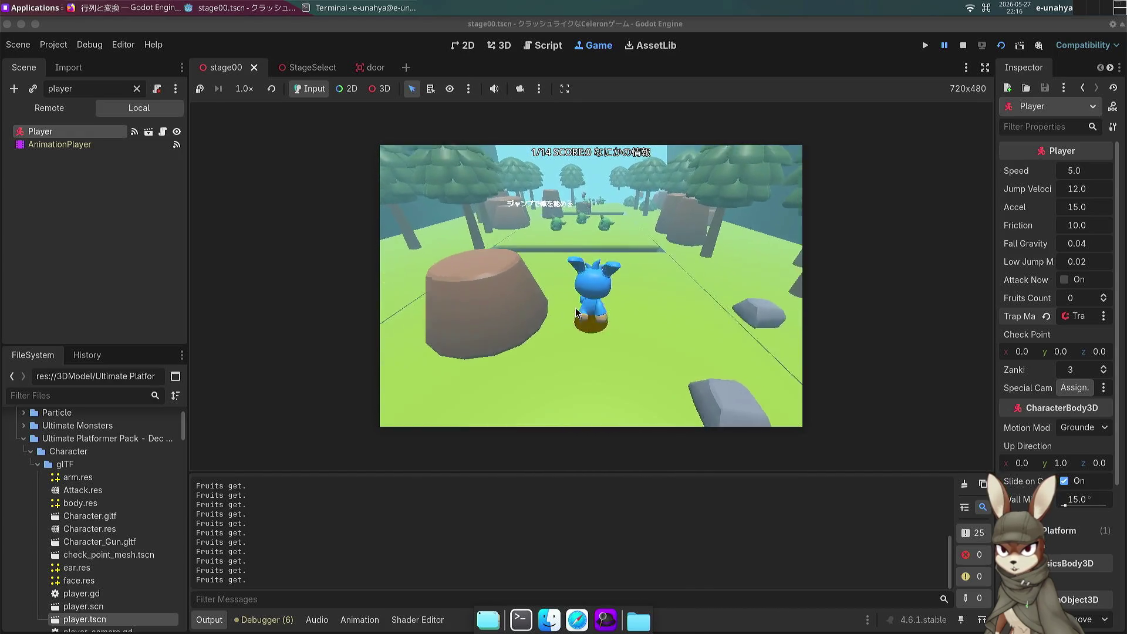
pyautogui.press('w')
pyautogui.press('w')
pyautogui.press('space')
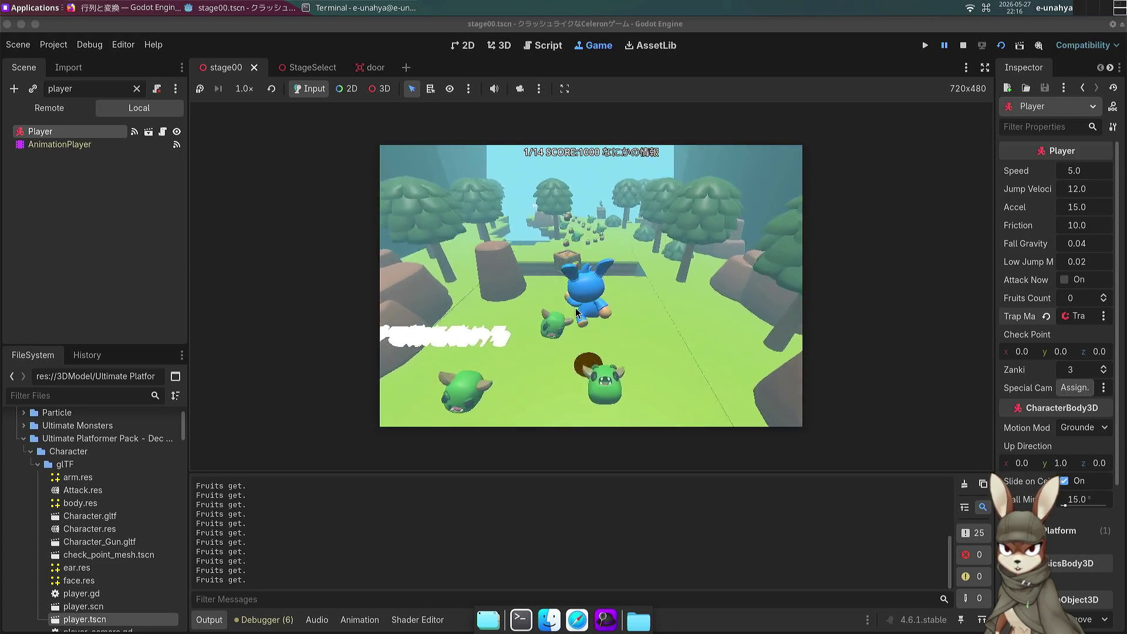
pyautogui.press('w')
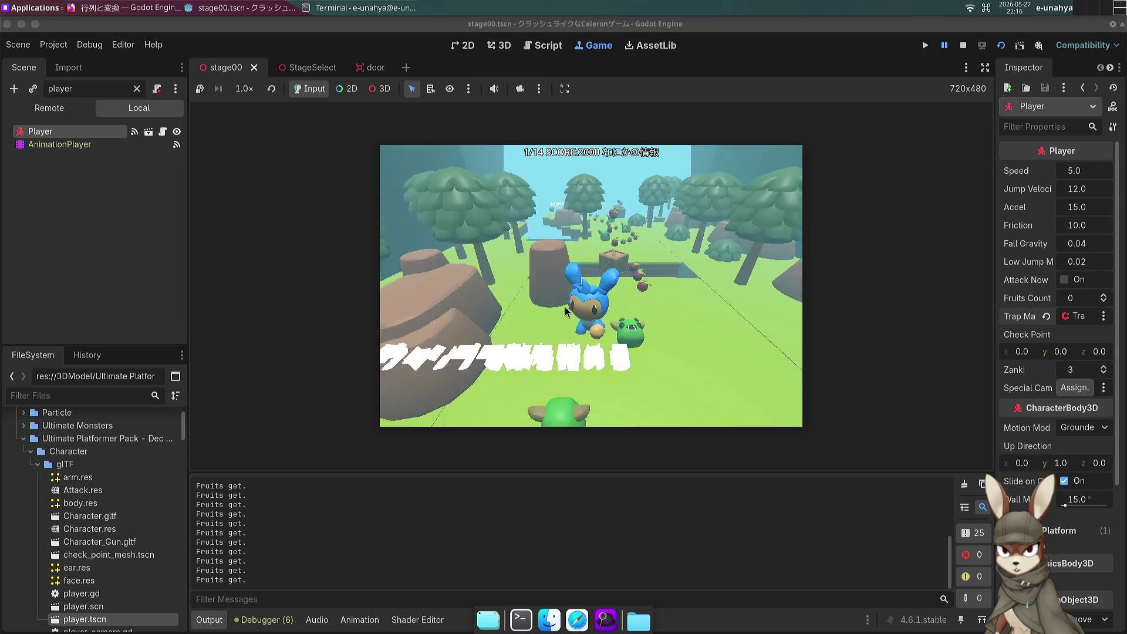
pyautogui.press('w')
# Step: Continue through stage00, leaping the gap and collecting the fruit trail around the cliff
pyautogui.press('s')
pyautogui.press('w')
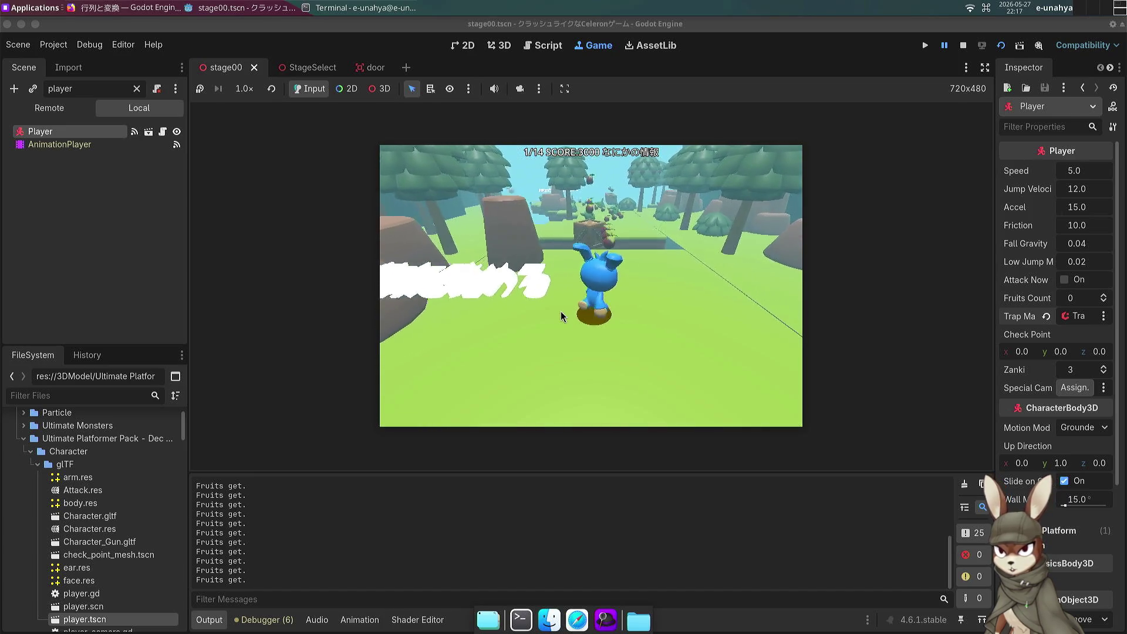
pyautogui.press('w')
pyautogui.press('space')
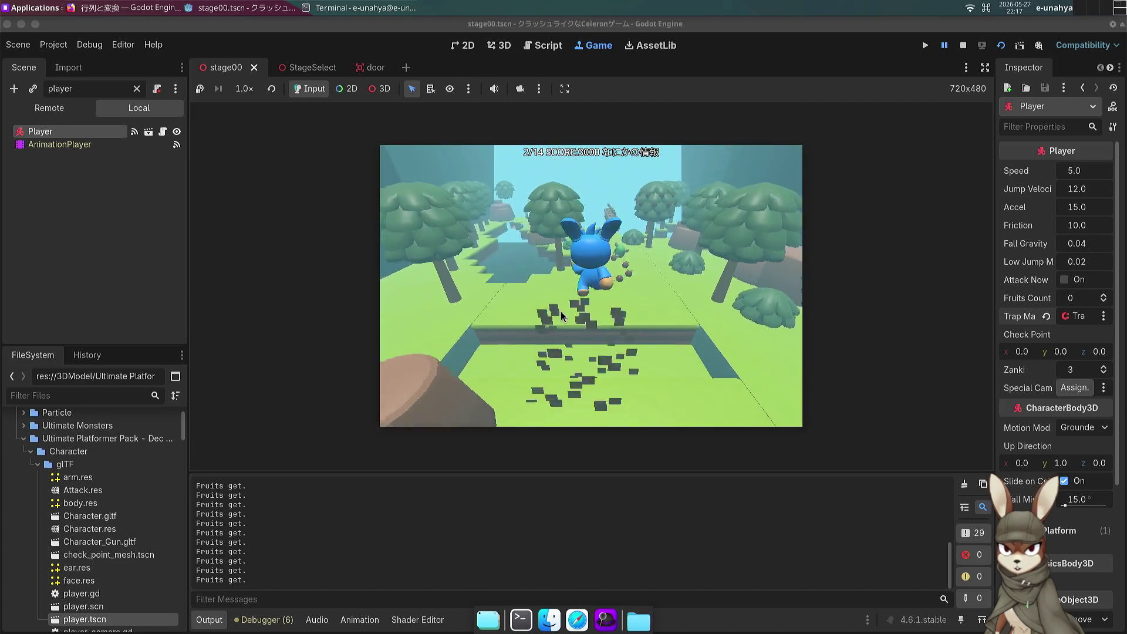
pyautogui.press('w')
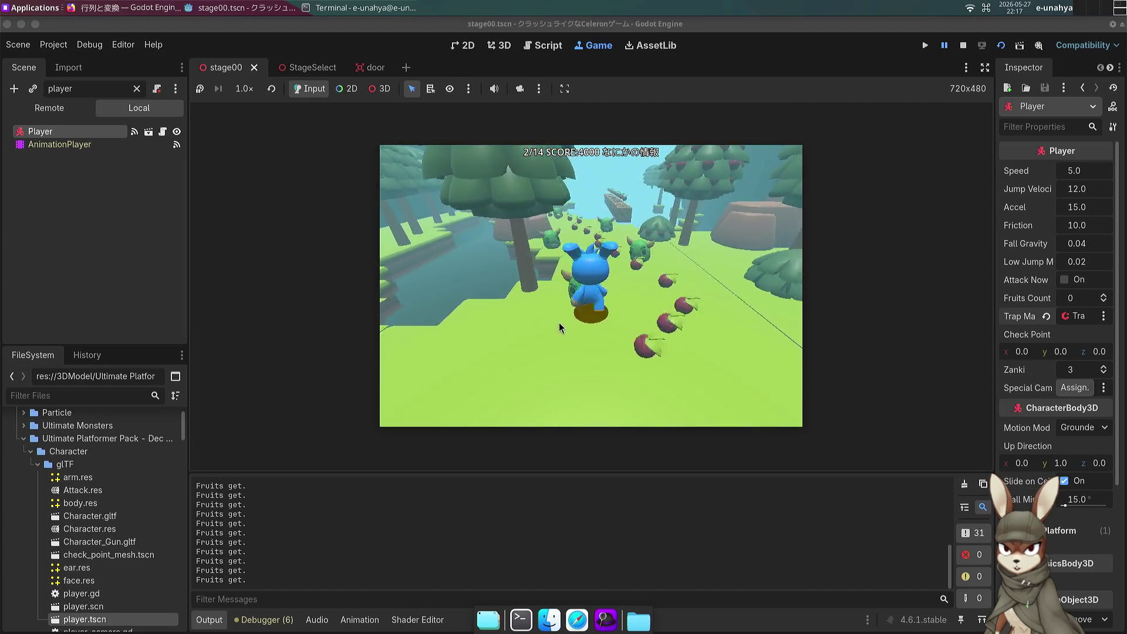
pyautogui.press('s')
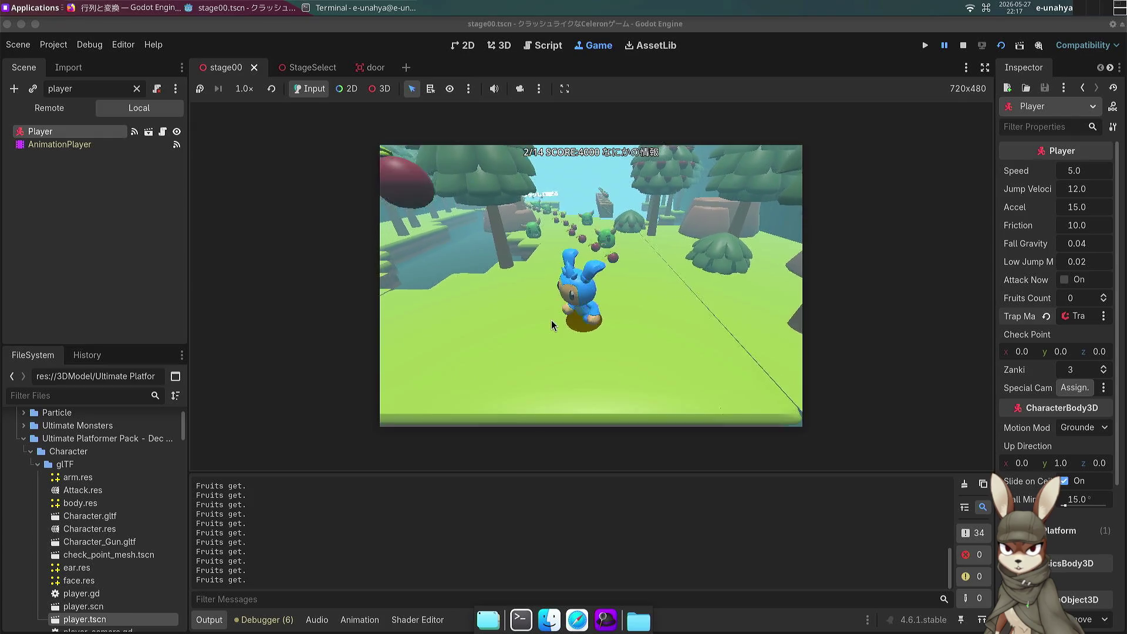
pyautogui.press('w')
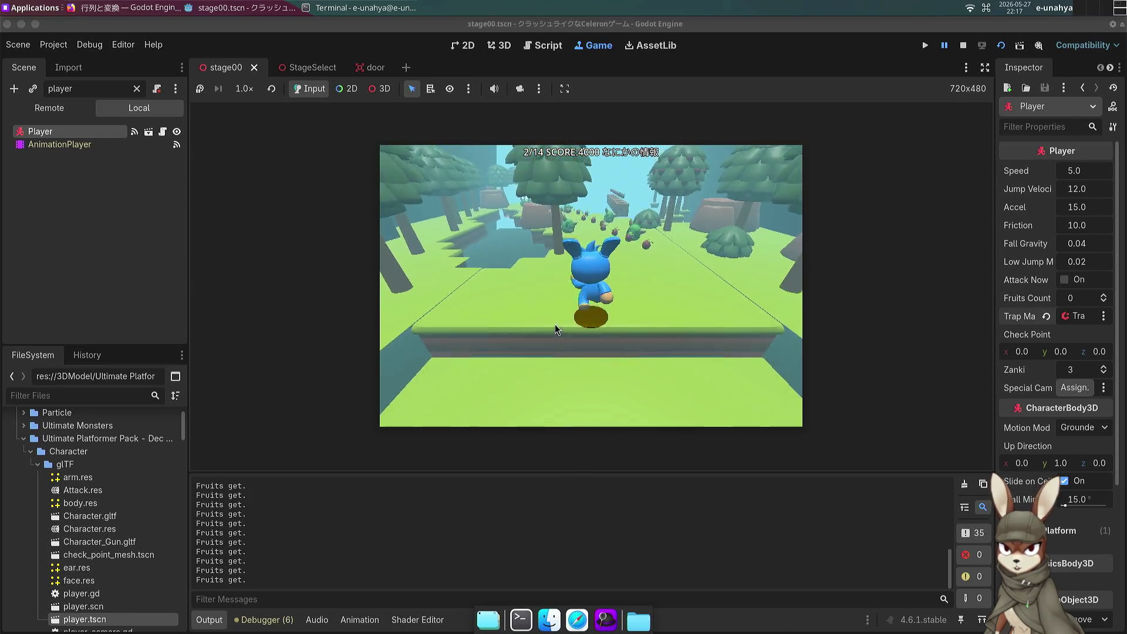
pyautogui.press('w')
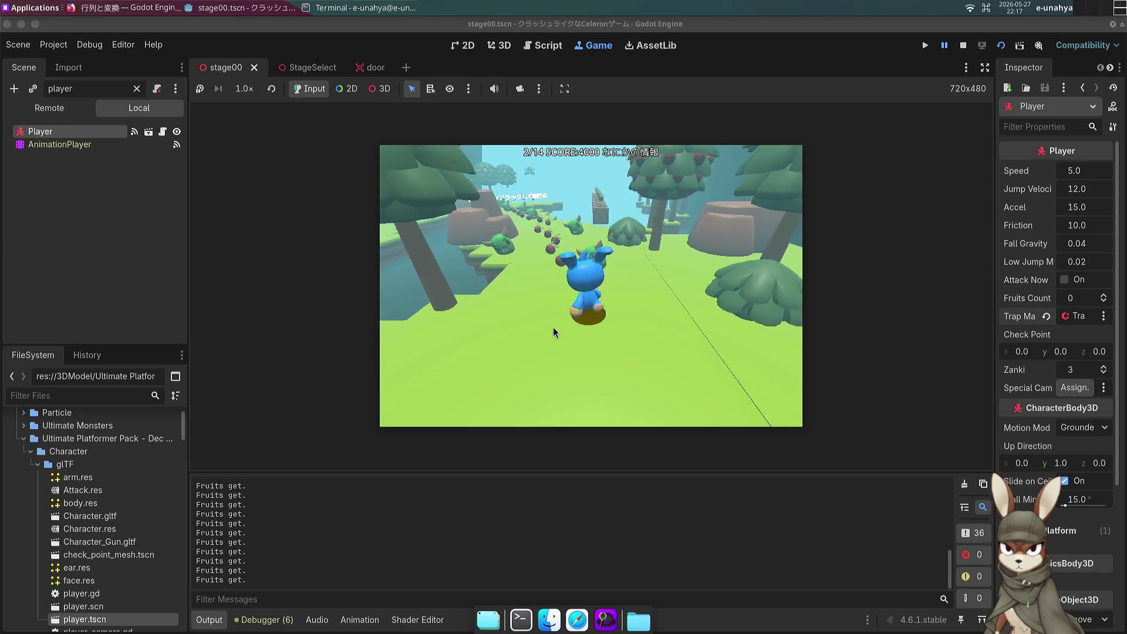
pyautogui.press('w')
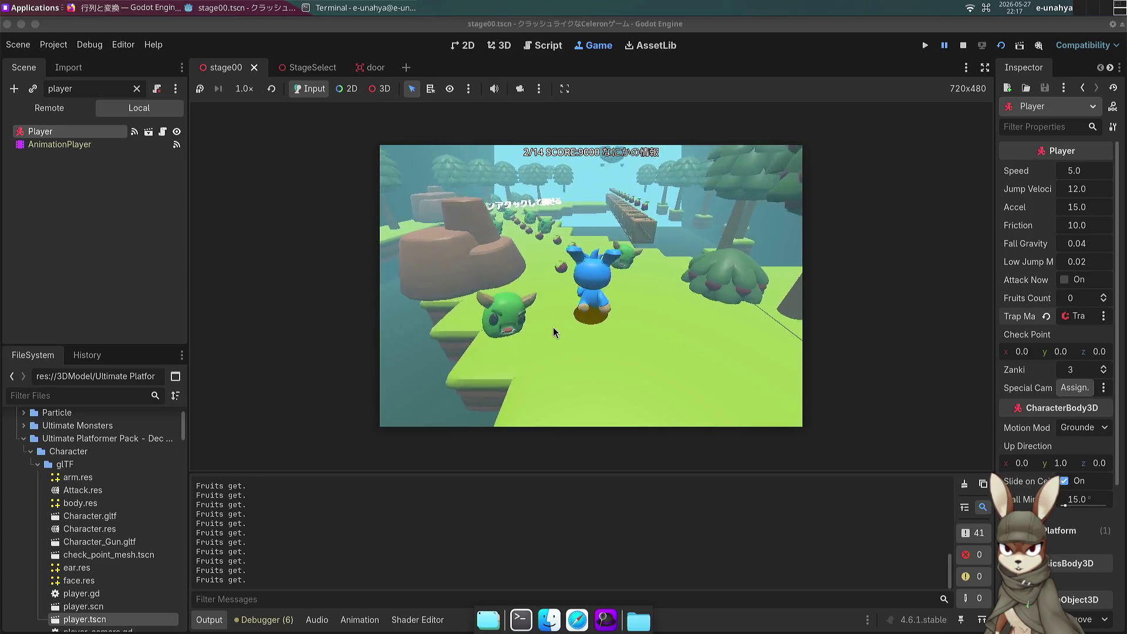
pyautogui.press('w')
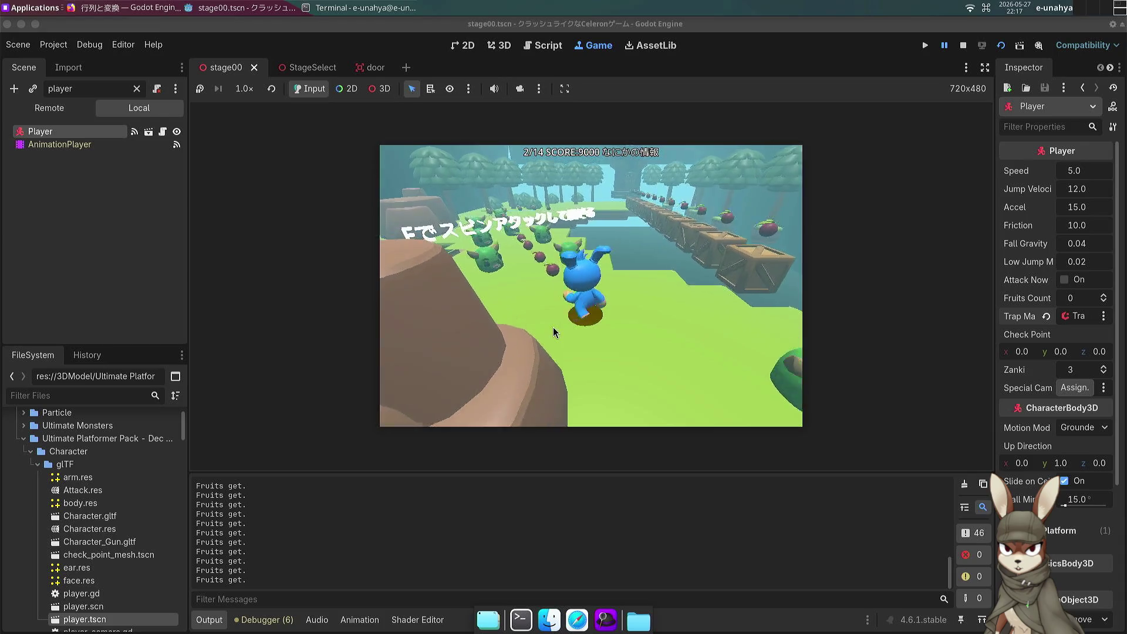
pyautogui.press('w')
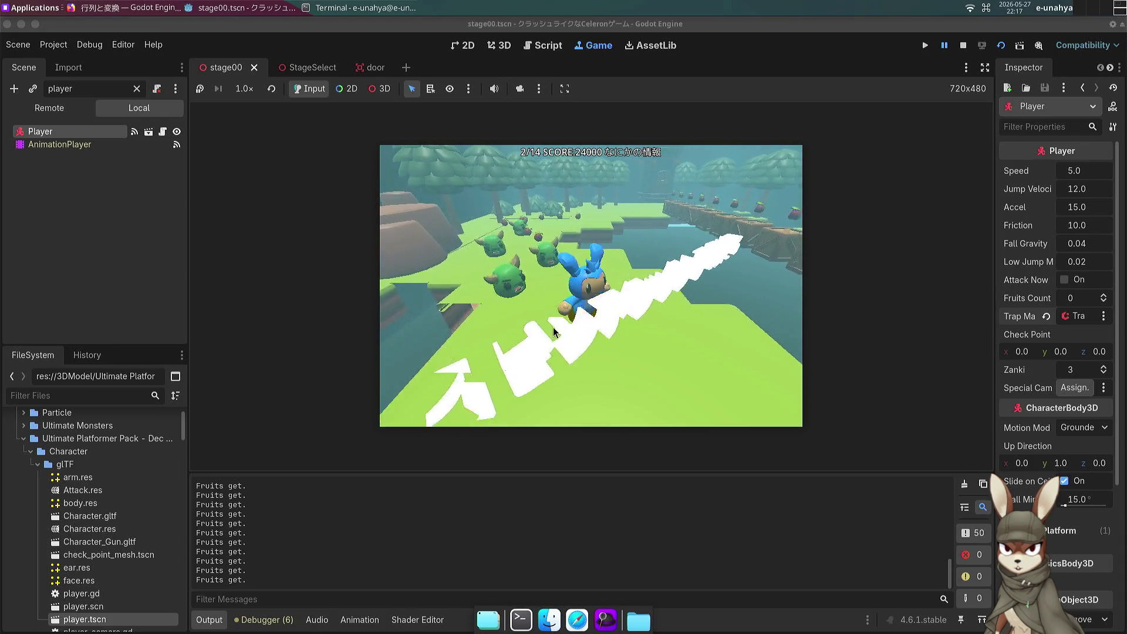
pyautogui.press('w')
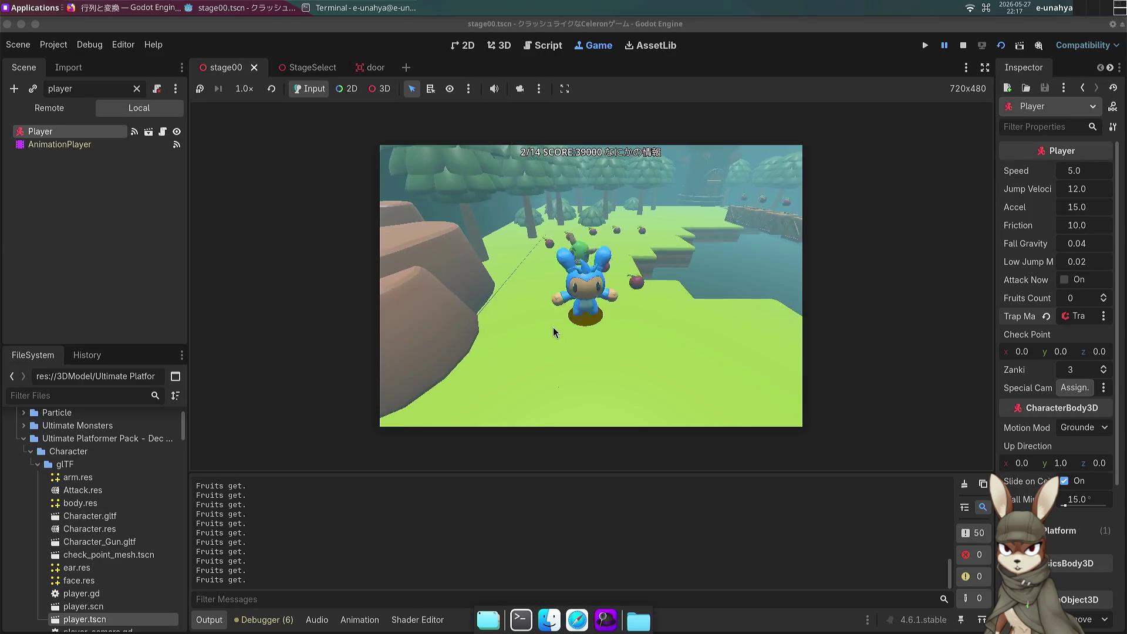
pyautogui.press('w')
pyautogui.press('w')
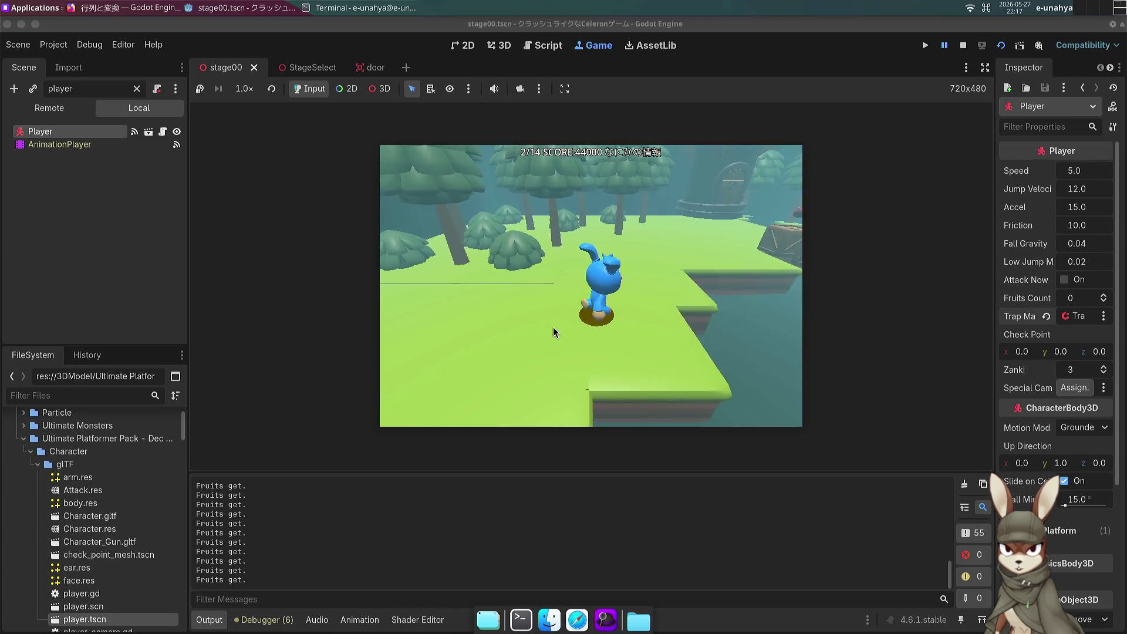
pyautogui.press('w')
pyautogui.press('space')
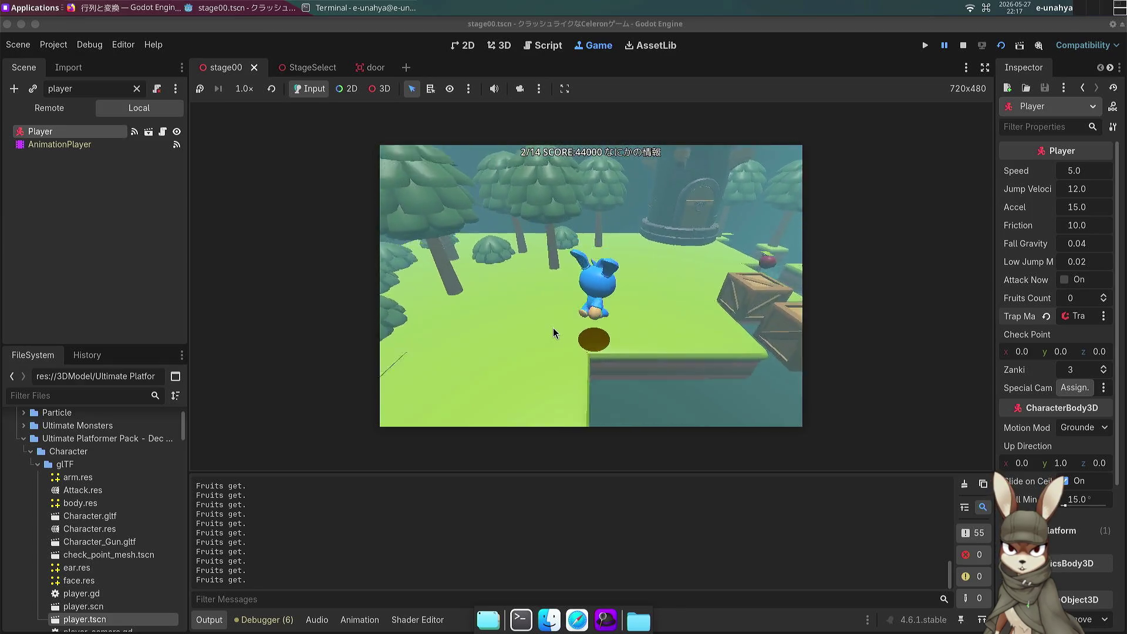
pyautogui.press('w')
pyautogui.press('s')
pyautogui.press('s')
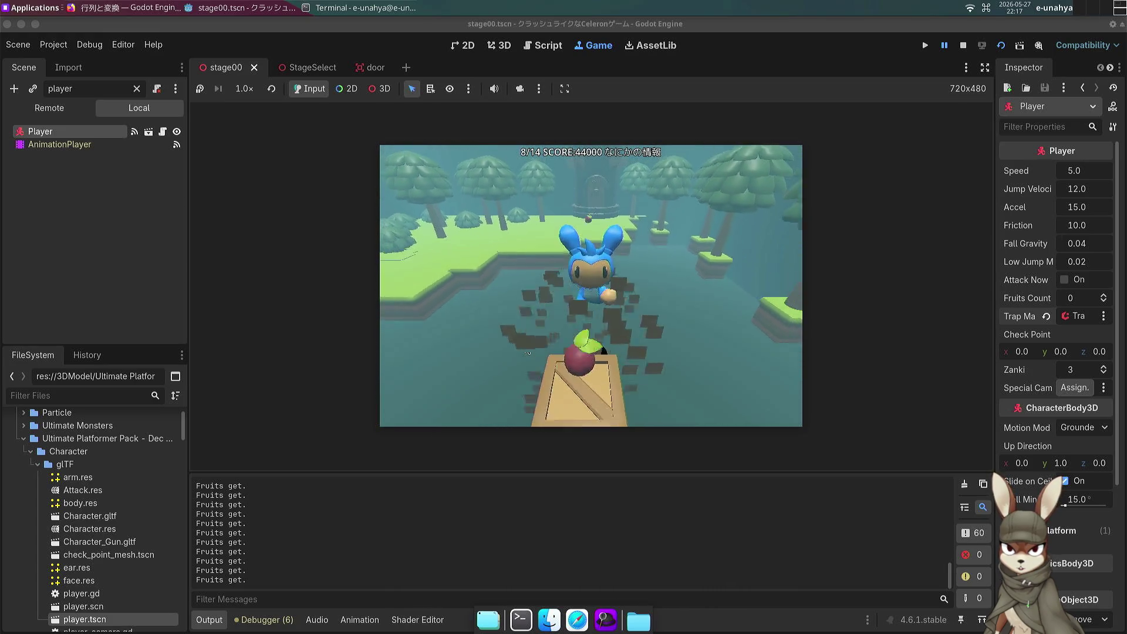
pyautogui.press('w')
pyautogui.press('w')
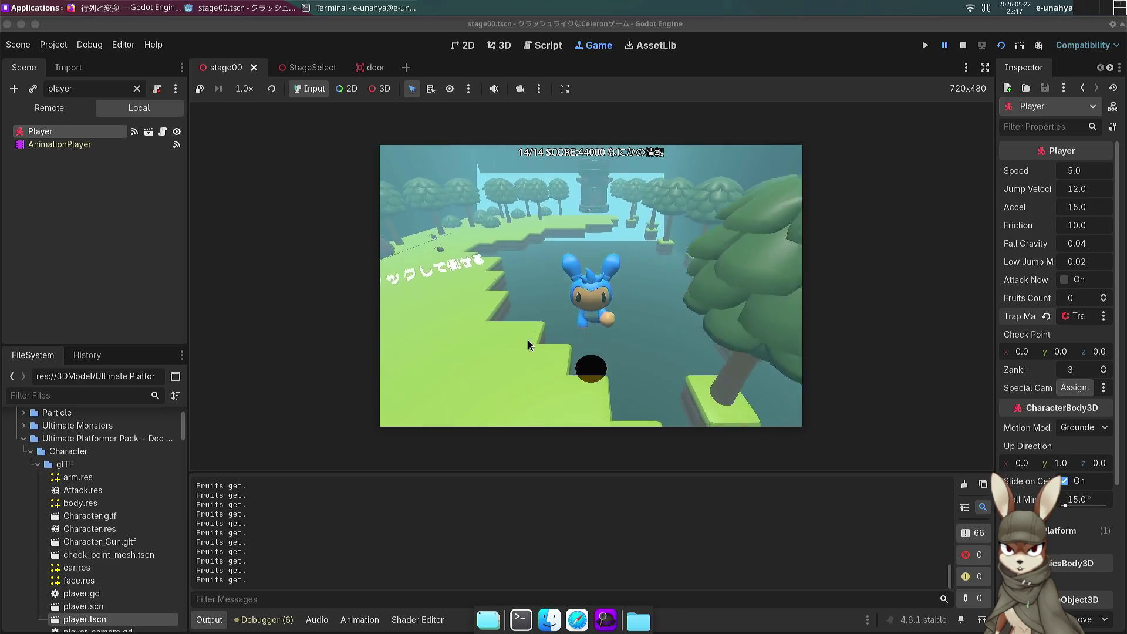
pyautogui.press('w')
pyautogui.press('a')
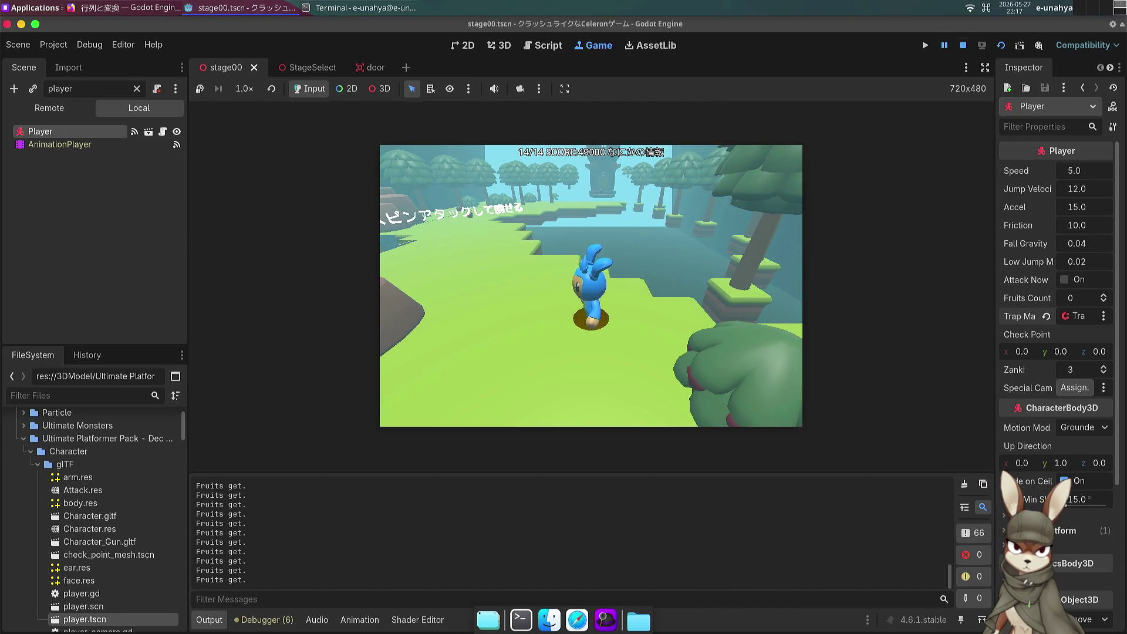
# Step: Stop the stage00 test and launch the StageSelect scene
pyautogui.press('F8')
pyautogui.click(487, 281)
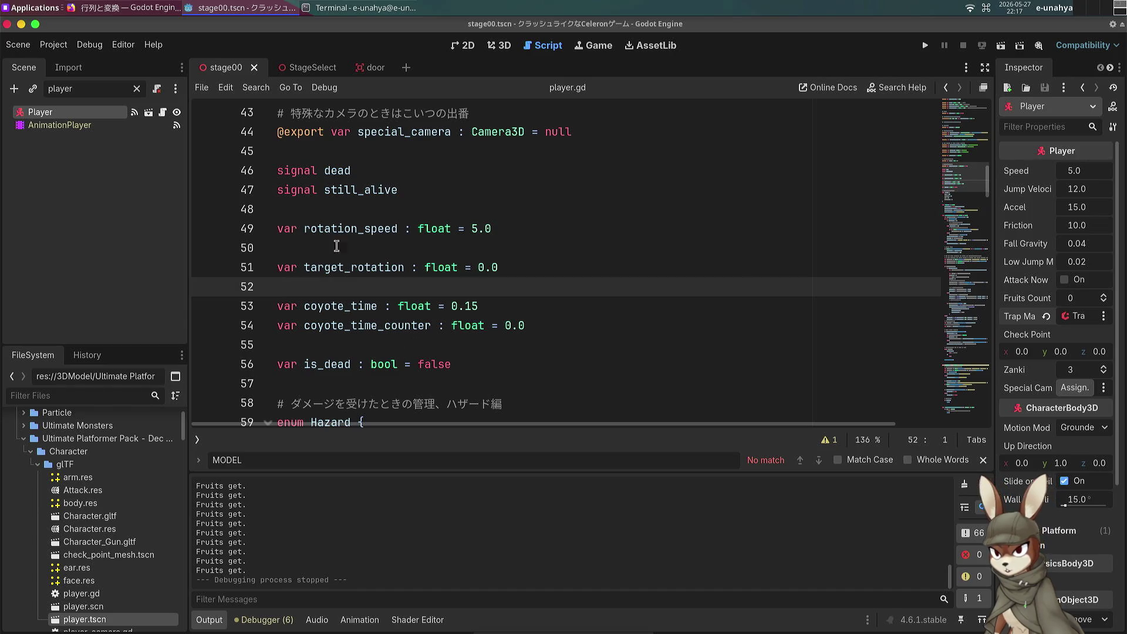
pyautogui.click(314, 75)
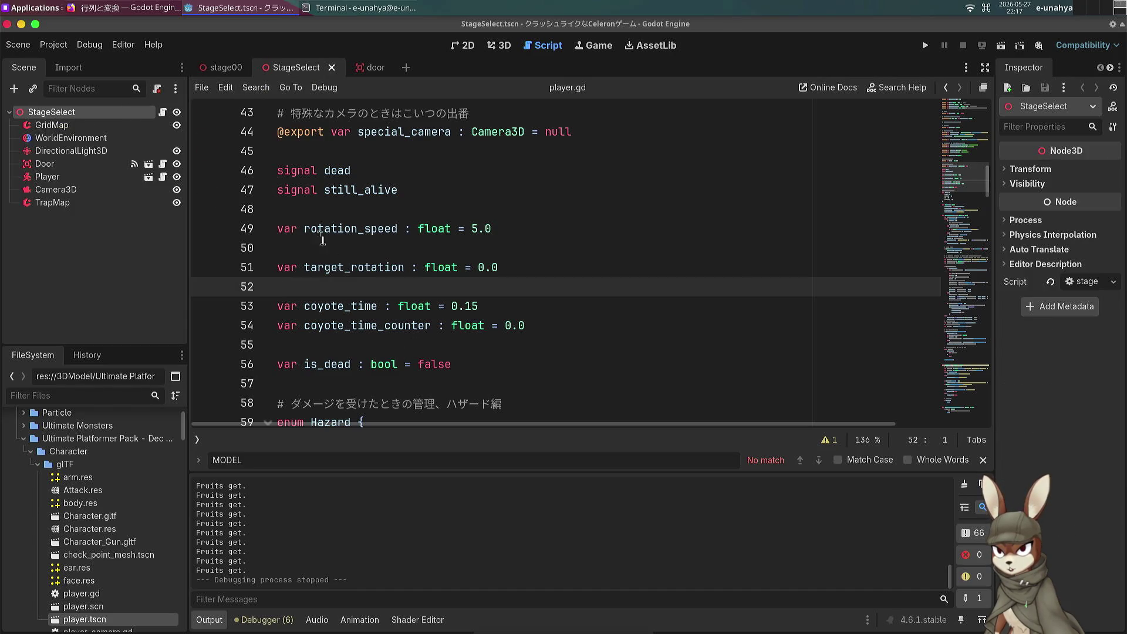
pyautogui.click(1001, 47)
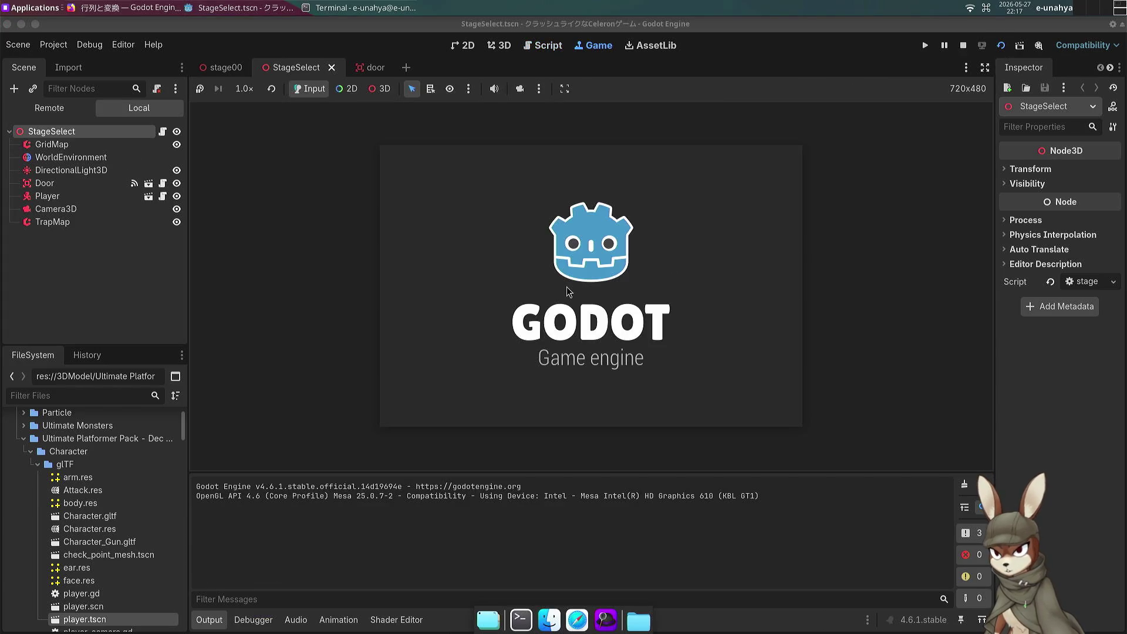
# Step: Walk and jump the character toward the door in the StageSelect run, then stop it
pyautogui.press('Up')
pyautogui.press('space')
pyautogui.press('space')
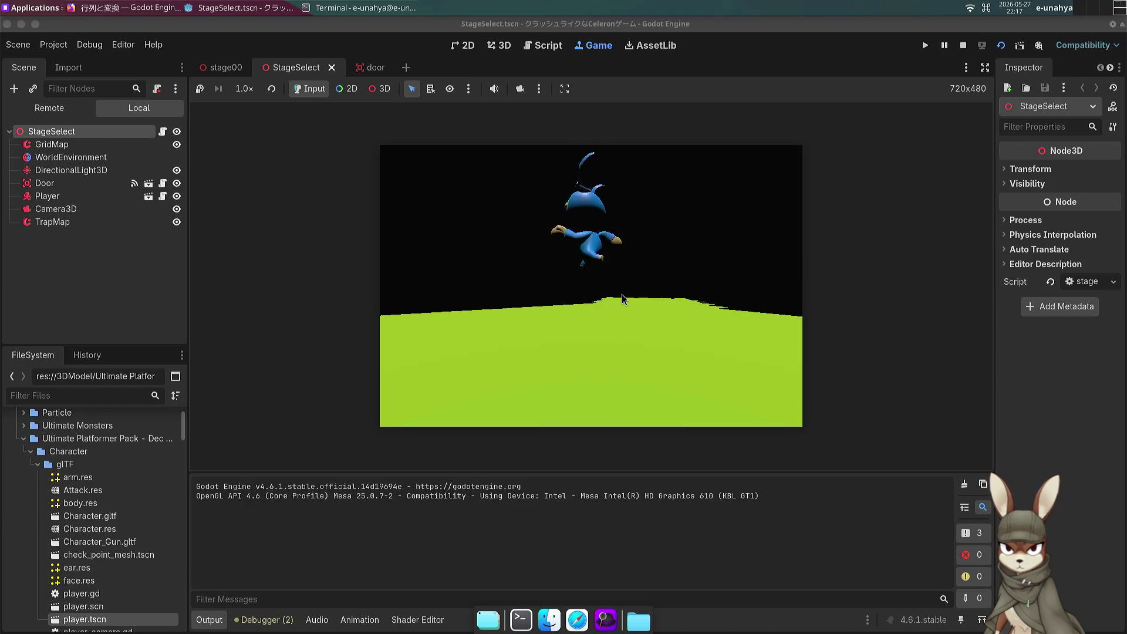
pyautogui.press('space')
pyautogui.press('space')
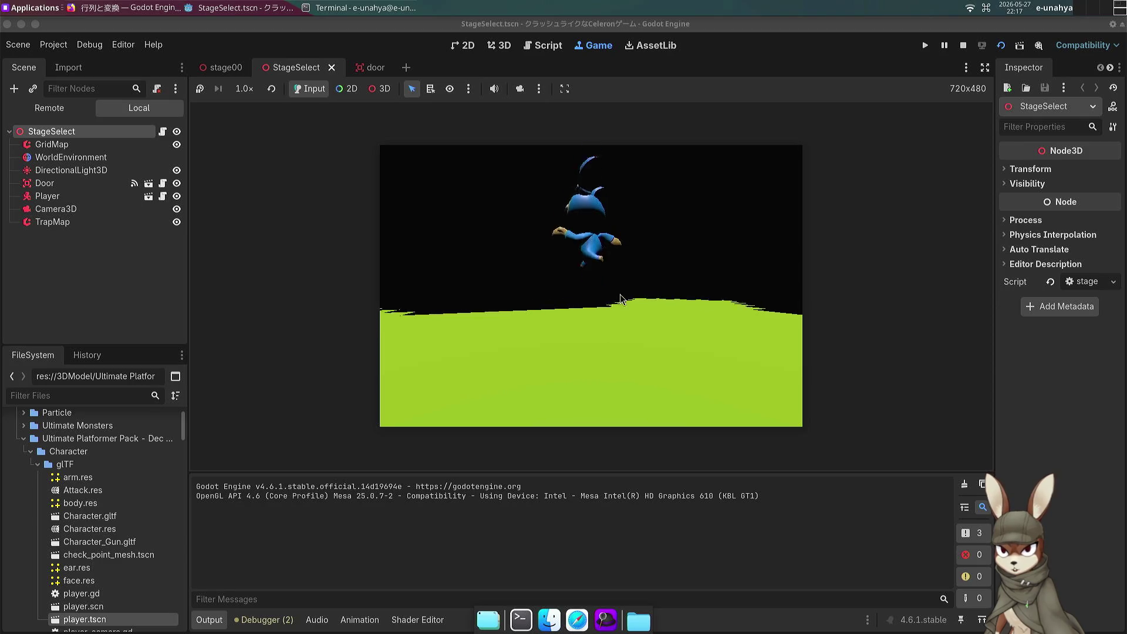
pyautogui.press('Left')
pyautogui.press('Up')
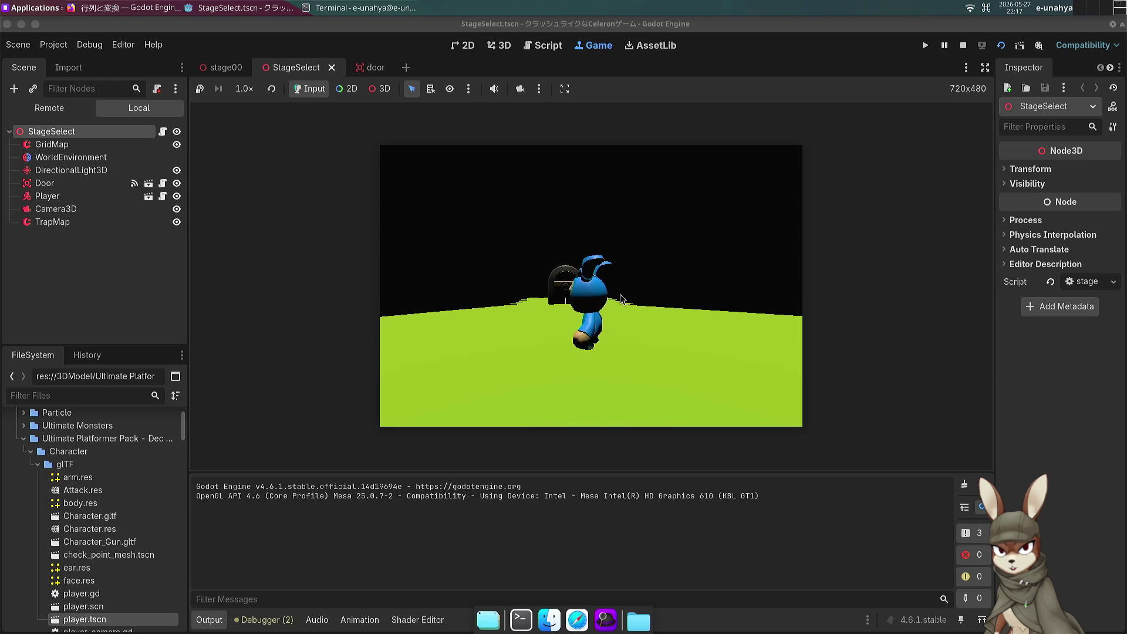
pyautogui.click(47, 195)
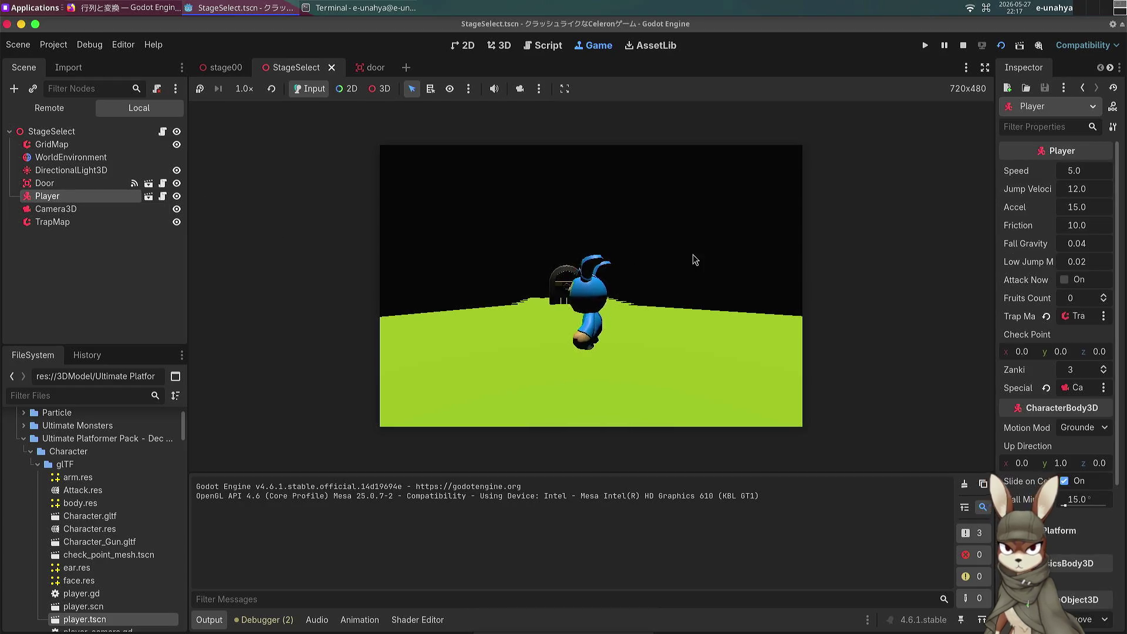
pyautogui.click(965, 45)
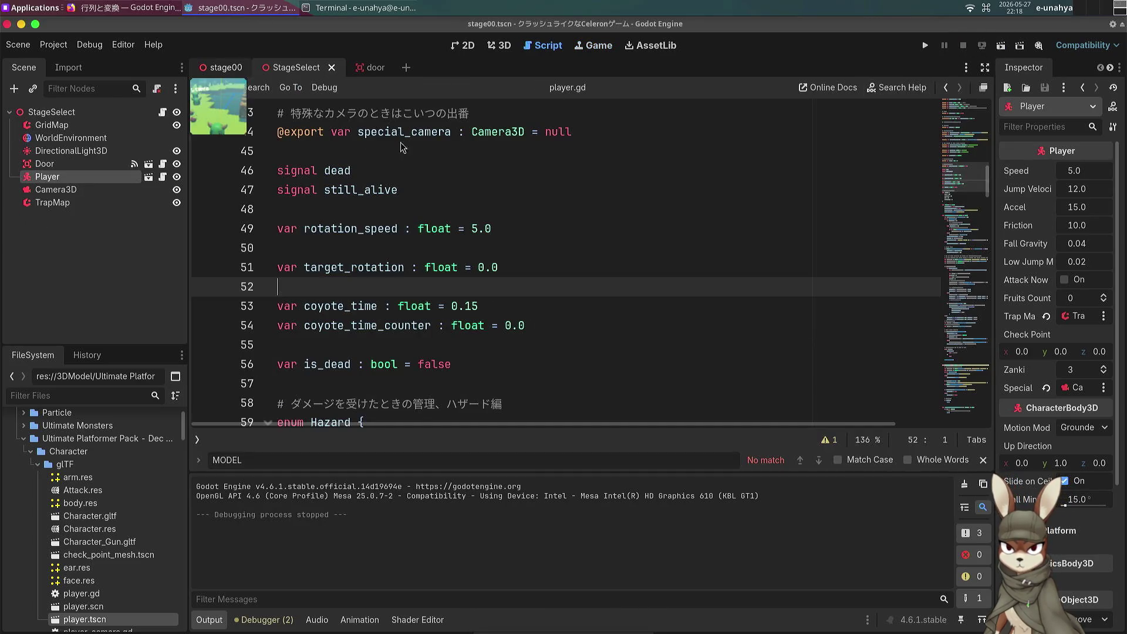
# Step: Switch between stage00 and StageSelect while scrolling player.gd, then bring up the door scene
pyautogui.click(451, 213)
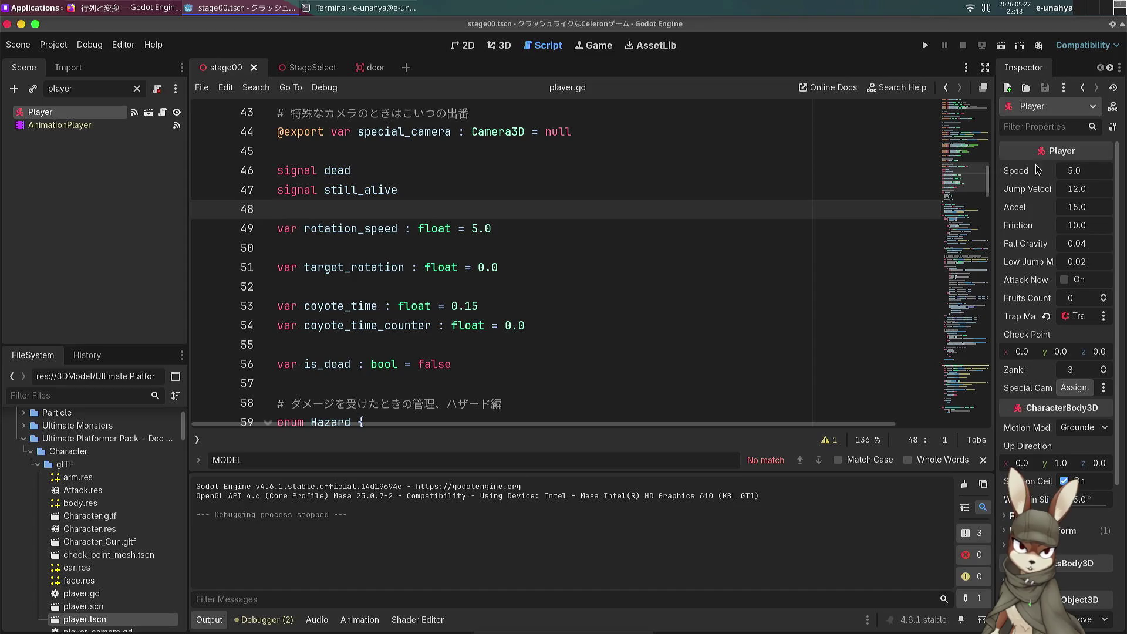
pyautogui.press('Up')
pyautogui.press('Up')
pyautogui.press('Up')
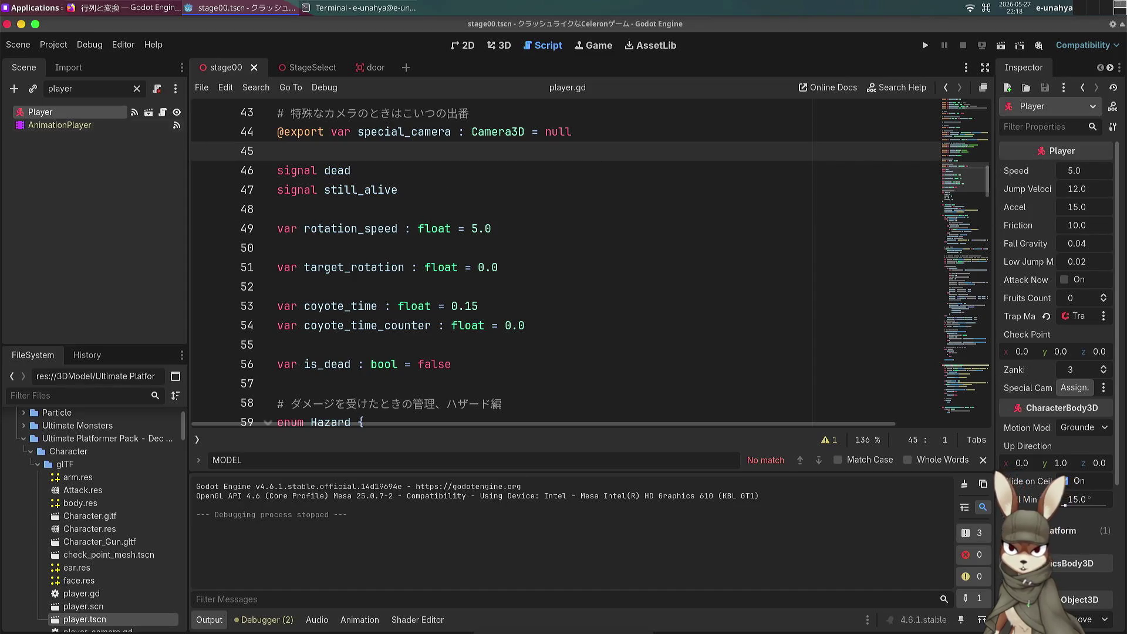
pyautogui.click(294, 65)
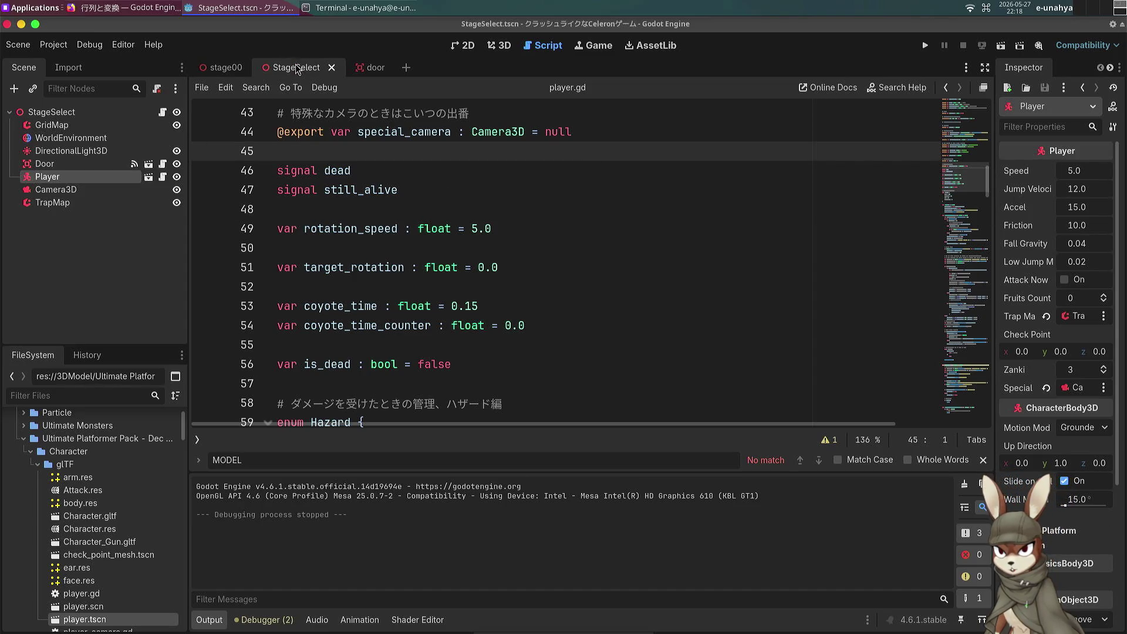
pyautogui.click(450, 193)
pyautogui.scroll(15, 445, 218)
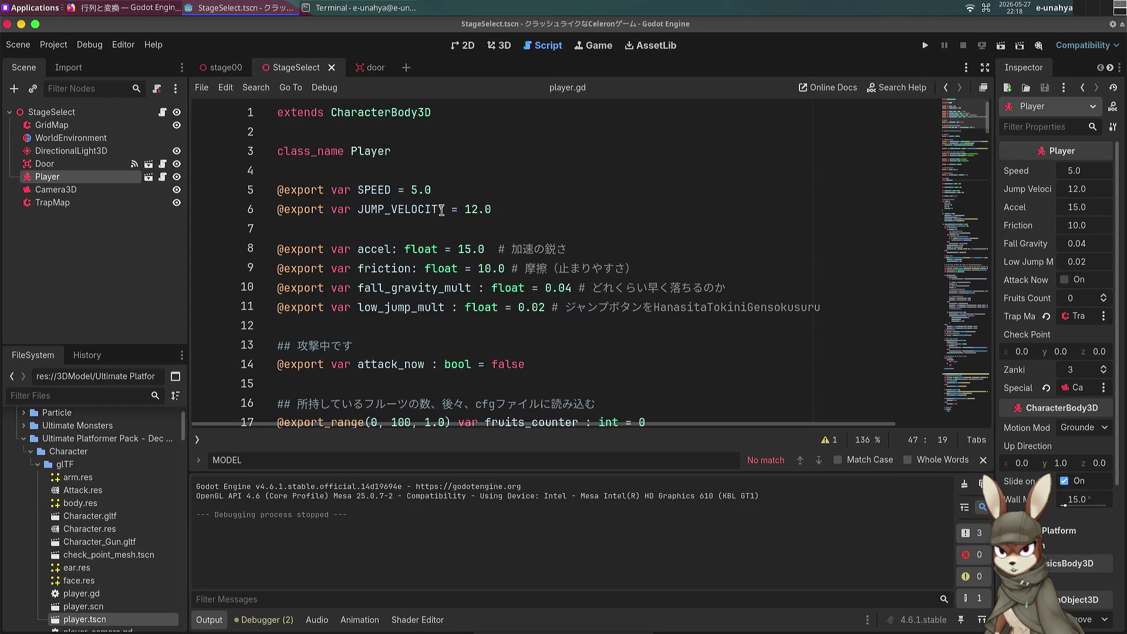
pyautogui.scroll(-20, 406, 217)
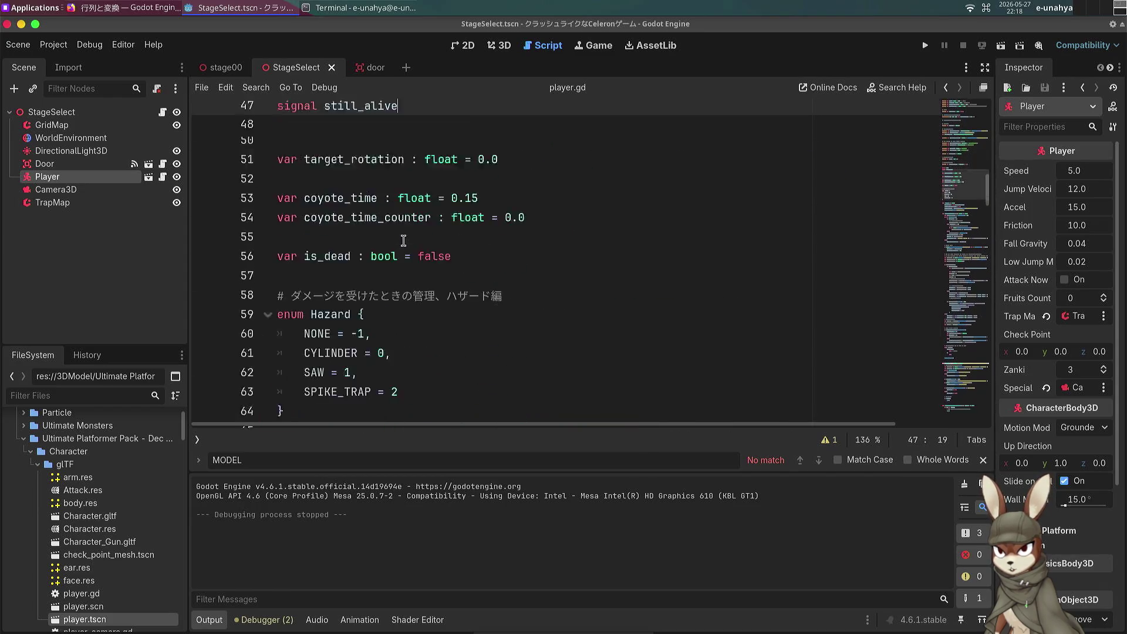
pyautogui.scroll(-20, 393, 258)
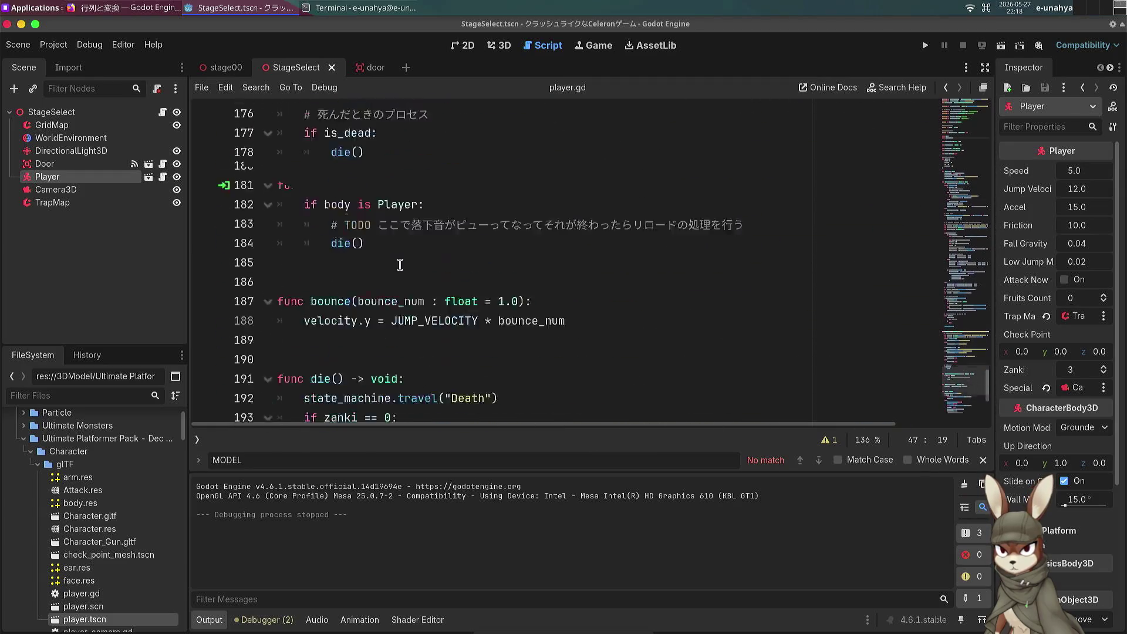
pyautogui.scroll(13, 396, 264)
pyautogui.scroll(12, 395, 265)
pyautogui.scroll(-14, 387, 276)
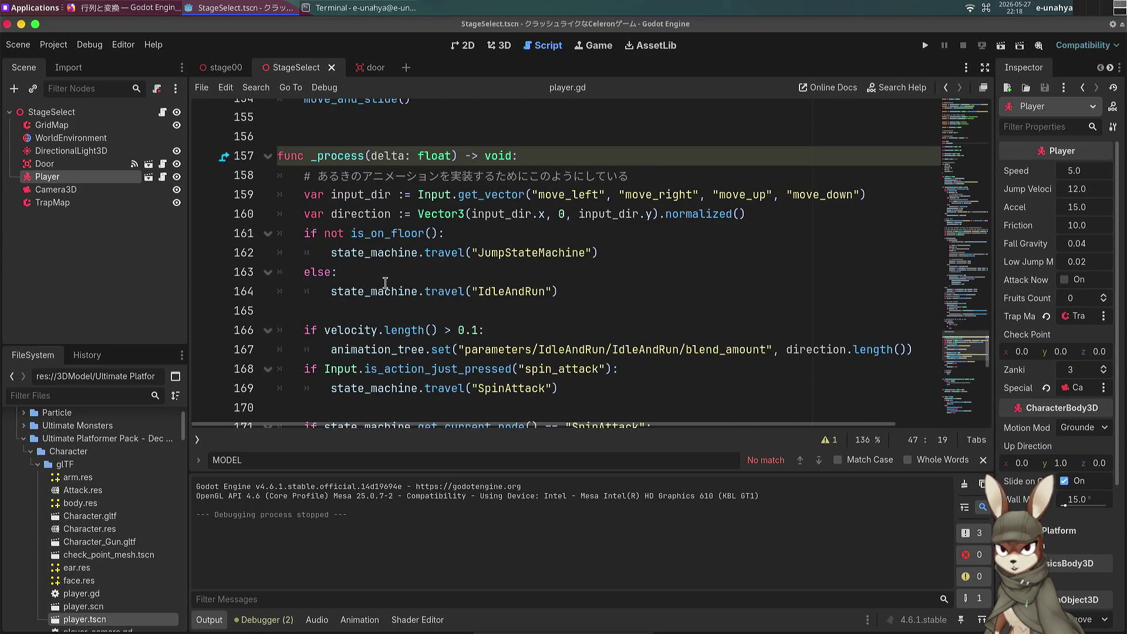
pyautogui.click(364, 66)
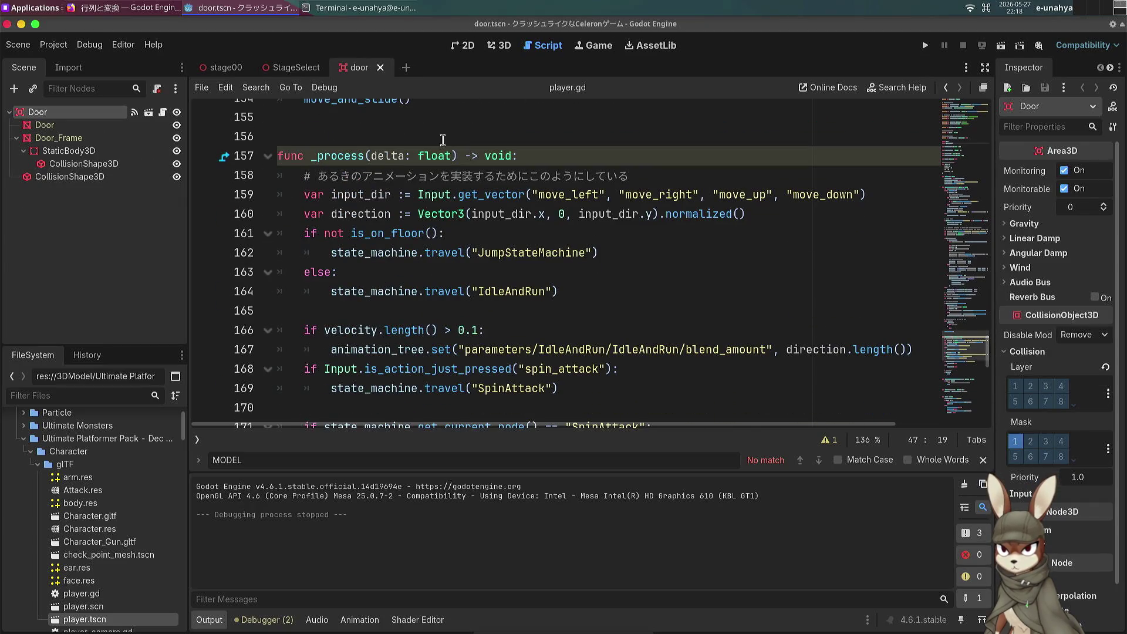
# Step: Select the door's trigger CollisionShape3D and stretch its Z size to 2.0
pyautogui.click(500, 46)
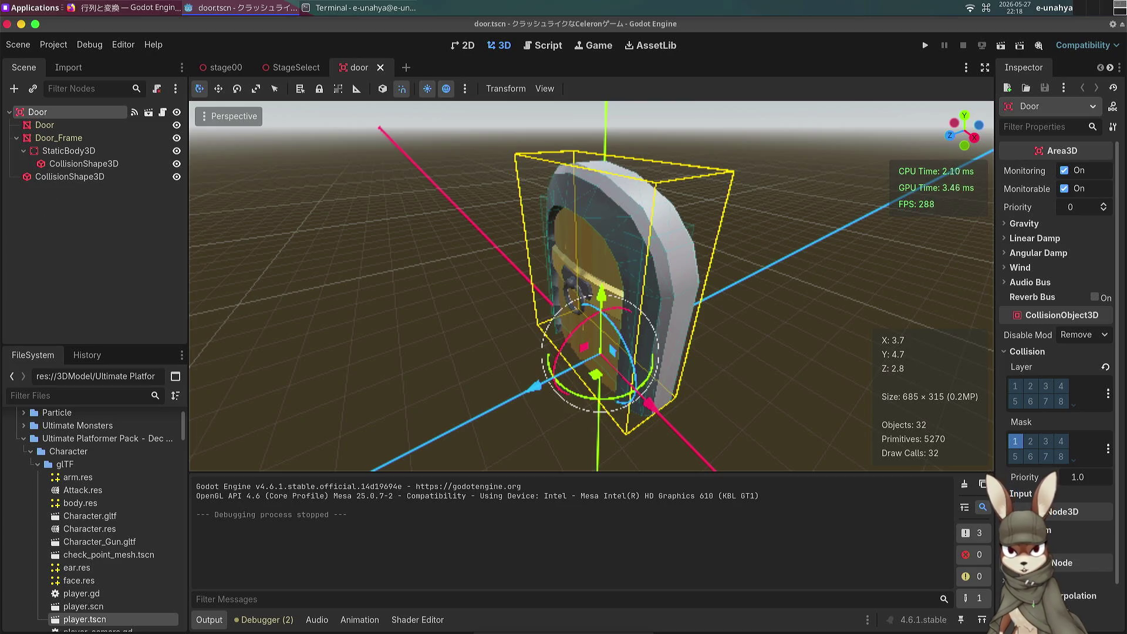
pyautogui.click(69, 176)
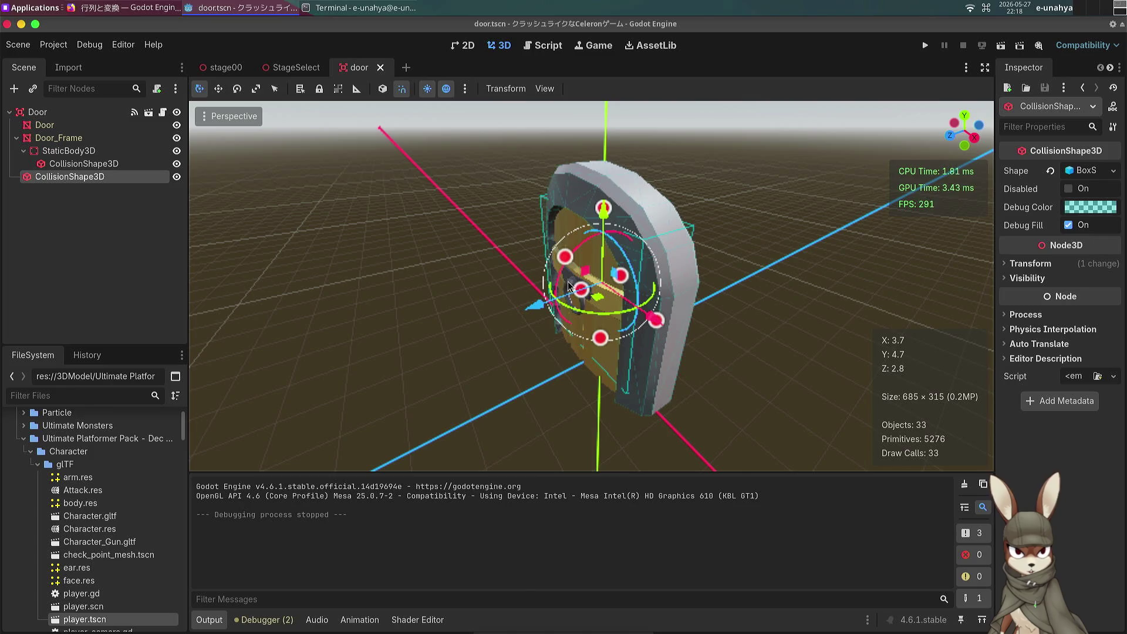
pyautogui.moveTo(580, 288)
pyautogui.mouseDown()
pyautogui.moveTo(483, 314)
pyautogui.moveTo(578, 309)
pyautogui.moveTo(546, 317)
pyautogui.mouseUp()
pyautogui.scroll(3, 545, 317)
pyautogui.scroll(-3, 587, 287)
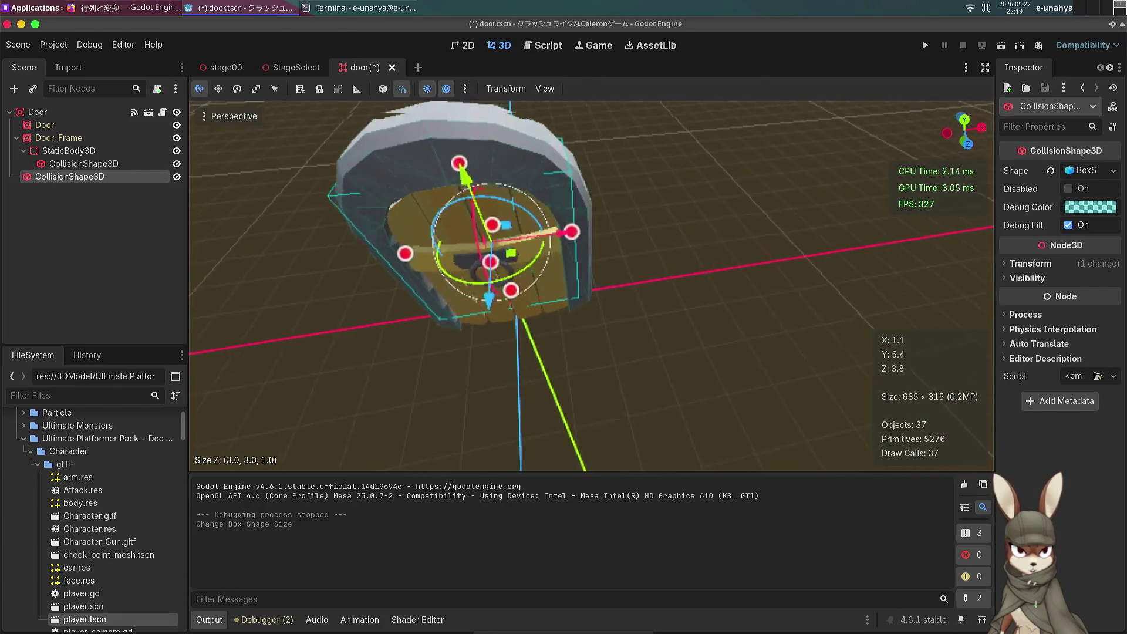
pyautogui.scroll(5, 586, 287)
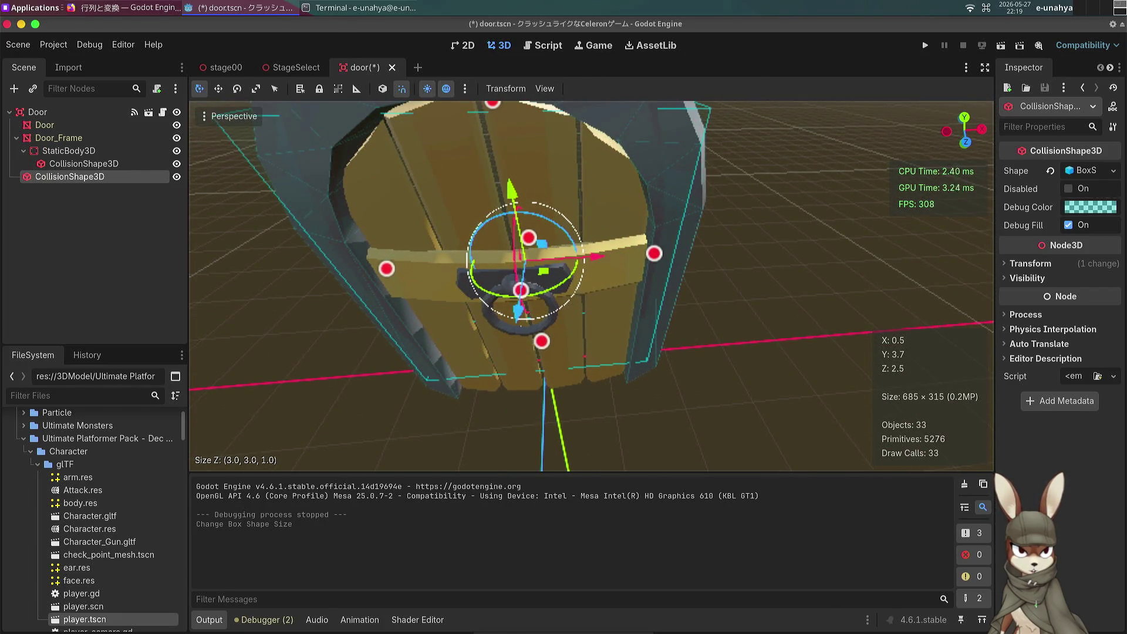
pyautogui.press('KP_4')
pyautogui.press('KP_4')
pyautogui.press('KP_4')
pyautogui.press('KP_4')
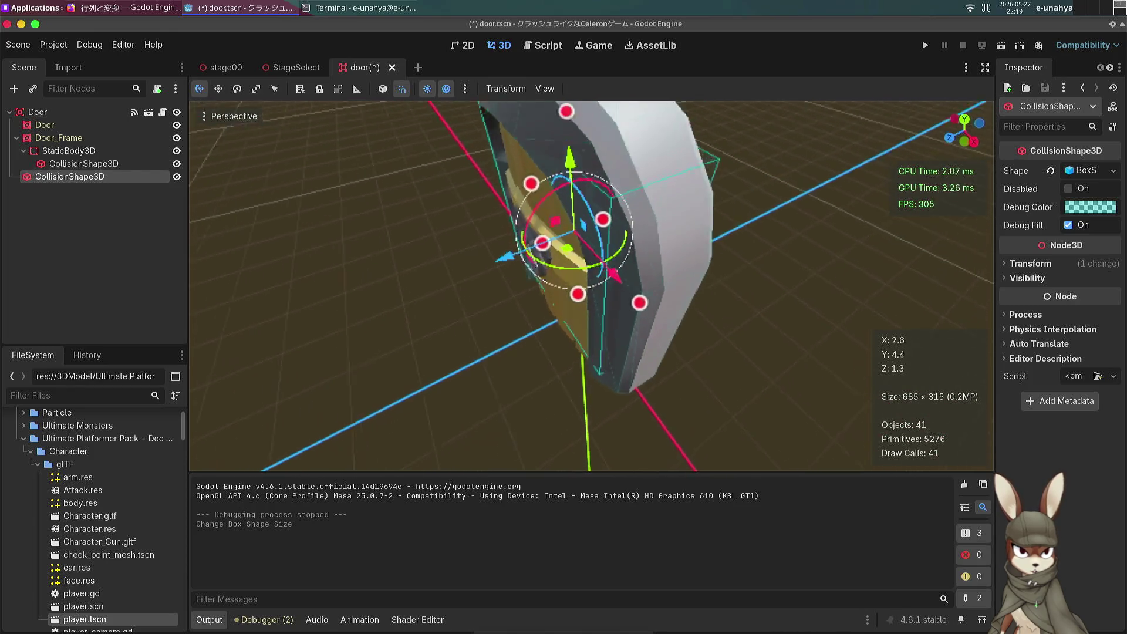
pyautogui.moveTo(559, 258)
pyautogui.mouseDown()
pyautogui.moveTo(450, 286)
pyautogui.moveTo(503, 280)
pyautogui.mouseUp()
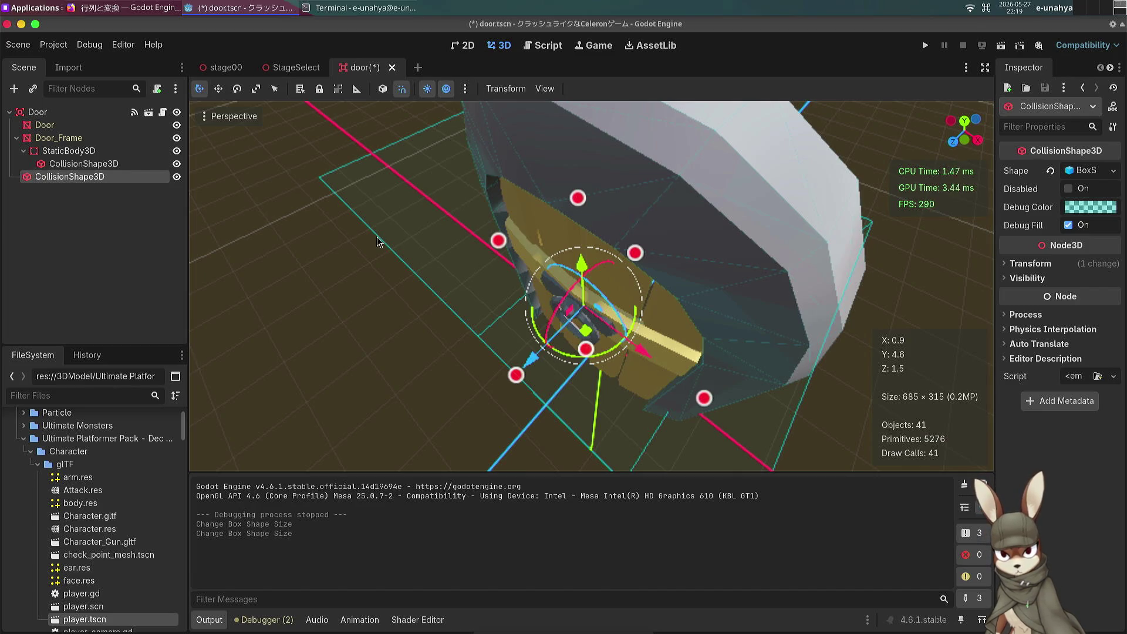
# Step: Save the door scene and return to StageSelect
pyautogui.moveTo(508, 274)
pyautogui.mouseDown()
pyautogui.moveTo(551, 275)
pyautogui.moveTo(323, 158)
pyautogui.mouseUp()
pyautogui.hotkey('ctrl', 's')
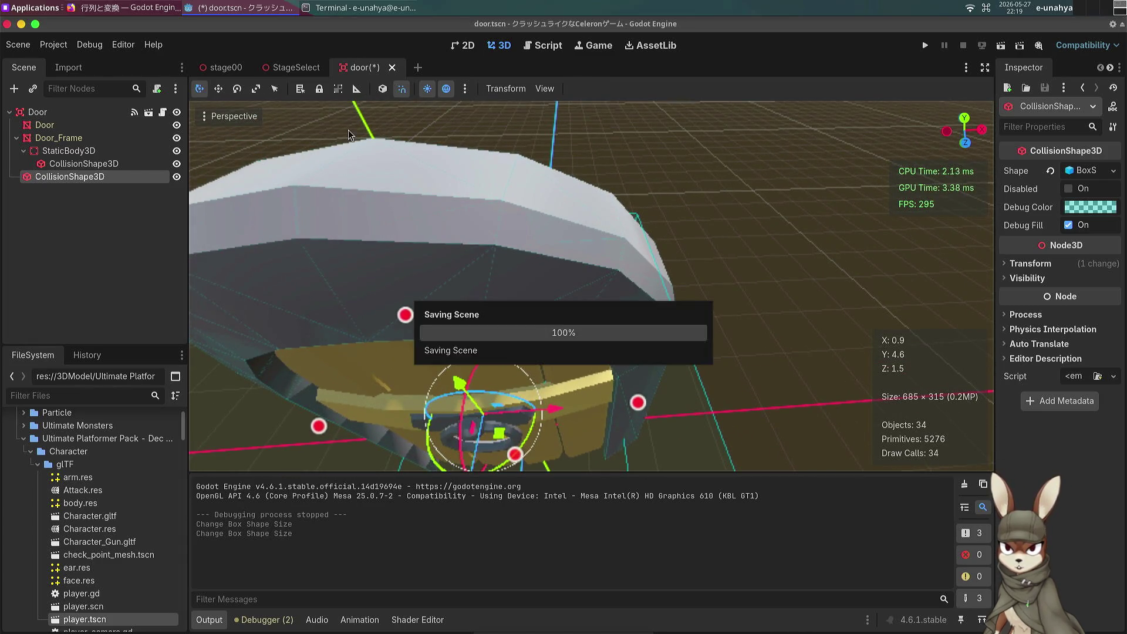
pyautogui.moveTo(453, 260); pyautogui.dragTo(329, 176)
pyautogui.moveTo(226, 68)
pyautogui.click(293, 68)
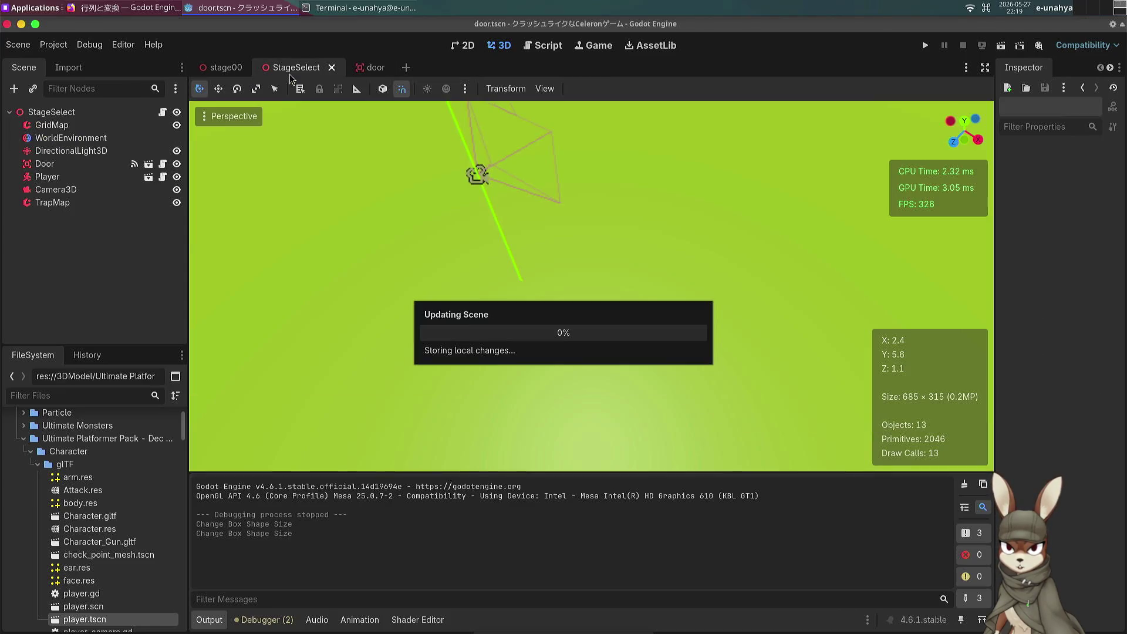
# Step: Run StageSelect, walk the character into the door so Output prints 'Player', then stop
pyautogui.click(1000, 46)
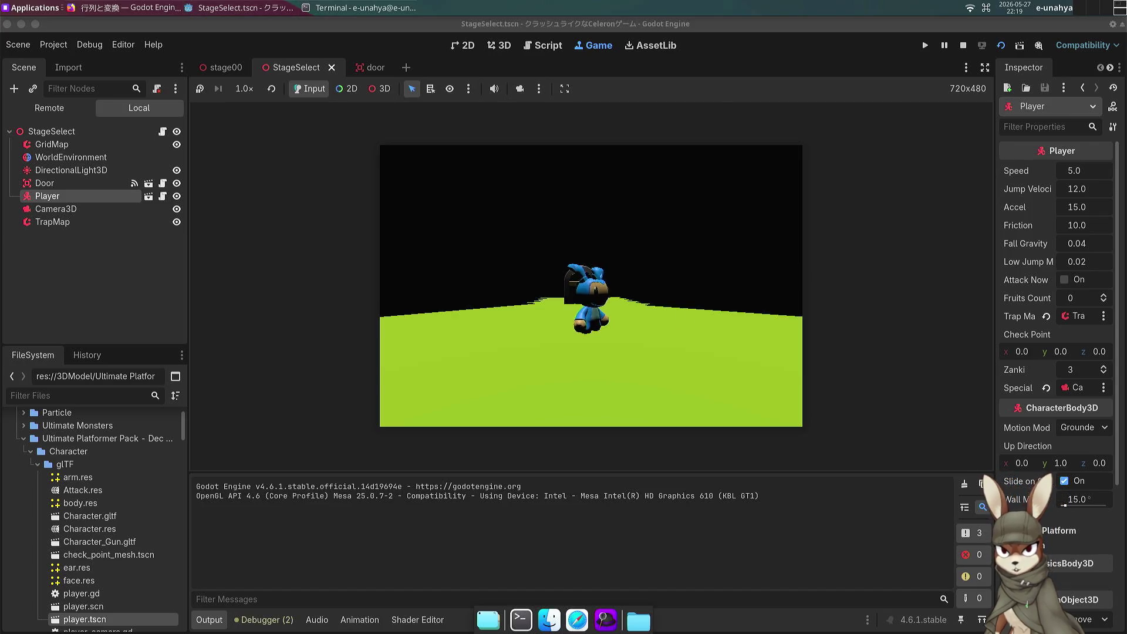
pyautogui.press('w')
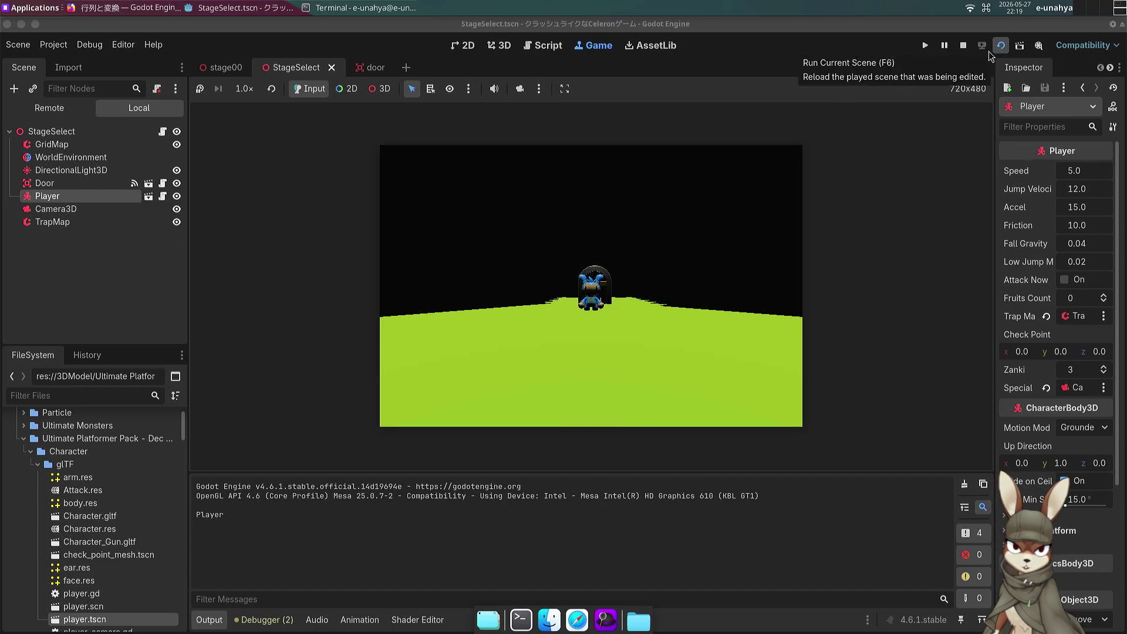
pyautogui.click(963, 47)
pyautogui.scroll(-10, 517, 239)
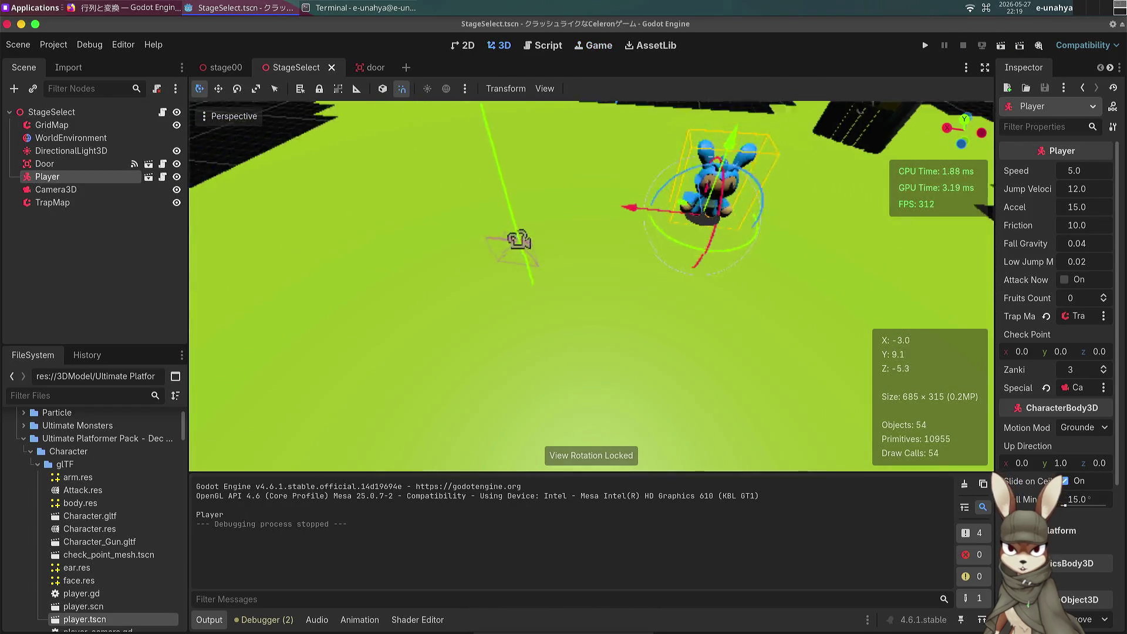
# Step: Zoom out to a top view of the StageSelect floor and select GridMap
pyautogui.scroll(-4, 467, 150)
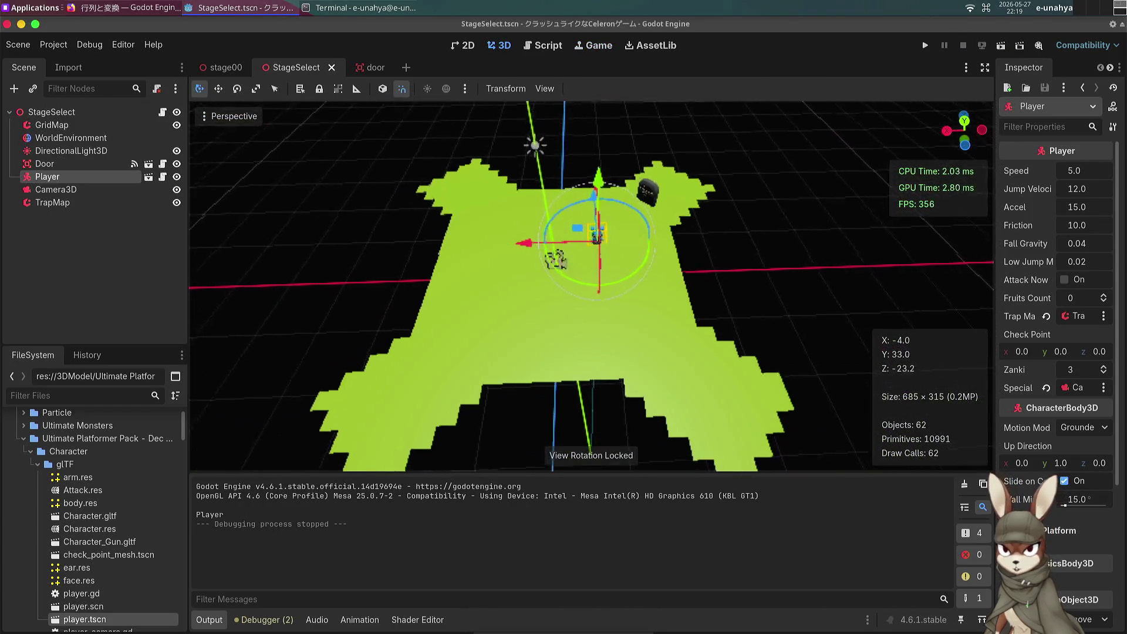
pyautogui.click(234, 117)
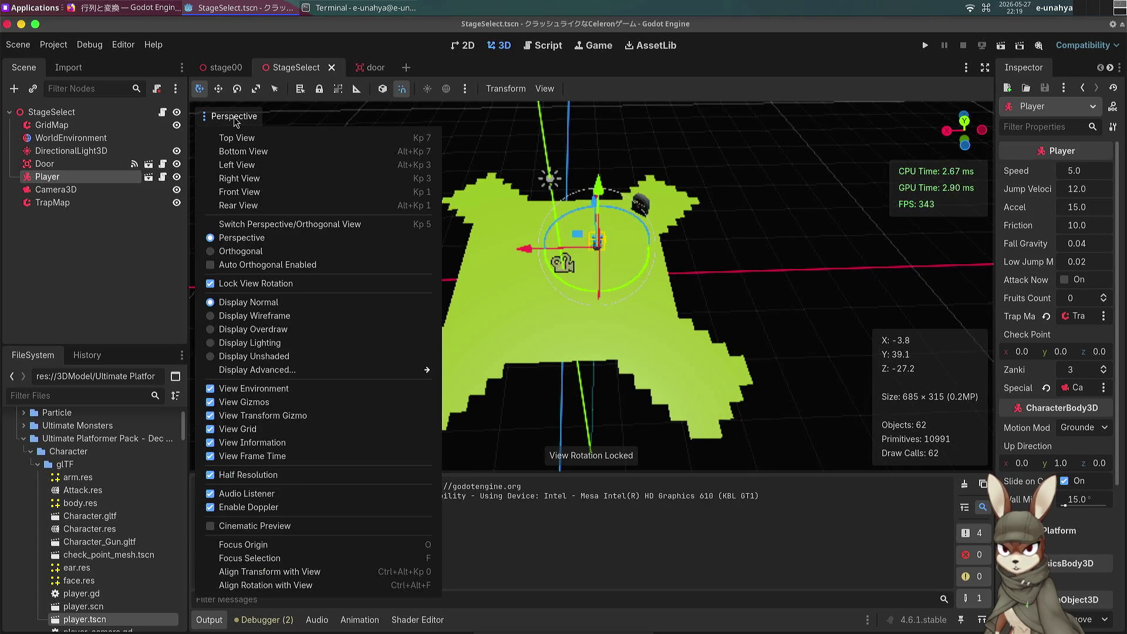
pyautogui.click(270, 140)
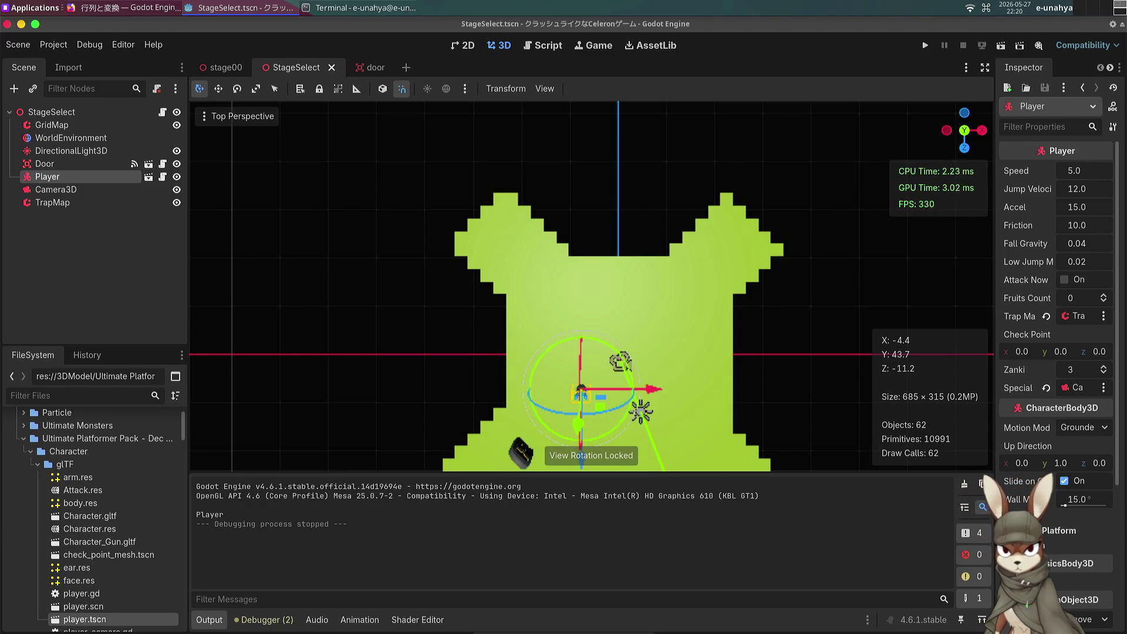
pyautogui.click(51, 125)
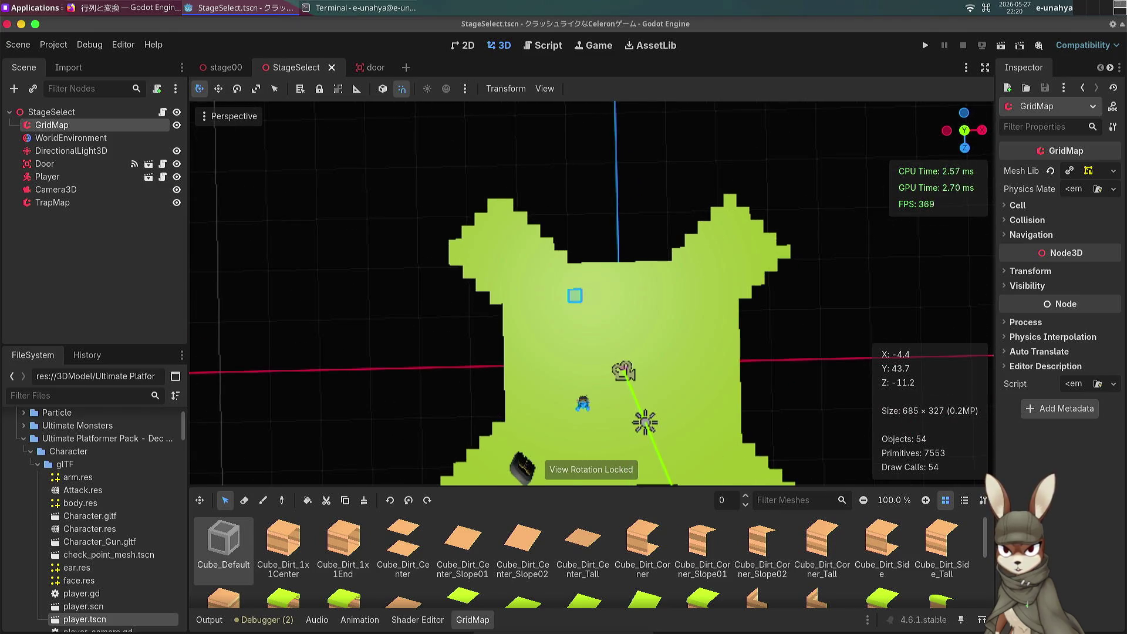
# Step: Switch the top view to orthogonal projection for a flat view of the floor
pyautogui.click(234, 116)
pyautogui.click(237, 137)
pyautogui.click(240, 116)
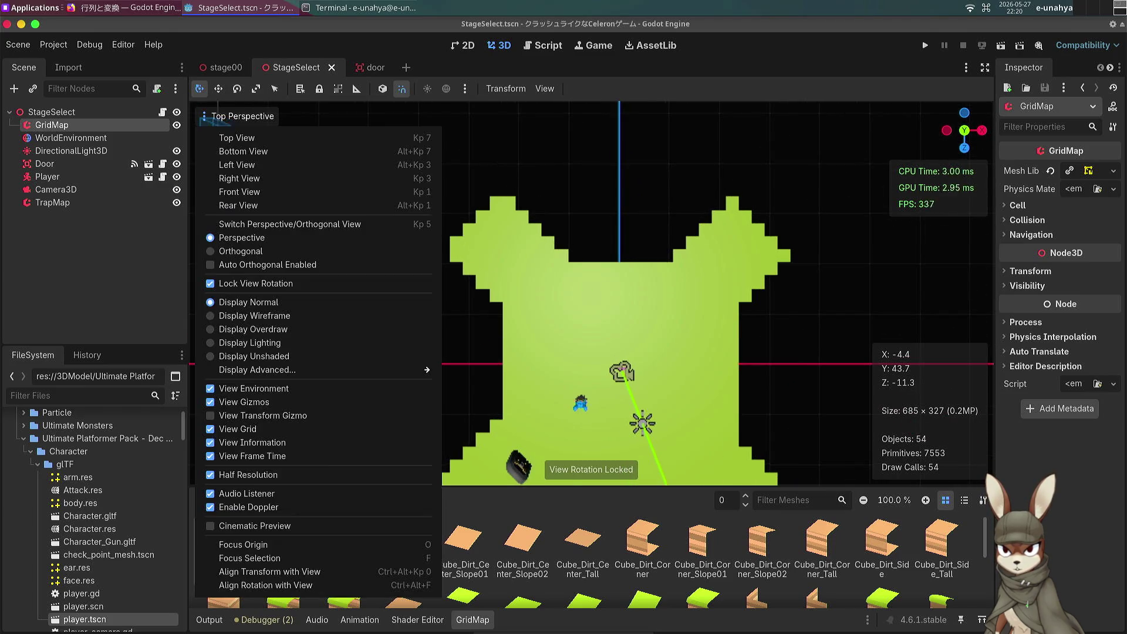
pyautogui.click(300, 251)
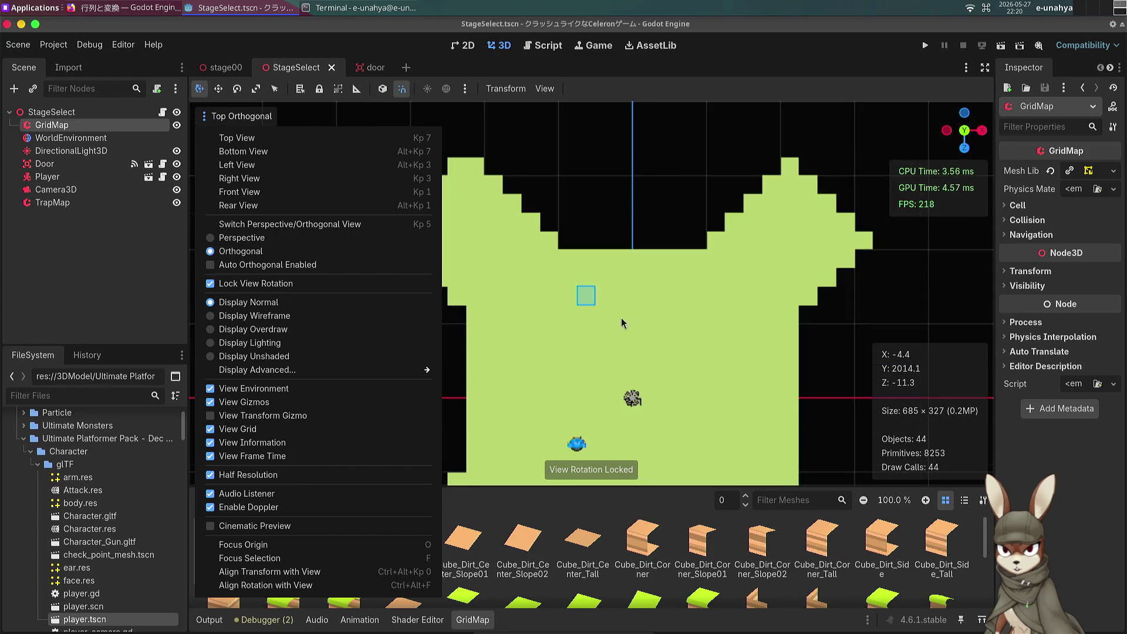
pyautogui.click(672, 310)
pyautogui.scroll(-5, 672, 310)
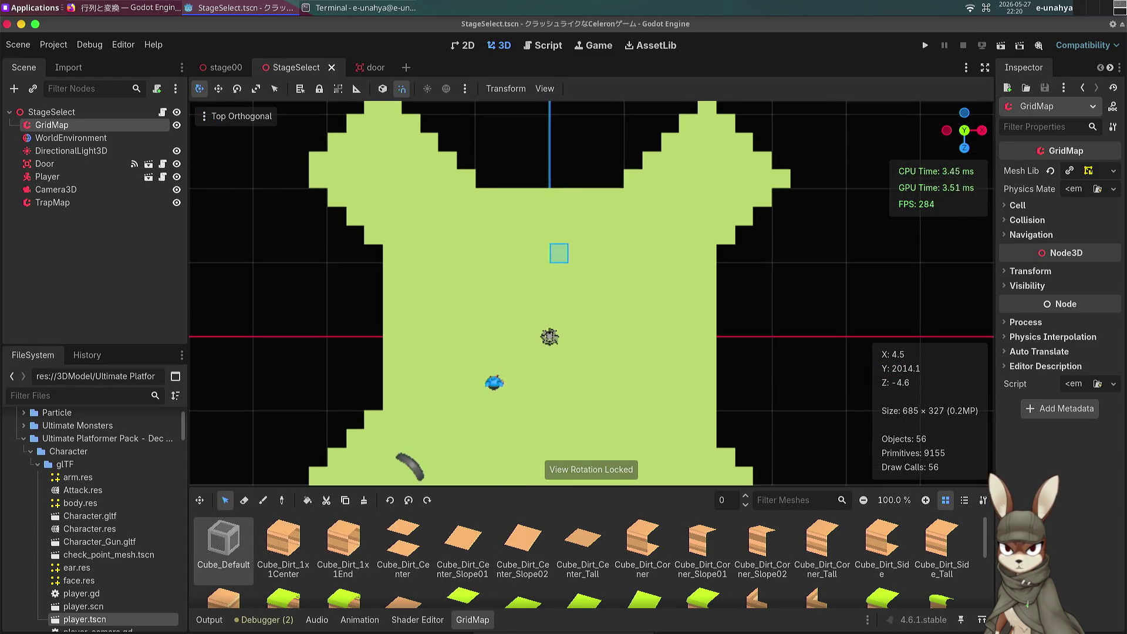
pyautogui.scroll(5, 564, 258)
pyautogui.scroll(-3, 563, 258)
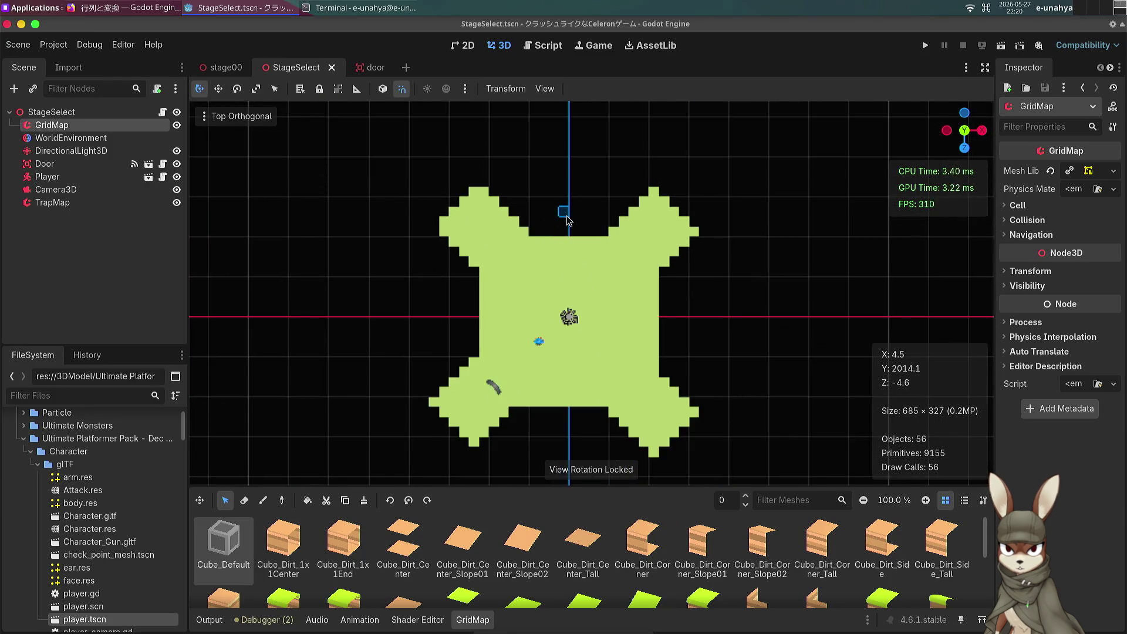
pyautogui.moveTo(567, 220)
pyautogui.mouseDown()
pyautogui.moveTo(510, 205)
pyautogui.moveTo(497, 176)
pyautogui.mouseUp()
# Step: Copy the upper-left floor arm and move the upper-right arm nearer the centre
pyautogui.moveTo(381, 169)
pyautogui.mouseDown()
pyautogui.moveTo(566, 317)
pyautogui.moveTo(563, 303)
pyautogui.mouseUp()
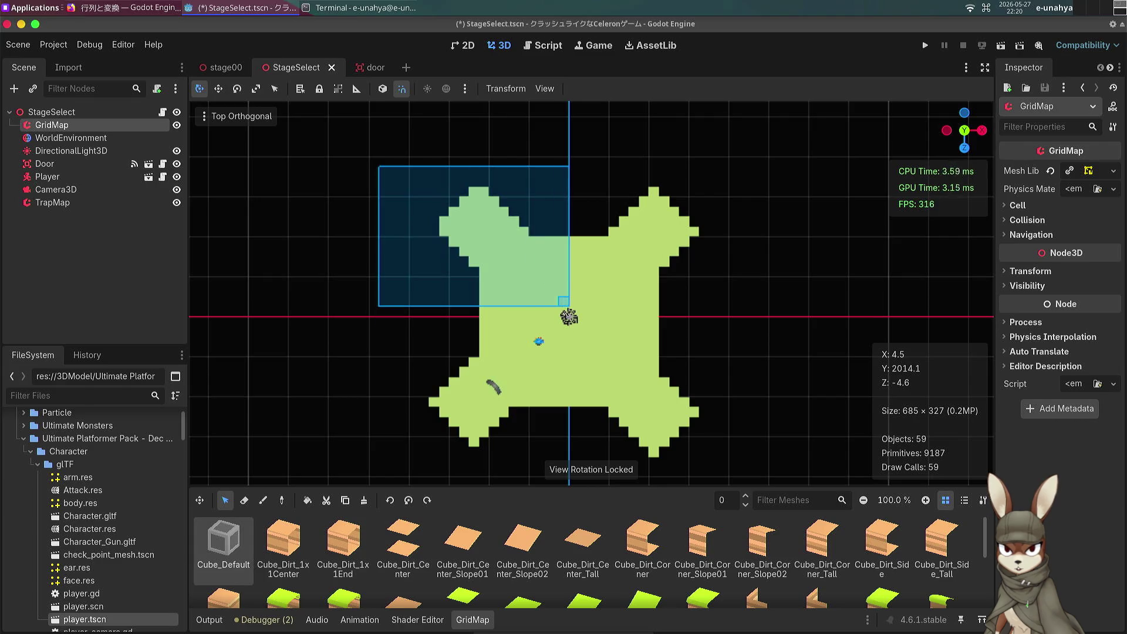
pyautogui.hotkey('ctrl', 'c')
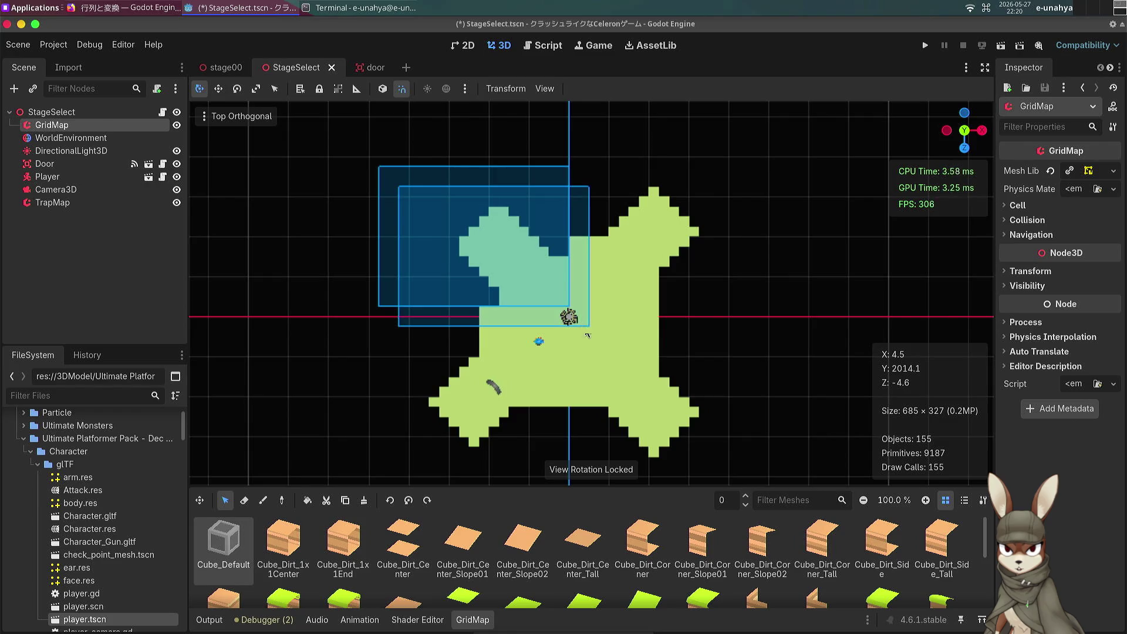
pyautogui.click(610, 354)
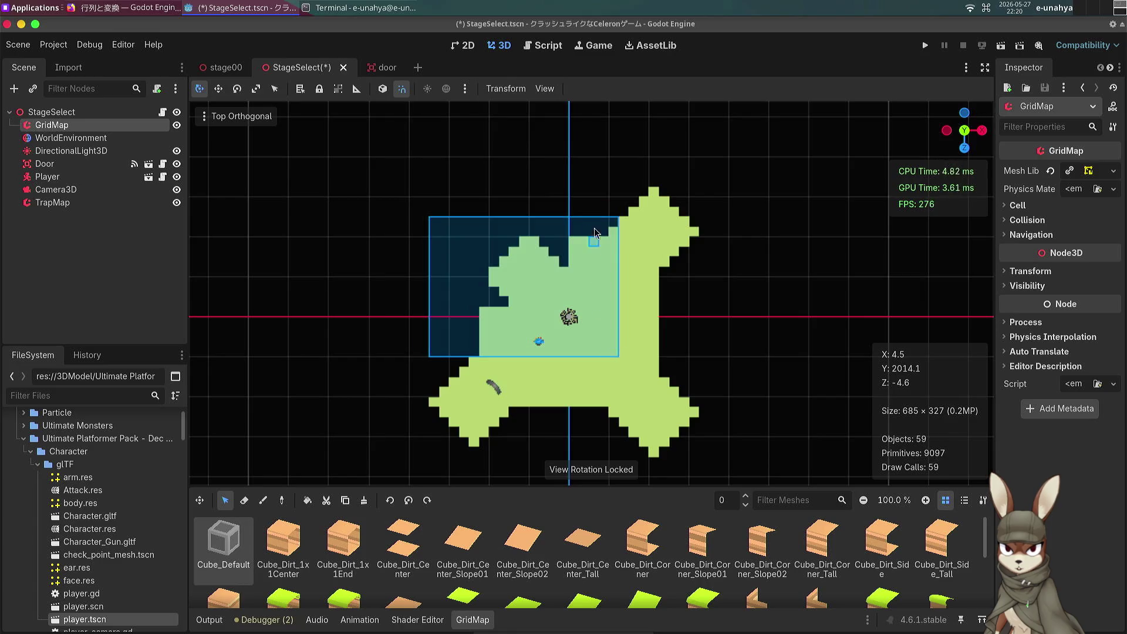
pyautogui.click(593, 181)
pyautogui.moveTo(574, 176)
pyautogui.mouseDown()
pyautogui.moveTo(581, 240)
pyautogui.moveTo(706, 323)
pyautogui.mouseUp()
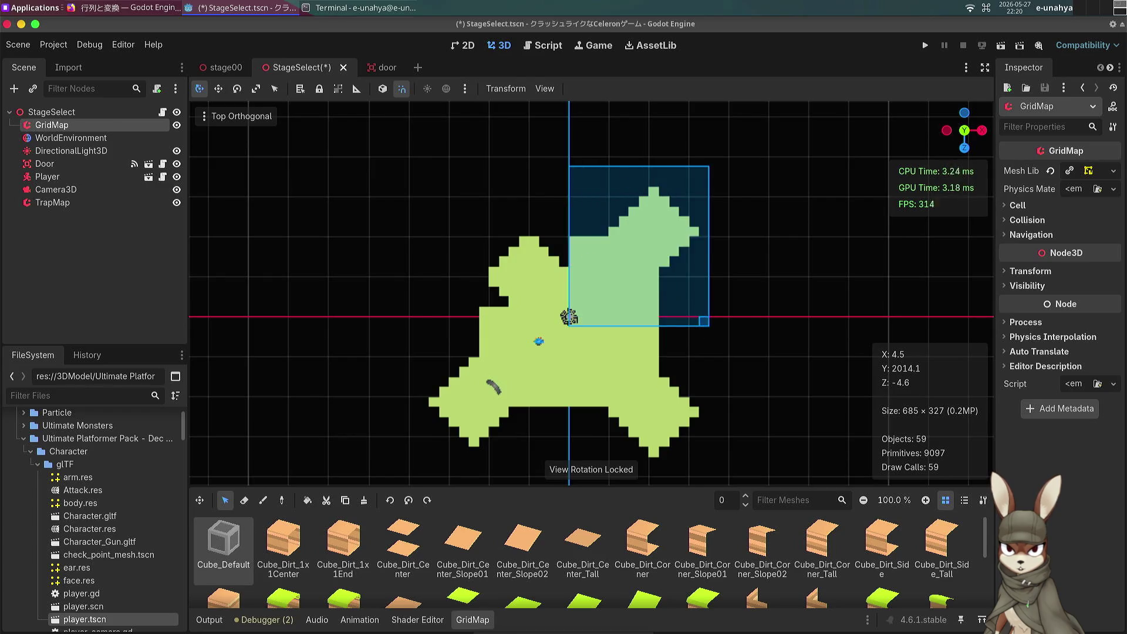
pyautogui.hotkey('ctrl', 'x')
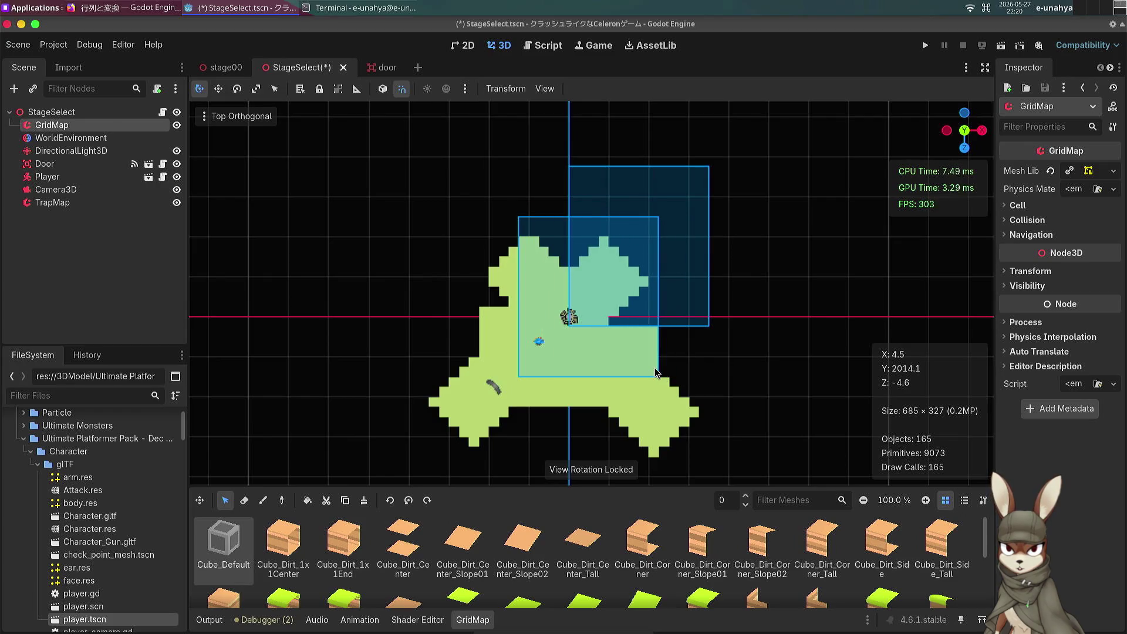
pyautogui.click(654, 367)
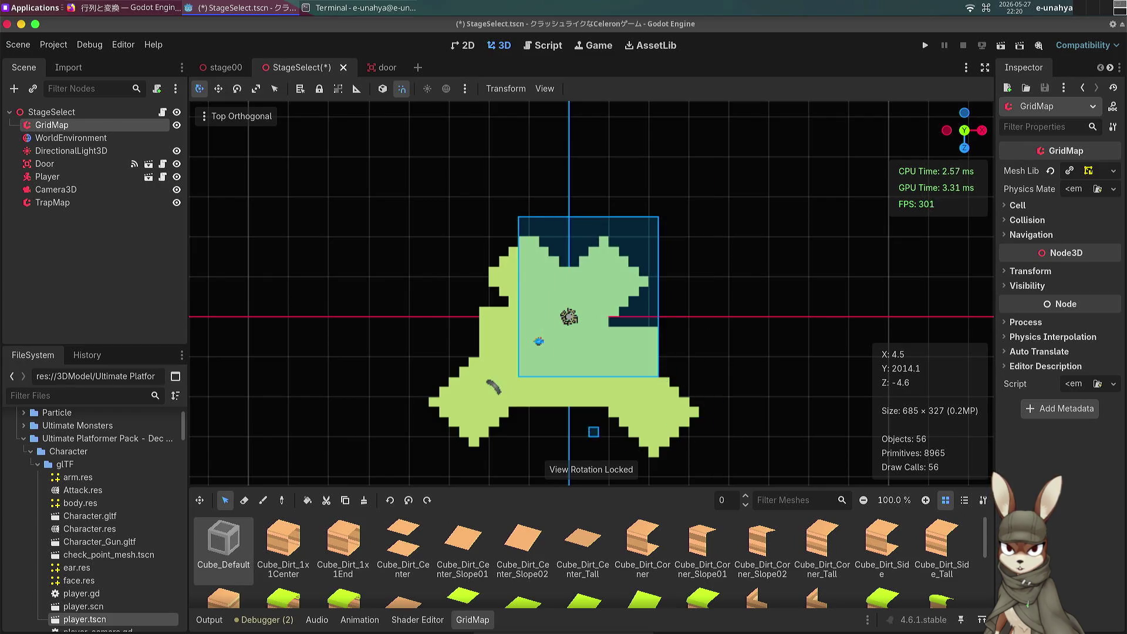
pyautogui.click(669, 327)
# Step: Reposition the lower-right and lower-left floor arms nearer the centre
pyautogui.moveTo(668, 327)
pyautogui.mouseDown()
pyautogui.moveTo(673, 423)
pyautogui.moveTo(717, 446)
pyautogui.moveTo(589, 359)
pyautogui.moveTo(573, 334)
pyautogui.mouseUp()
pyautogui.click(688, 461)
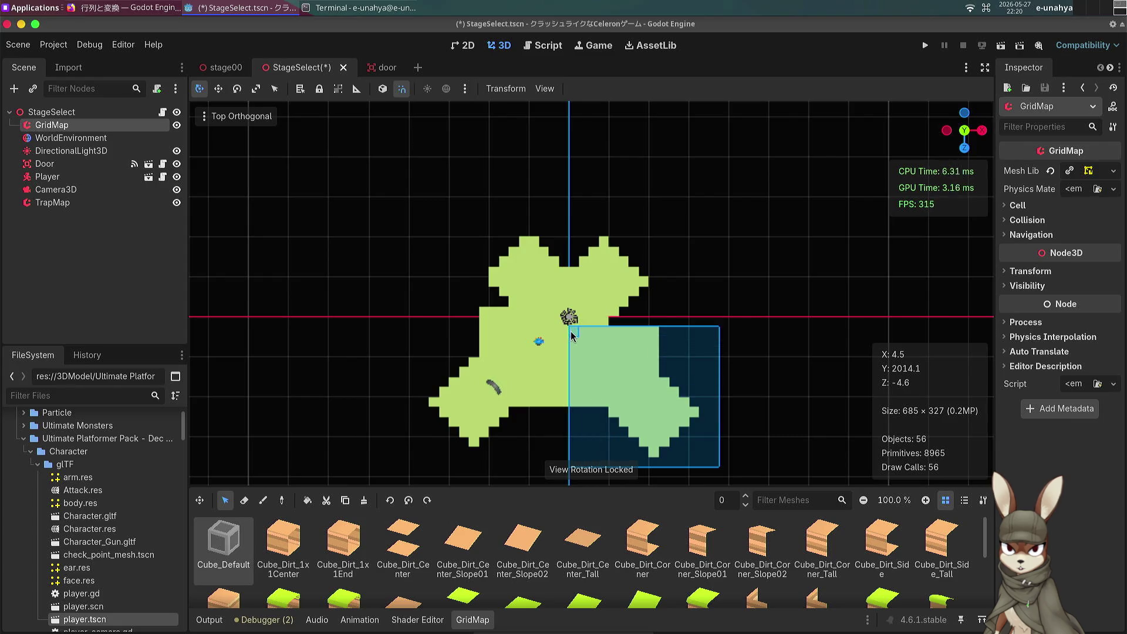
pyautogui.hotkey('ctrl', 'c')
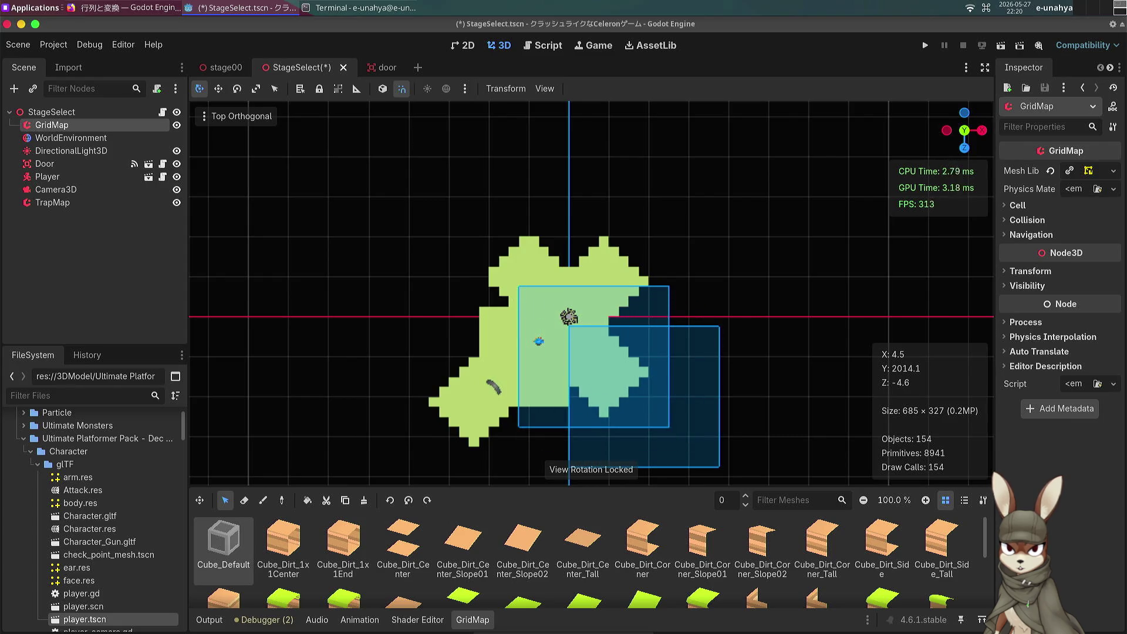
pyautogui.click(513, 286)
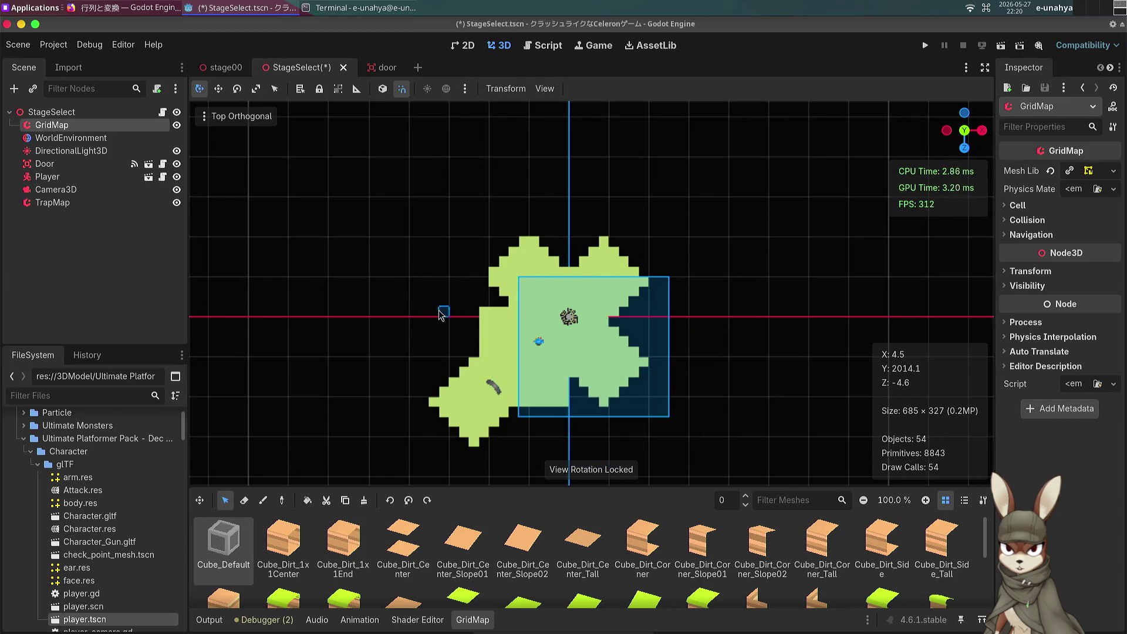
pyautogui.moveTo(400, 308)
pyautogui.mouseDown()
pyautogui.moveTo(516, 431)
pyautogui.moveTo(564, 451)
pyautogui.mouseUp()
pyautogui.hotkey('ctrl', 'c')
pyautogui.hotkey('ctrl', 'v')
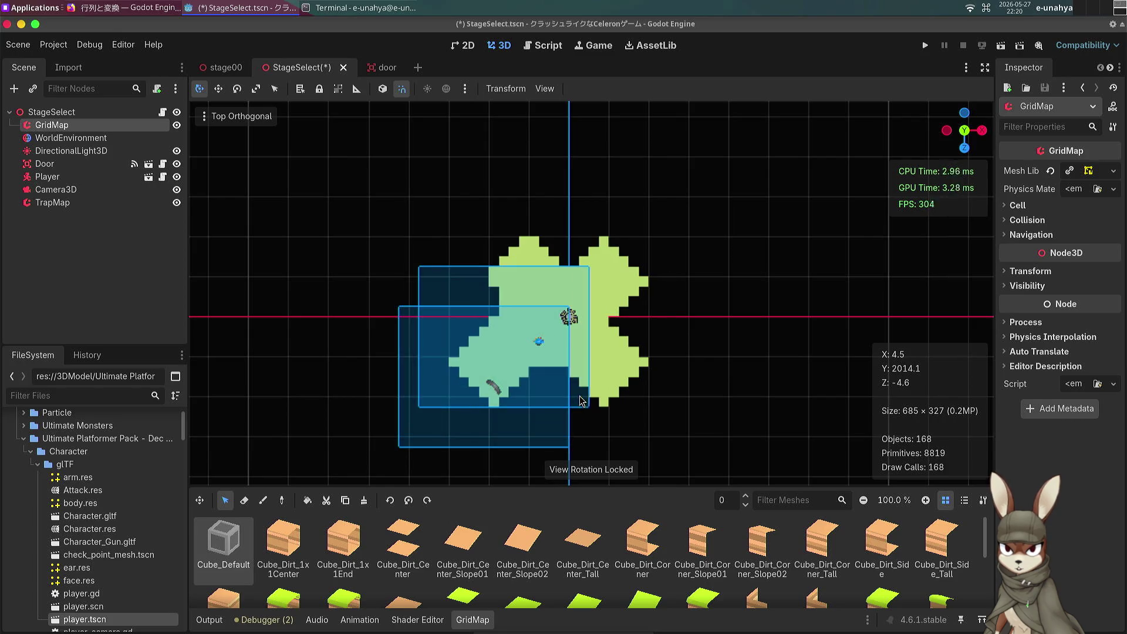
pyautogui.click(612, 399)
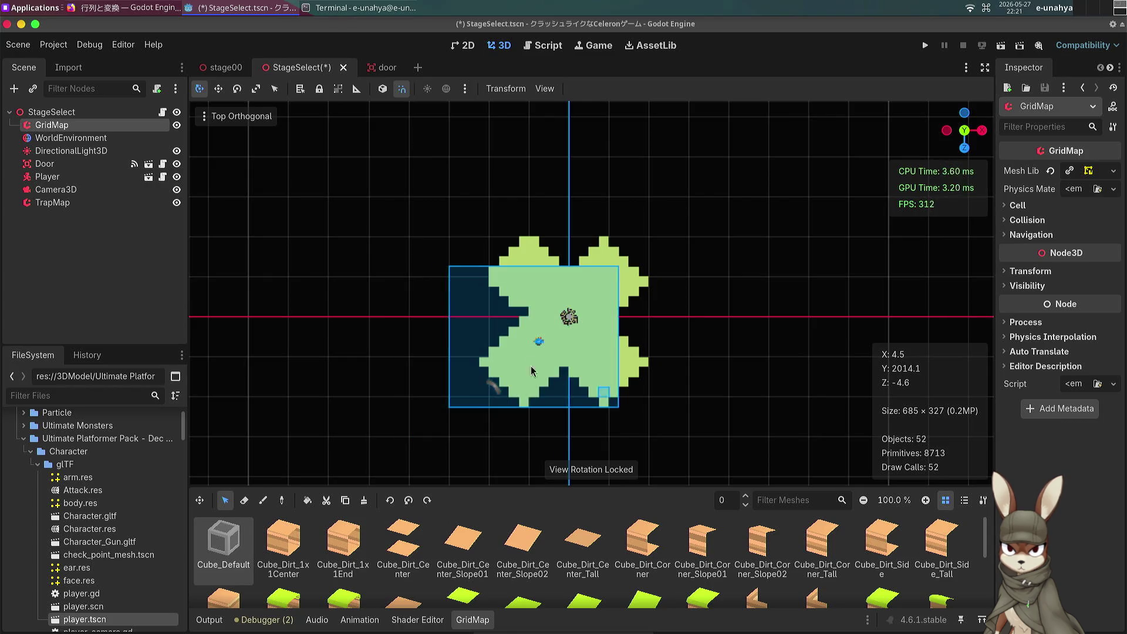
pyautogui.scroll(5, 572, 343)
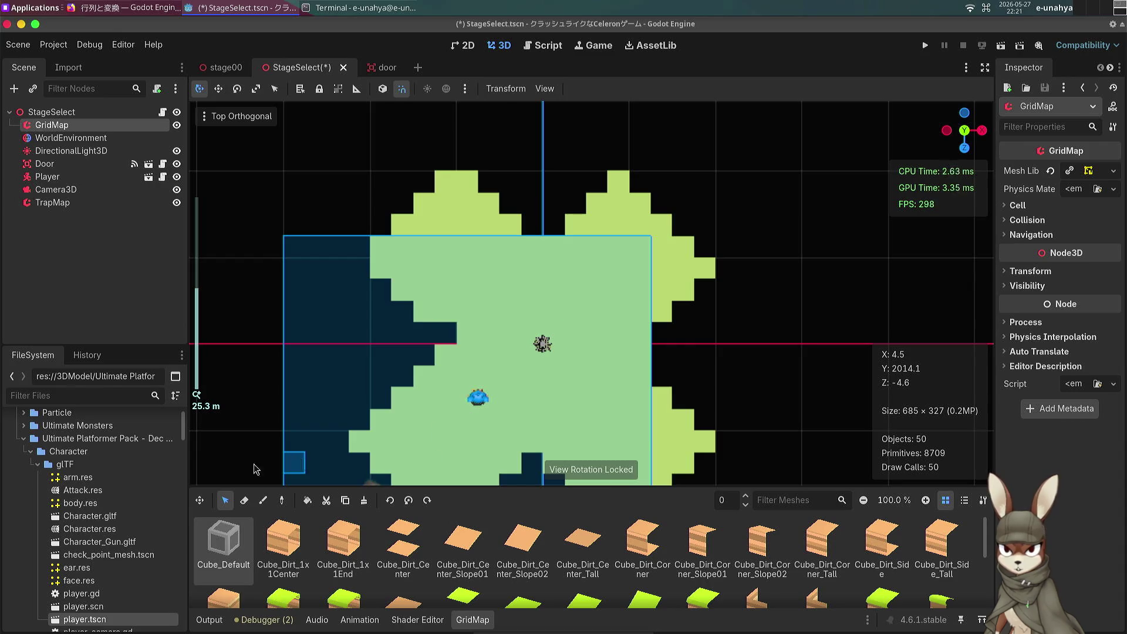
pyautogui.press('e')
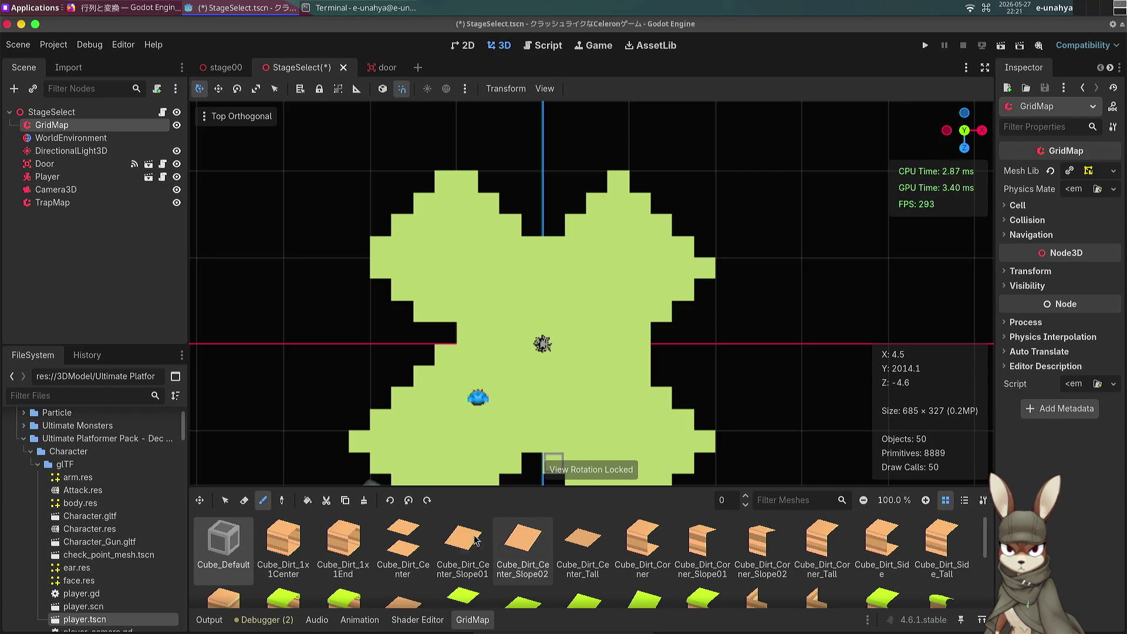
# Step: Paint Cube_Grass tiles into floor notches and down the upper-right lobe's edge
pyautogui.scroll(-1, 522, 552)
pyautogui.click(522, 575)
pyautogui.click(446, 335)
pyautogui.click(359, 225)
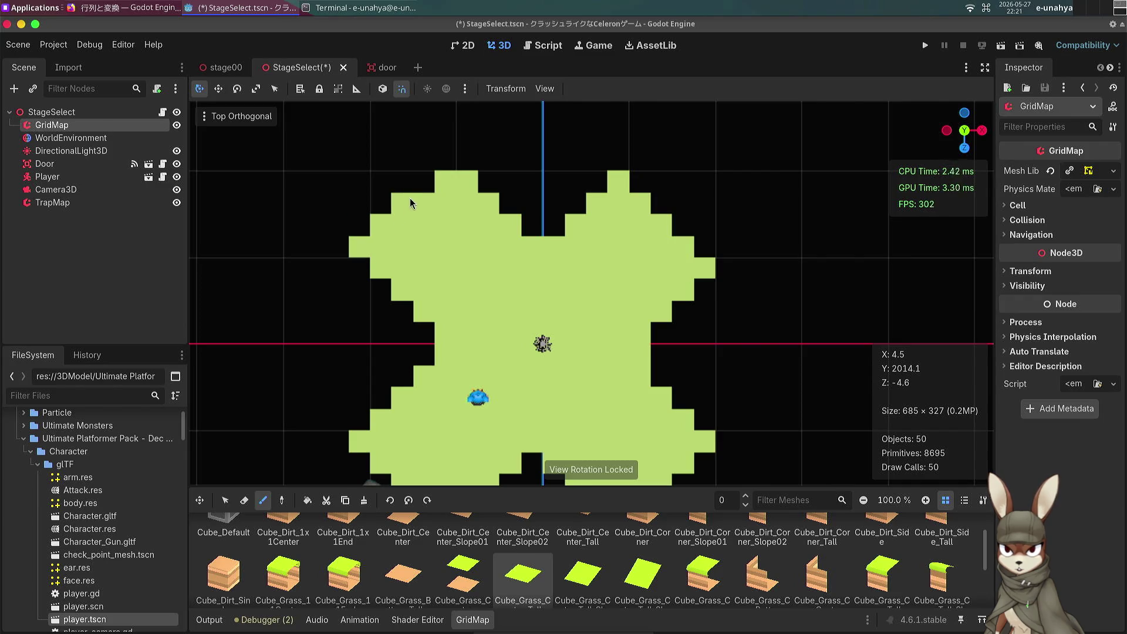
pyautogui.scroll(-2, 603, 298)
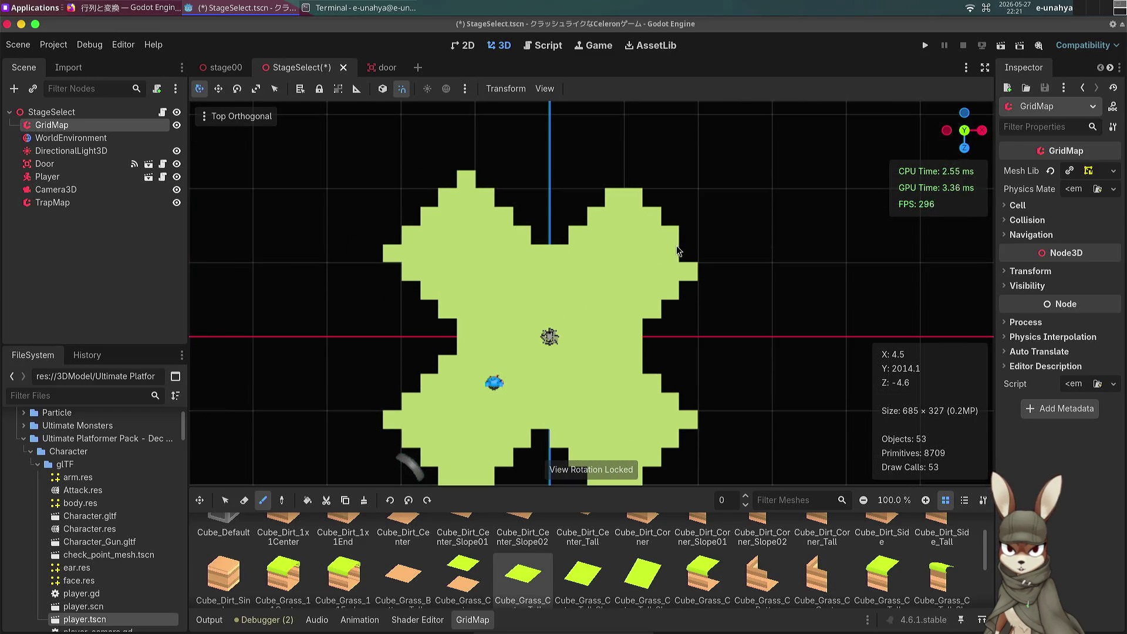
pyautogui.click(632, 179)
pyautogui.moveTo(649, 194); pyautogui.dragTo(707, 243)
# Step: Fill the bottom notch and the right, left and lower-left edges with grass tiles
pyautogui.scroll(-5, 645, 247)
pyautogui.hscroll(5, 616, 244)
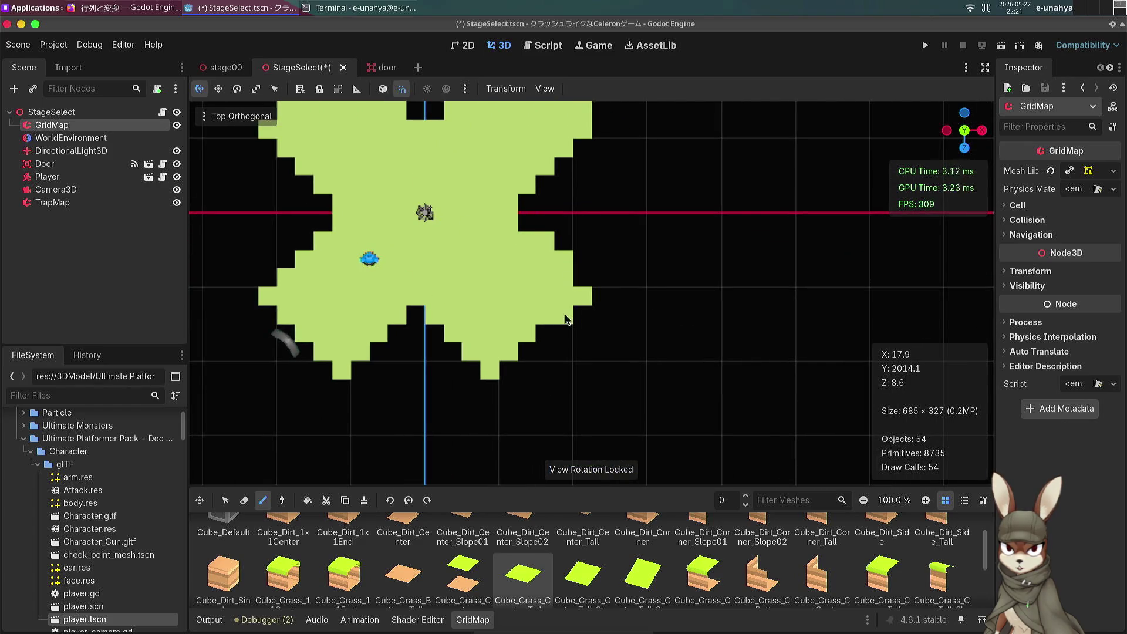
pyautogui.moveTo(540, 350); pyautogui.dragTo(521, 368)
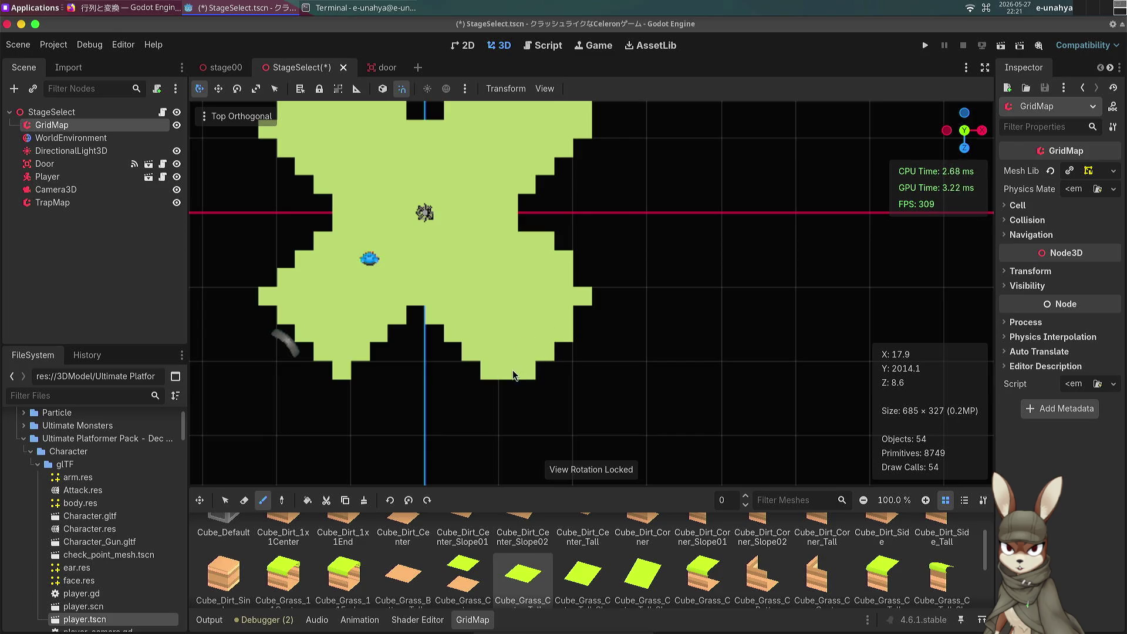
pyautogui.click(583, 315)
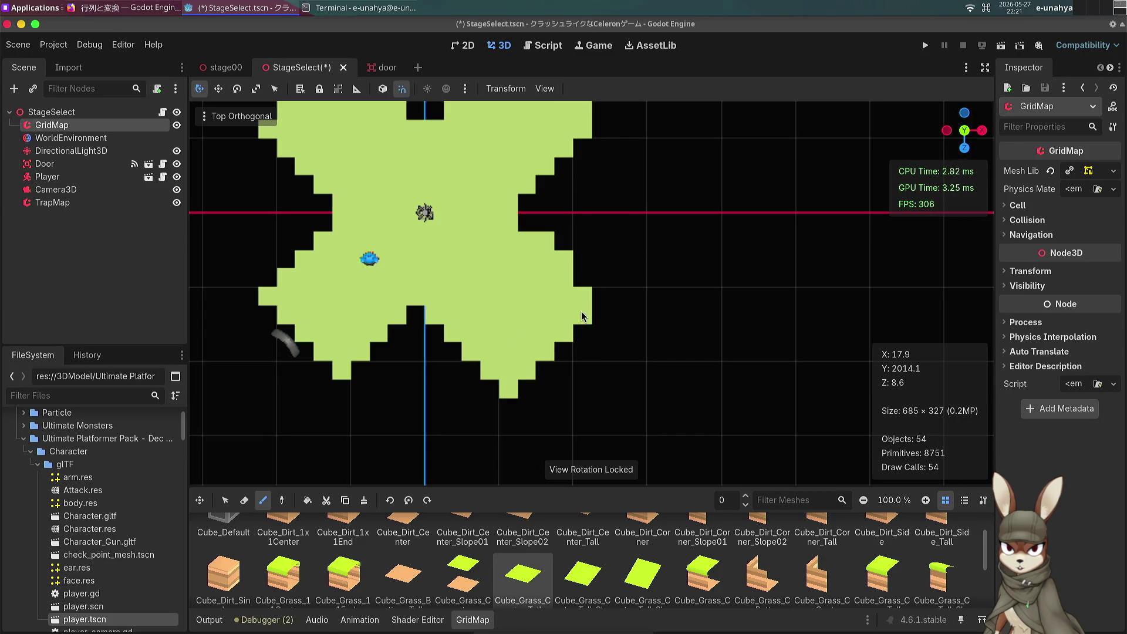
pyautogui.click(578, 284)
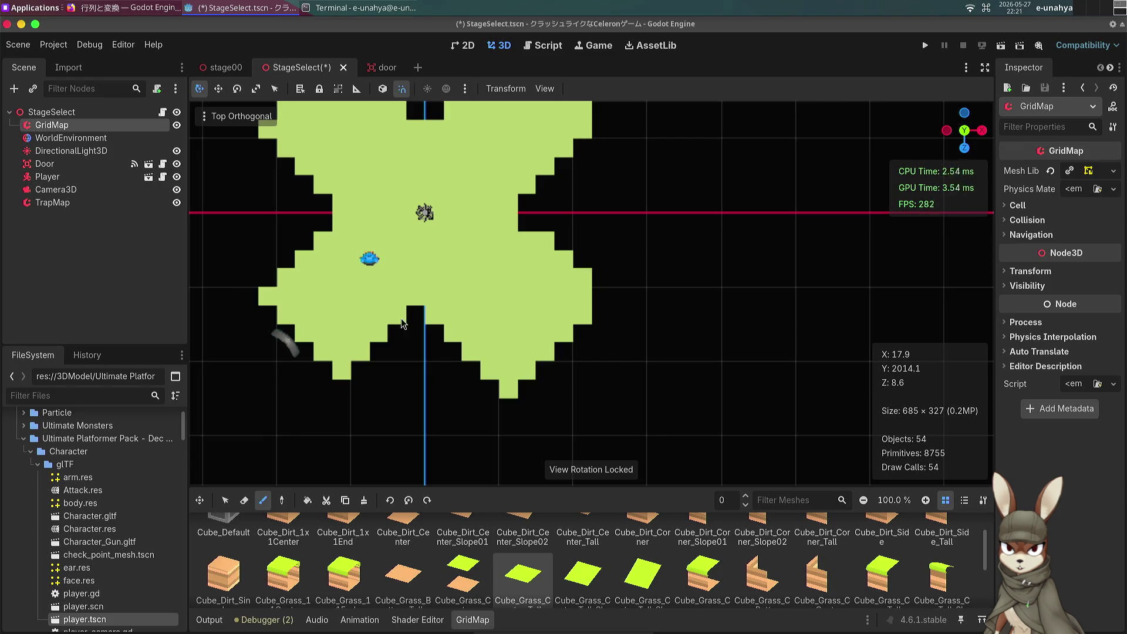
pyautogui.hscroll(-5, 411, 305)
pyautogui.click(392, 334)
pyautogui.moveTo(406, 352); pyautogui.dragTo(460, 392)
pyautogui.moveTo(520, 354)
pyautogui.mouseDown()
pyautogui.moveTo(539, 334)
pyautogui.moveTo(484, 390)
pyautogui.mouseUp()
pyautogui.click(373, 353)
pyautogui.moveTo(382, 339); pyautogui.dragTo(448, 409)
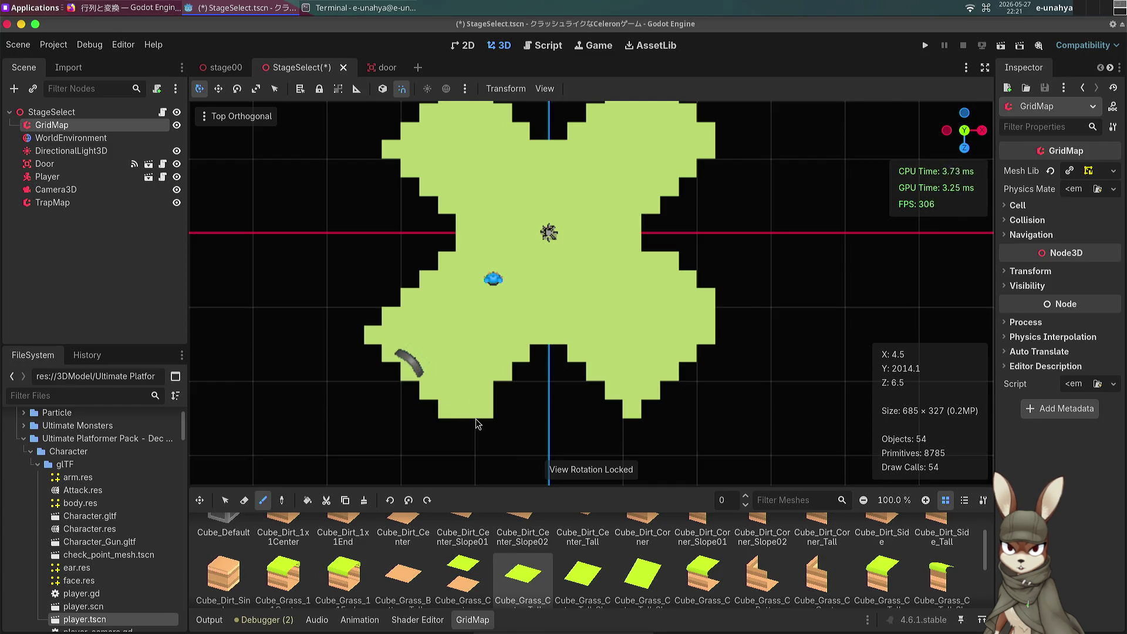
# Step: Erase stray grass cells along the bottom edge, right edge and top-left
pyautogui.press('w')
pyautogui.moveTo(479, 425)
pyautogui.mouseDown()
pyautogui.moveTo(487, 414)
pyautogui.moveTo(557, 405)
pyautogui.mouseUp()
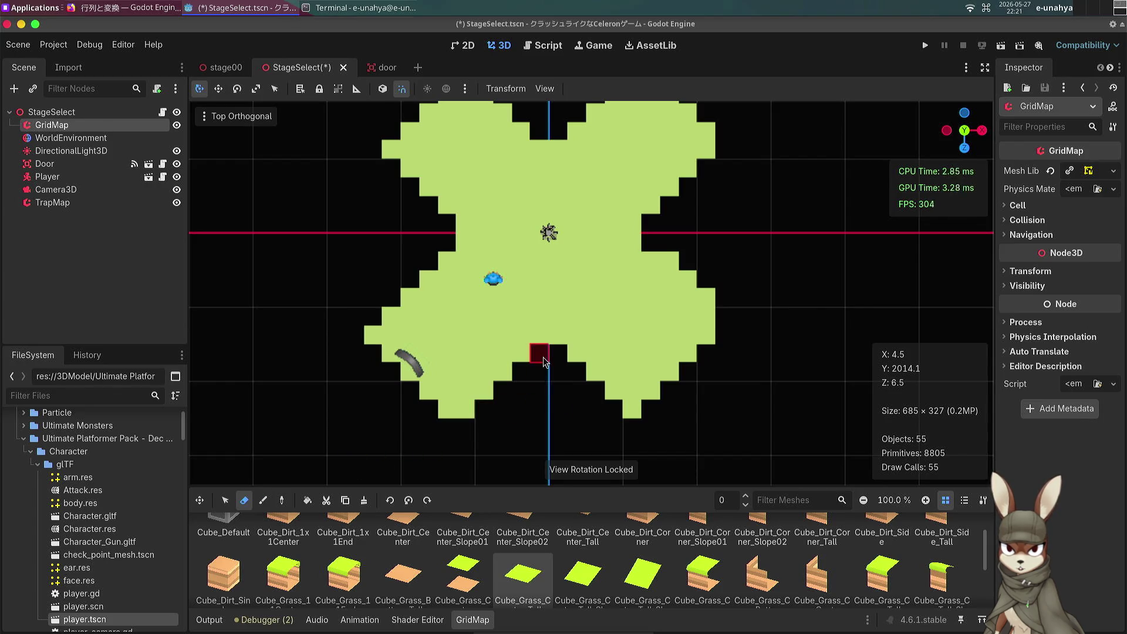
pyautogui.scroll(-3, 543, 360)
pyautogui.scroll(3, 558, 258)
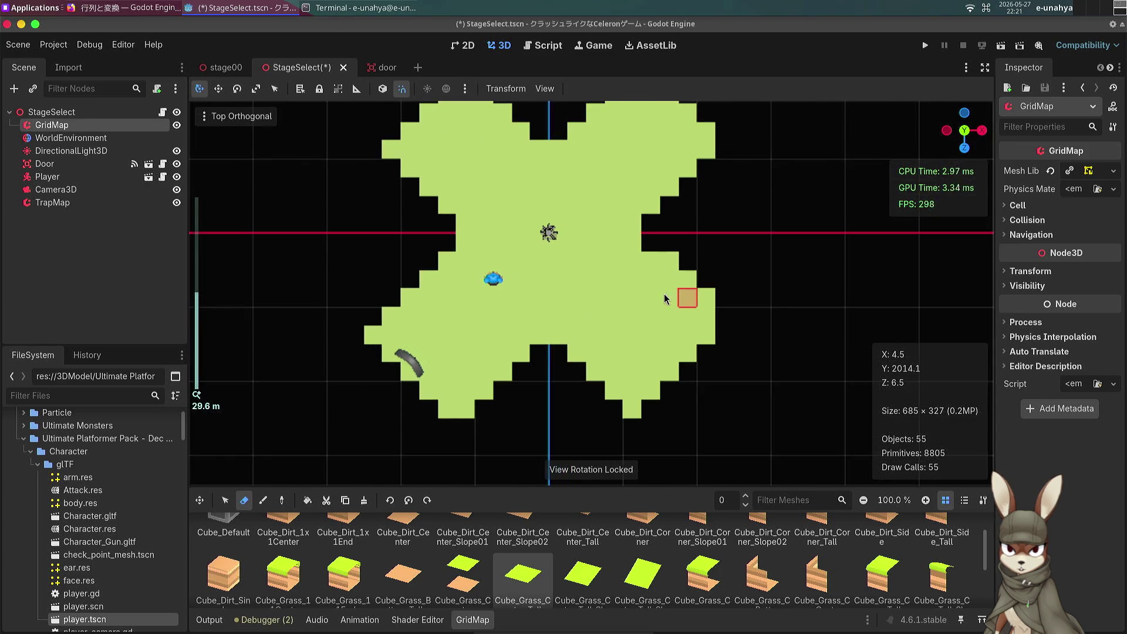
pyautogui.click(699, 298)
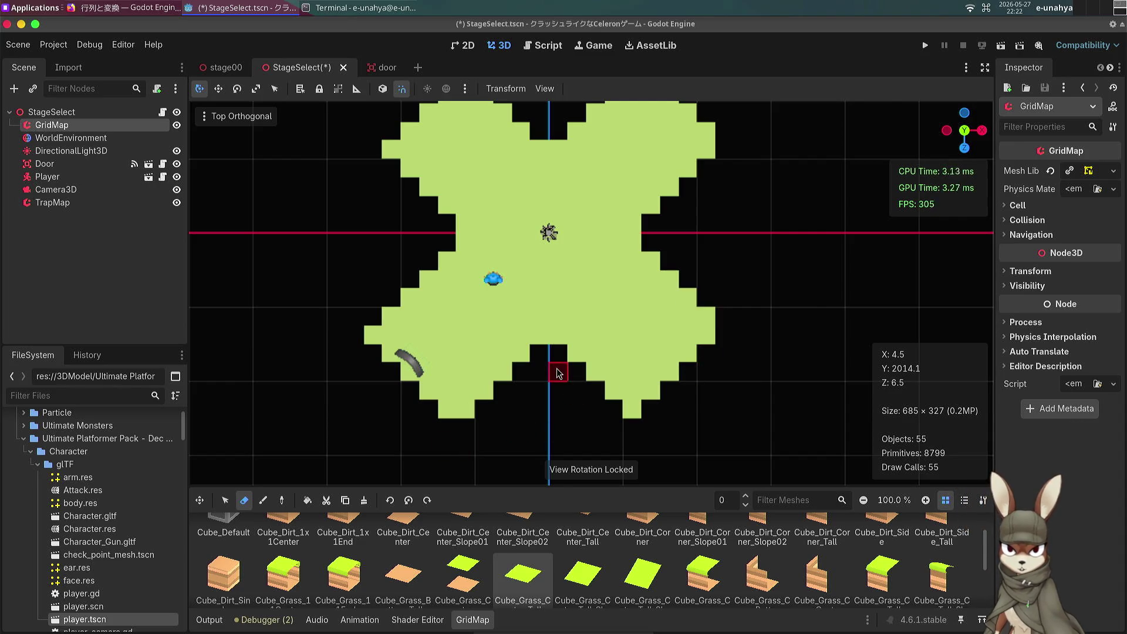
pyautogui.moveTo(626, 303); pyautogui.dragTo(605, 355)
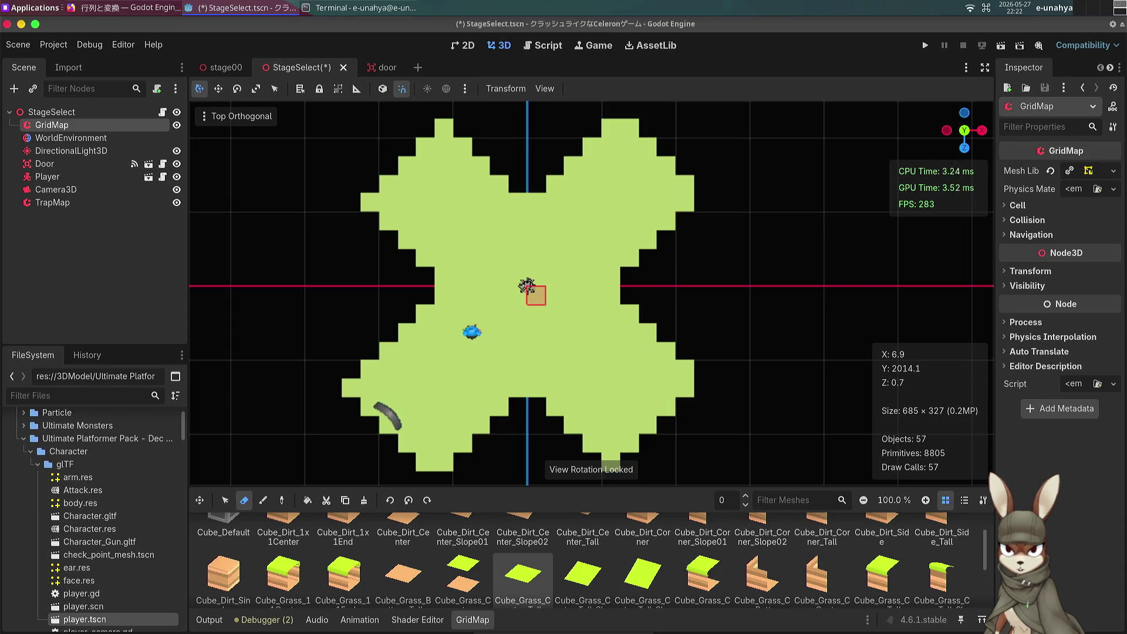
pyautogui.scroll(-2, 487, 260)
pyautogui.scroll(-1, 487, 260)
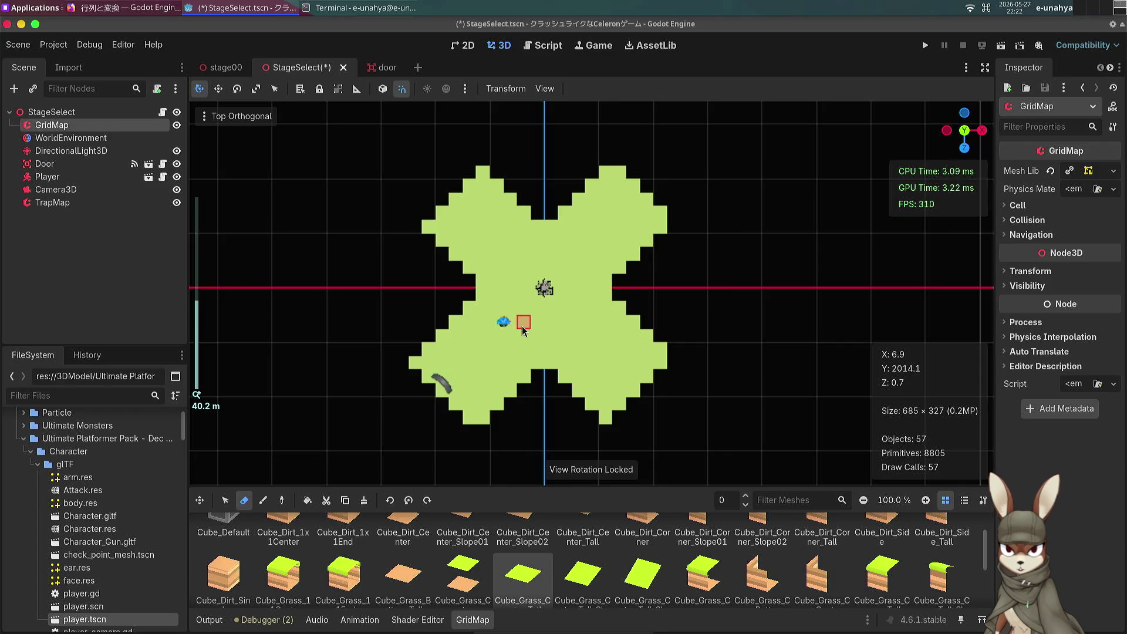
pyautogui.click(441, 226)
# Step: Fill the top-left gap, top-notch holes and a column down the right step with grass
pyautogui.press('e')
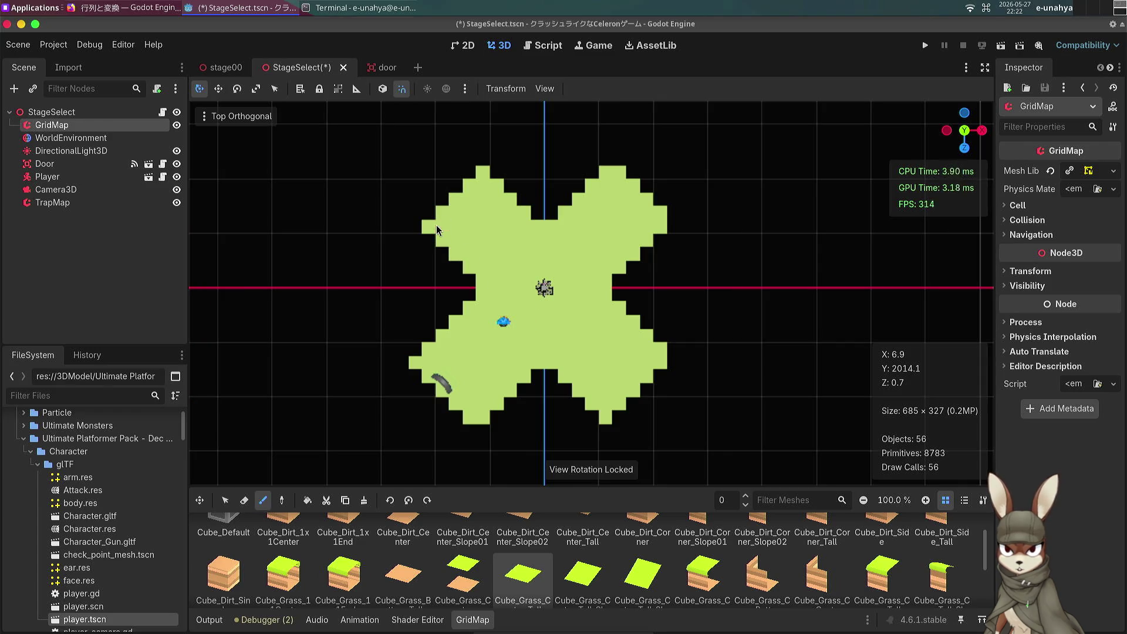
pyautogui.click(427, 213)
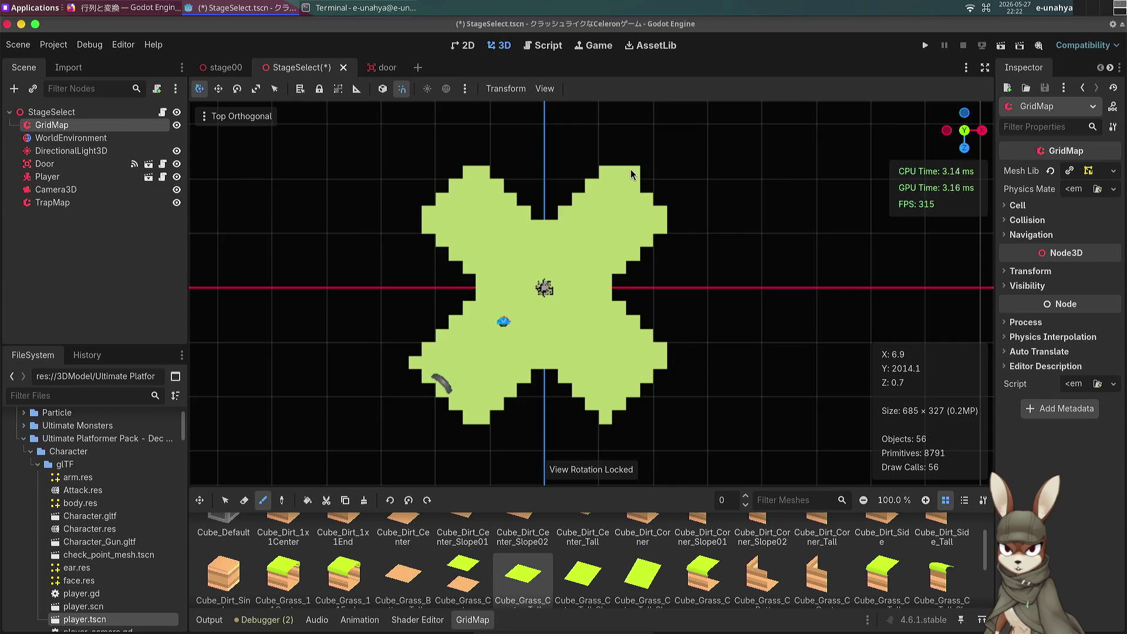
pyautogui.scroll(4, 534, 196)
pyautogui.moveTo(497, 179)
pyautogui.mouseDown()
pyautogui.moveTo(513, 271)
pyautogui.moveTo(562, 264)
pyautogui.mouseUp()
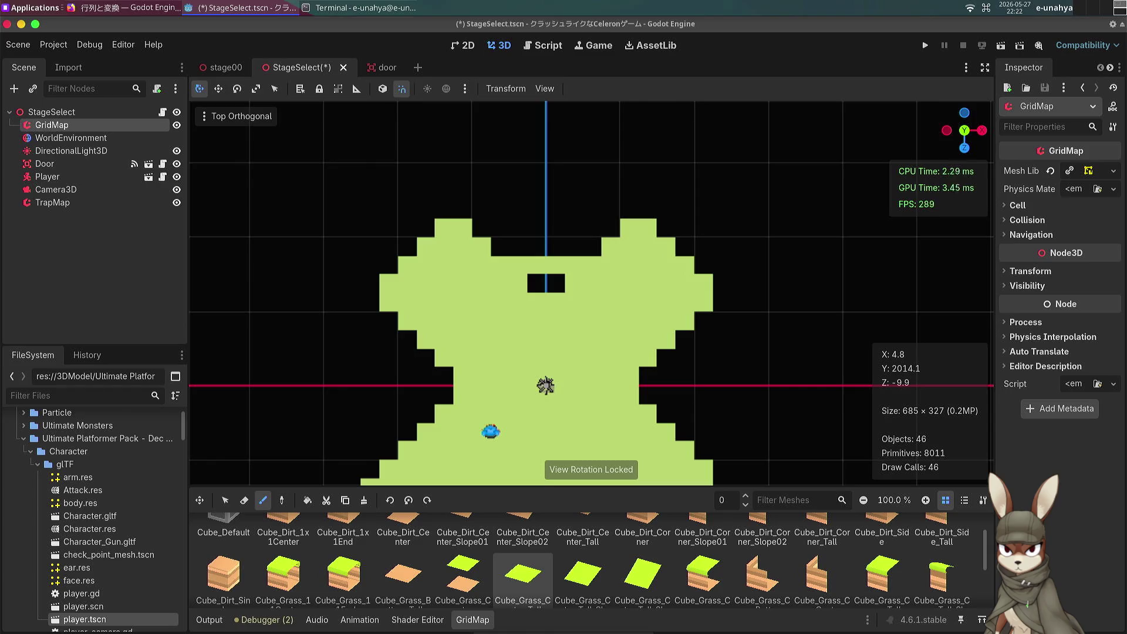
pyautogui.click(528, 287)
pyautogui.click(660, 358)
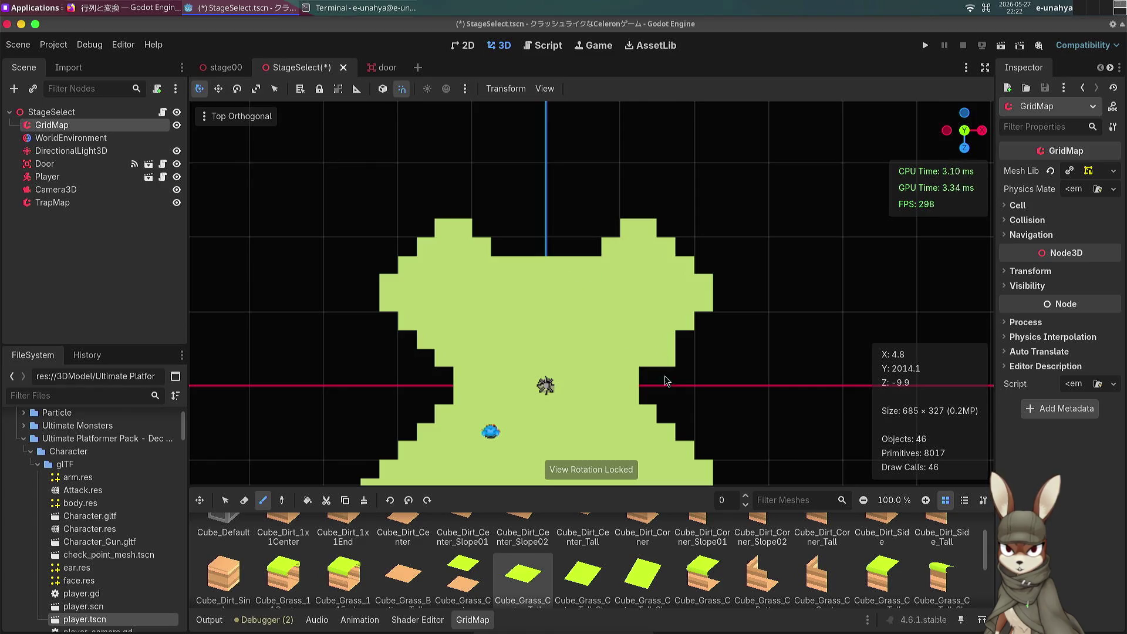
pyautogui.moveTo(665, 376); pyautogui.dragTo(663, 414)
pyautogui.click(647, 386)
# Step: Fill the remaining notches on the upper-left and bottom edges with grass
pyautogui.moveTo(647, 376); pyautogui.dragTo(480, 229)
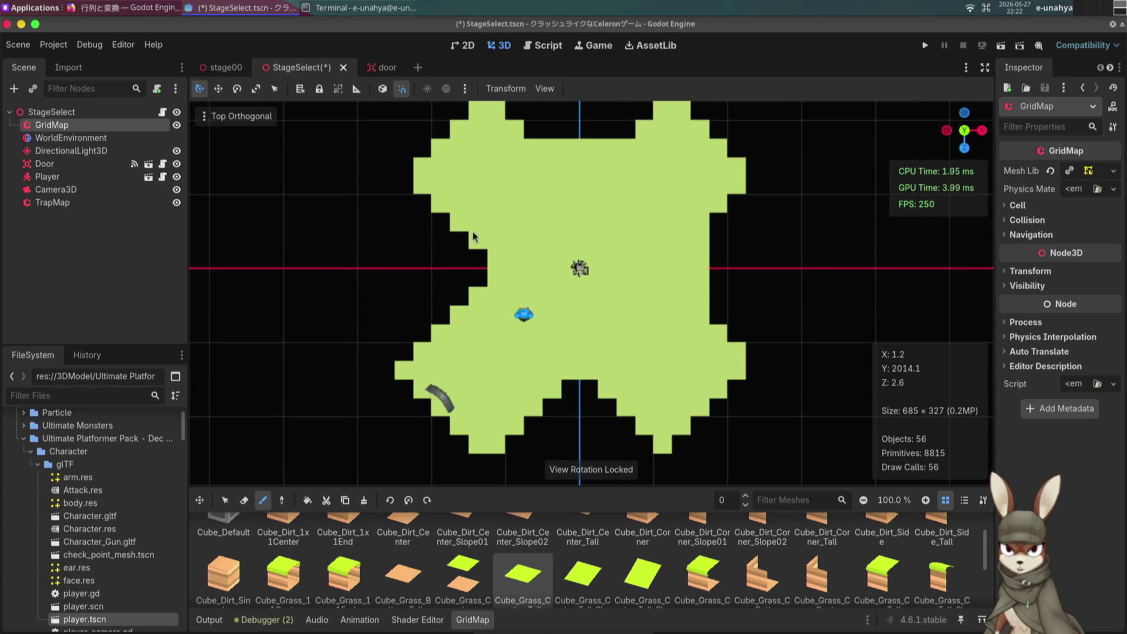
pyautogui.click(477, 268)
pyautogui.click(558, 390)
pyautogui.click(552, 407)
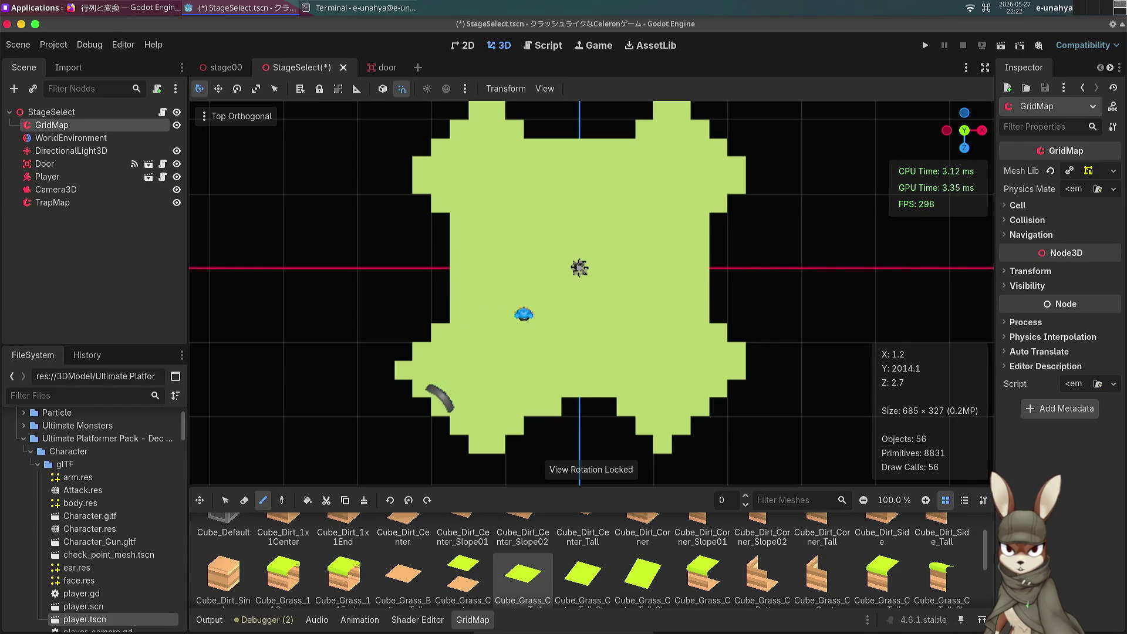
pyautogui.click(571, 404)
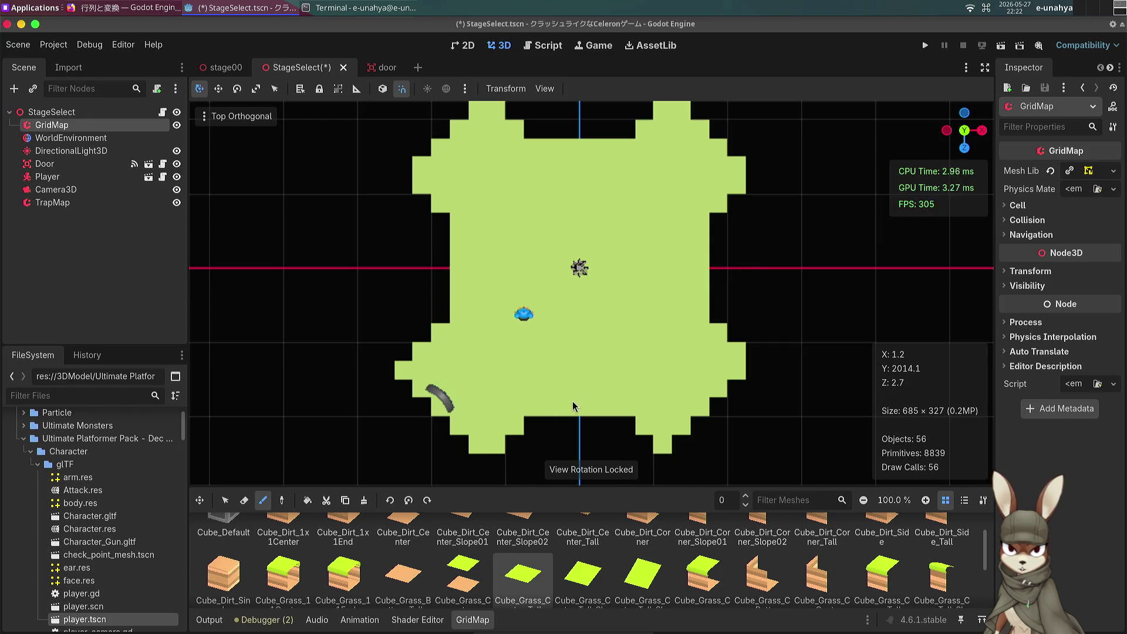
pyautogui.moveTo(572, 400); pyautogui.dragTo(487, 386)
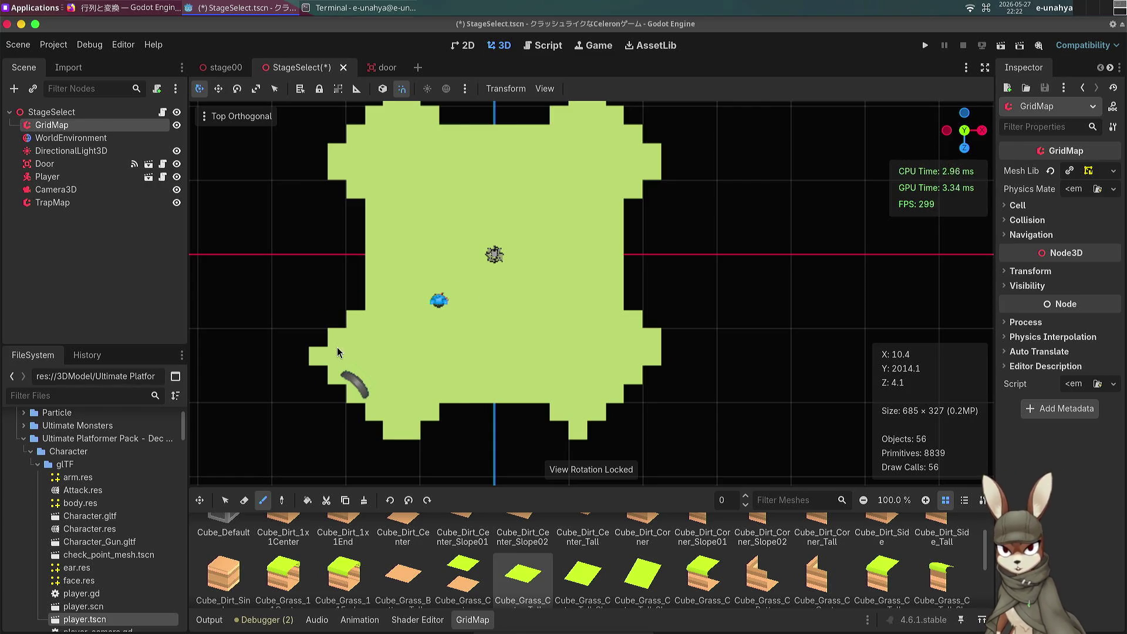
# Step: Box-select the lower-left block of floor cells and move it to a new spot
pyautogui.press('q')
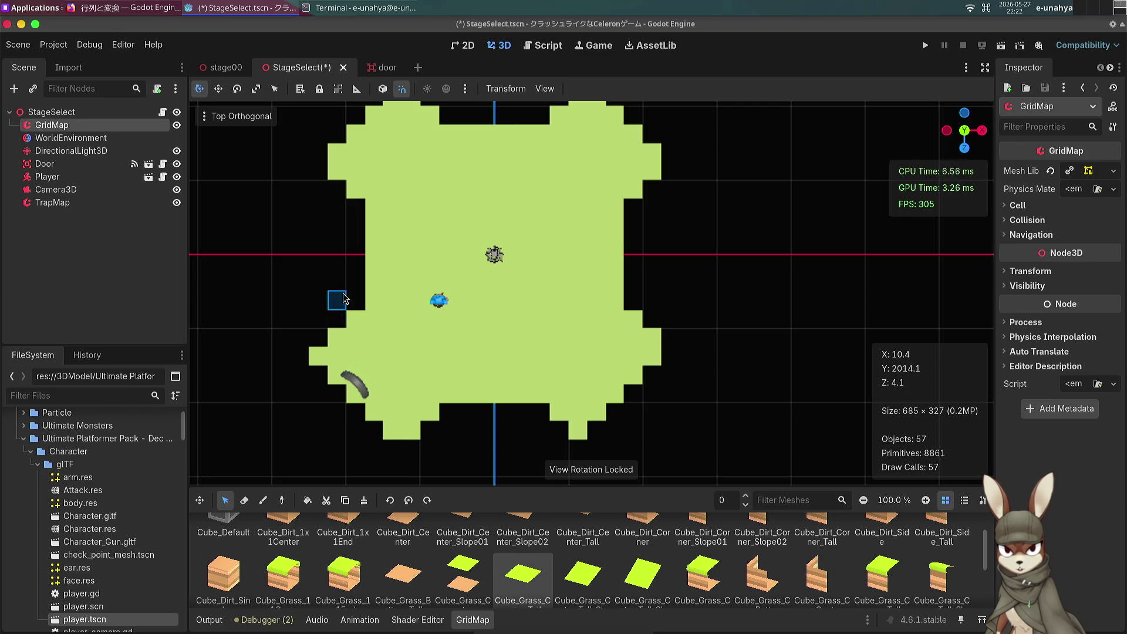
pyautogui.moveTo(300, 300)
pyautogui.mouseDown()
pyautogui.moveTo(393, 431)
pyautogui.moveTo(445, 451)
pyautogui.mouseUp()
pyautogui.hotkey('ctrl', 'x')
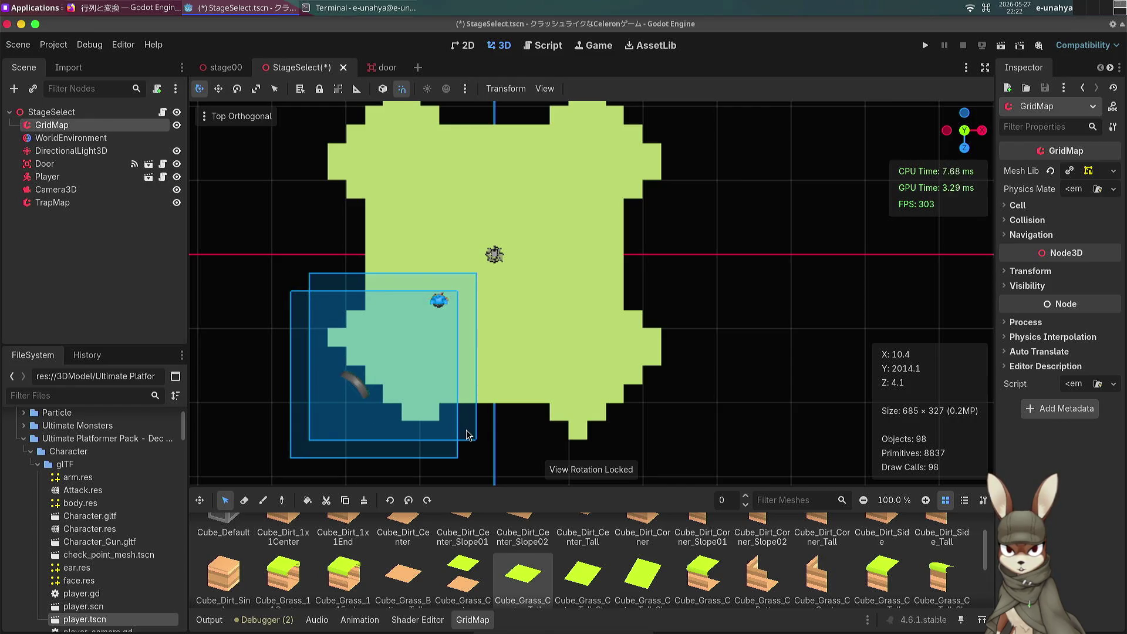
pyautogui.click(452, 448)
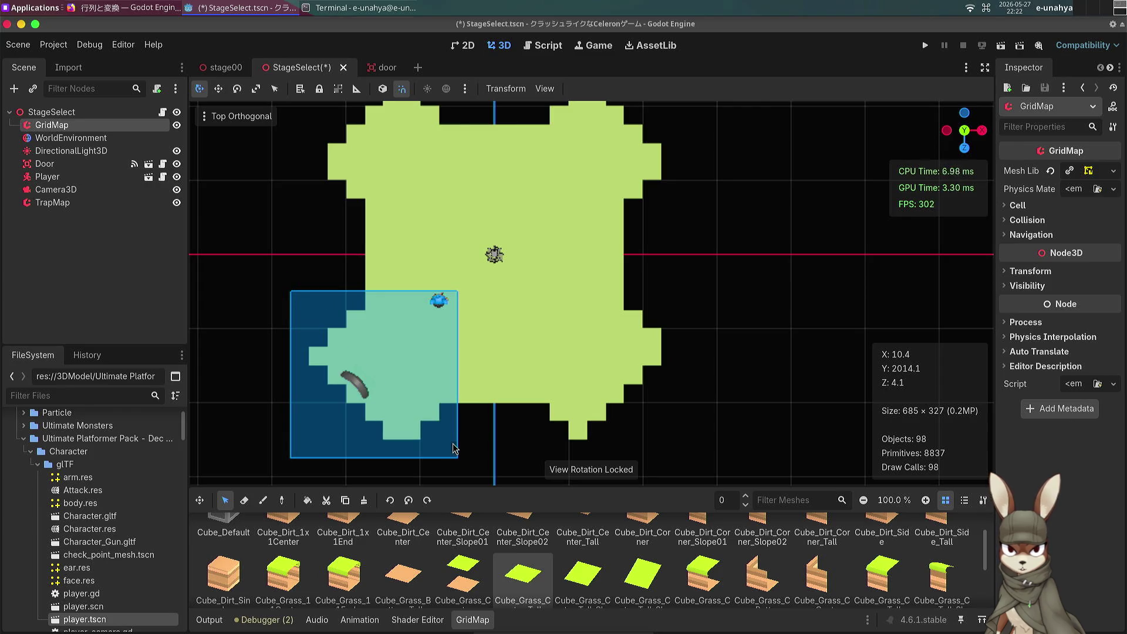
pyautogui.click(453, 449)
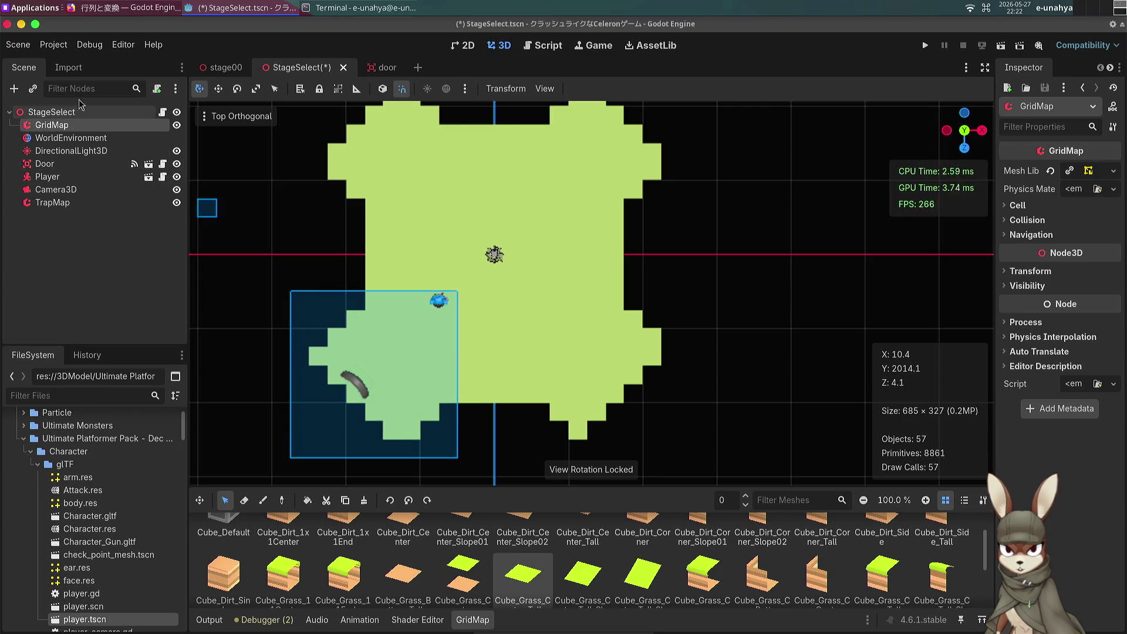
# Step: Move the Door node up and right onto the floor and save StageSelect
pyautogui.doubleClick(52, 111)
pyautogui.click(288, 478)
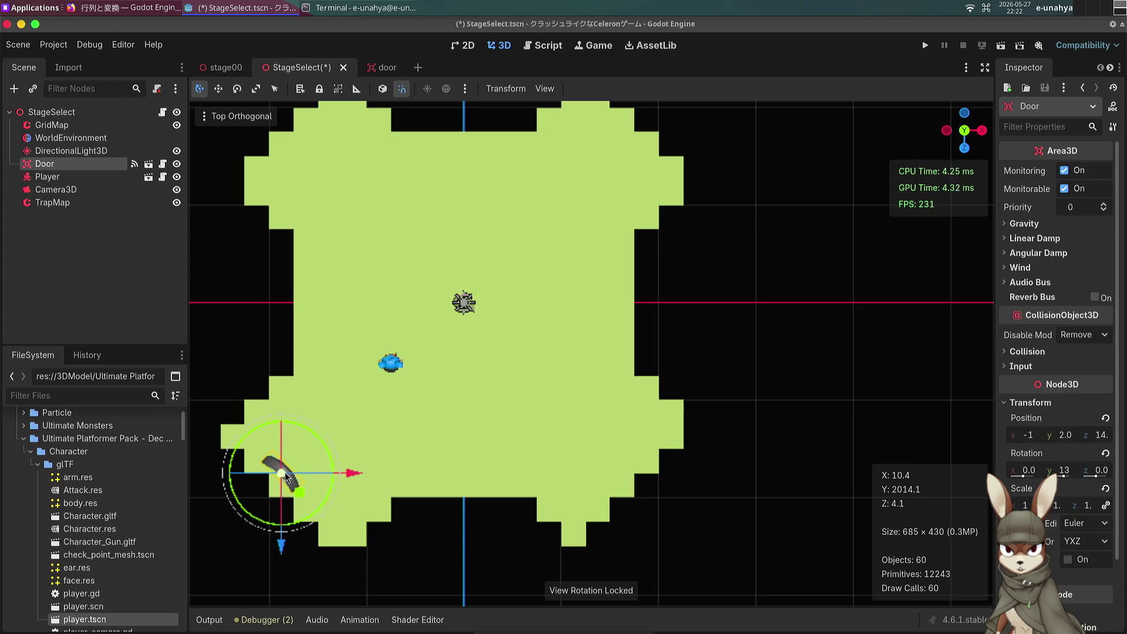
pyautogui.moveTo(299, 494); pyautogui.dragTo(374, 435)
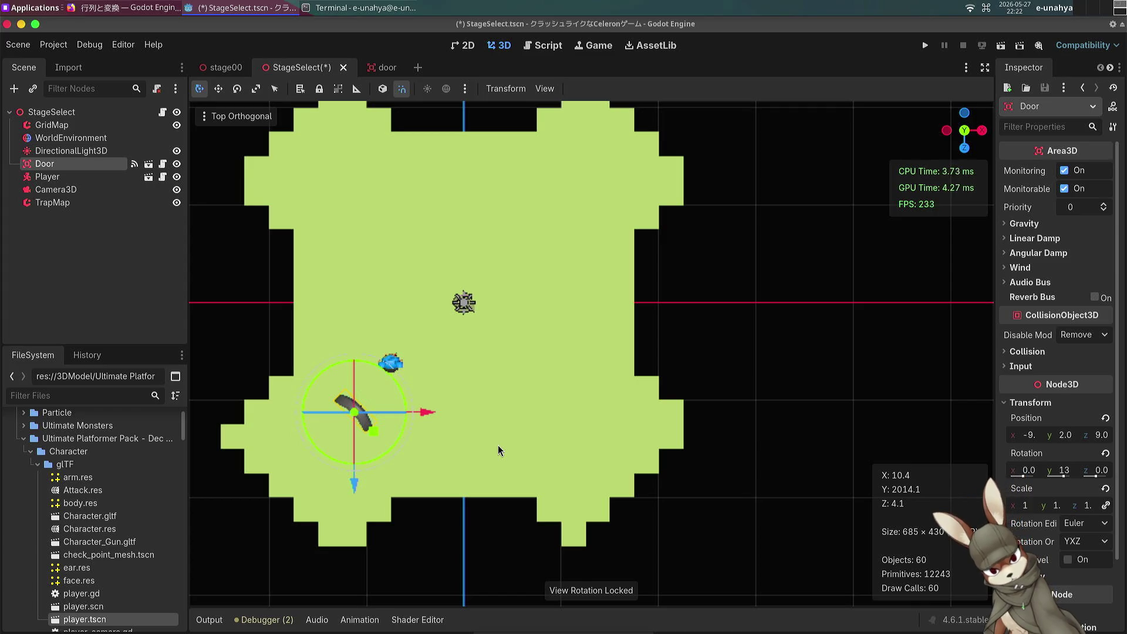
pyautogui.hotkey('ctrl', 's')
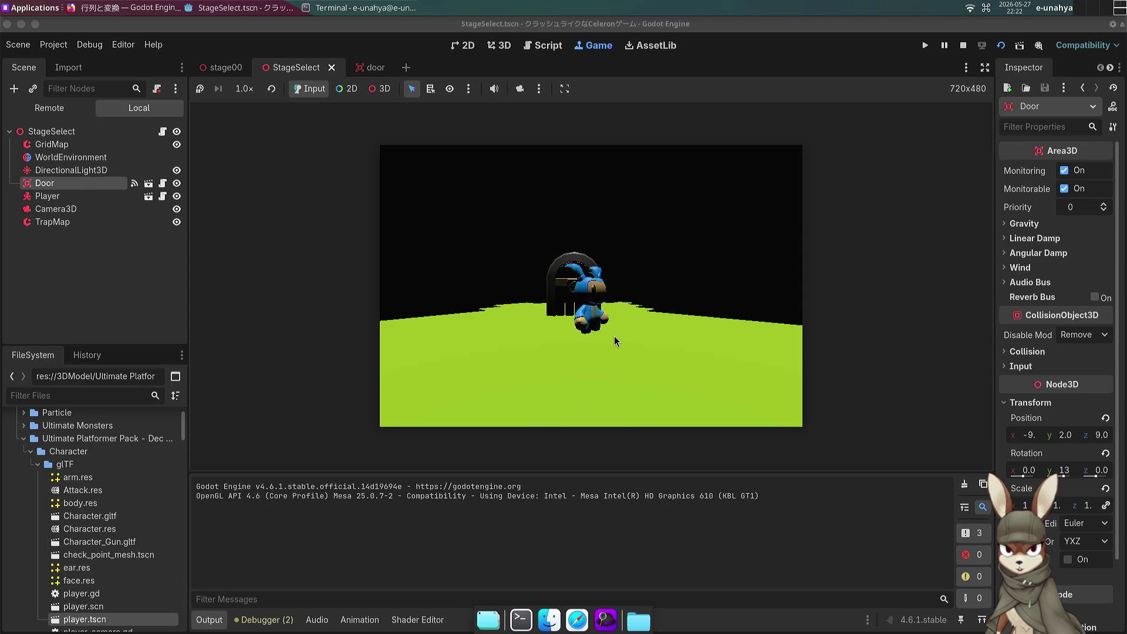
# Step: Walk and jump the character into the relocated door, then stop the game
pyautogui.press('a')
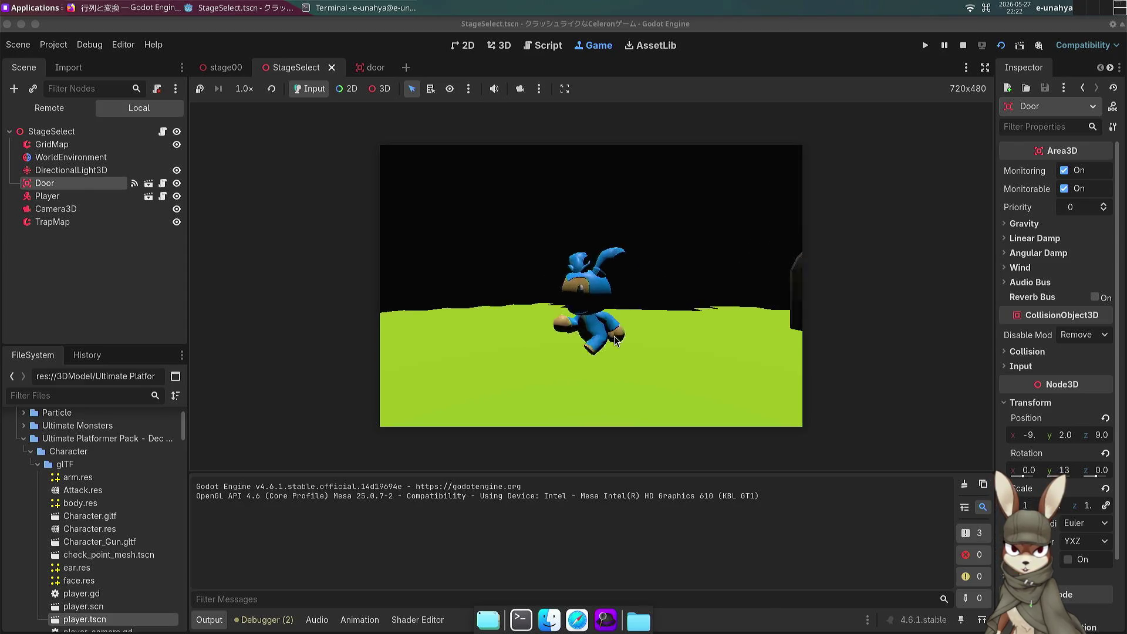
pyautogui.press('space')
pyautogui.press('space')
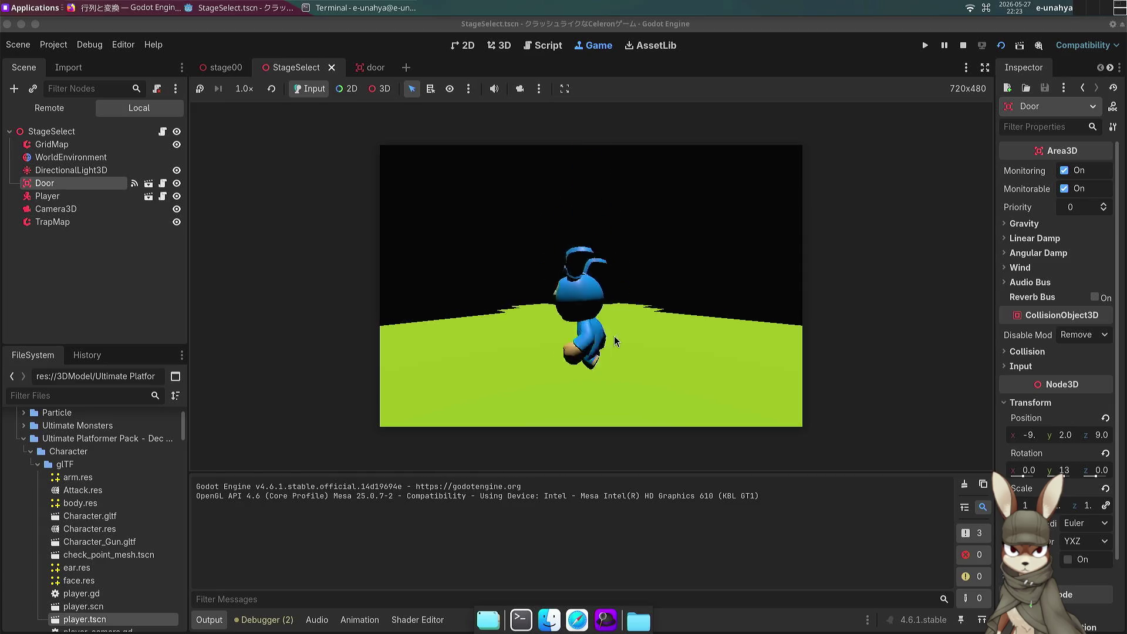
pyautogui.press('w')
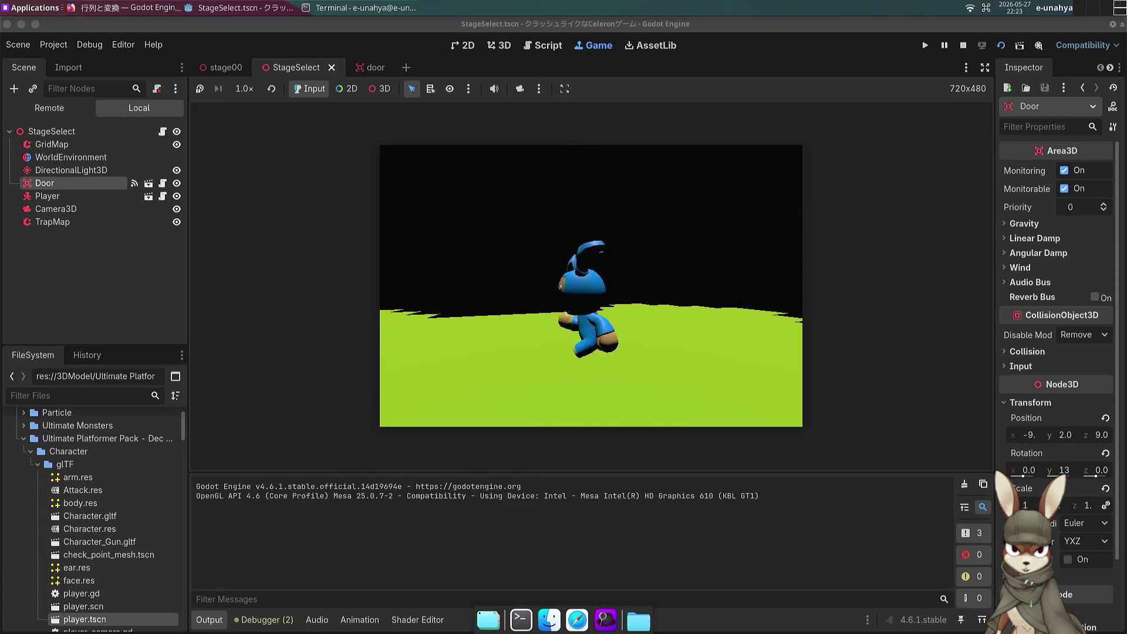
pyautogui.press('d')
pyautogui.press('s')
pyautogui.press('w')
pyautogui.press('w')
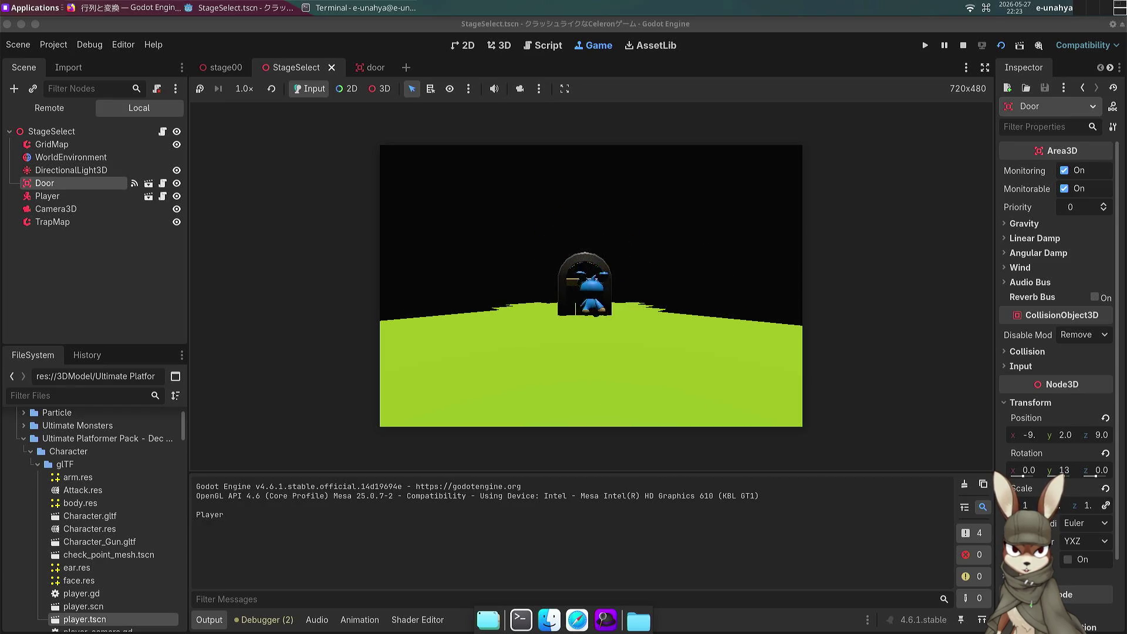
pyautogui.press('s')
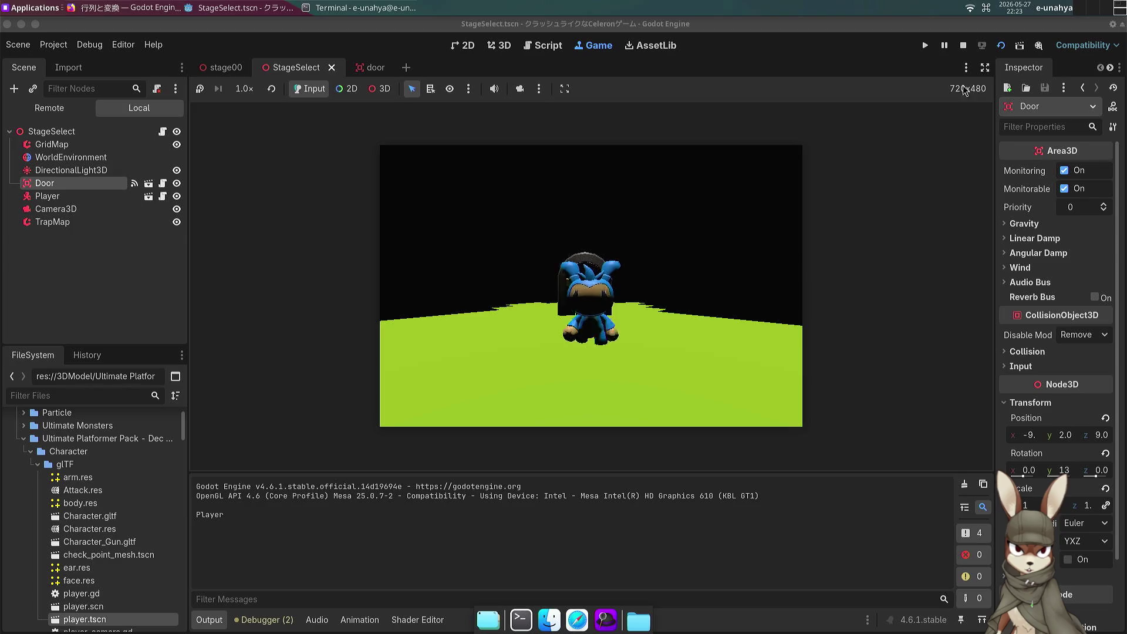
pyautogui.click(963, 45)
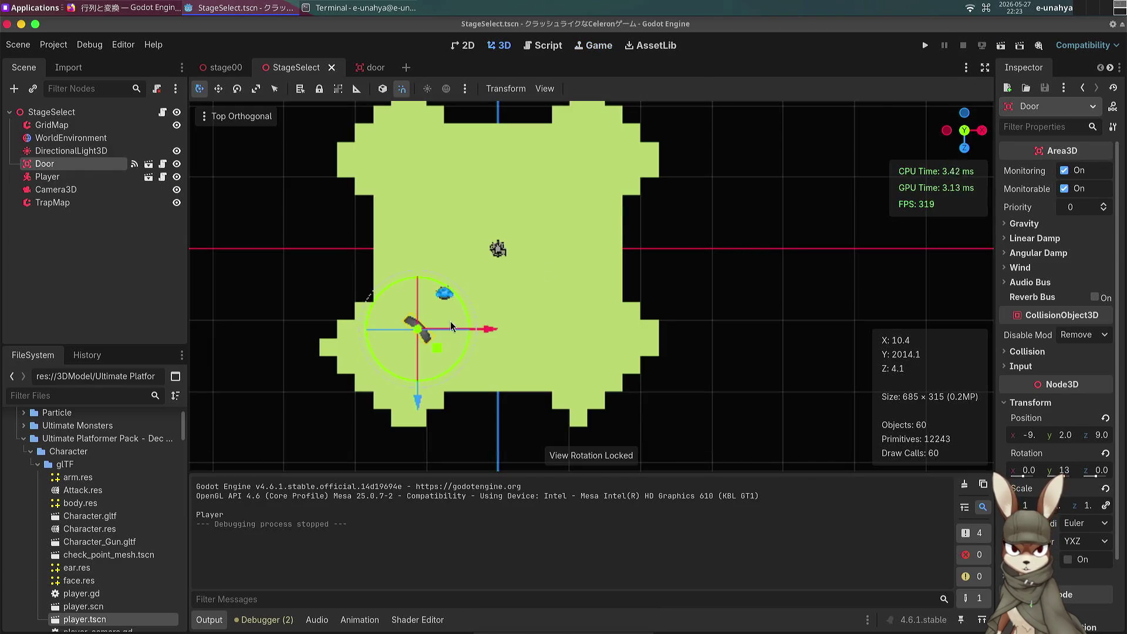
# Step: Select Camera3D and change its field of view from 75 to 50 degrees
pyautogui.scroll(8, 449, 321)
pyautogui.scroll(-1, 484, 301)
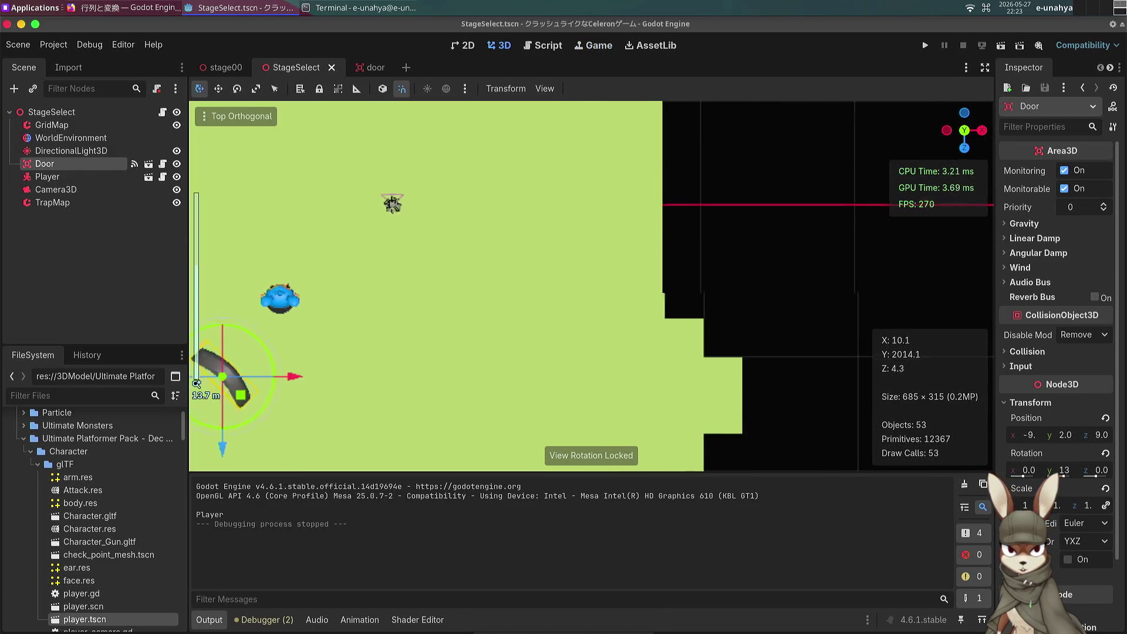
pyautogui.hscroll(-5, 484, 301)
pyautogui.scroll(-6, 506, 362)
pyautogui.scroll(2, 505, 362)
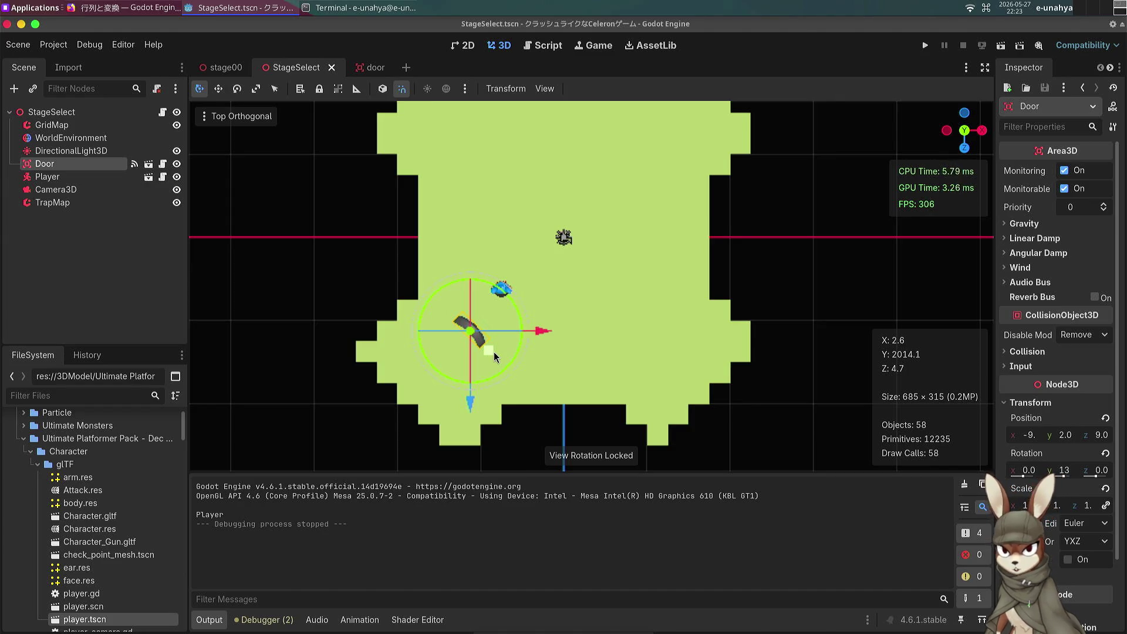
pyautogui.scroll(8, 545, 240)
pyautogui.scroll(6, 545, 241)
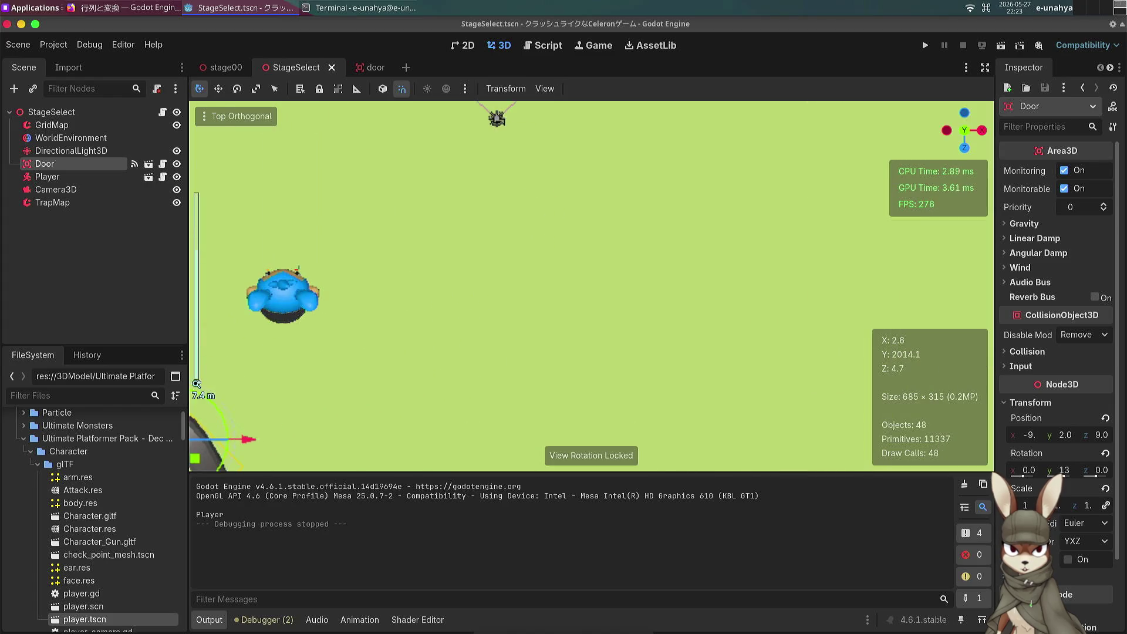
pyautogui.scroll(-15, 531, 312)
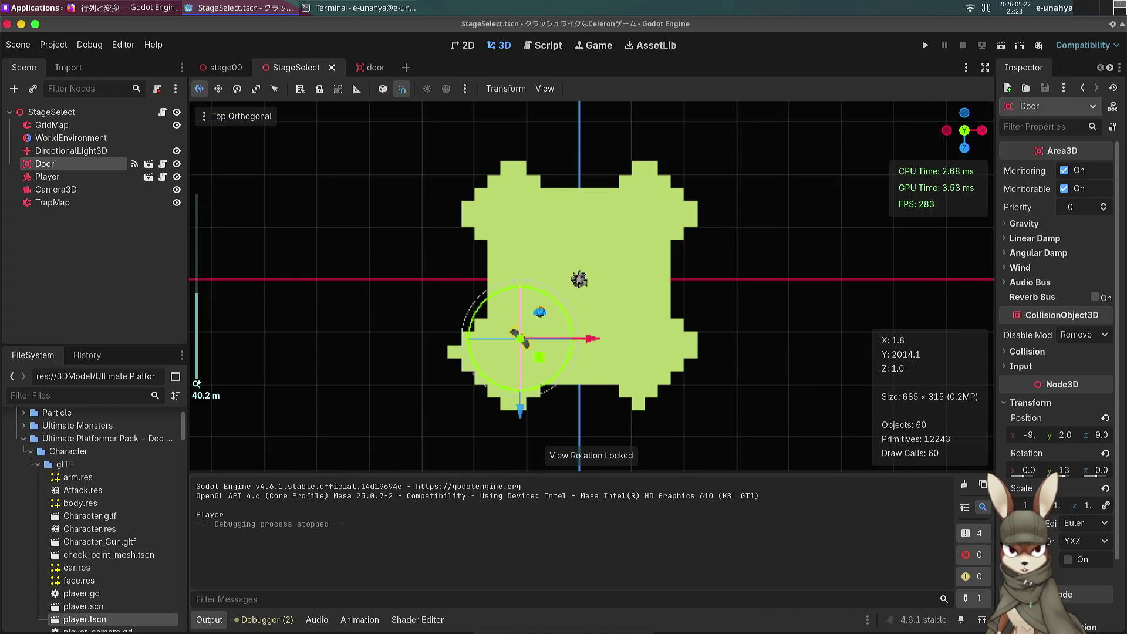
pyautogui.scroll(10, 523, 322)
pyautogui.click(91, 201)
pyautogui.click(88, 190)
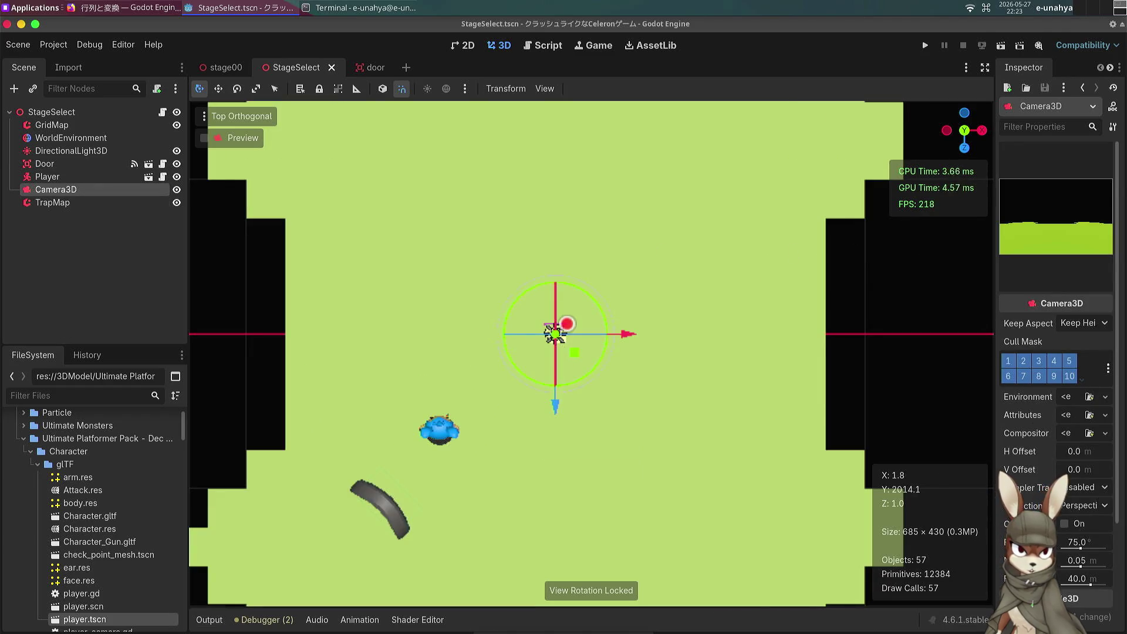
pyautogui.scroll(-3, 1035, 421)
pyautogui.moveTo(994, 410); pyautogui.dragTo(737, 410)
pyautogui.scroll(1, 898, 440)
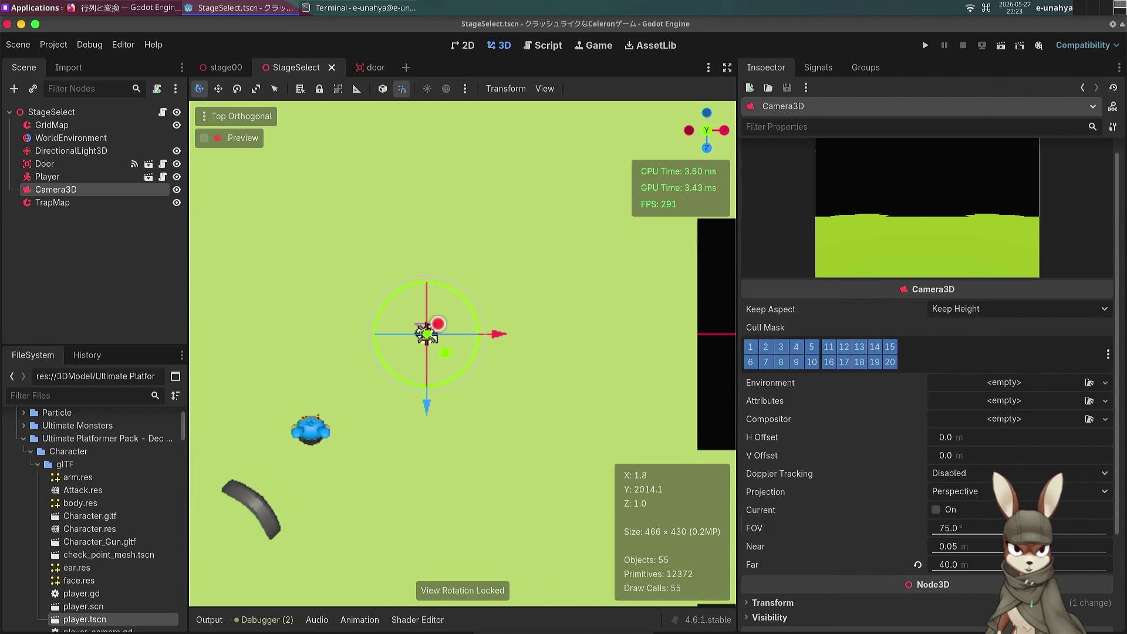
pyautogui.scroll(-1, 977, 460)
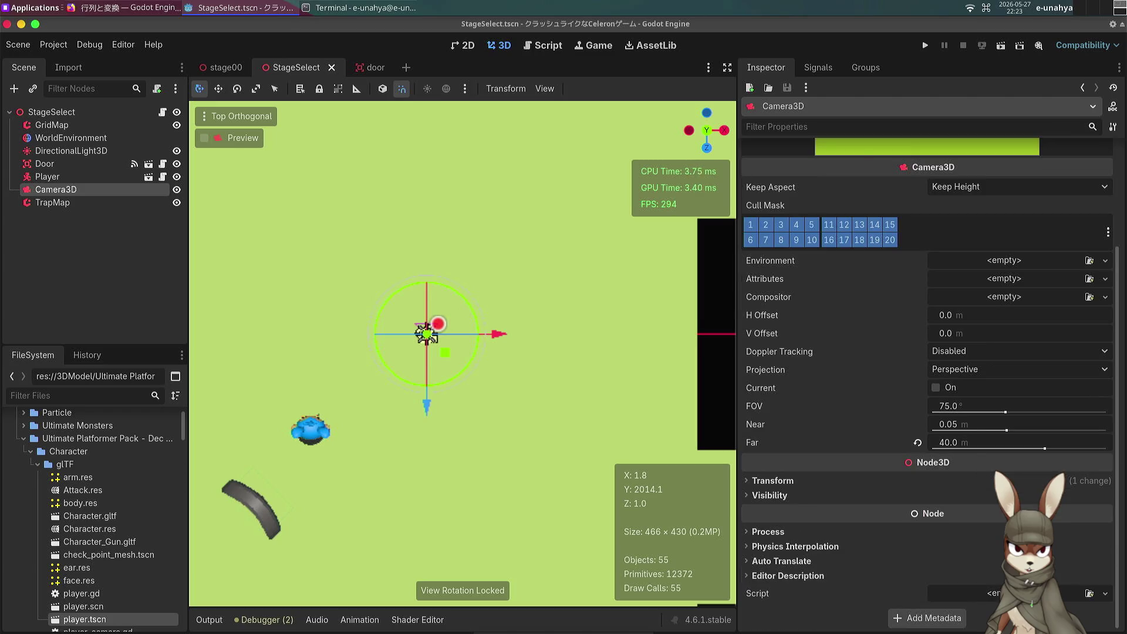
pyautogui.click(967, 409)
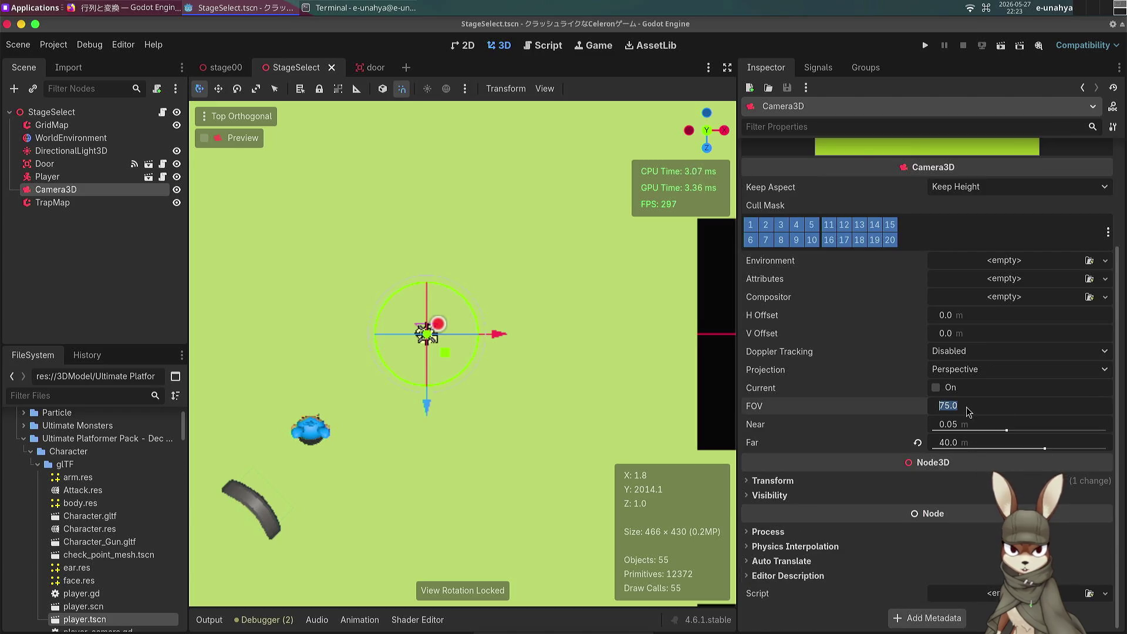
pyautogui.write('50')
pyautogui.press('Return')
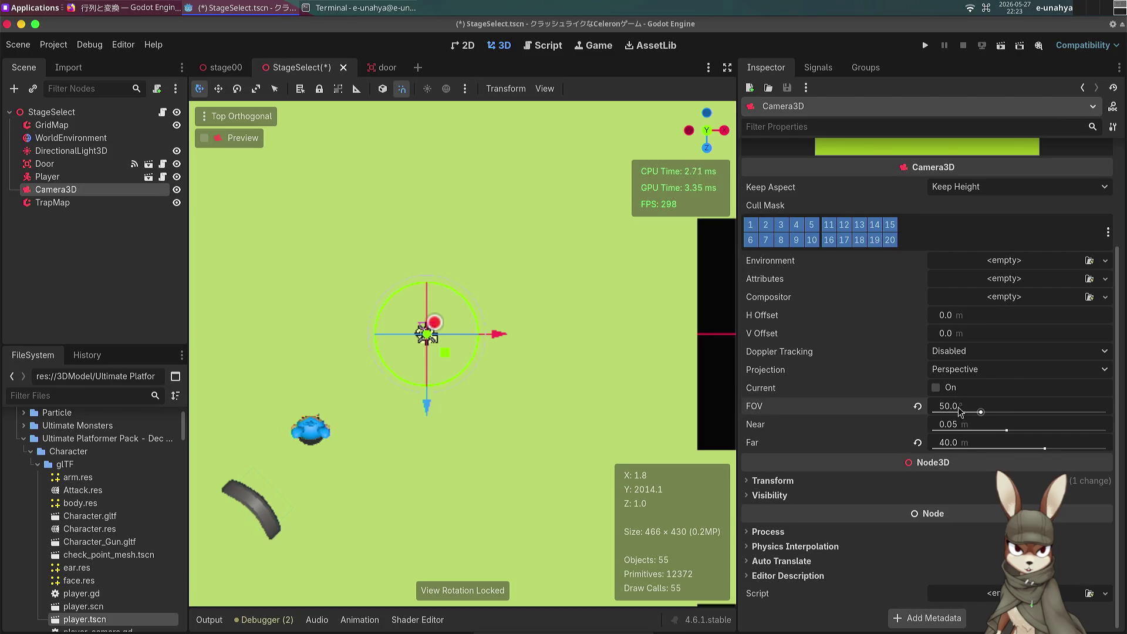
# Step: Save StageSelect and widen the 3D viewport
pyautogui.scroll(2, 814, 413)
pyautogui.hotkey('ctrl', 's')
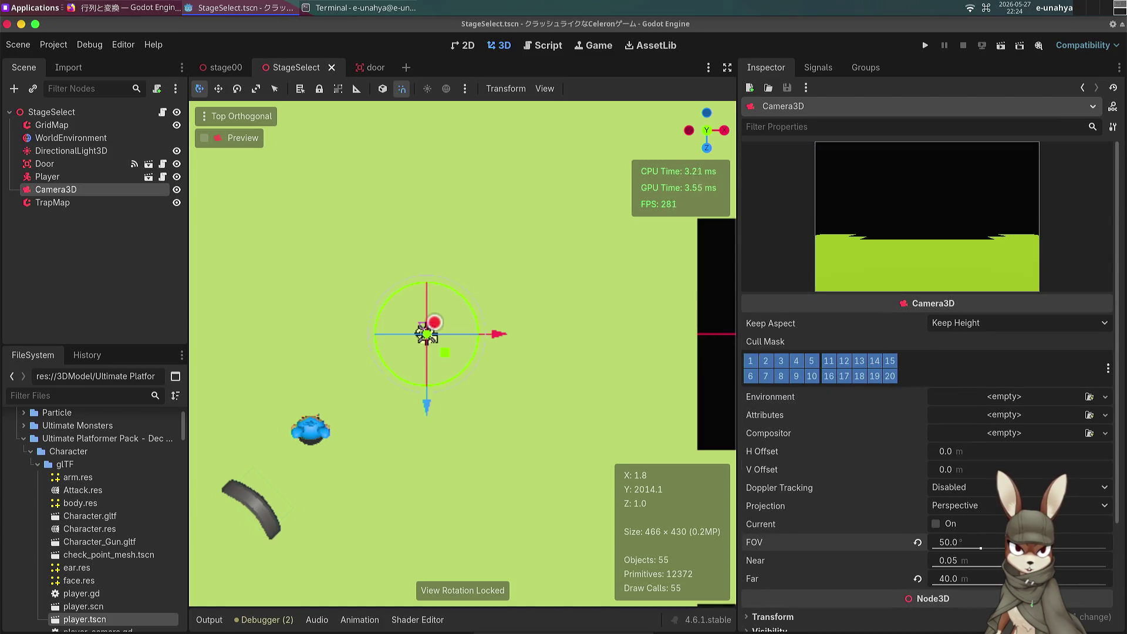
pyautogui.moveTo(737, 338); pyautogui.dragTo(912, 338)
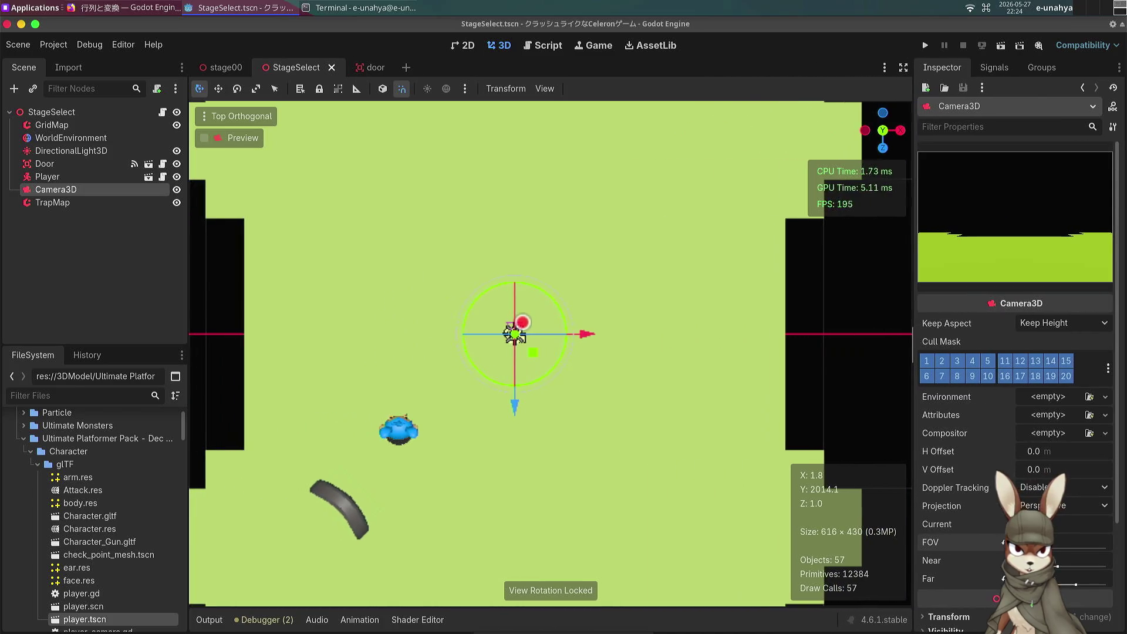
# Step: Run StageSelect, jump the character into the door arch to print Player, then stop
pyautogui.click(1004, 48)
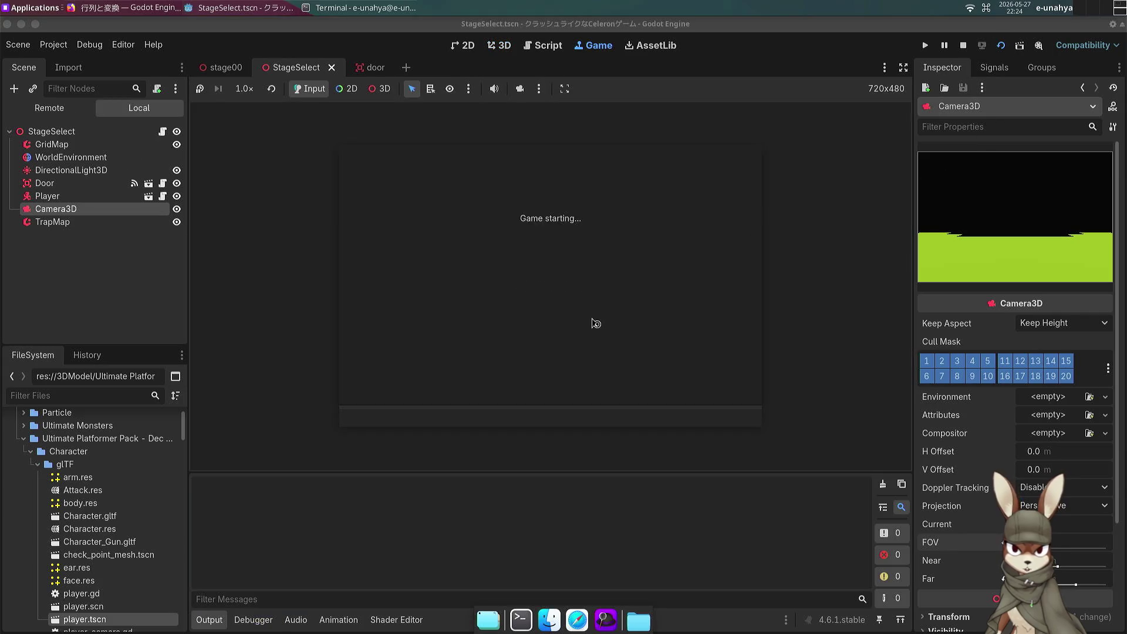
pyautogui.press('Left')
pyautogui.press('Left')
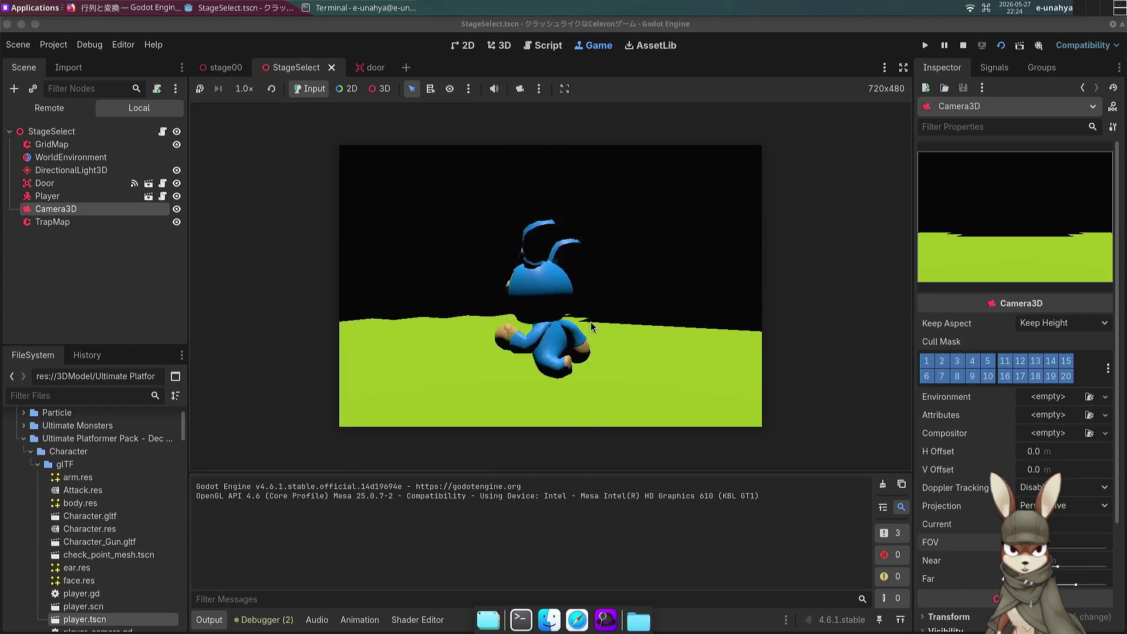
pyautogui.press('Up')
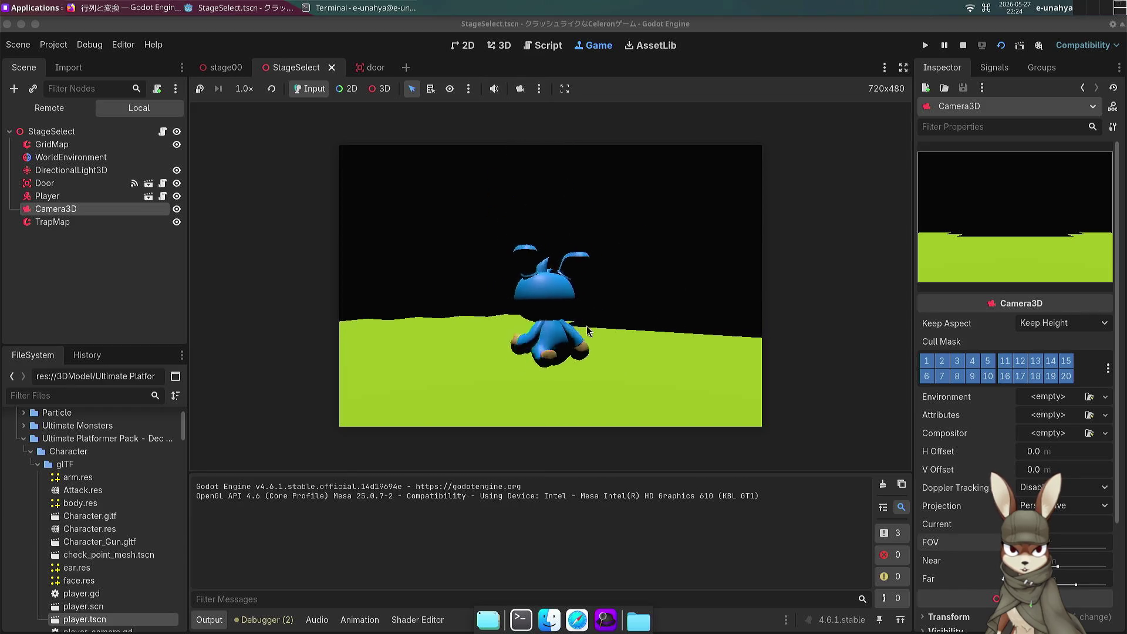
pyautogui.press('Down')
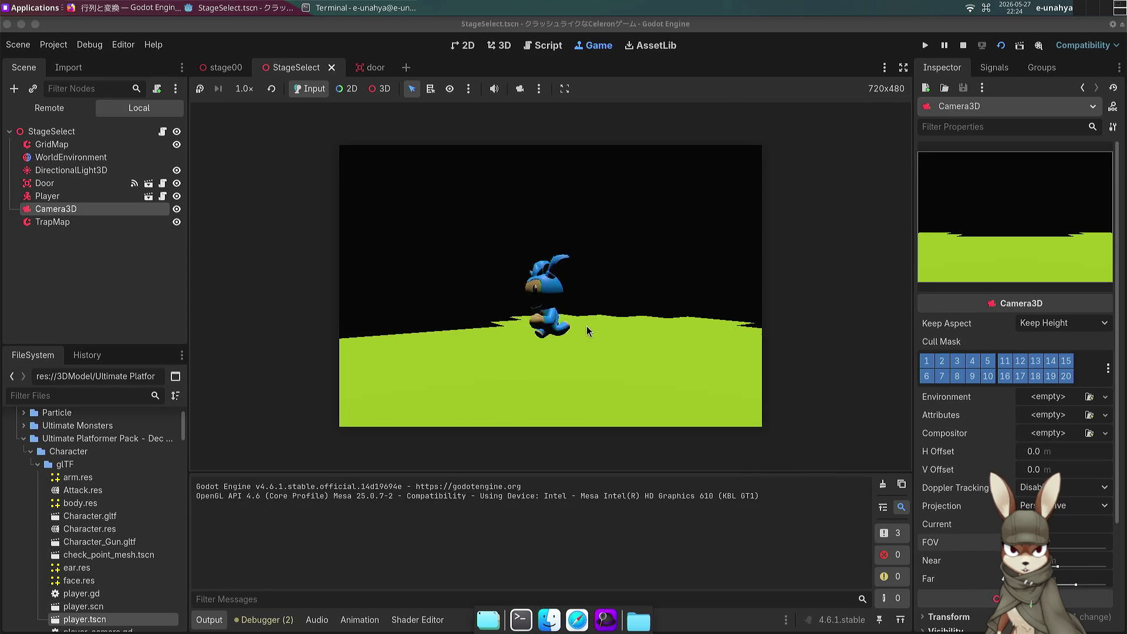
pyautogui.press('Up')
pyautogui.press('space')
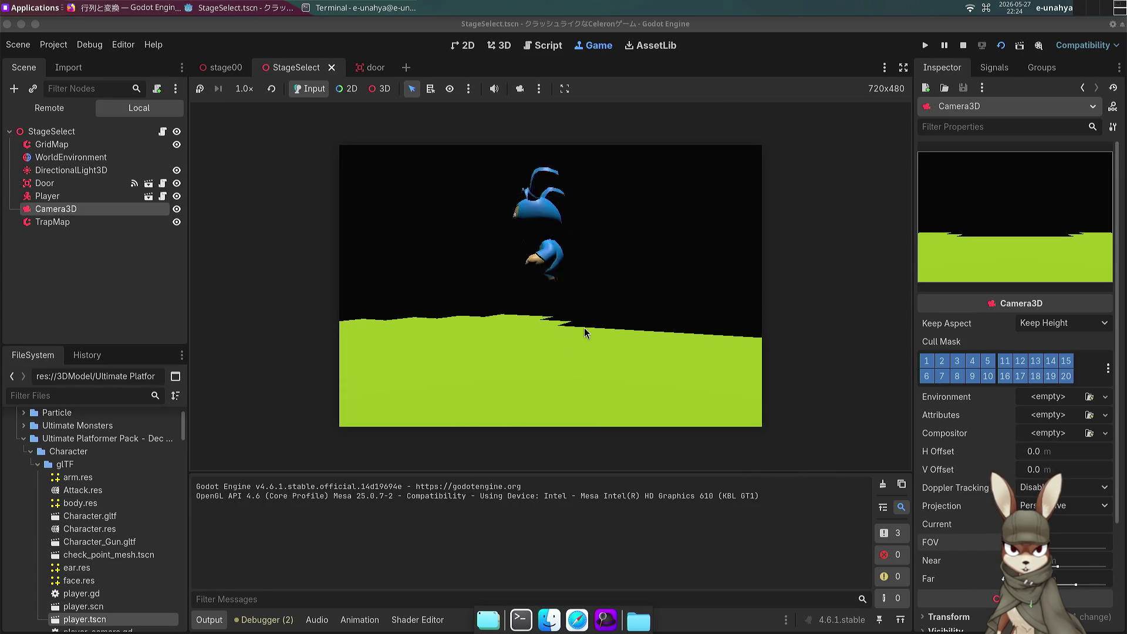
pyautogui.press('Left')
pyautogui.press('space')
pyautogui.press('Up')
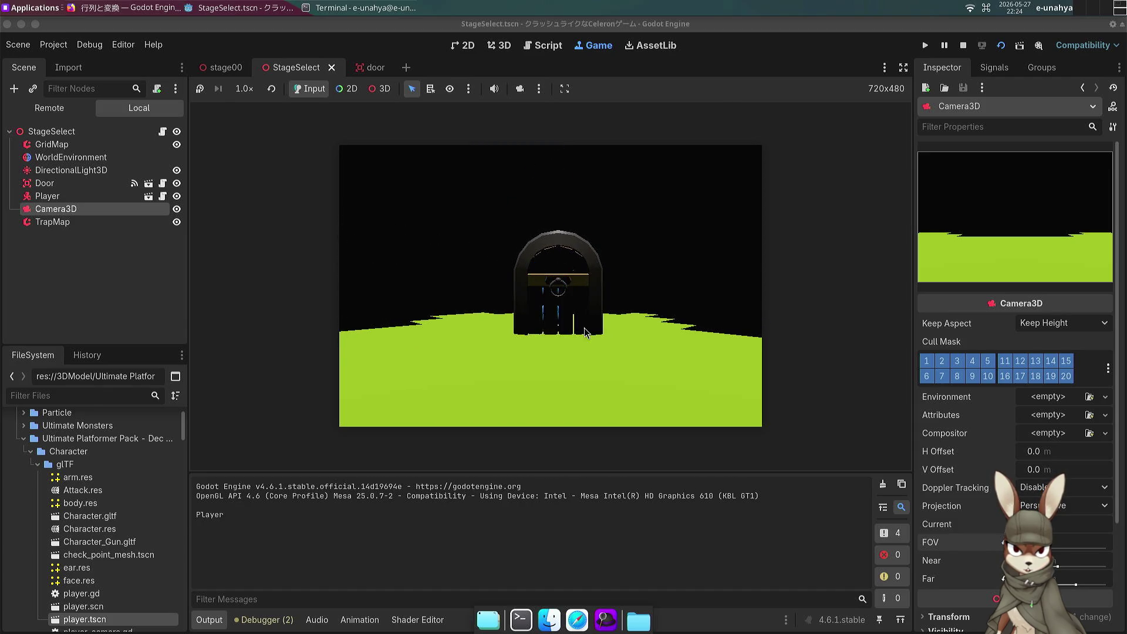
pyautogui.press('Down')
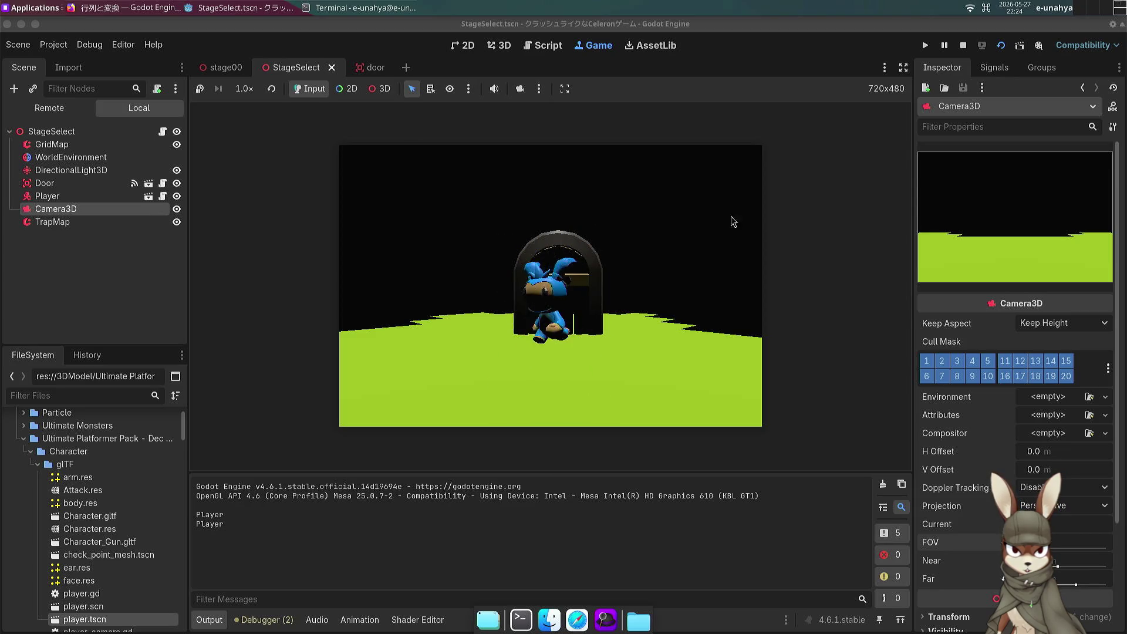
pyautogui.click(962, 45)
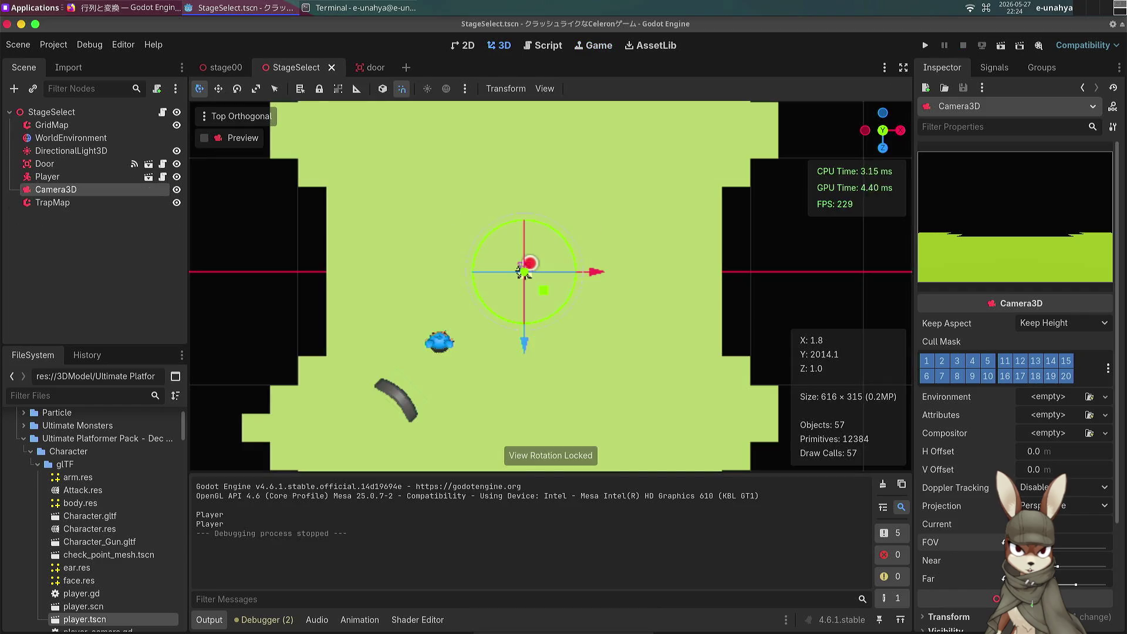
# Step: In the door scene, stretch the collision box, revert its depth to 4, and open door.gd
pyautogui.click(376, 67)
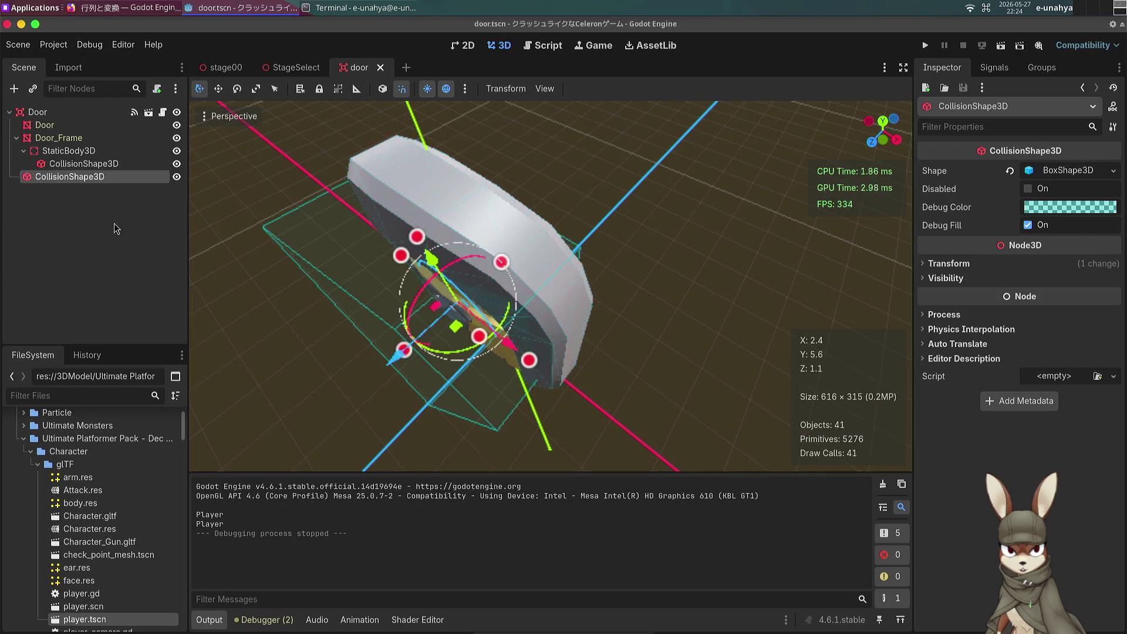
pyautogui.moveTo(405, 350); pyautogui.dragTo(355, 304)
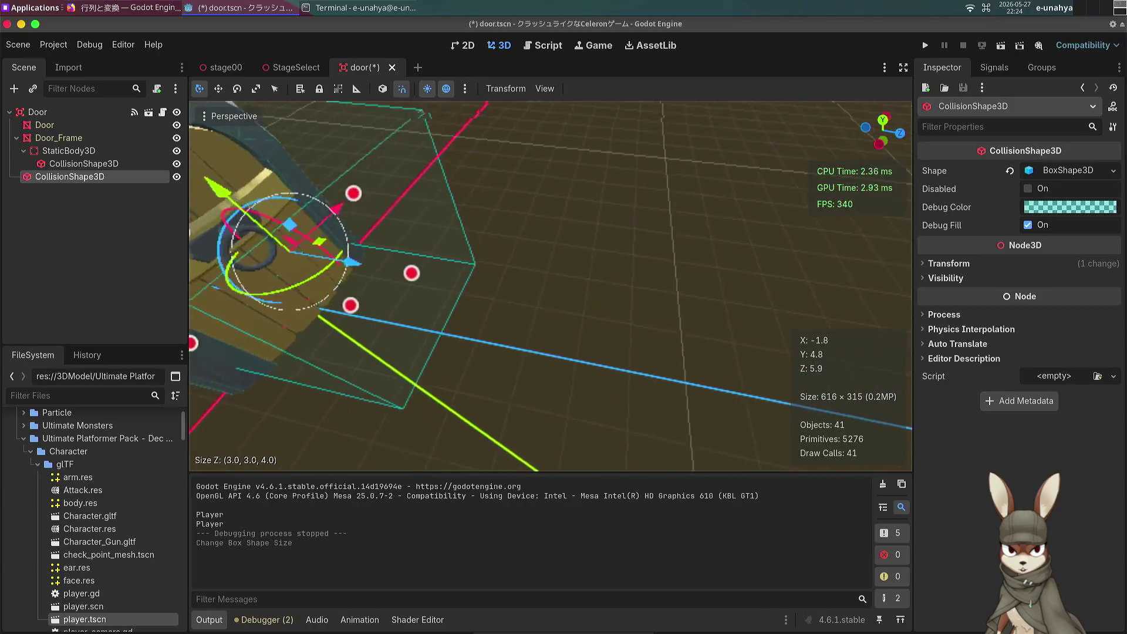
pyautogui.moveTo(482, 258)
pyautogui.mouseDown()
pyautogui.moveTo(586, 276)
pyautogui.moveTo(634, 270)
pyautogui.mouseUp()
pyautogui.press('f')
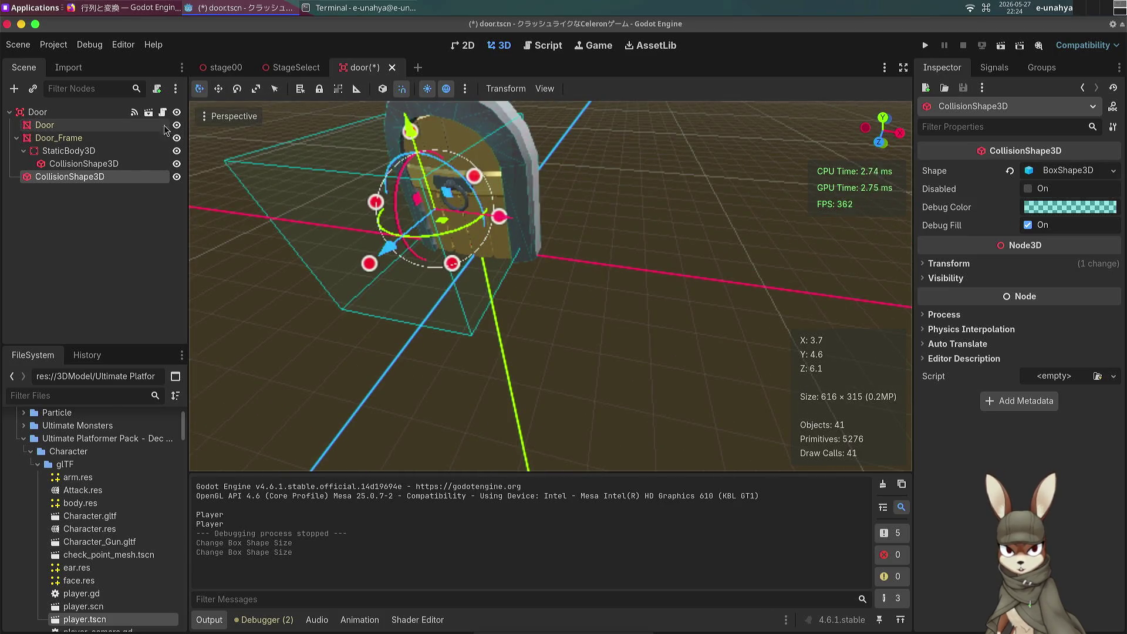
pyautogui.click(163, 111)
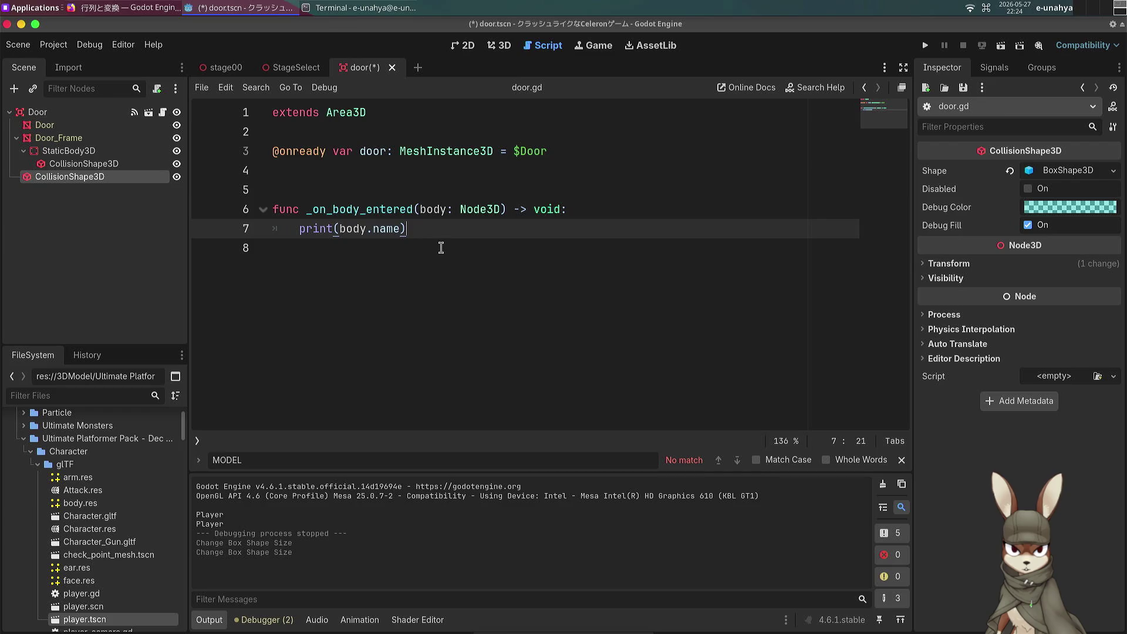
# Step: Add 'var tween = get_tree().create_tween()' below print(body.name)
pyautogui.press('Return')
pyautogui.write('var tween = get_tre')
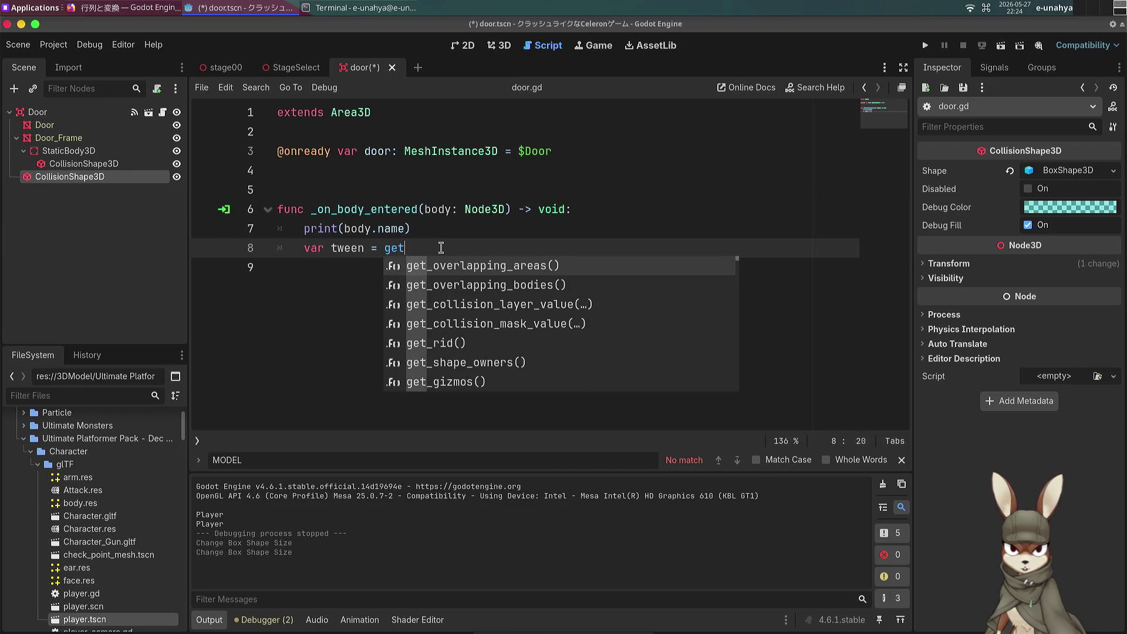
pyautogui.press('Return')
pyautogui.write('reate')
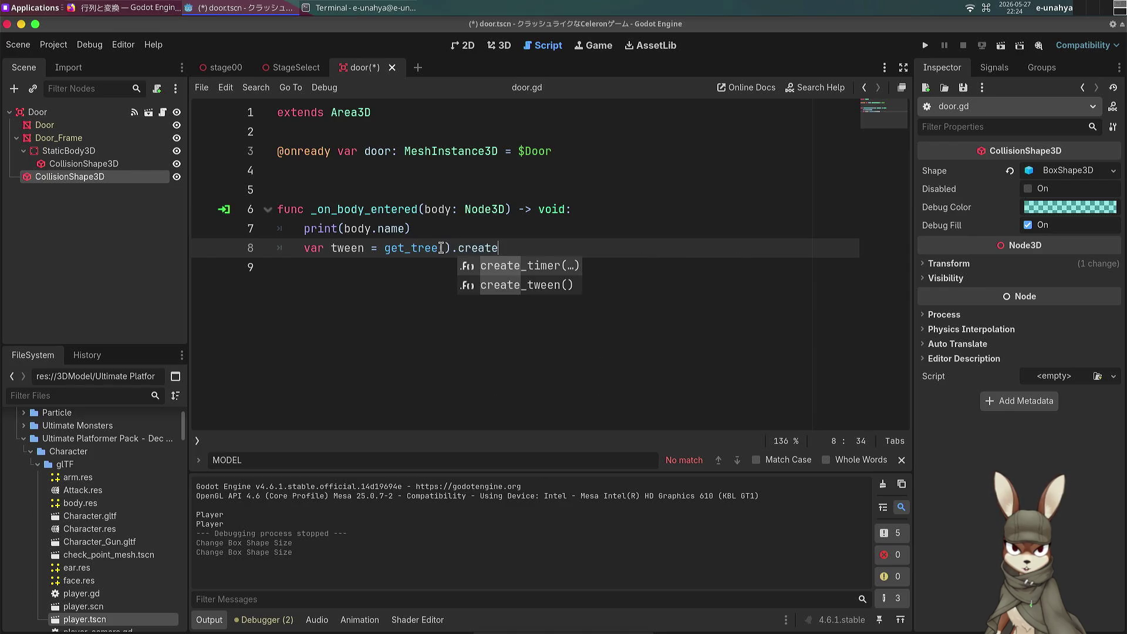
pyautogui.click(569, 283)
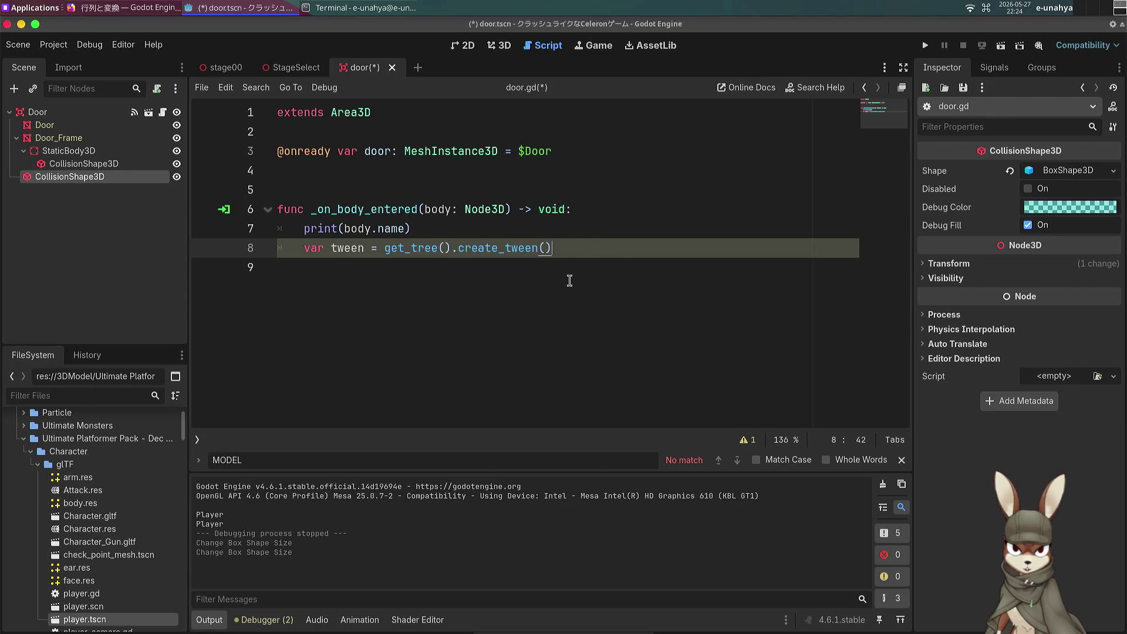
pyautogui.write('sdf')
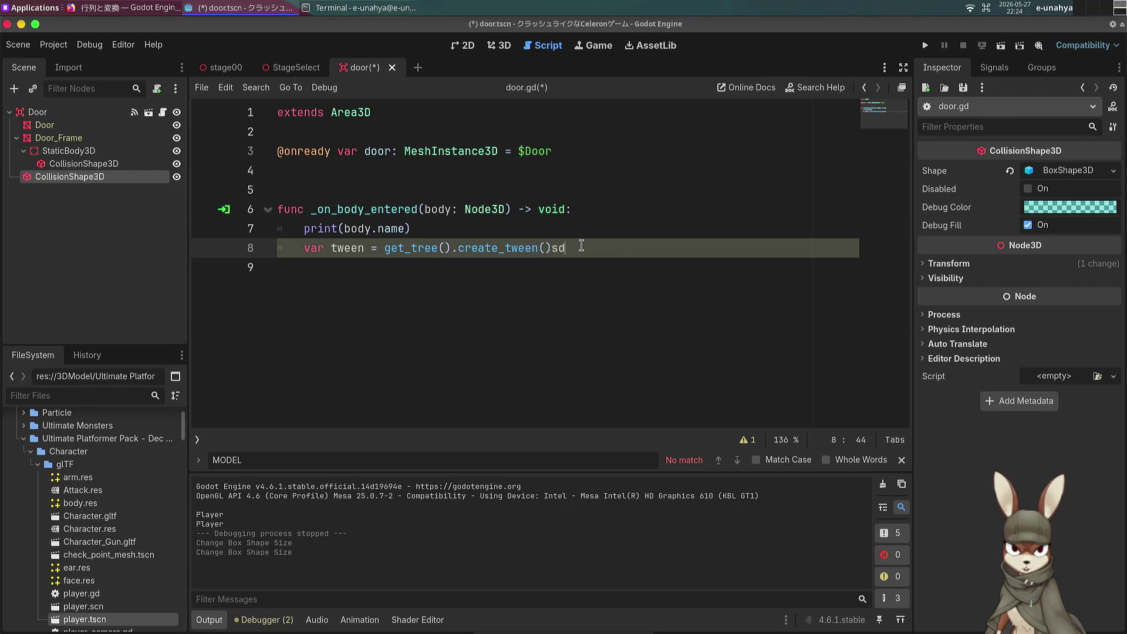
# Step: Add 'tween.set_ease(Tween.EASE_IN_OUT)' on the following line
pyautogui.press('Return')
pyautogui.write('ween.')
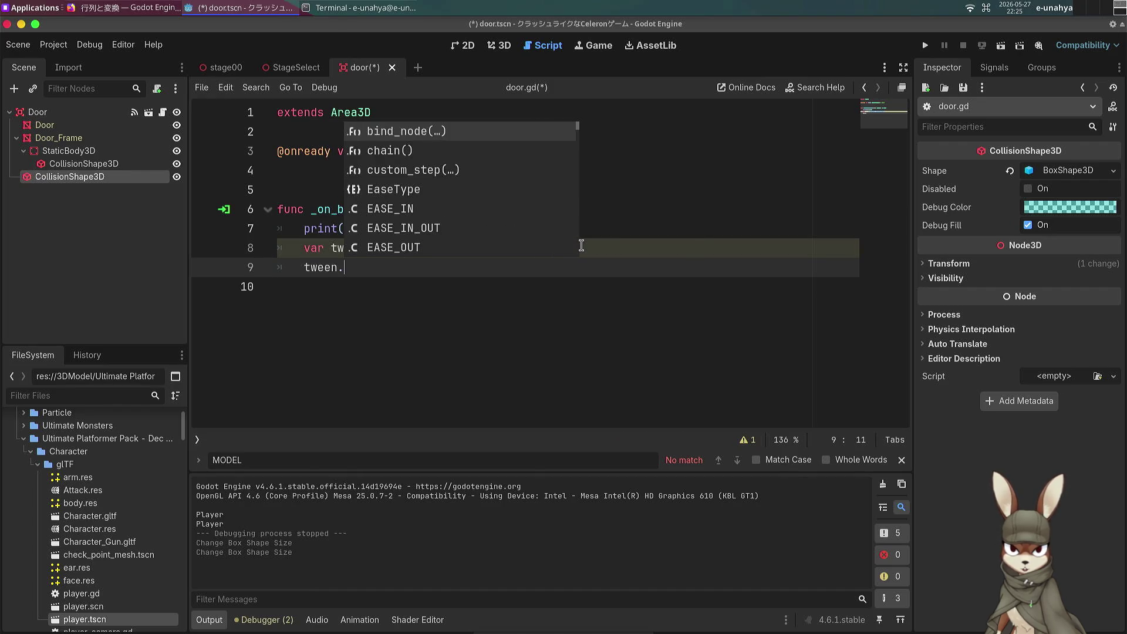
pyautogui.write('set]')
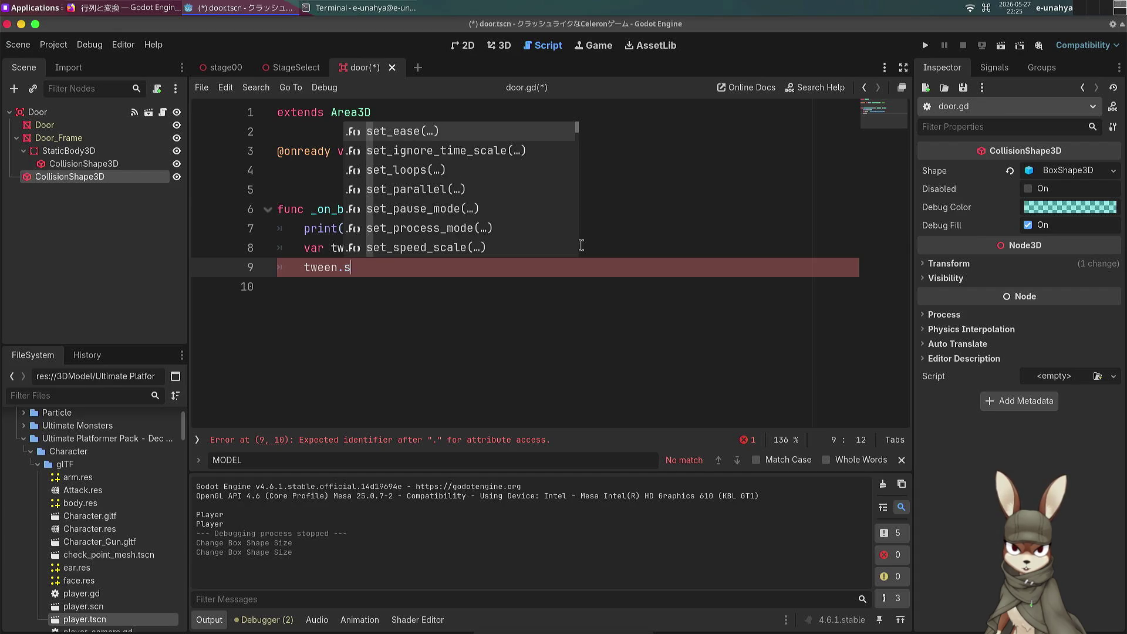
pyautogui.press('Return')
pyautogui.press('BackSpace')
pyautogui.press('BackSpace')
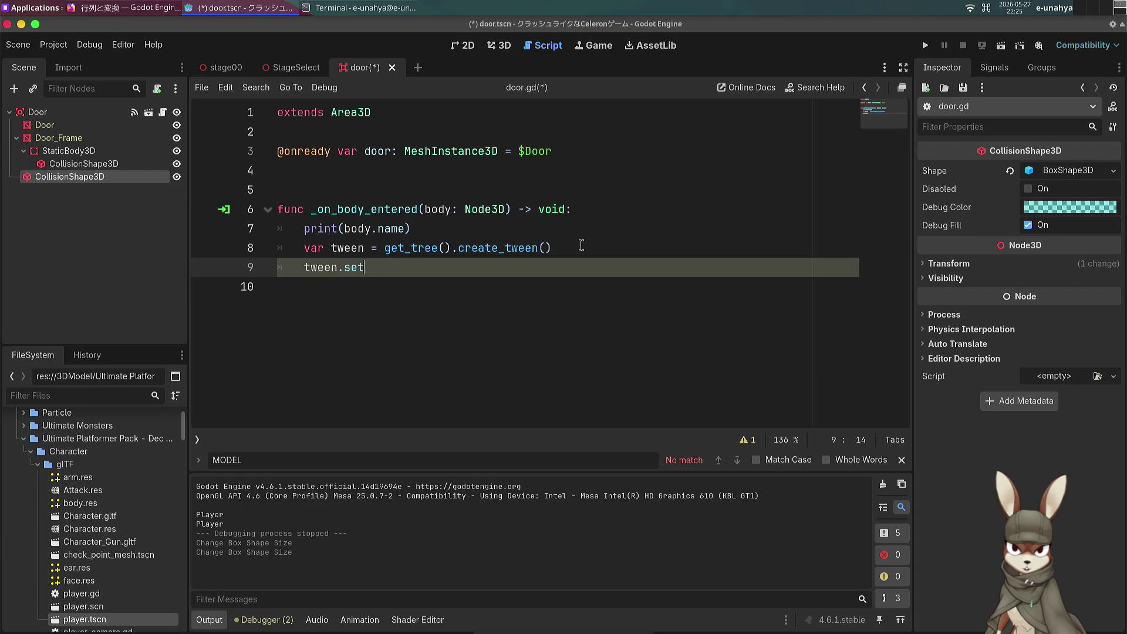
pyautogui.press('BackSpace')
pyautogui.write('\\')
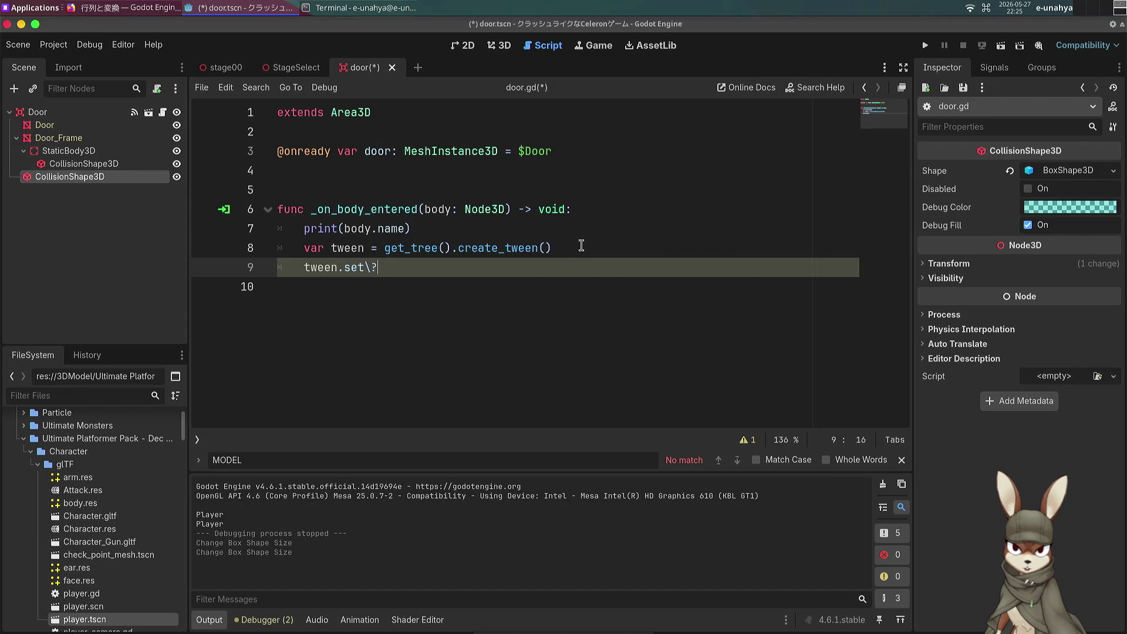
pyautogui.write('e')
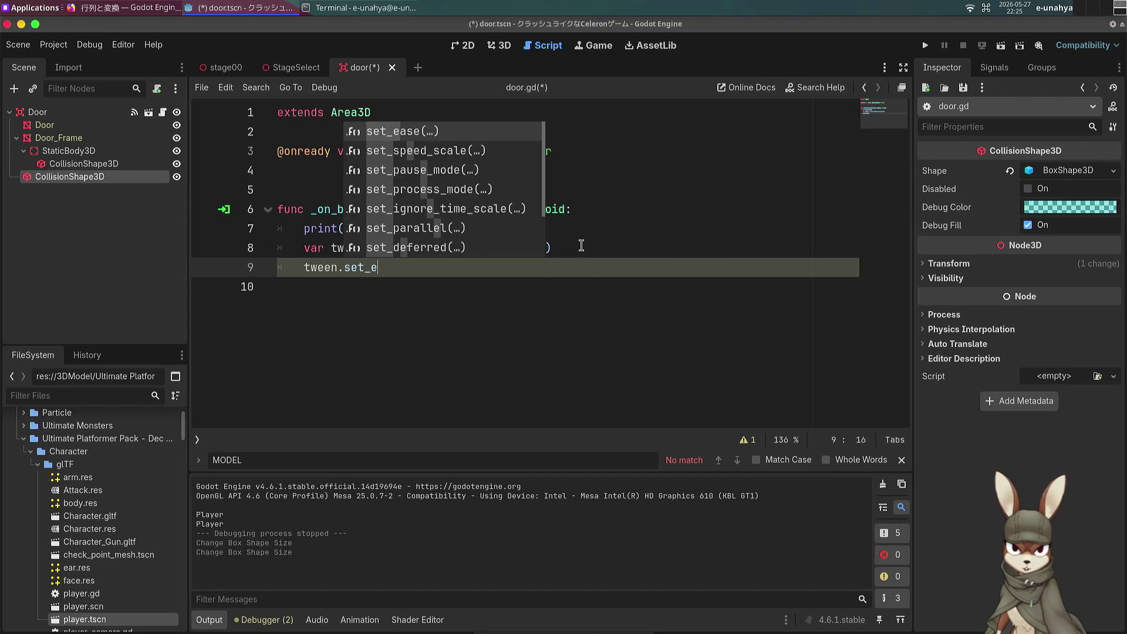
pyautogui.press('Return')
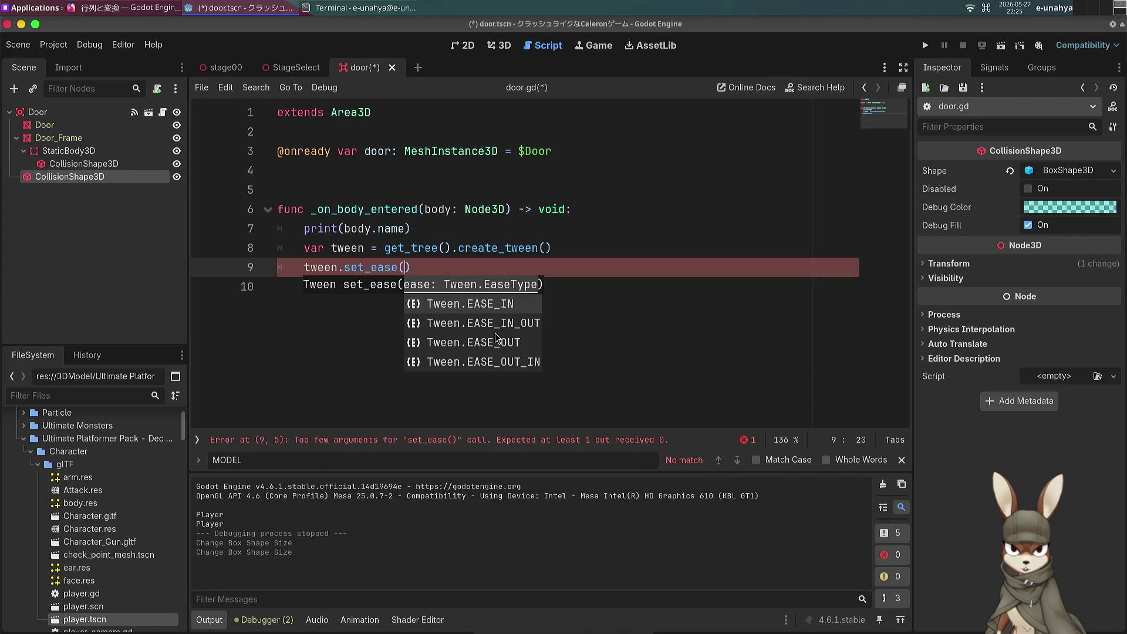
pyautogui.click(498, 330)
pyautogui.click(548, 274)
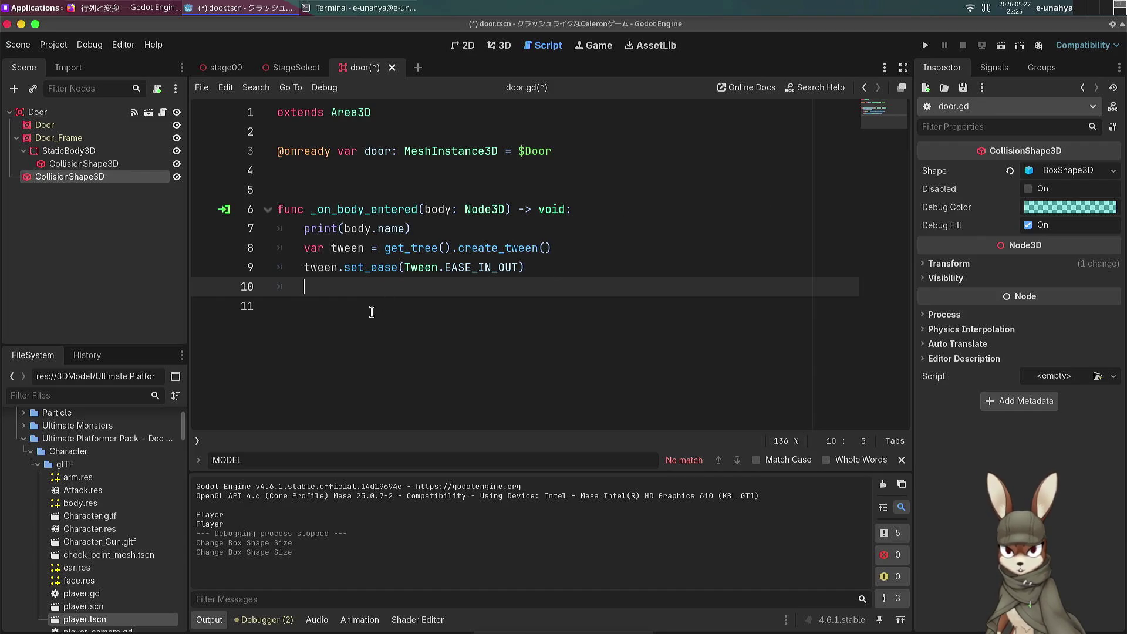
# Step: Write a tween_property call on line 10 with self and "rotation" arguments
pyautogui.write('twe')
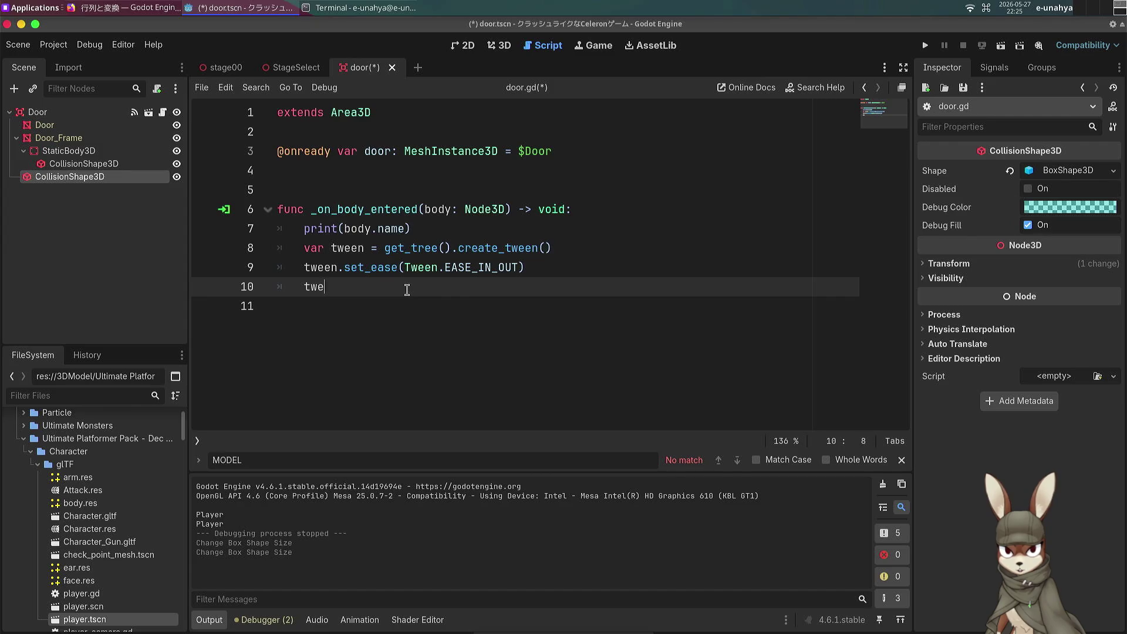
pyautogui.write('en.')
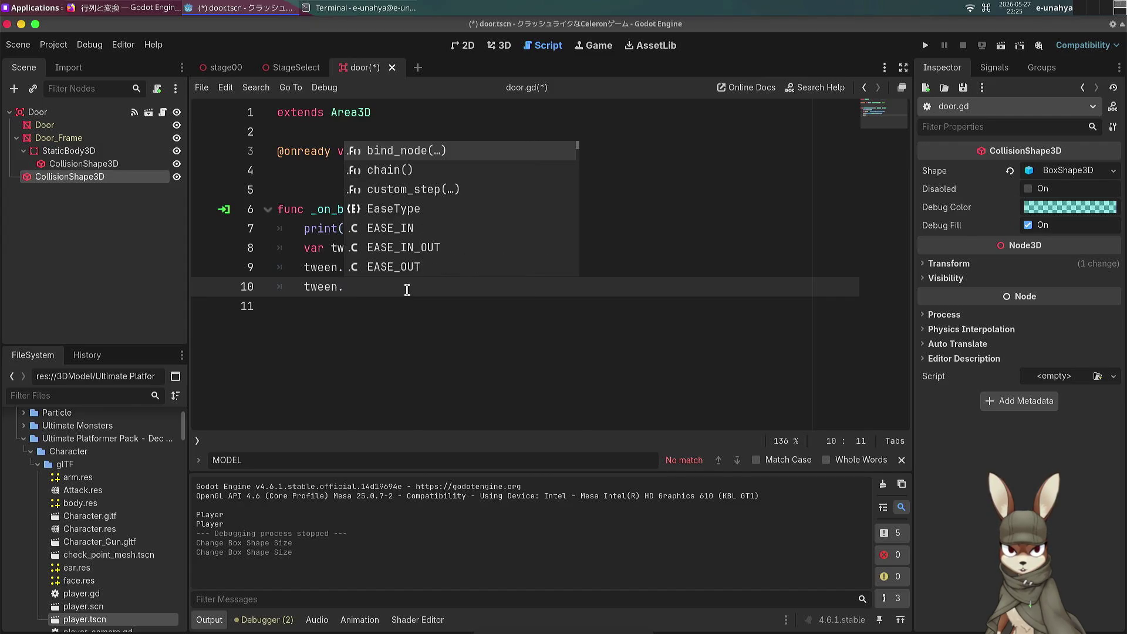
pyautogui.write('set')
pyautogui.press('BackSpace')
pyautogui.press('BackSpace')
pyautogui.press('BackSpace')
pyautogui.write('pro')
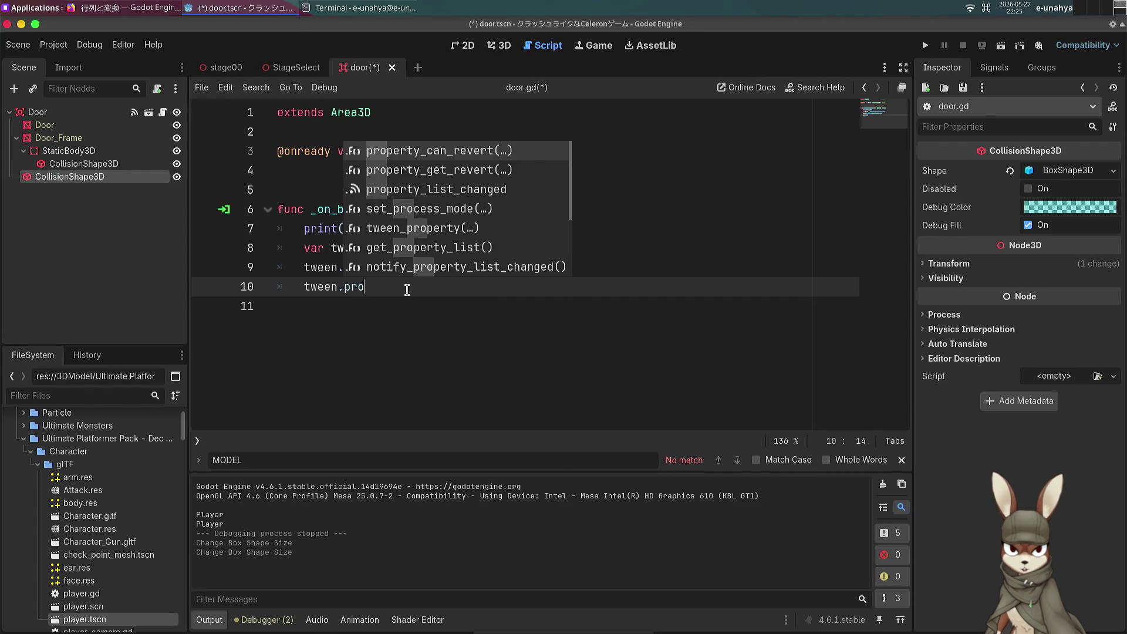
pyautogui.doubleClick(427, 233)
pyautogui.write('ro')
pyautogui.press('BackSpace')
pyautogui.press('BackSpace')
pyautogui.write('self, ro')
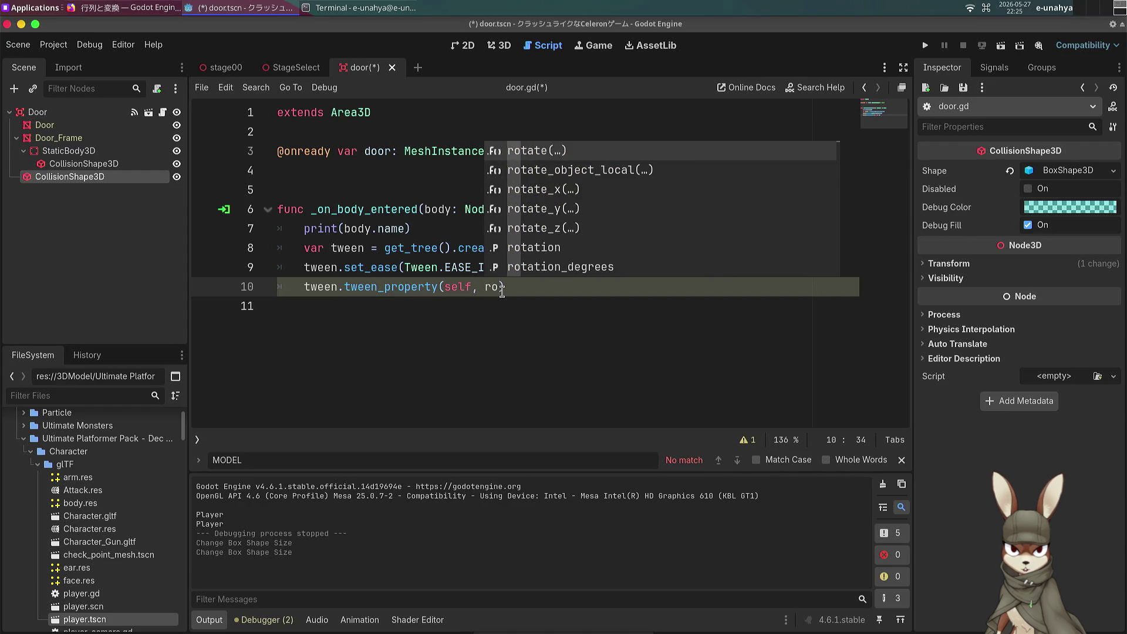
pyautogui.press('BackSpace')
pyautogui.press('BackSpace')
pyautogui.write('ro')
pyautogui.press('BackSpace')
pyautogui.press('BackSpace')
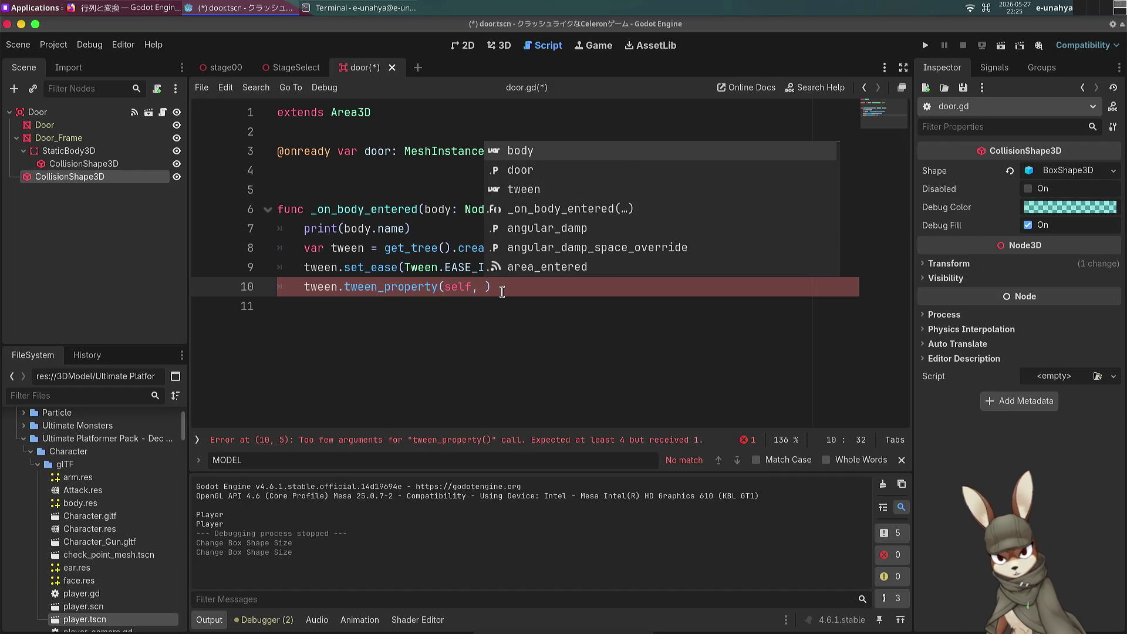
pyautogui.write('"rota')
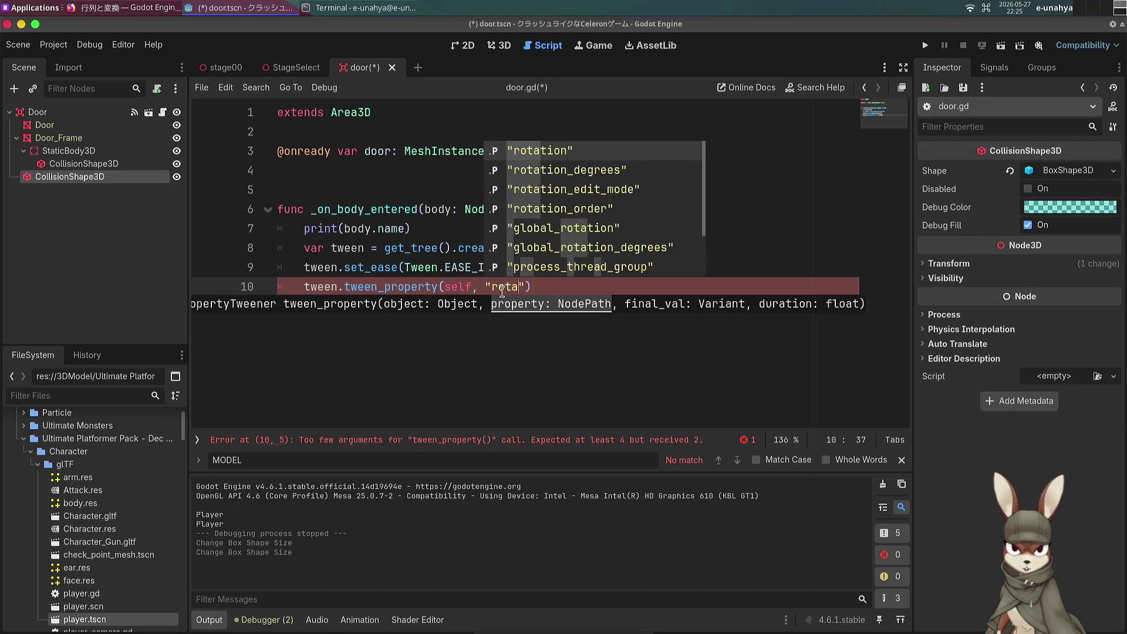
pyautogui.press('Return')
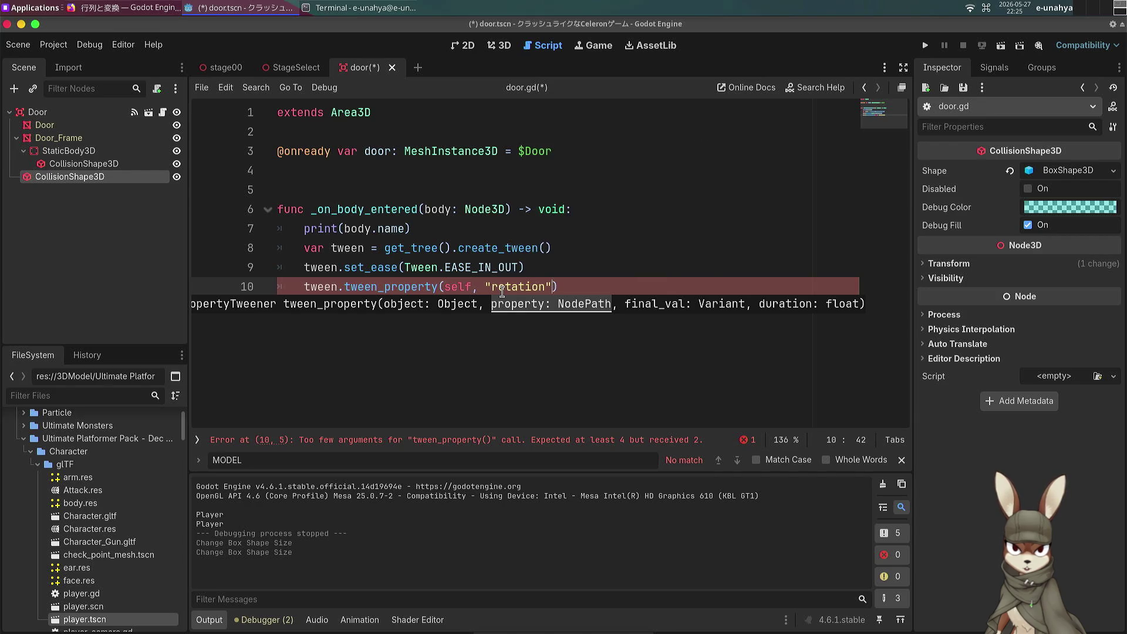
pyautogui.write(',')
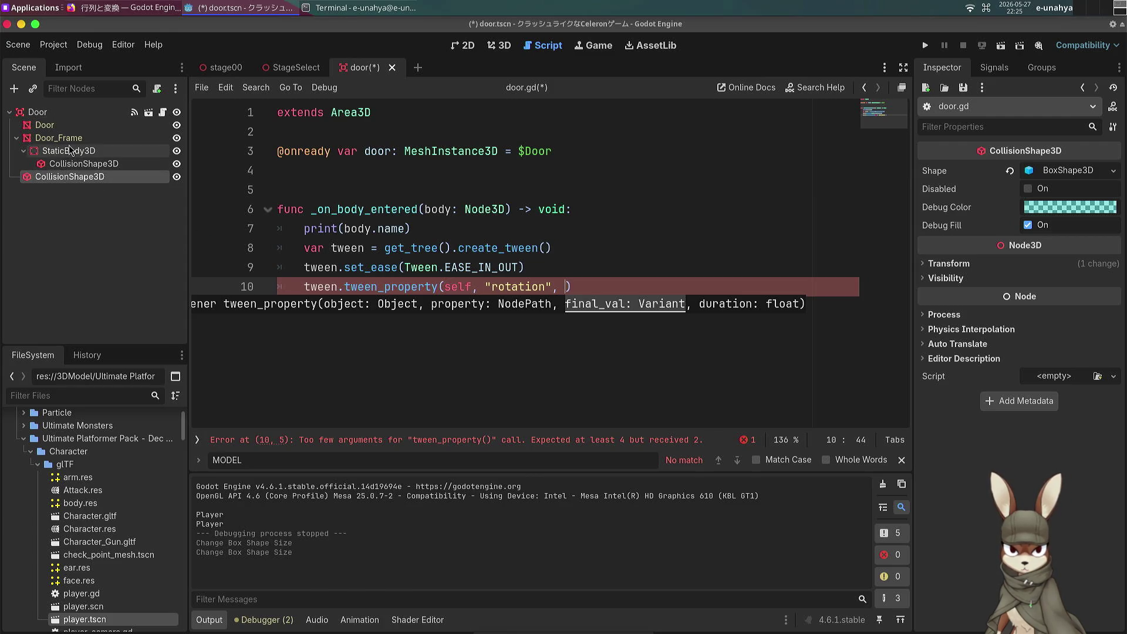
# Step: Replace self with door and expand Door_Frame's Transform in the Inspector
pyautogui.hotkey('ctrl', 'Left')
pyautogui.hotkey('ctrl', 'Left')
pyautogui.hotkey('ctrl', 'Left')
pyautogui.hotkey('shift', 'Right')
pyautogui.hotkey('shift', 'Right')
pyautogui.hotkey('shift', 'Right')
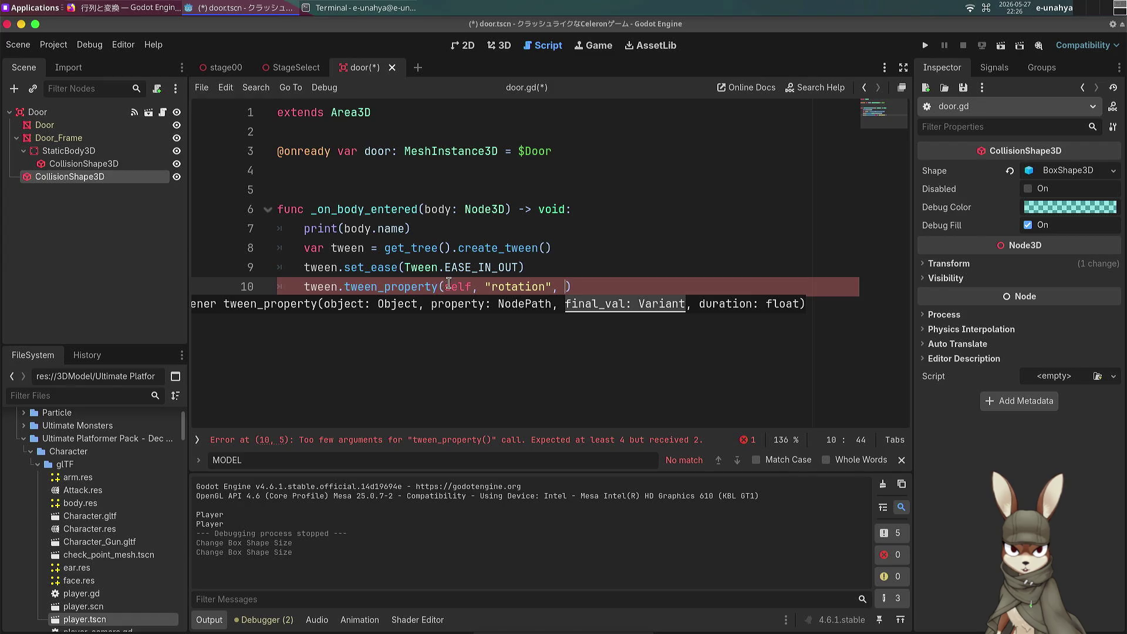
pyautogui.click(83, 139)
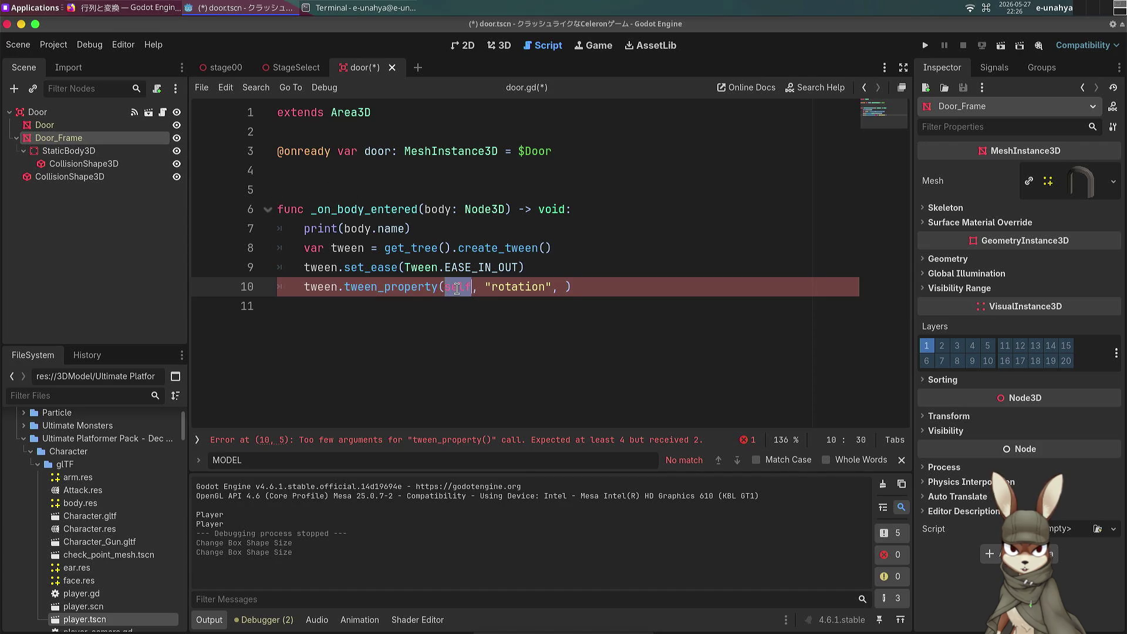
pyautogui.write('door')
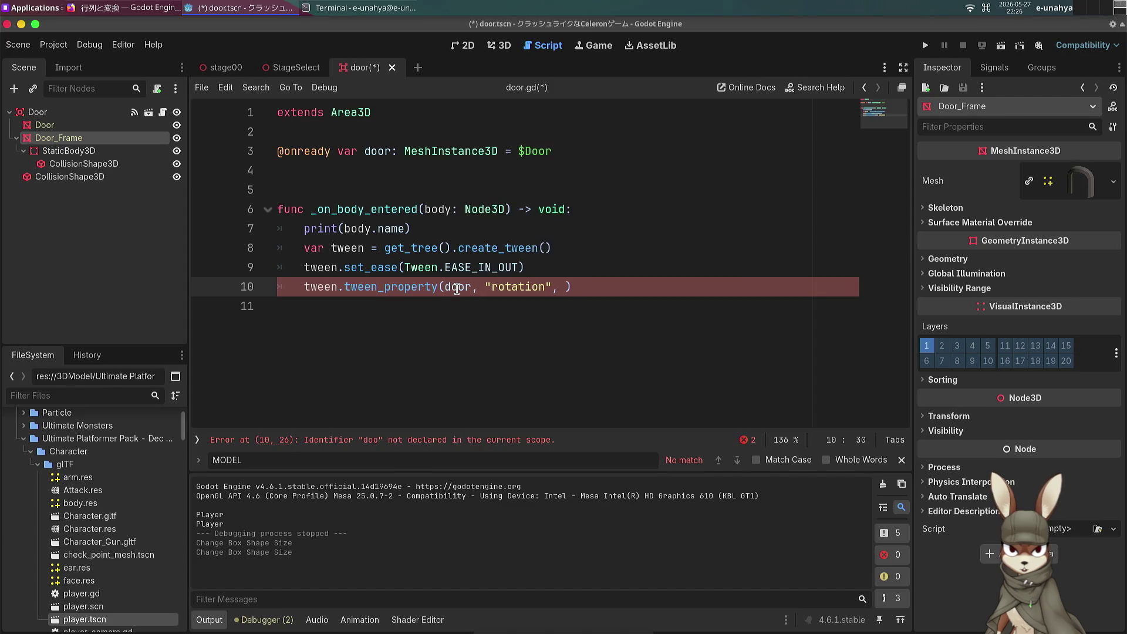
pyautogui.click(569, 286)
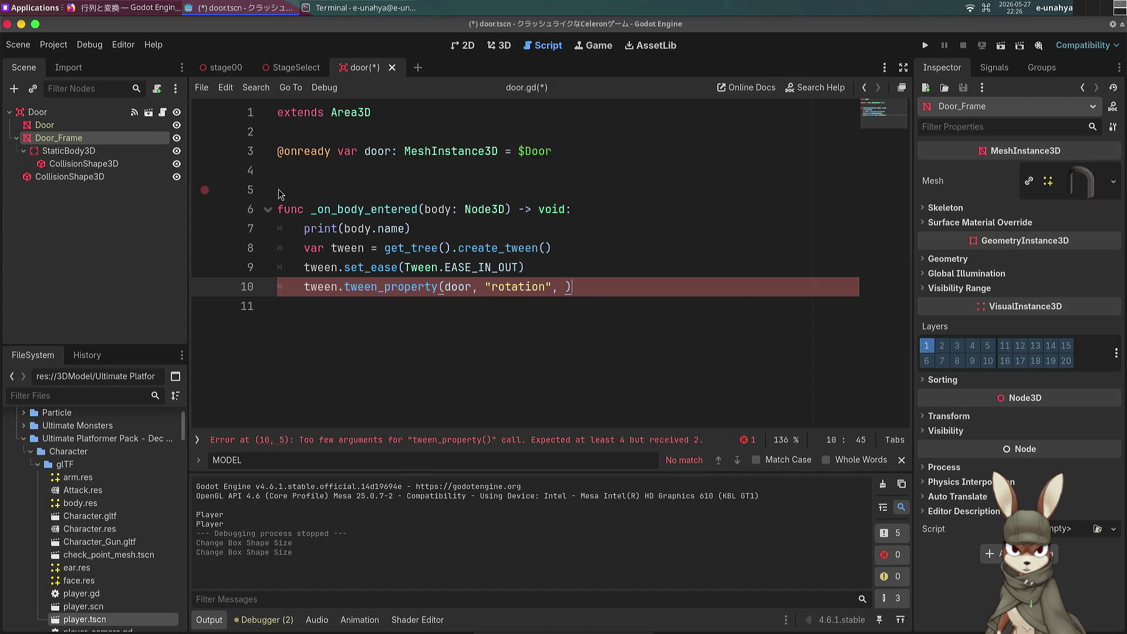
pyautogui.click(963, 417)
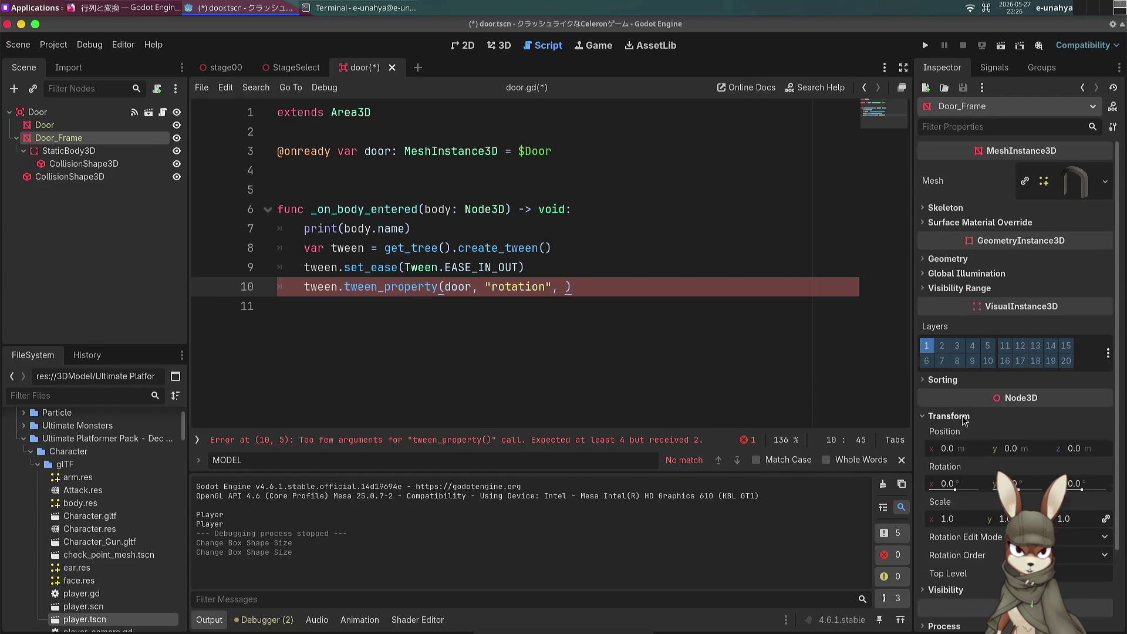
# Step: Rotate the Door mesh to 135° on Y in the 3D view, then return to door.gd
pyautogui.scroll(-3, 963, 417)
pyautogui.click(500, 45)
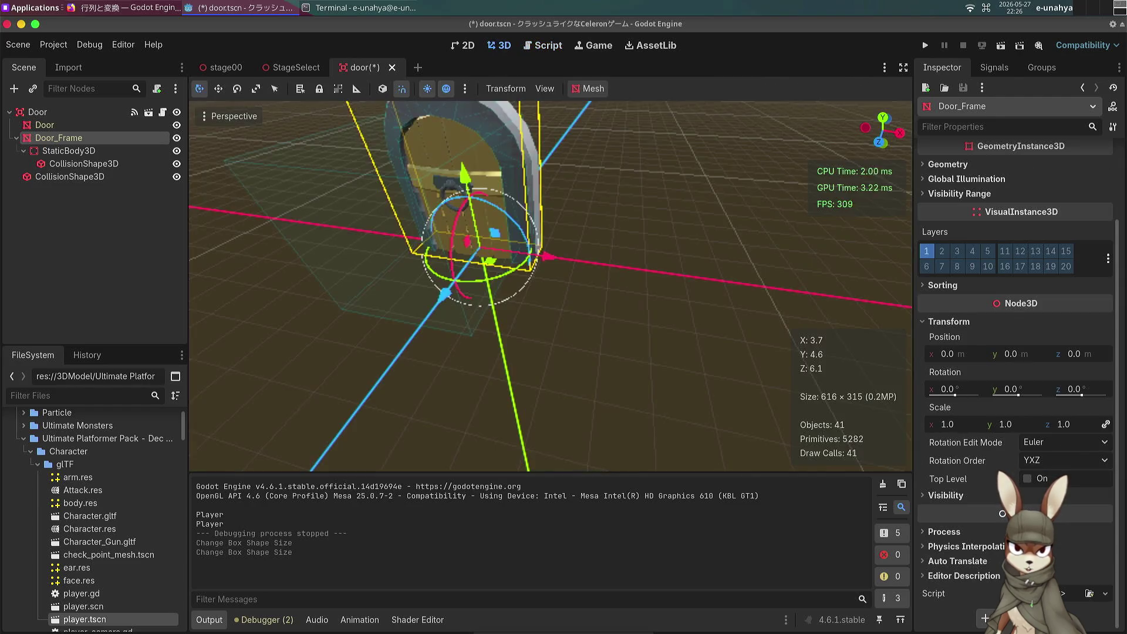
pyautogui.click(45, 124)
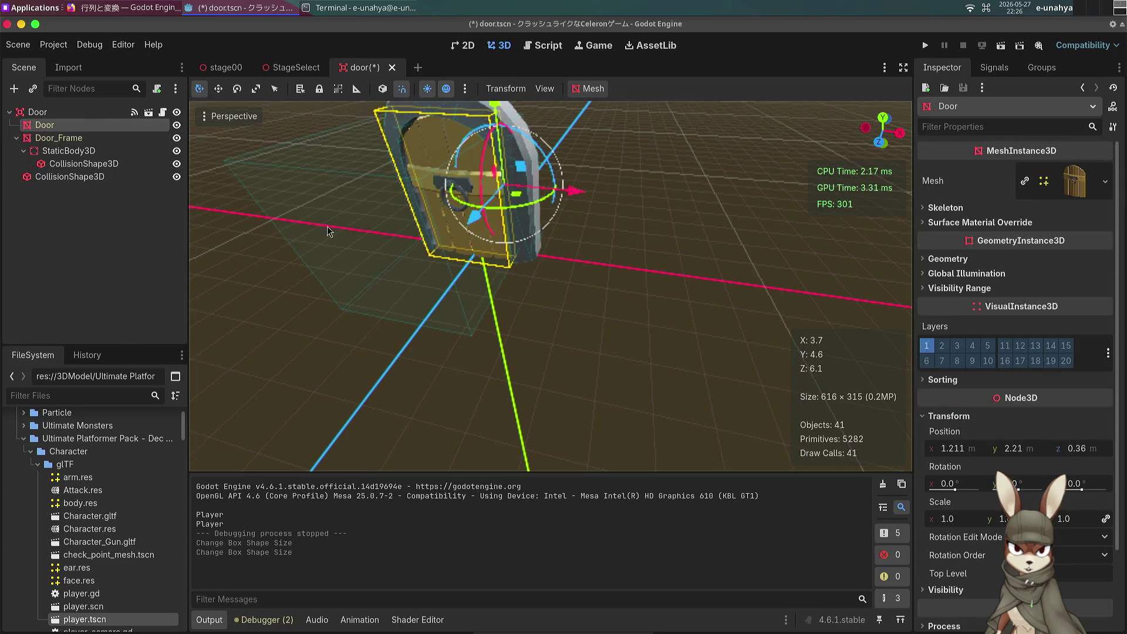
pyautogui.moveTo(519, 204)
pyautogui.mouseDown()
pyautogui.moveTo(569, 202)
pyautogui.moveTo(607, 163)
pyautogui.moveTo(581, 120)
pyautogui.mouseUp()
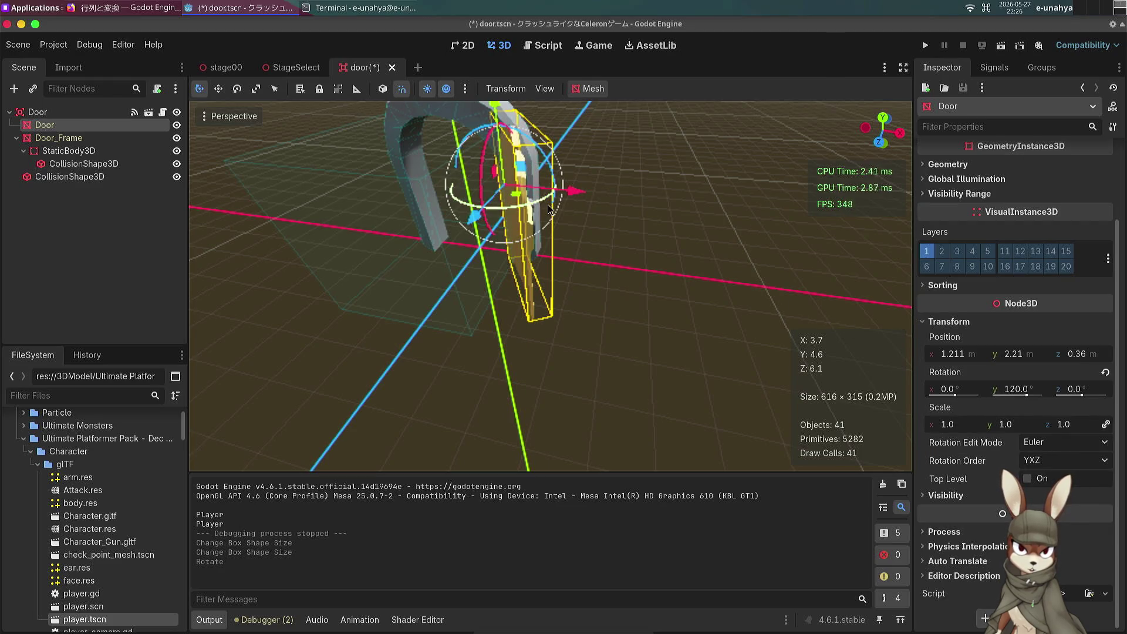
pyautogui.moveTo(502, 205)
pyautogui.mouseDown()
pyautogui.moveTo(542, 209)
pyautogui.moveTo(510, 223)
pyautogui.mouseUp()
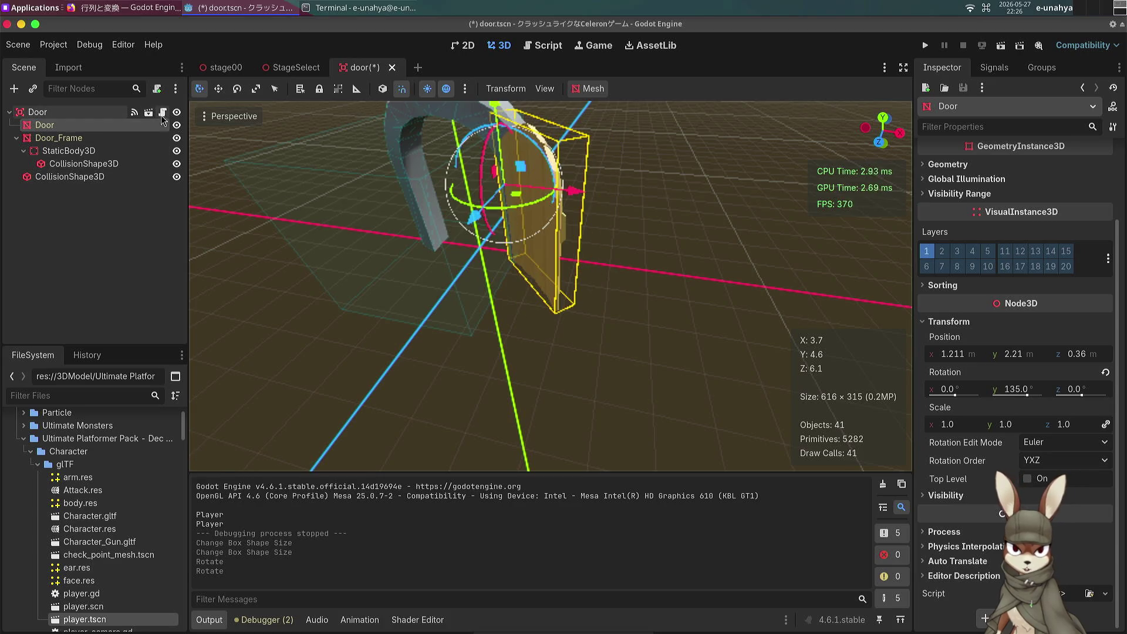
pyautogui.click(163, 112)
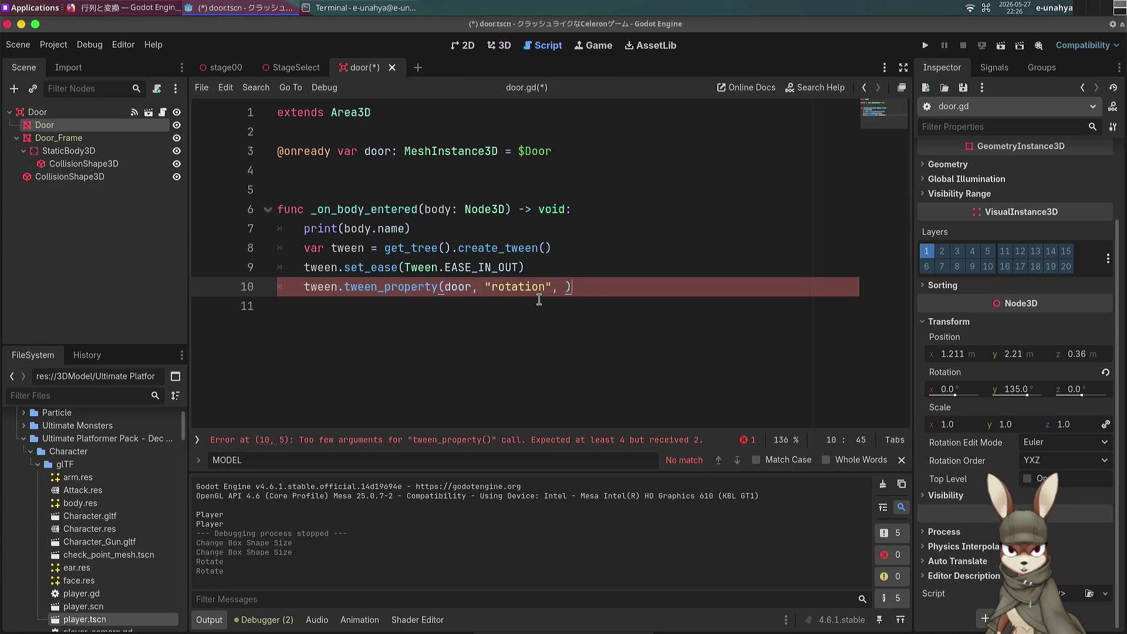
# Step: Complete the tween call to rotate the door to 135.0 over 0.5 seconds and save door.gd
pyautogui.write('1')
pyautogui.write('35.0')
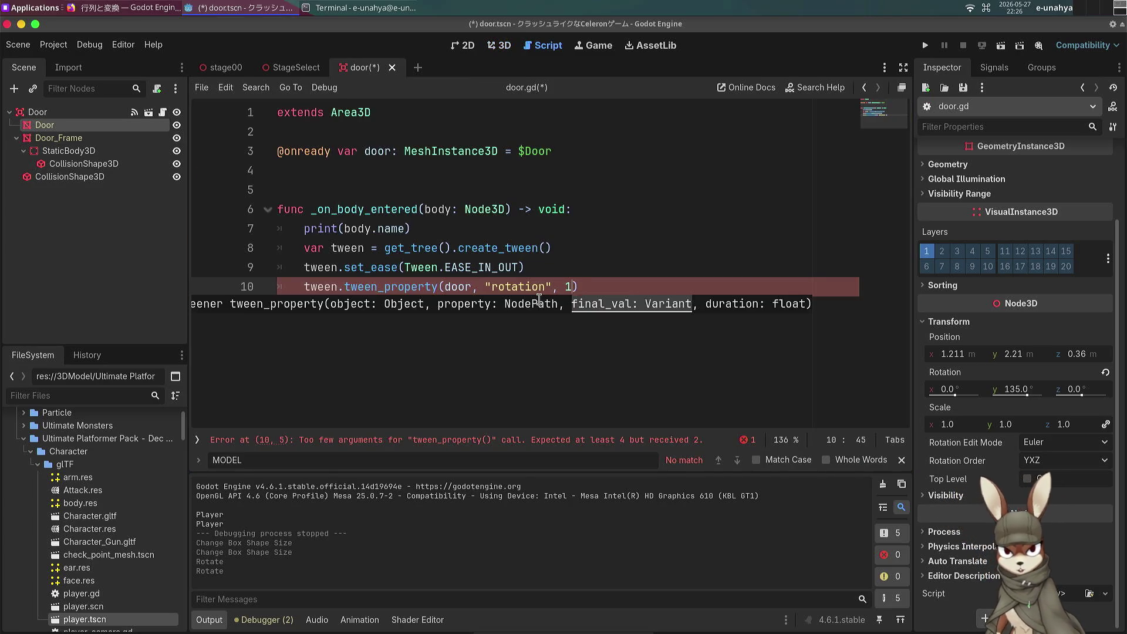
pyautogui.write(', ')
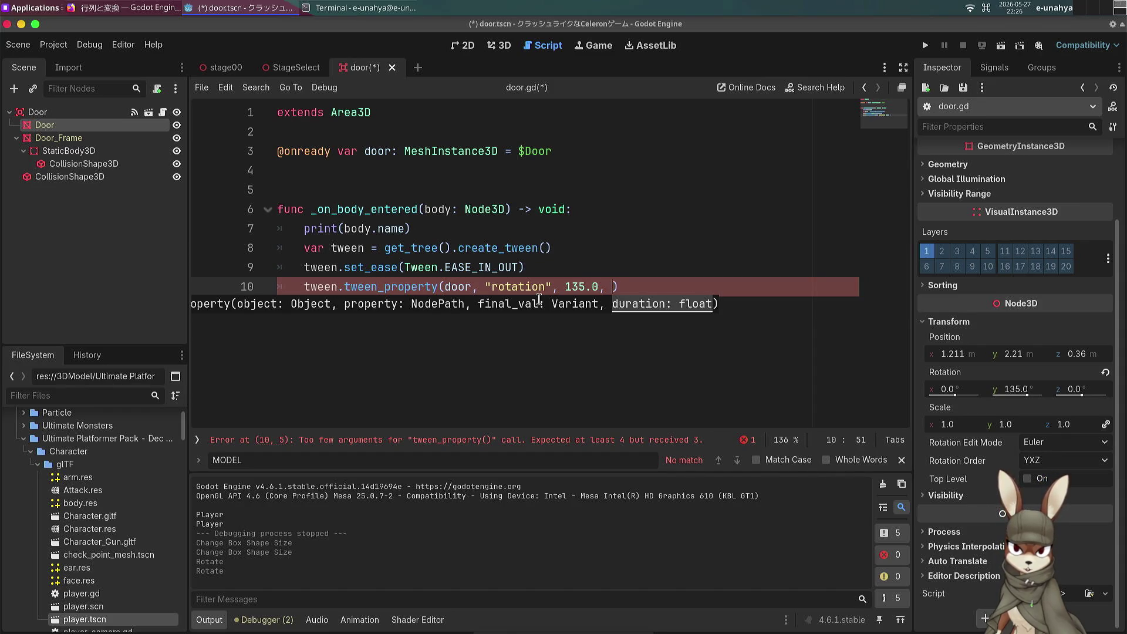
pyautogui.write('0.5')
pyautogui.hotkey('ctrl', 's')
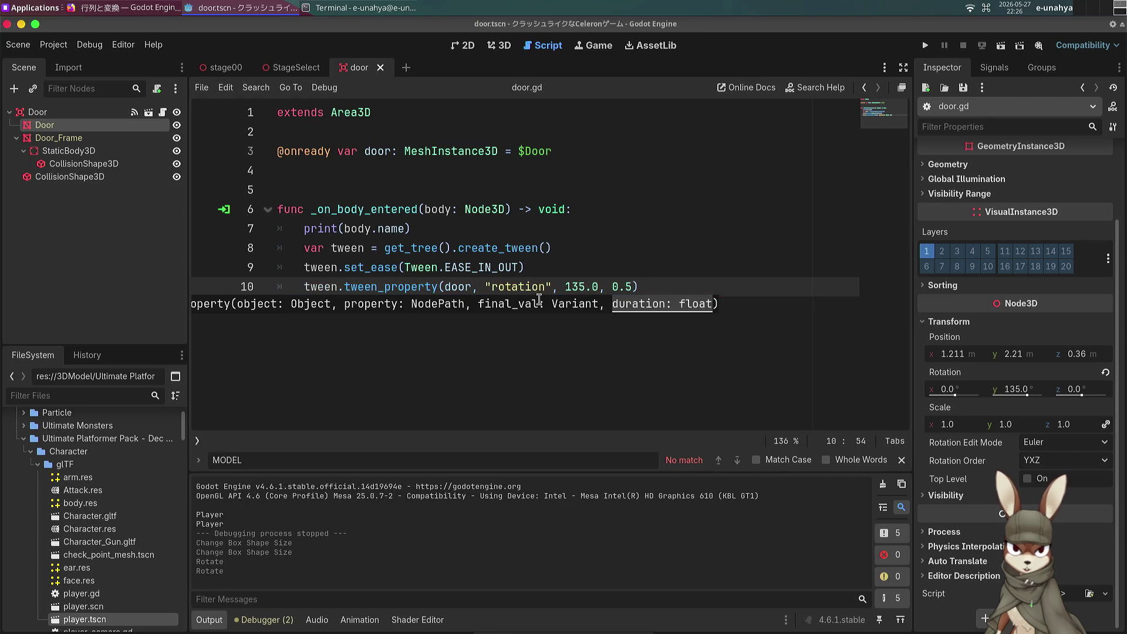
pyautogui.click(455, 211)
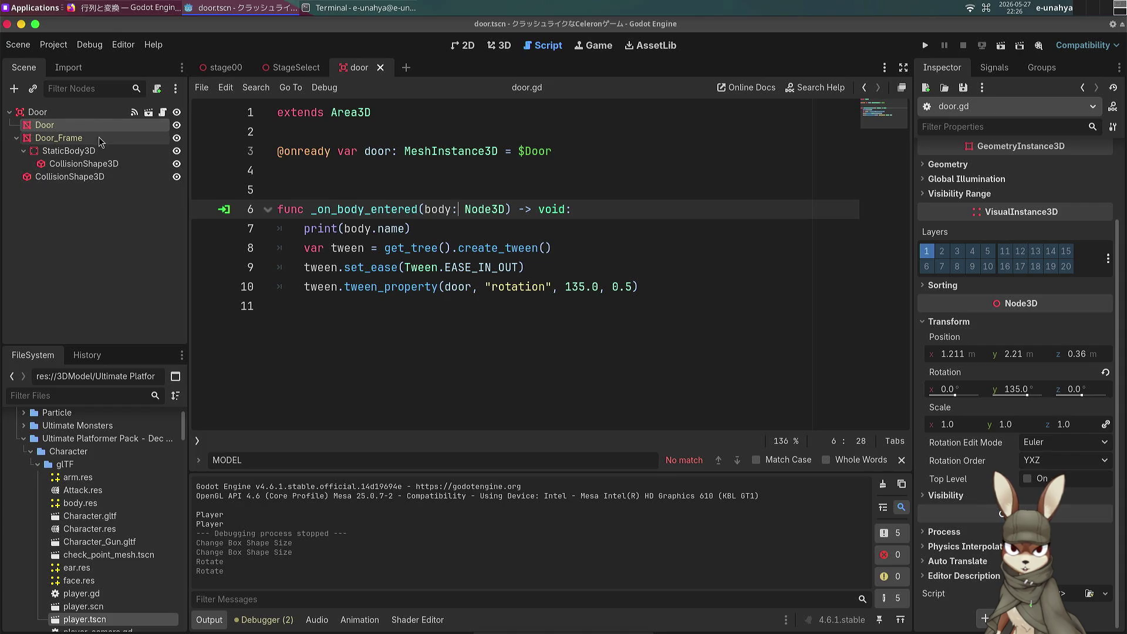
# Step: Add a _ready() function that sets door.rotation to Vector3.ZERO, then save the script
pyautogui.click(607, 155)
pyautogui.press('Return')
pyautogui.press('Return')
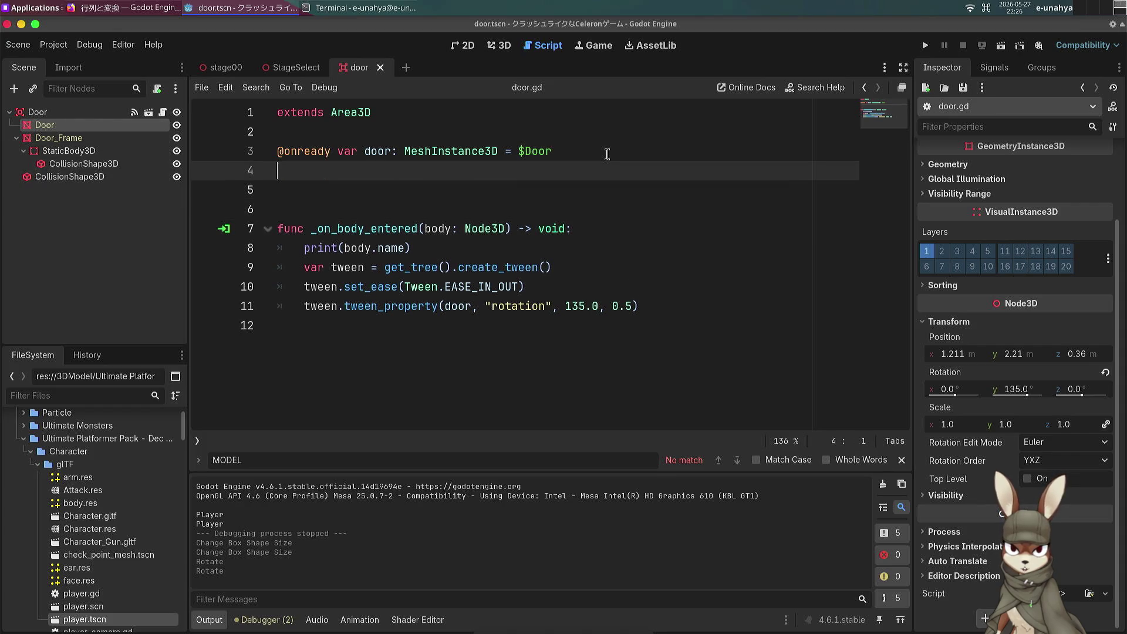
pyautogui.write('func _re')
pyautogui.press('Return')
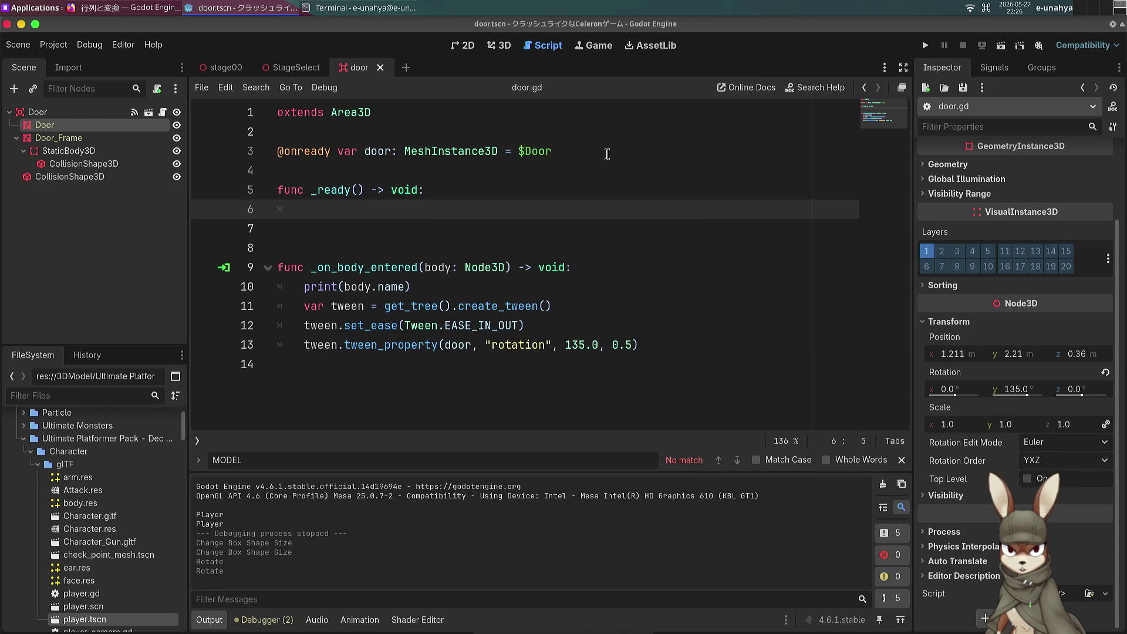
pyautogui.write('do')
pyautogui.press('Return')
pyautogui.write('door.')
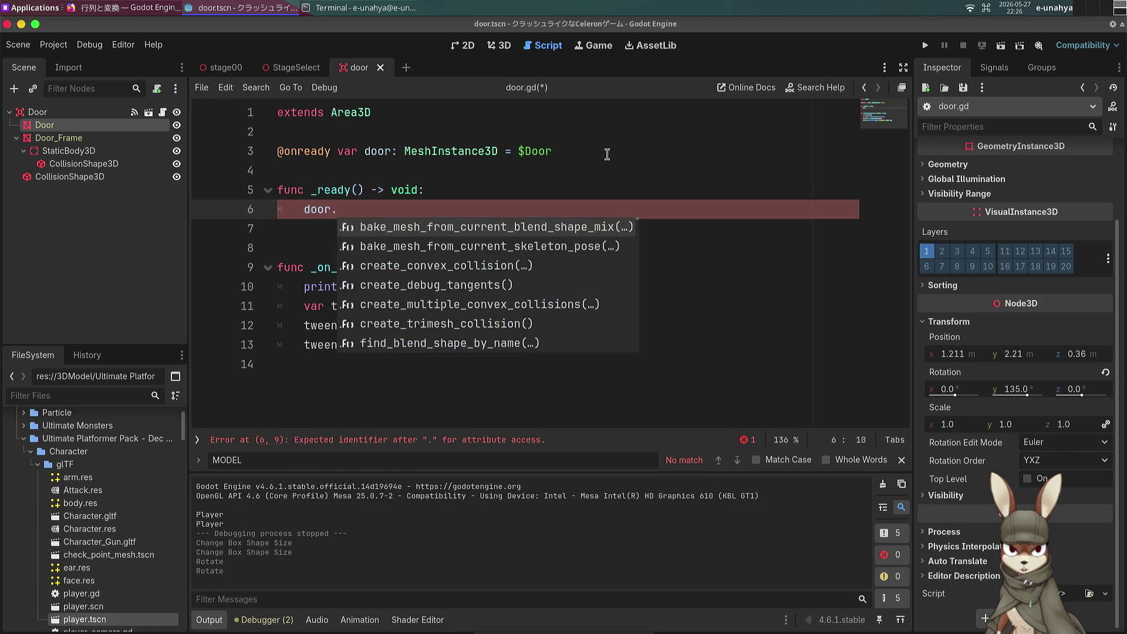
pyautogui.write('rotati')
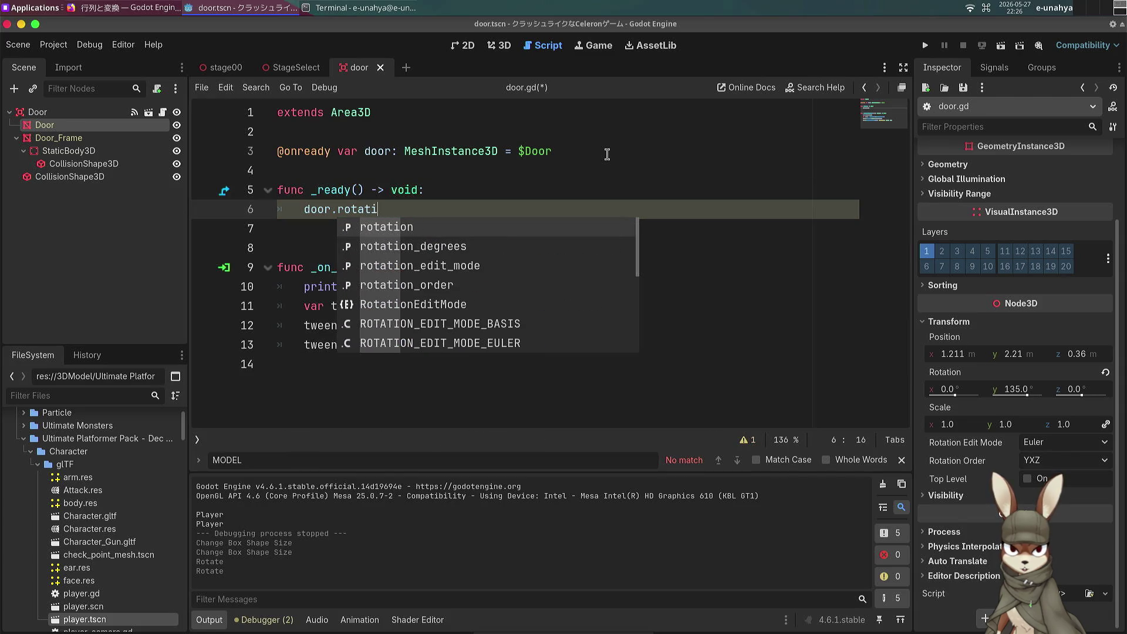
pyautogui.press('Return')
pyautogui.write('Vec')
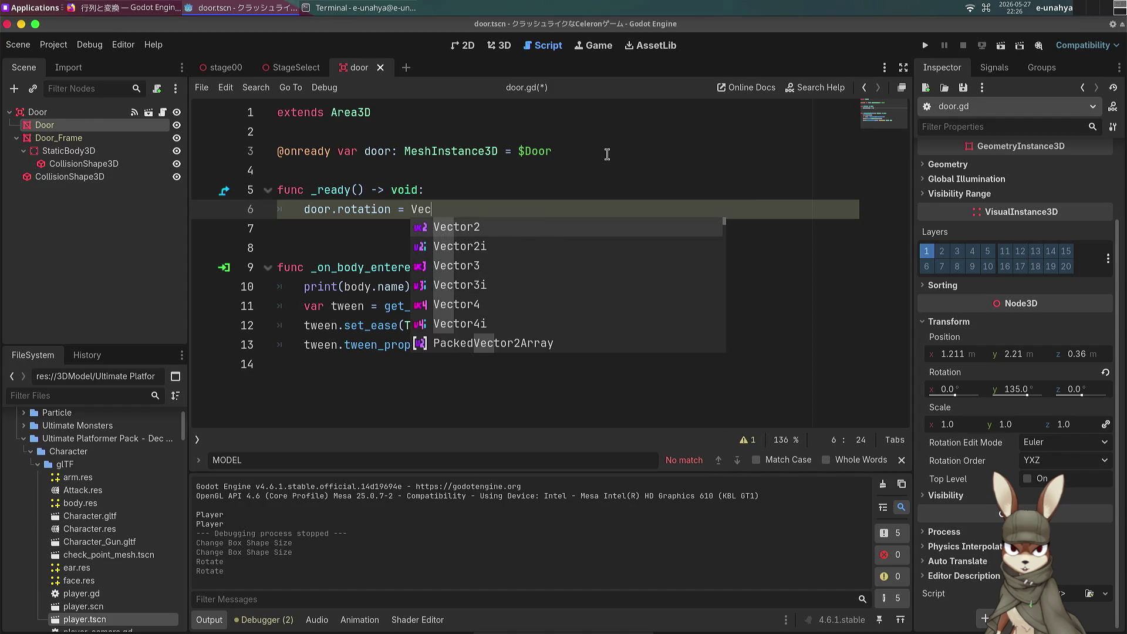
pyautogui.write('tor3.ze')
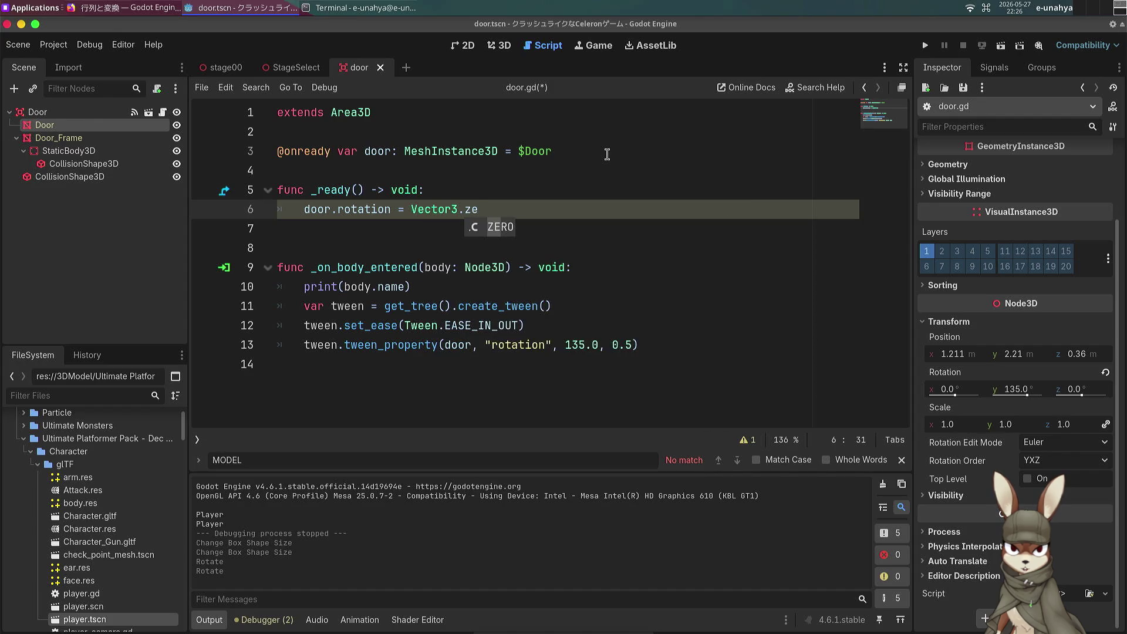
pyautogui.press('Return')
pyautogui.hotkey('ctrl', 's')
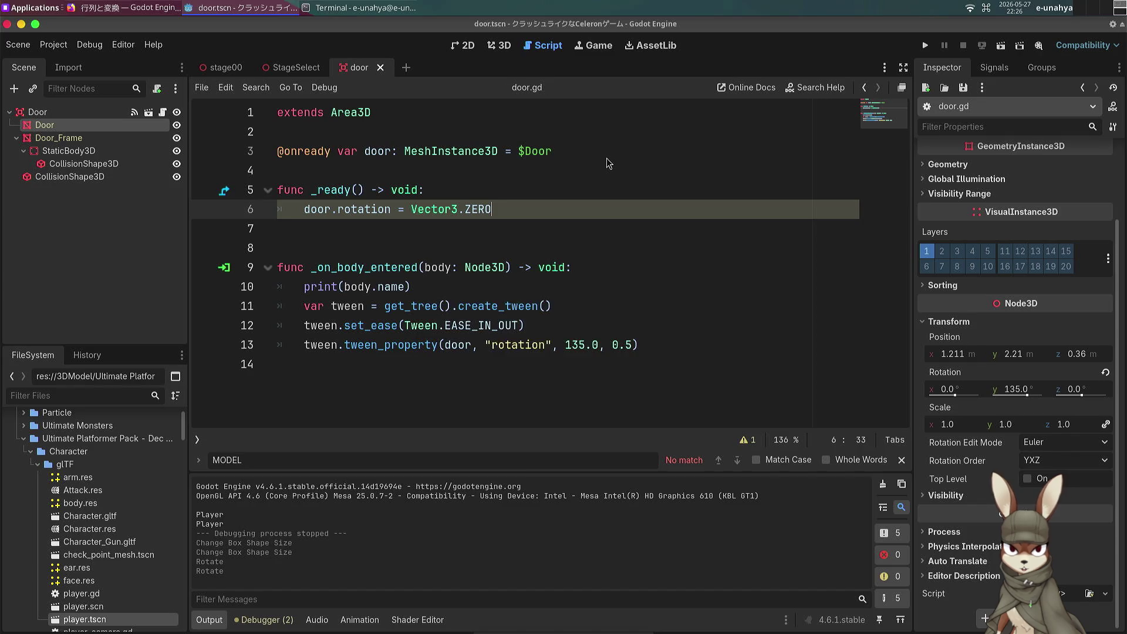
pyautogui.click(442, 226)
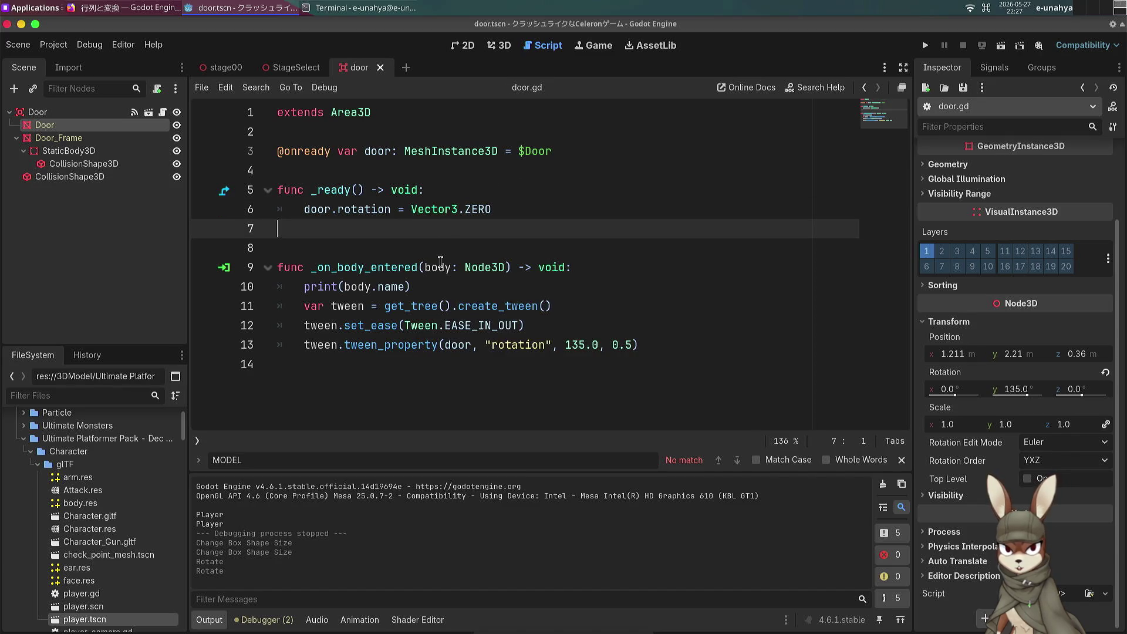
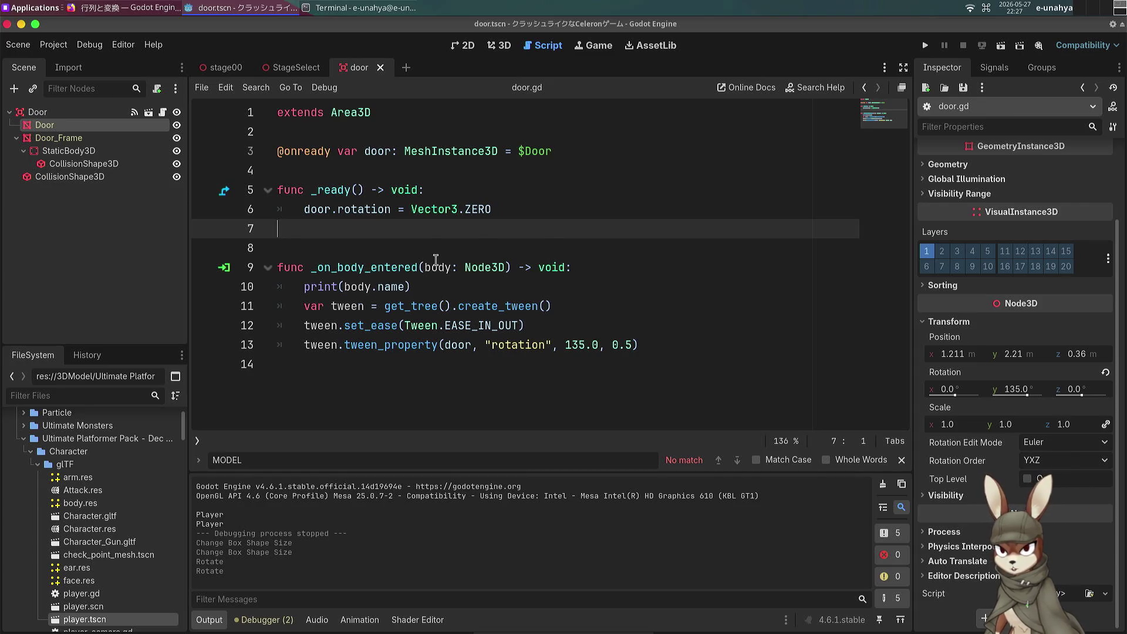
# Step: Delete the stray blank line 7 in door.gd and save the script
pyautogui.press('BackSpace')
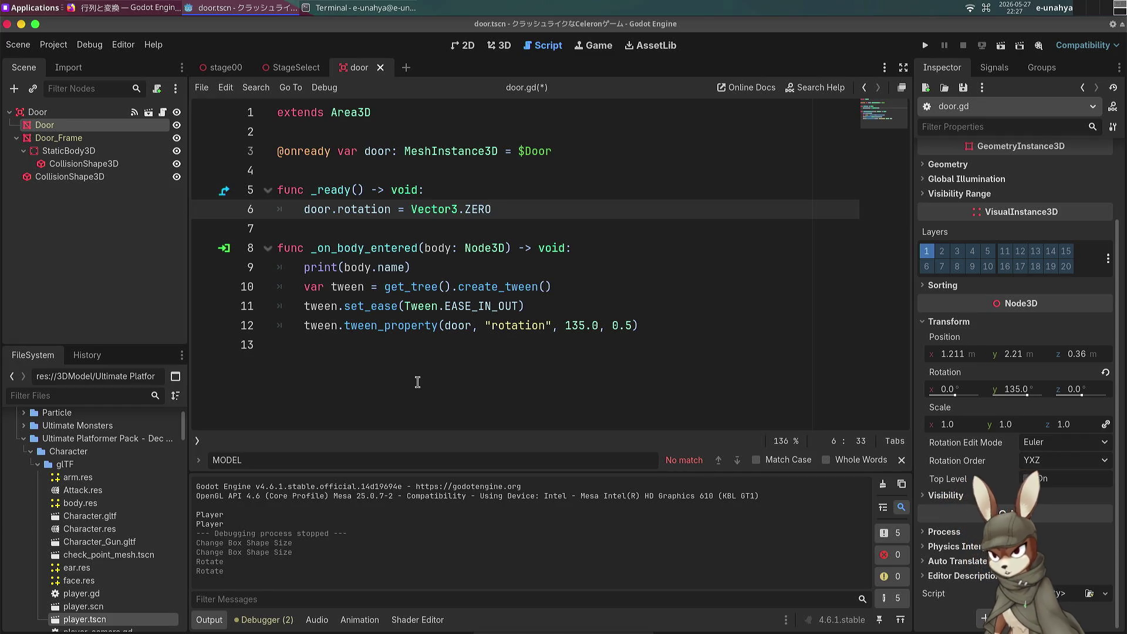
pyautogui.click(418, 382)
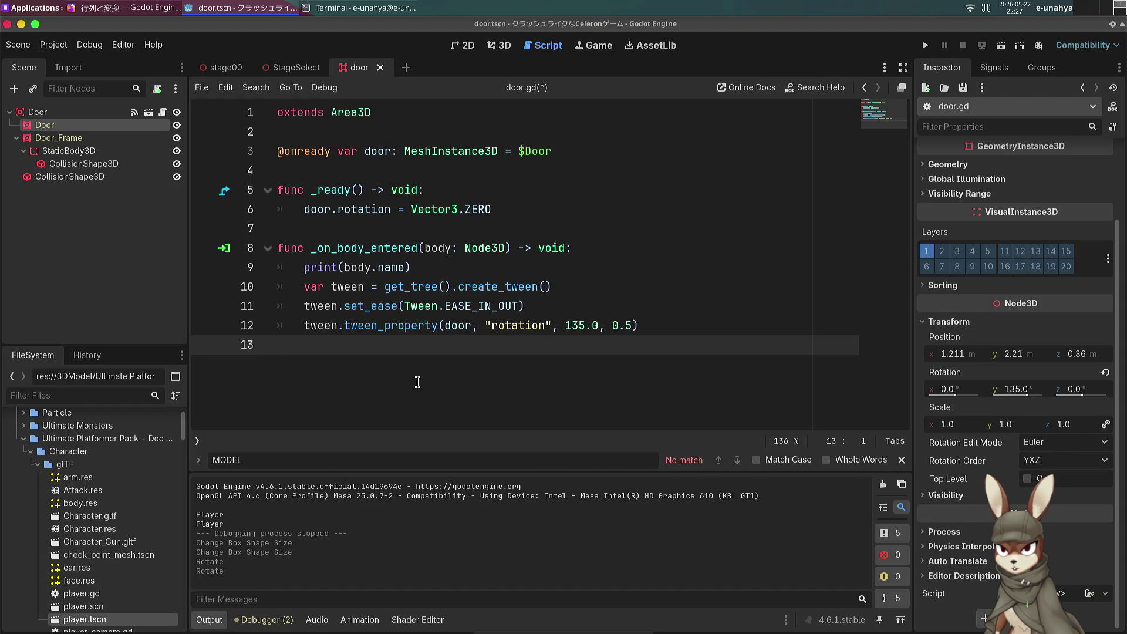
pyautogui.hotkey('ctrl', 's')
# Step: Select the root Door node and show its list of signals in the Node > Signals panel
pyautogui.click(524, 231)
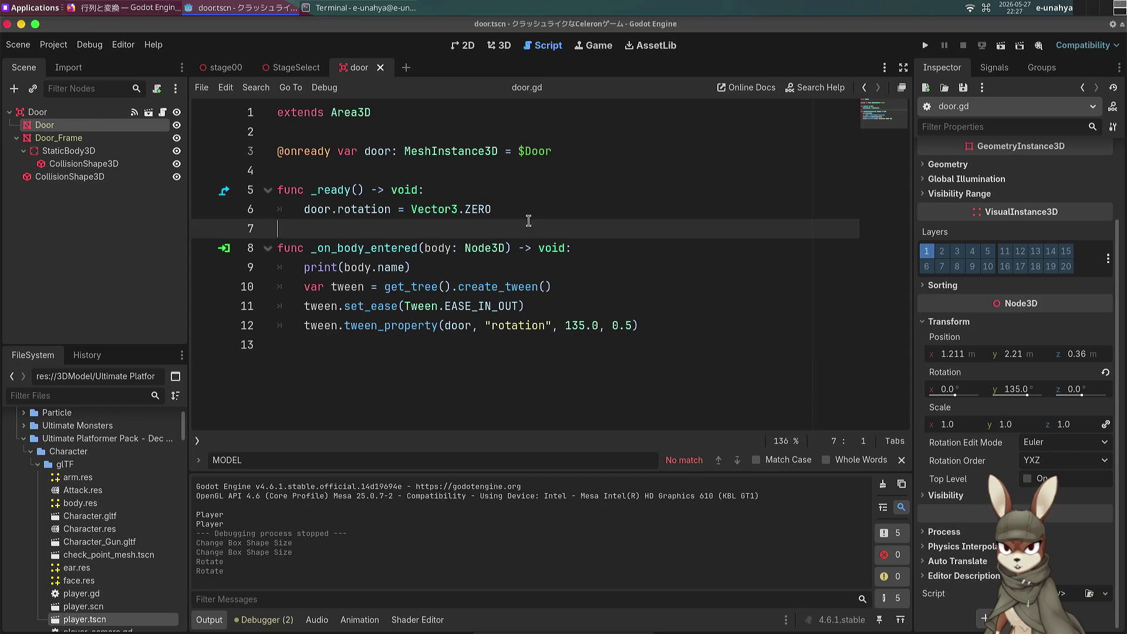
pyautogui.click(599, 343)
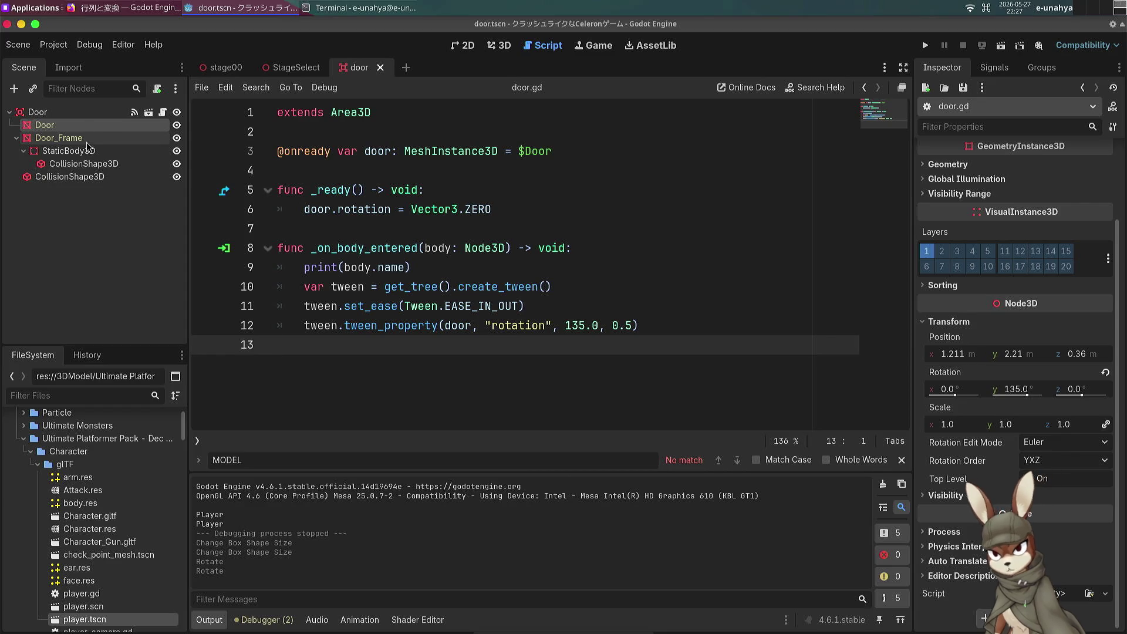
pyautogui.click(92, 112)
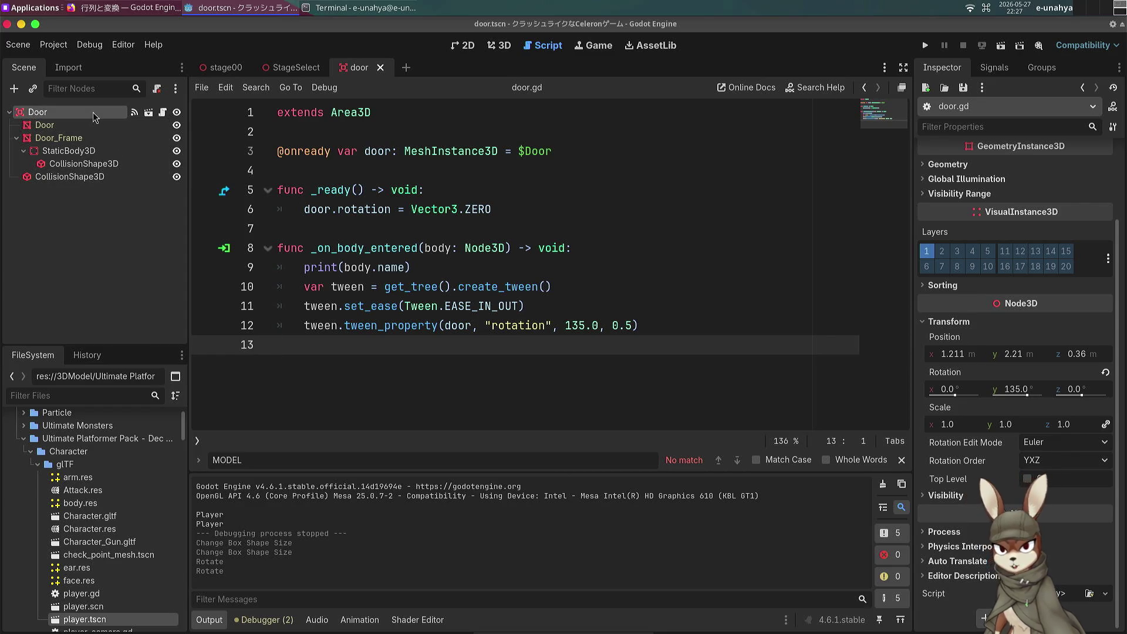
pyautogui.click(993, 68)
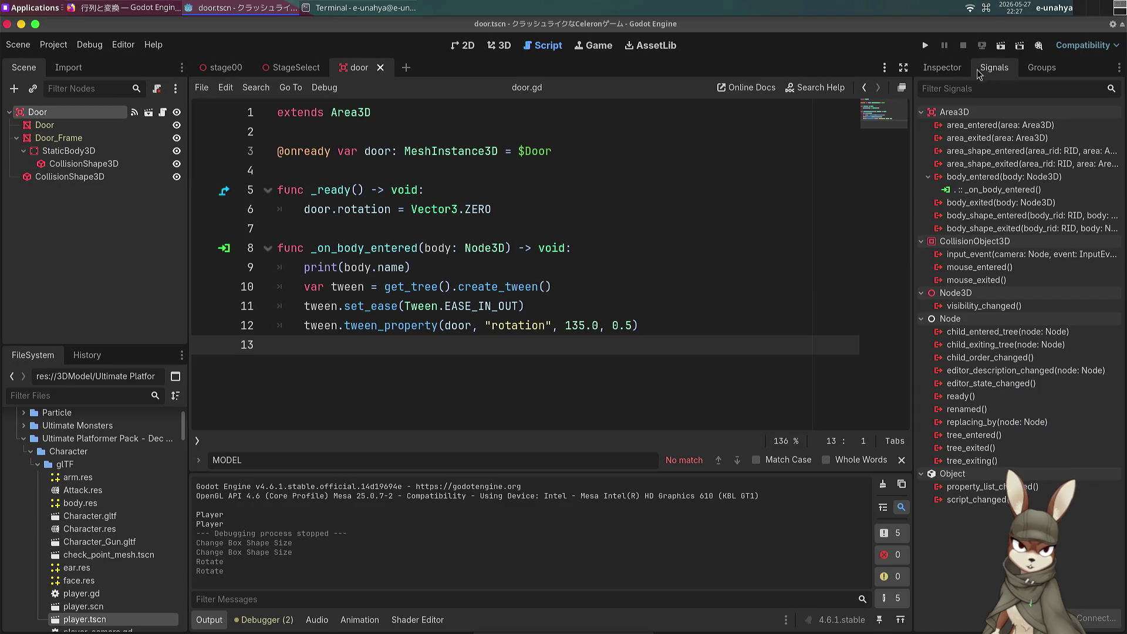
# Step: Connect body_exited to a new _on_body_exited and paste the three tween lines in place of pass
pyautogui.doubleClick(958, 206)
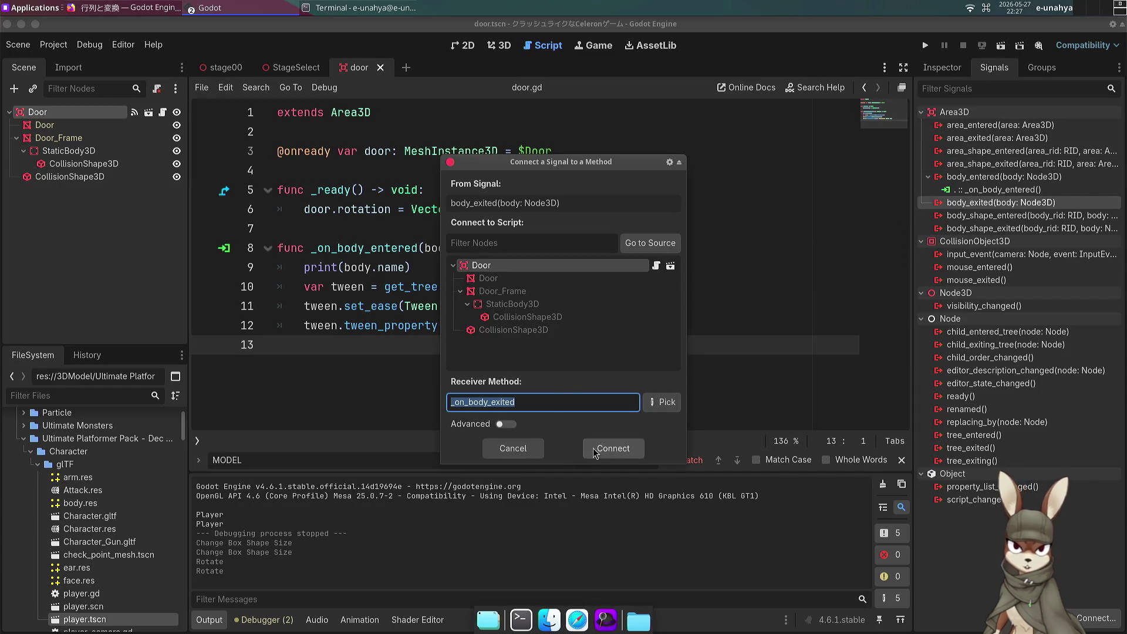
pyautogui.click(610, 449)
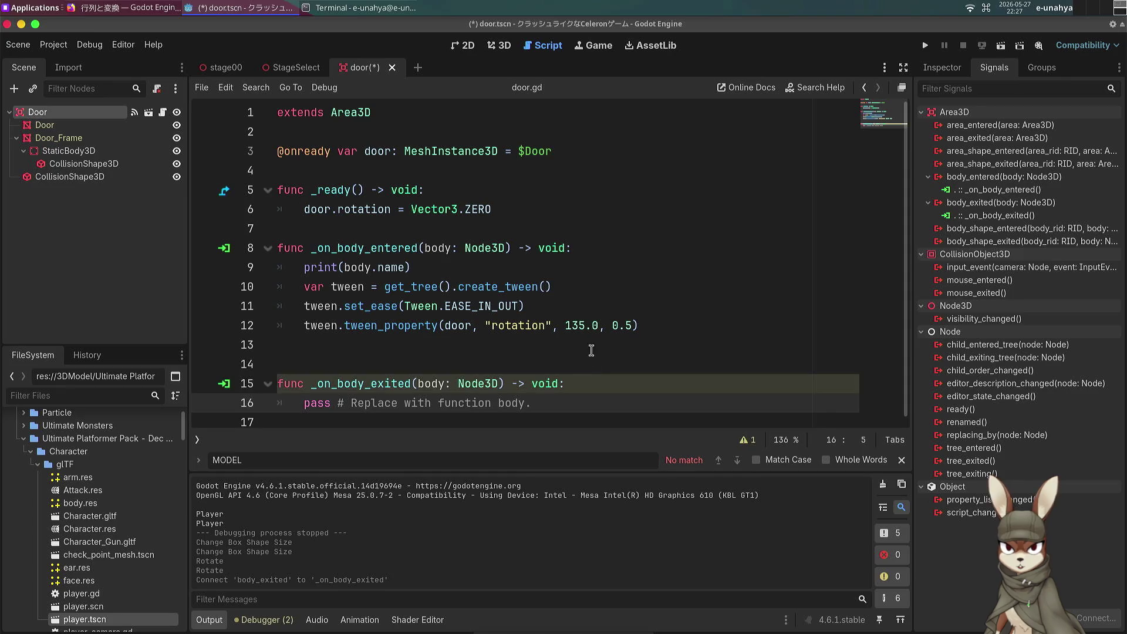
pyautogui.click(650, 261)
pyautogui.moveTo(650, 261); pyautogui.dragTo(662, 320)
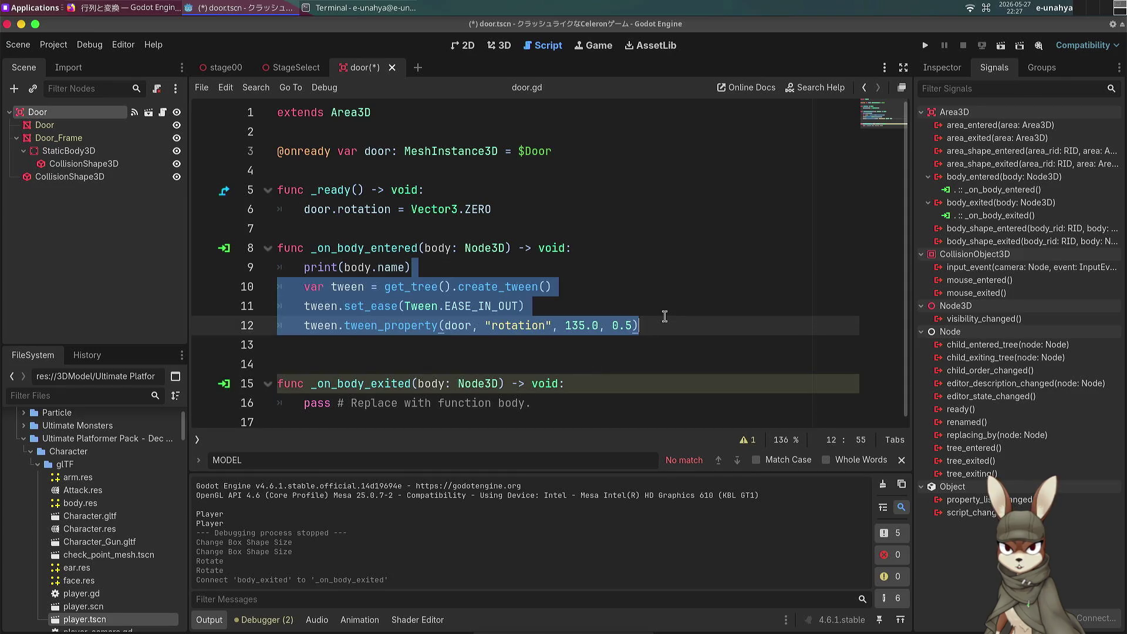
pyautogui.hotkey('ctrl', 'c')
pyautogui.click(604, 402)
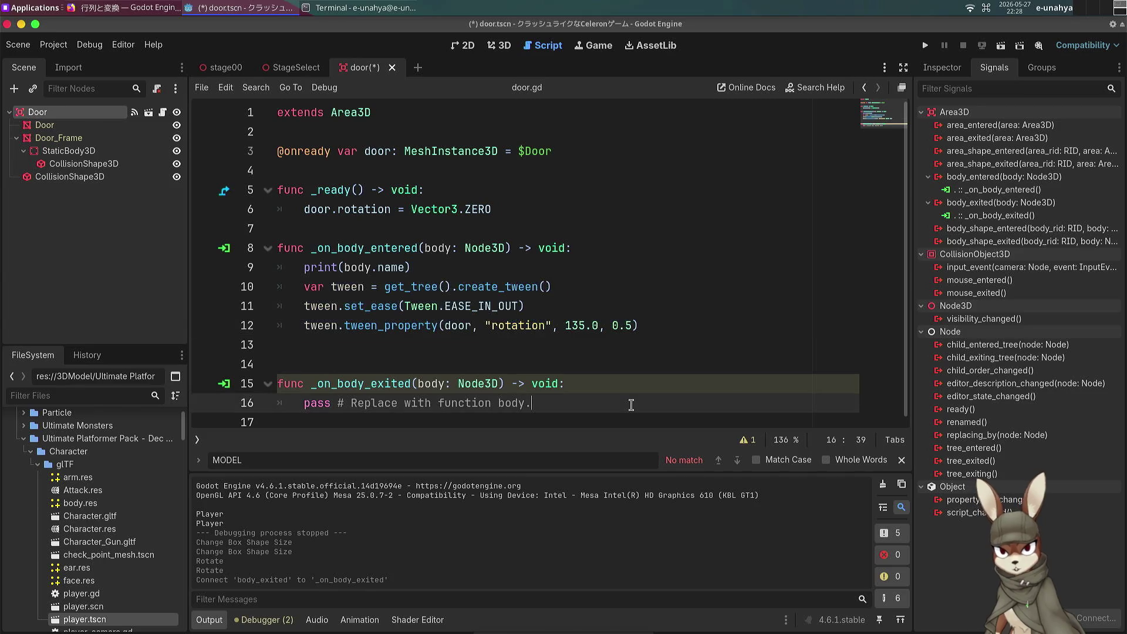
pyautogui.hotkey('shift', 'Home')
pyautogui.hotkey('ctrl', 'v')
pyautogui.click(604, 355)
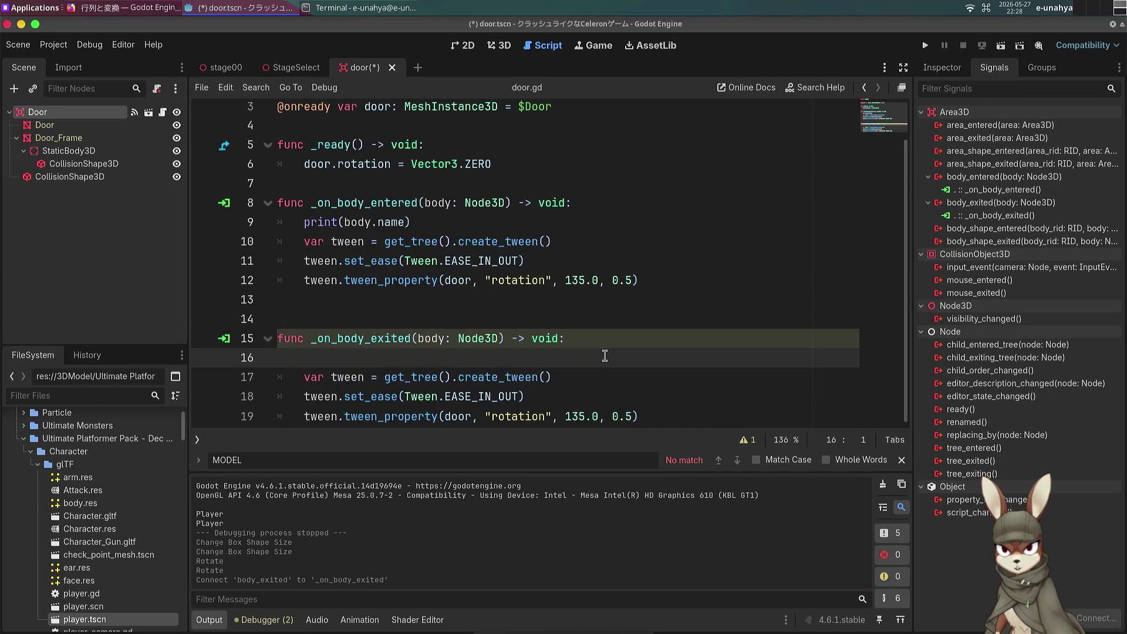
pyautogui.press('BackSpace')
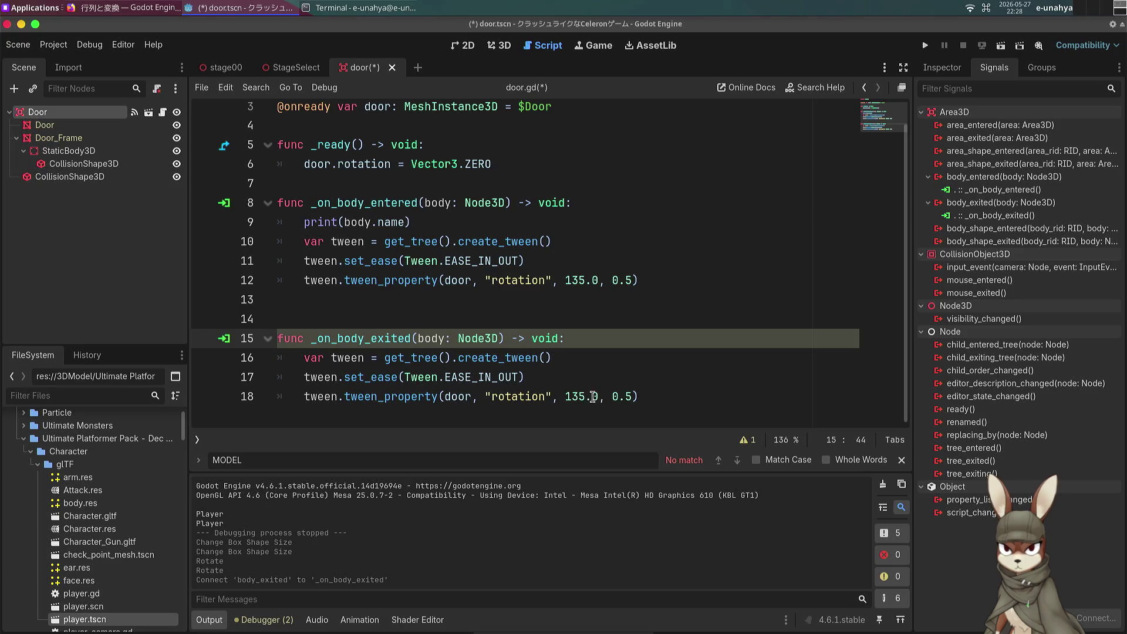
# Step: Change the exit tween's rotation target from 135.0 to Vector3.ZERO
pyautogui.click(575, 358)
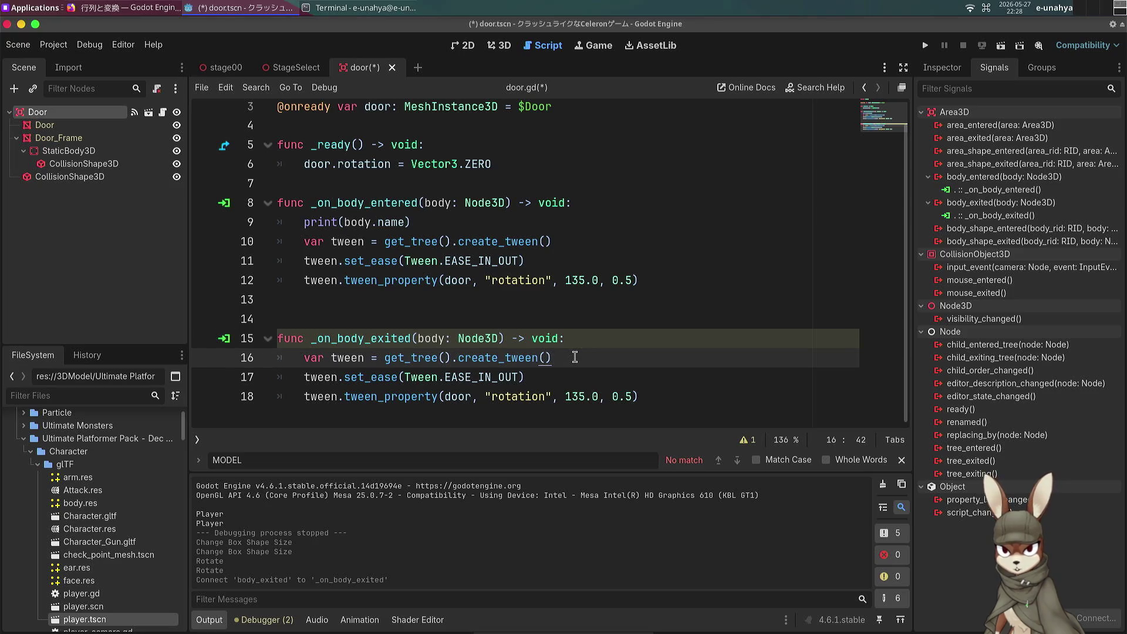
pyautogui.click(594, 397)
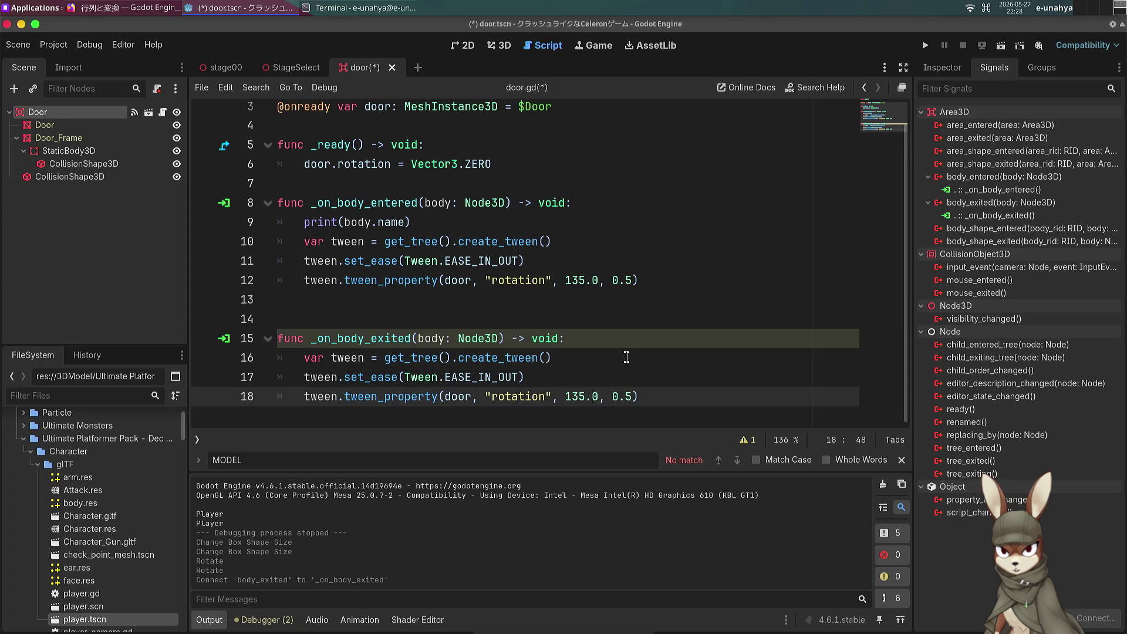
pyautogui.press('BackSpace')
pyautogui.press('BackSpace')
pyautogui.press('BackSpace')
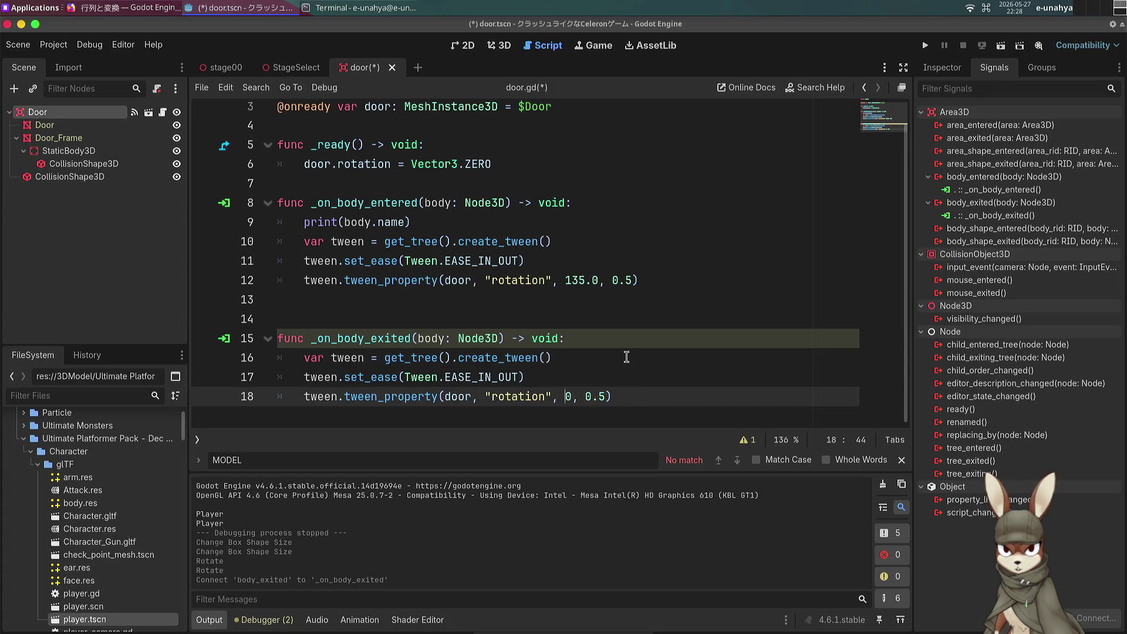
pyautogui.click(546, 281)
pyautogui.doubleClick(547, 280)
pyautogui.click(562, 280)
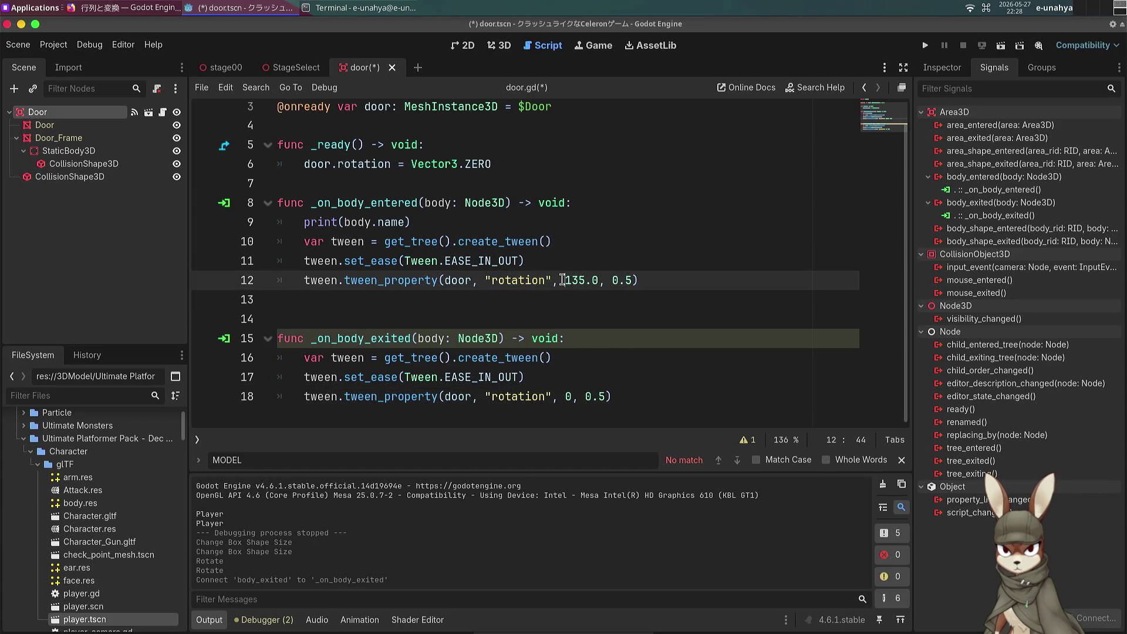
pyautogui.click(572, 397)
pyautogui.press('BackSpace')
pyautogui.write('Vecotr')
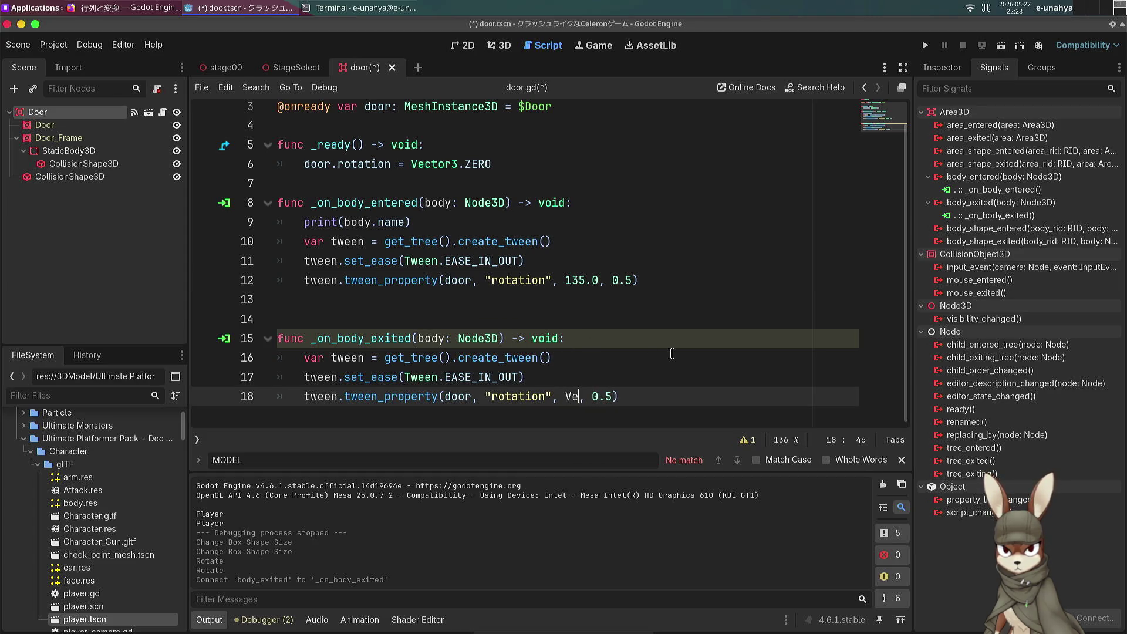
pyautogui.press('BackSpace')
pyautogui.press('BackSpace')
pyautogui.press('BackSpace')
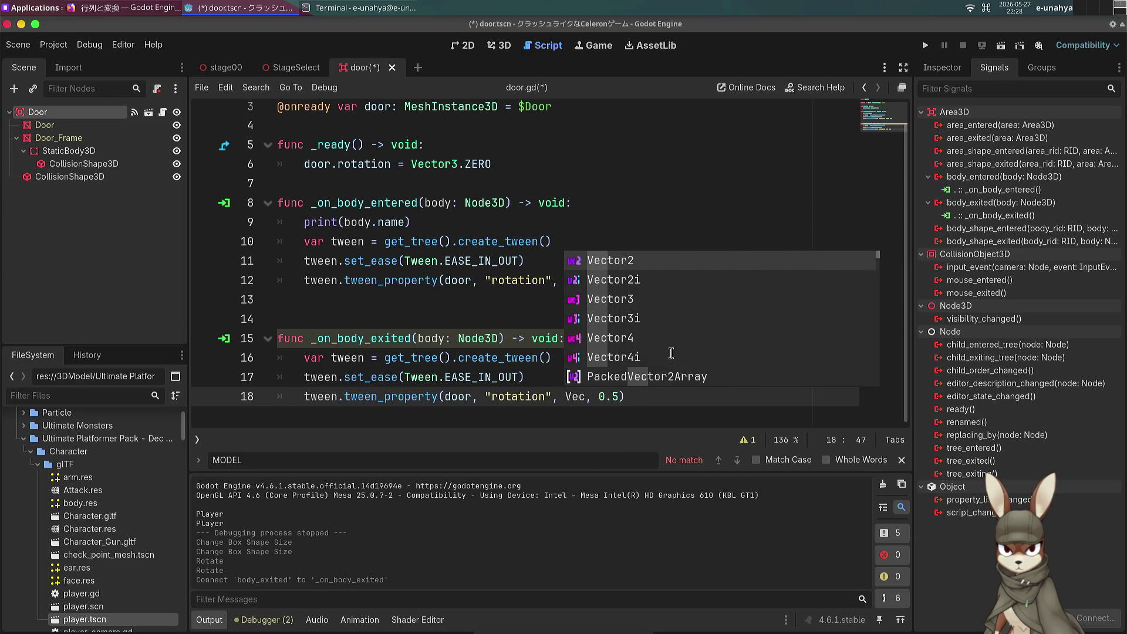
pyautogui.write('or')
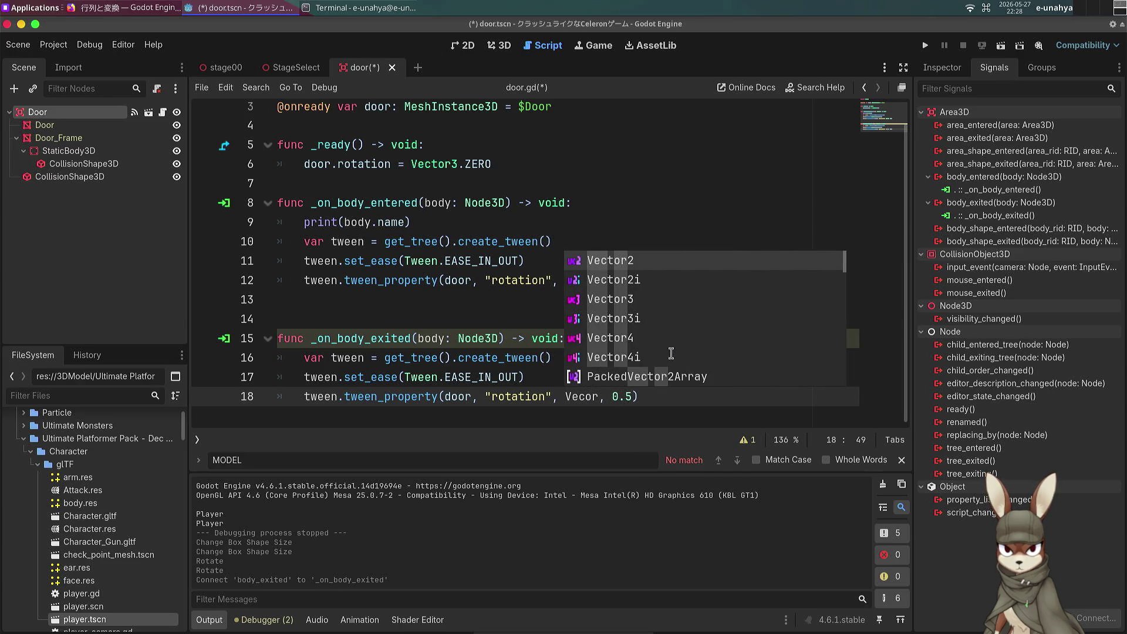
pyautogui.write('3')
pyautogui.press('Return')
pyautogui.write('.ze')
pyautogui.press('Return')
pyautogui.click(555, 279)
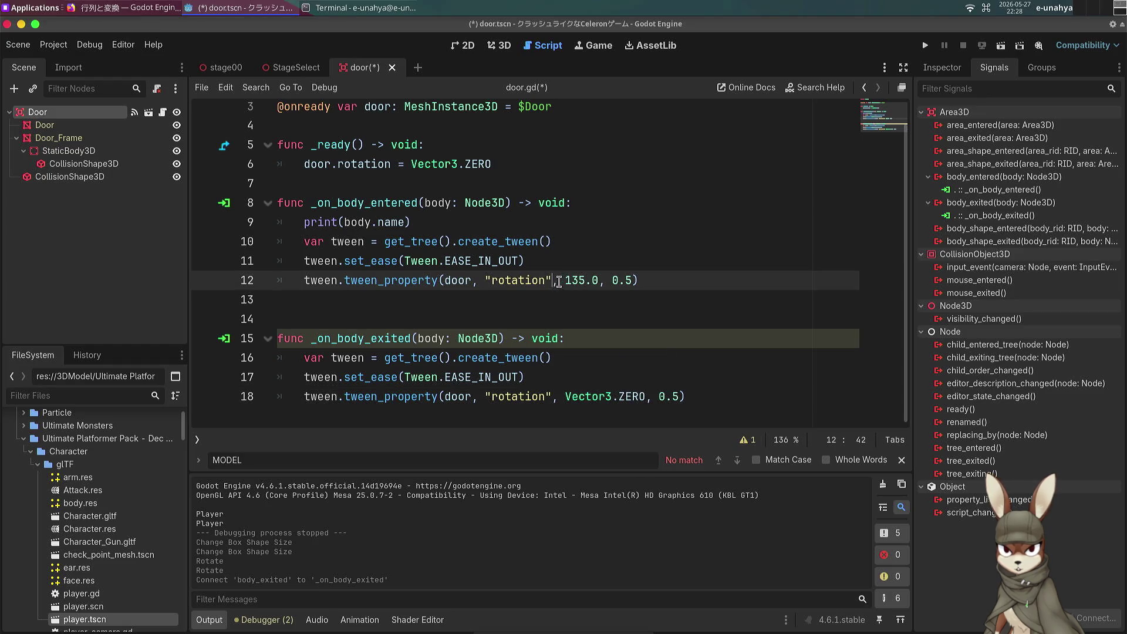
# Step: Replace the 135.0 target on line 12 with Vector3(0, 135.0, 0) and save door.gd
pyautogui.write('Vecor')
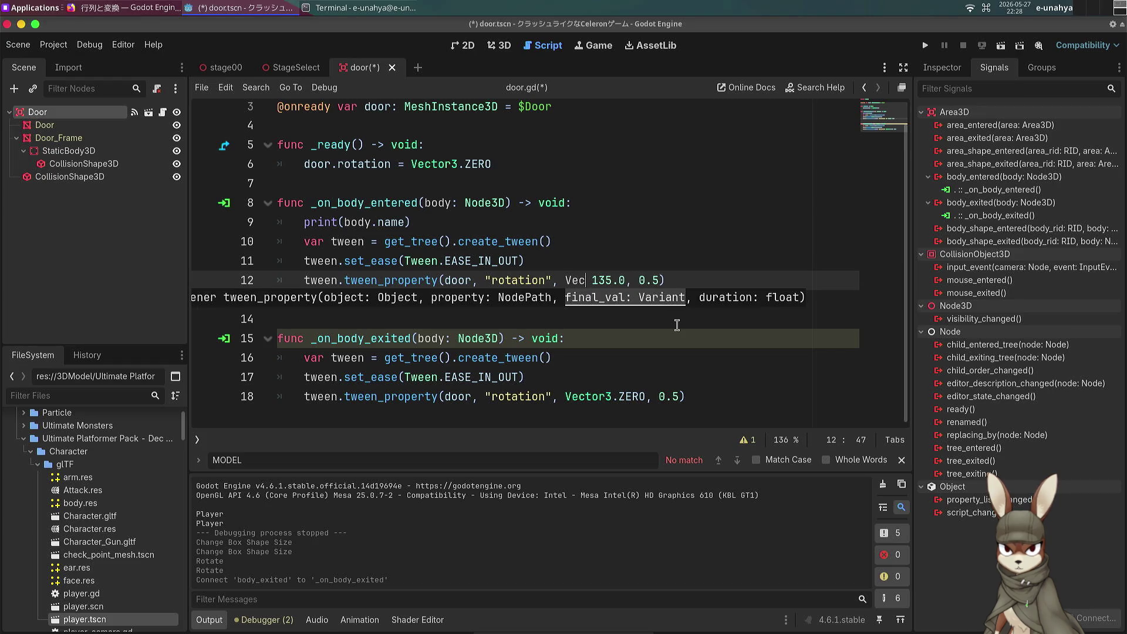
pyautogui.press('BackSpace')
pyautogui.press('BackSpace')
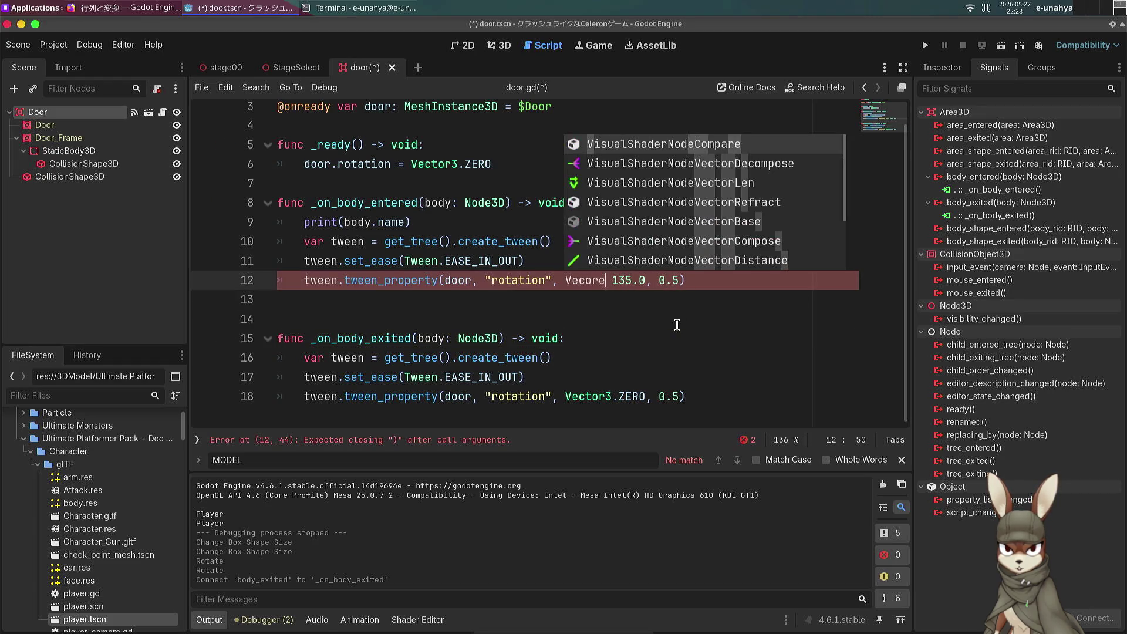
pyautogui.write('tor3')
pyautogui.press('Return')
pyautogui.write('(0, ')
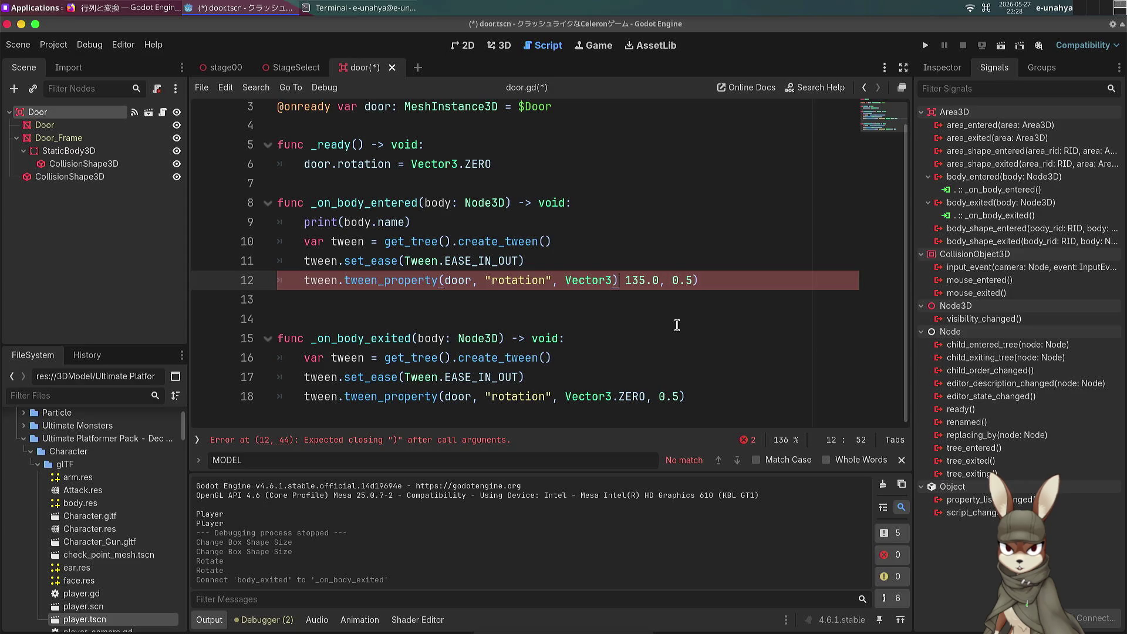
pyautogui.write('12')
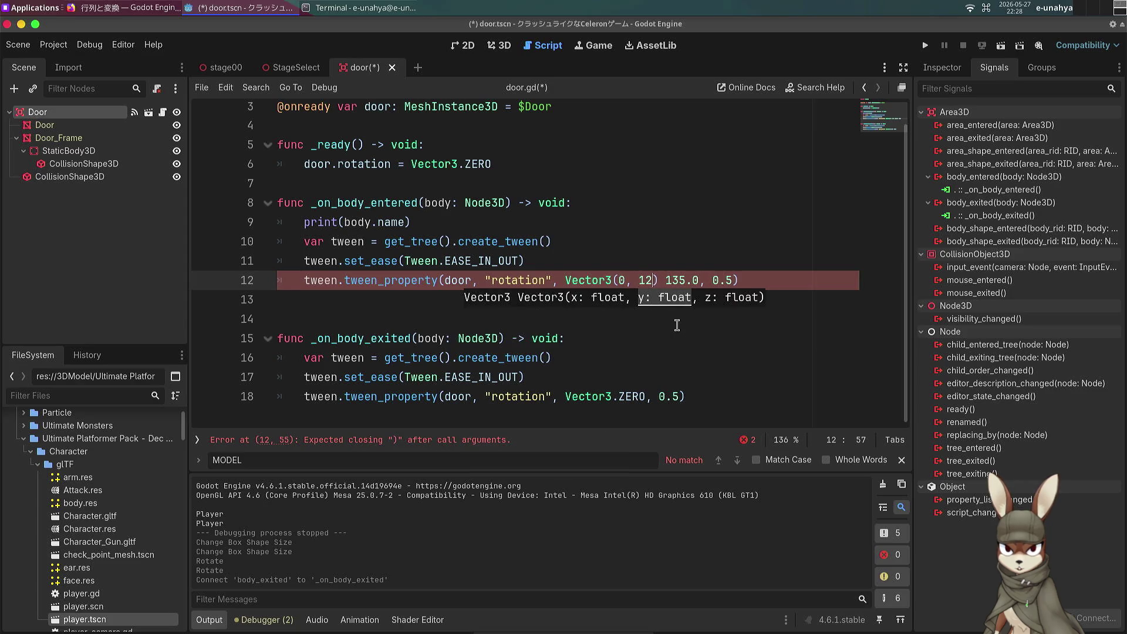
pyautogui.press('BackSpace')
pyautogui.write('35.0 ,')
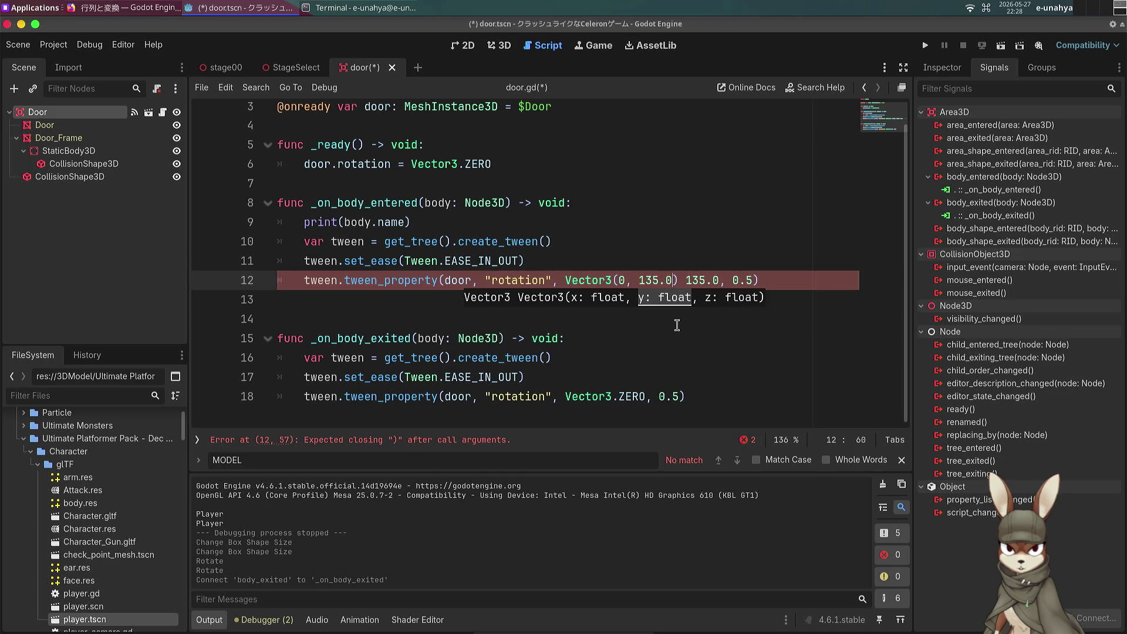
pyautogui.press('BackSpace')
pyautogui.press('BackSpace')
pyautogui.write(', 0')
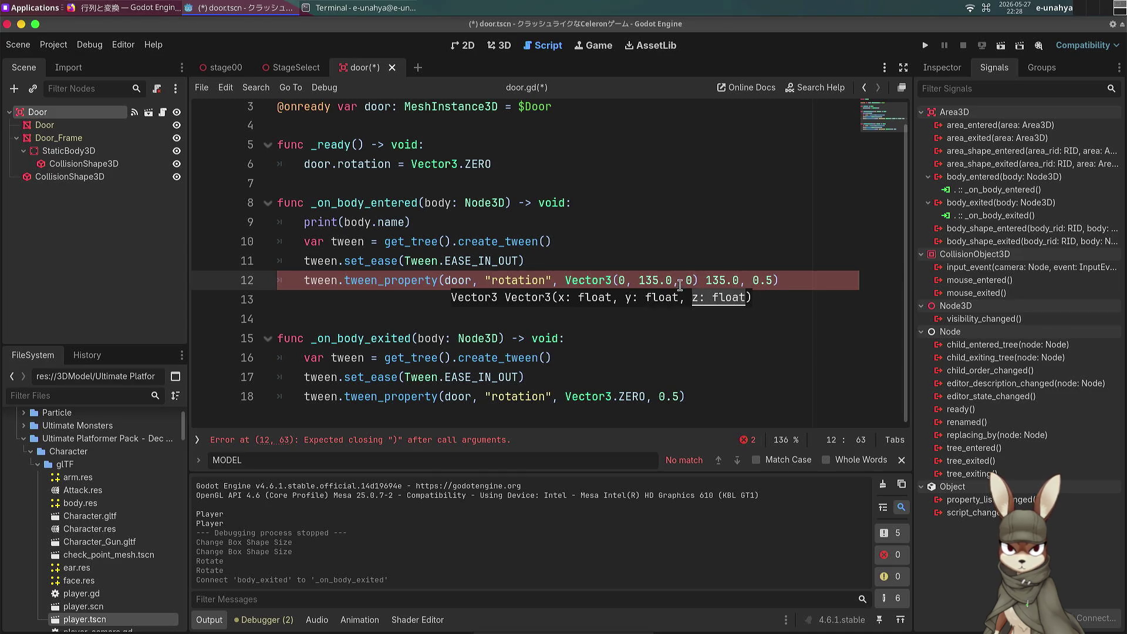
pyautogui.moveTo(701, 279); pyautogui.dragTo(740, 280)
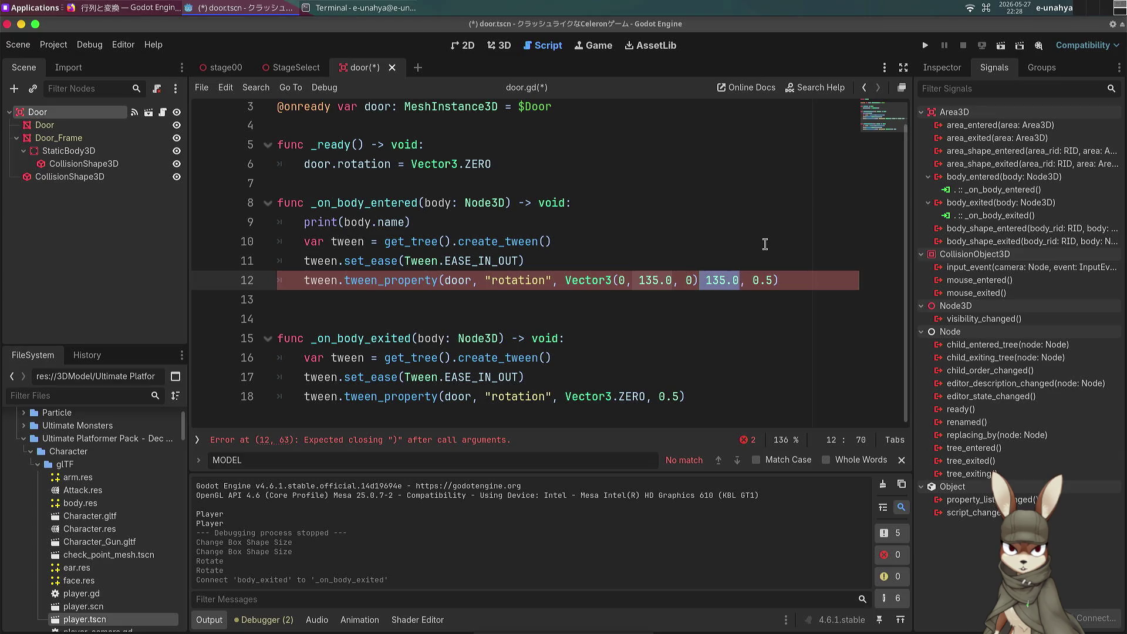
pyautogui.press('BackSpace')
pyautogui.hotkey('ctrl', 's')
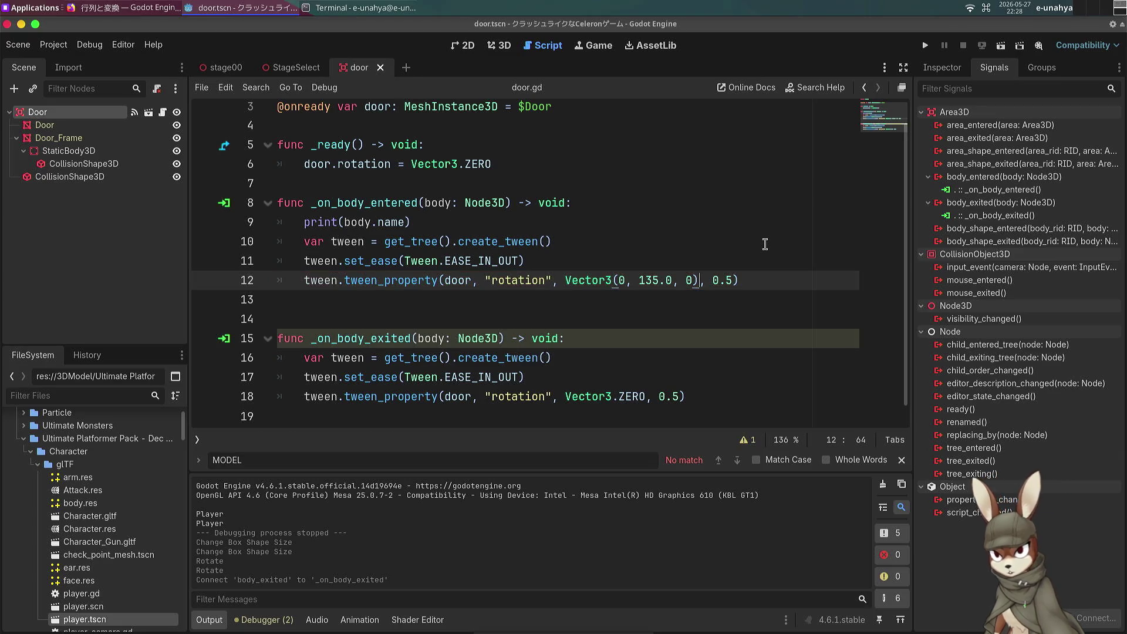
# Step: Delete the print(body.name) debug line and switch to the StageSelect scene
pyautogui.click(586, 322)
pyautogui.click(597, 308)
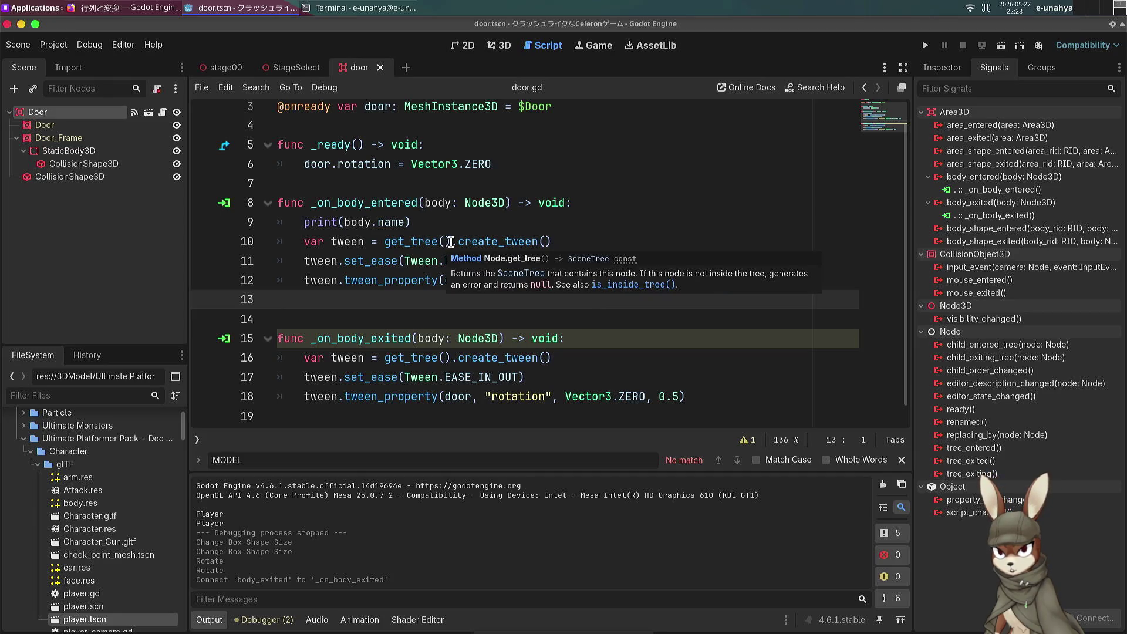
pyautogui.tripleClick(458, 224)
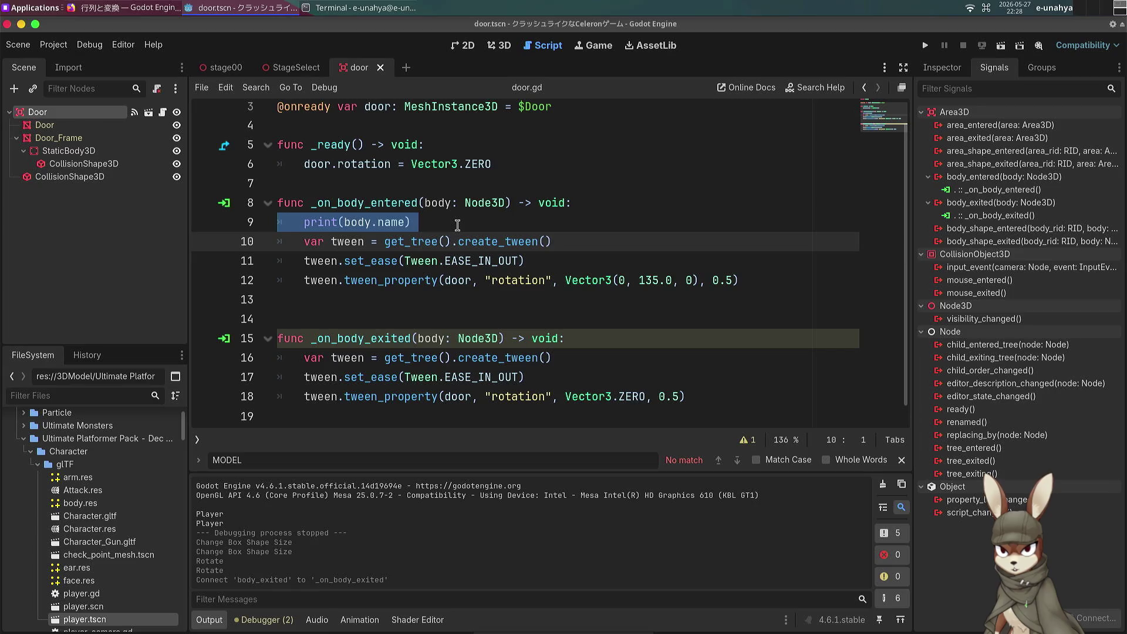
pyautogui.press('BackSpace')
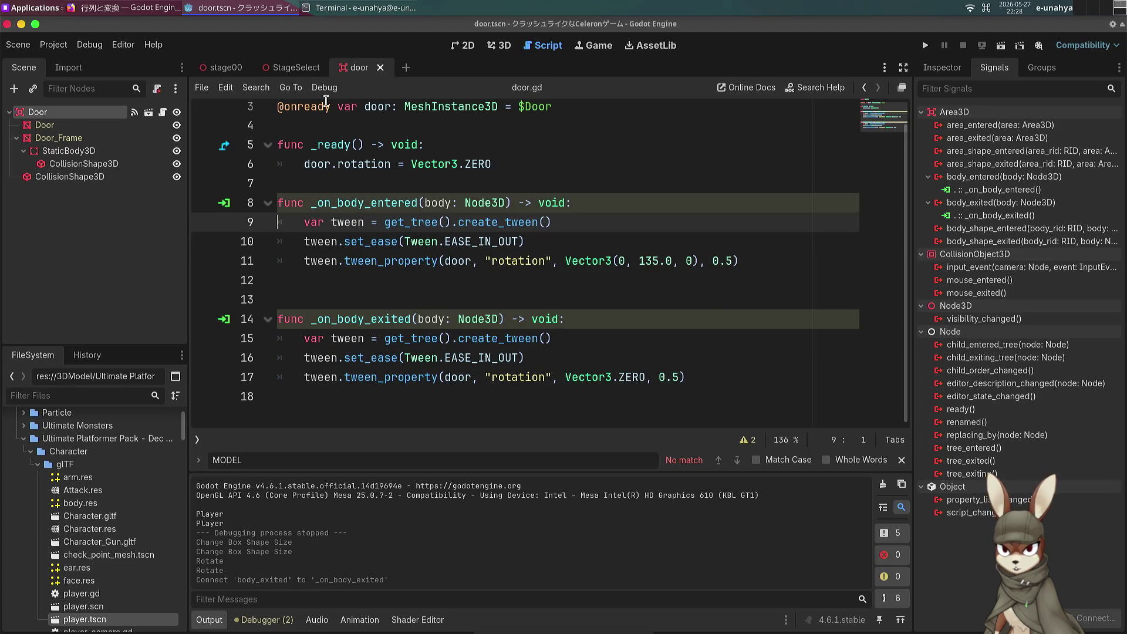
pyautogui.click(292, 68)
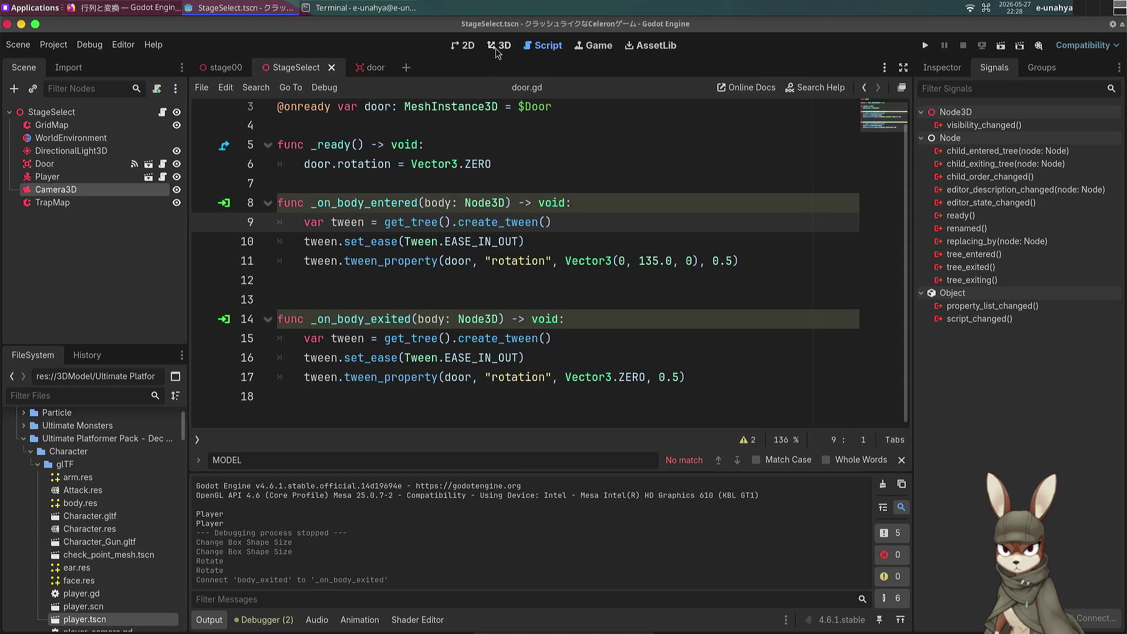
# Step: Run StageSelect, walk the player into the door to see it swing open, stop, and open stage_select.gd
pyautogui.click(496, 50)
pyautogui.click(998, 48)
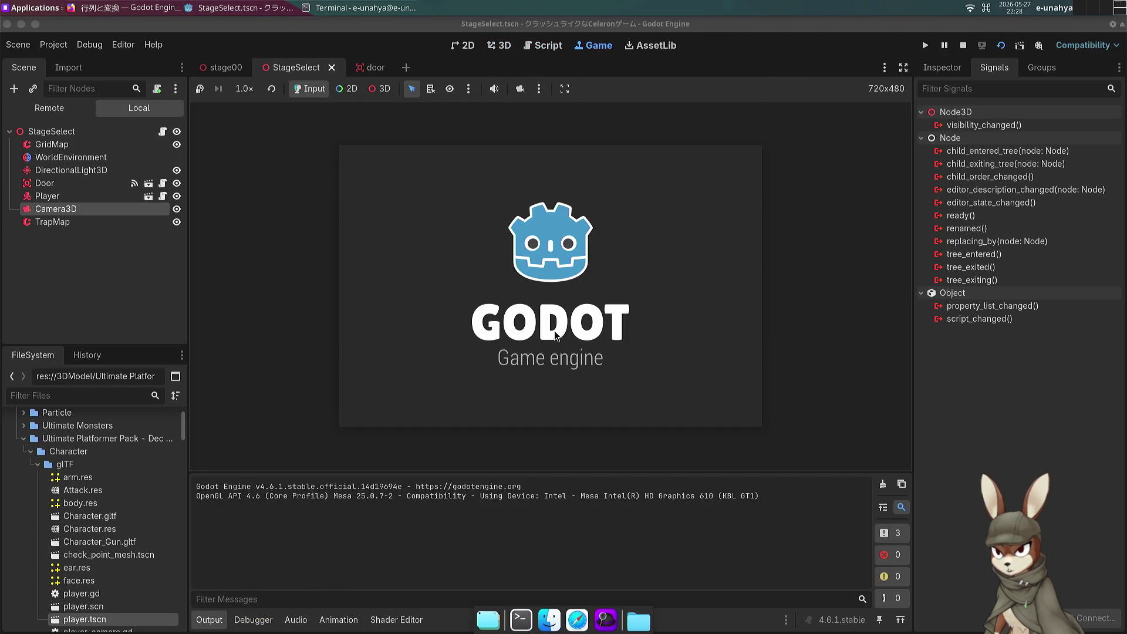
pyautogui.press('Up')
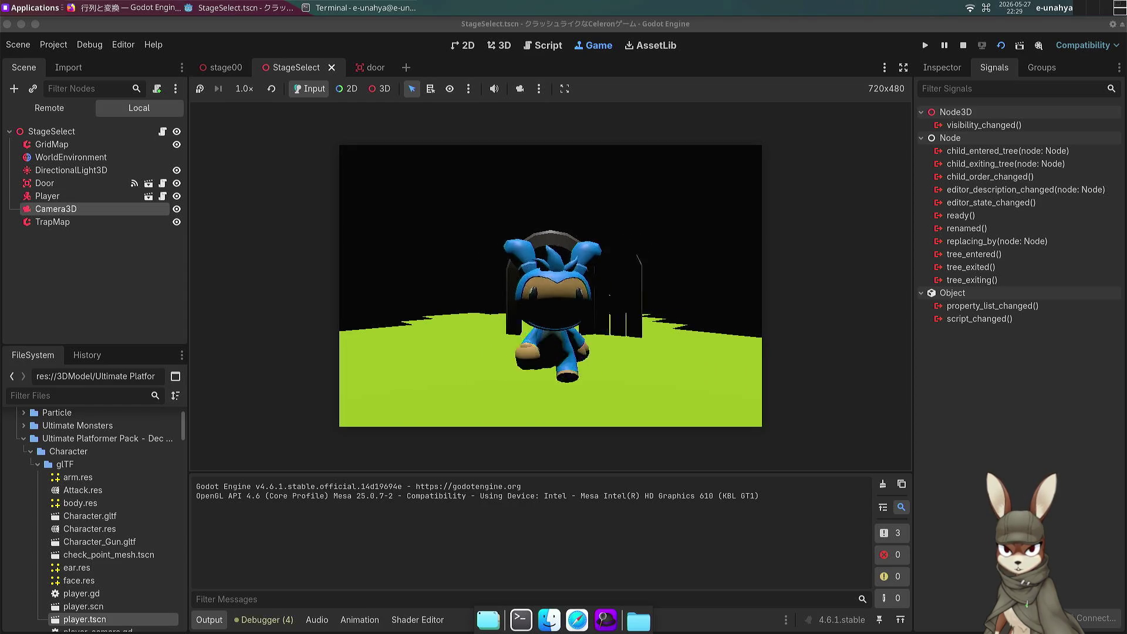
pyautogui.press('Up')
pyautogui.press('Up')
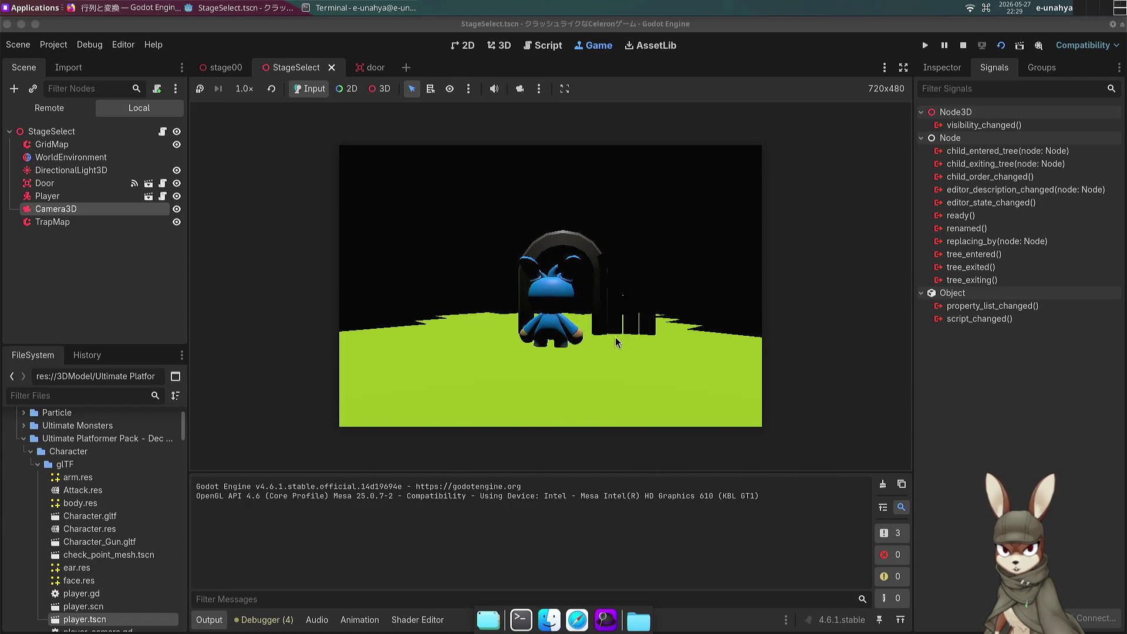
pyautogui.press('Down')
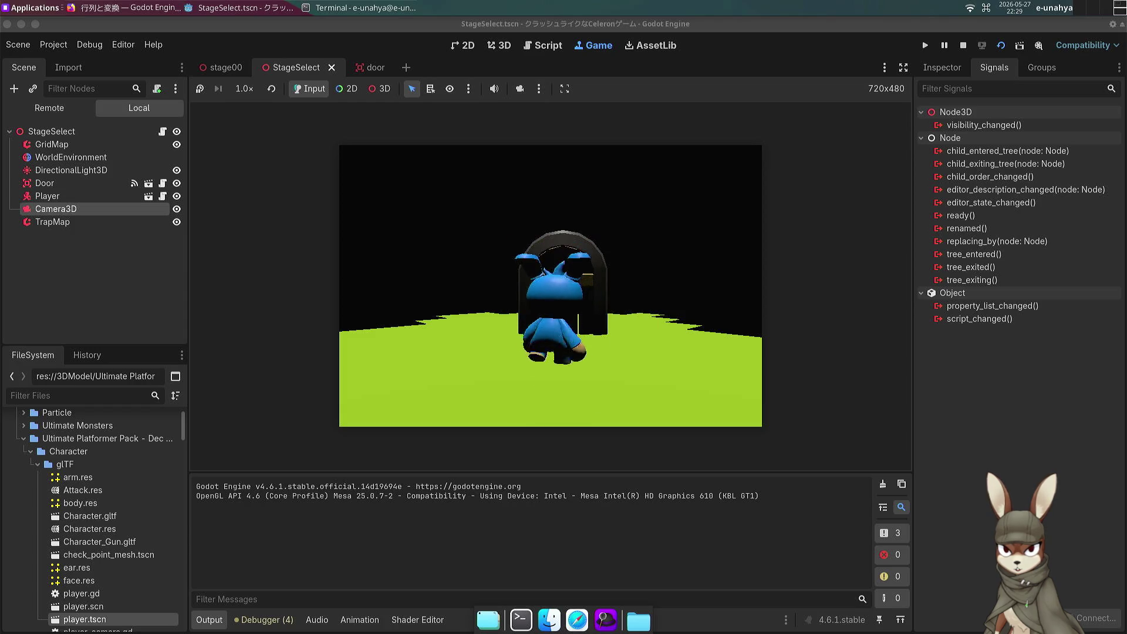
pyautogui.press('Up')
pyautogui.press('Up')
pyautogui.press('Right')
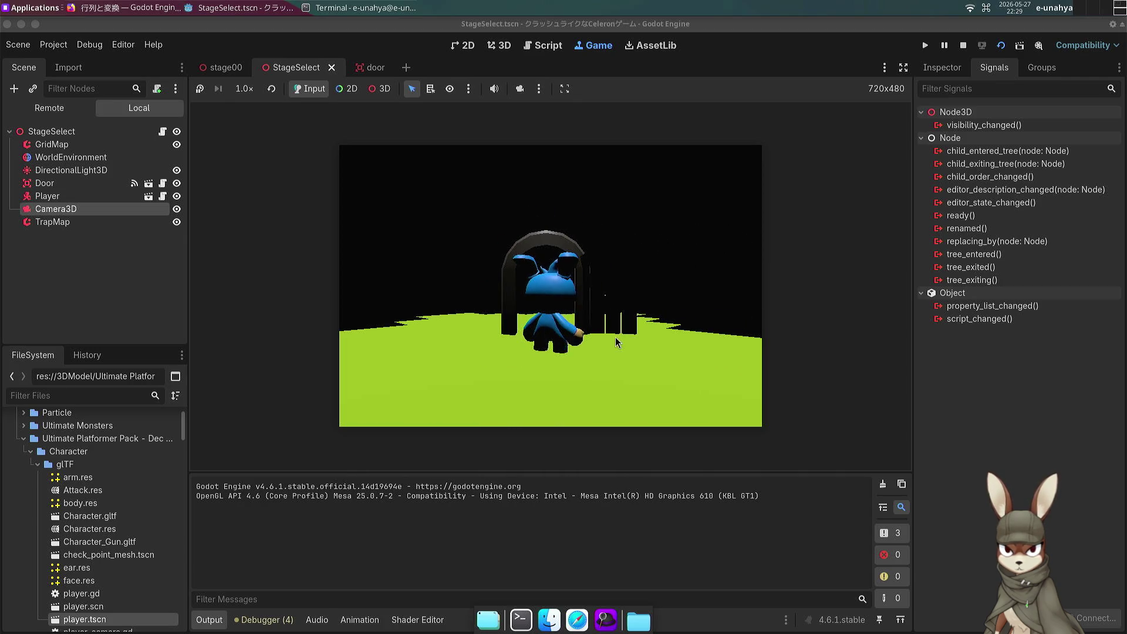
pyautogui.click(962, 45)
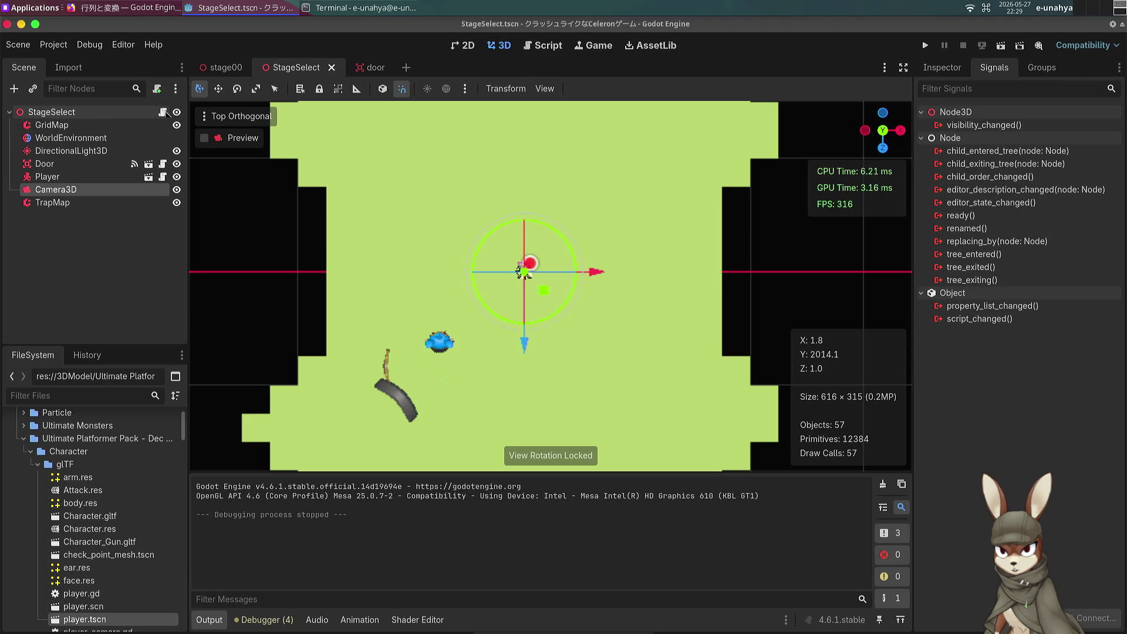
pyautogui.click(163, 112)
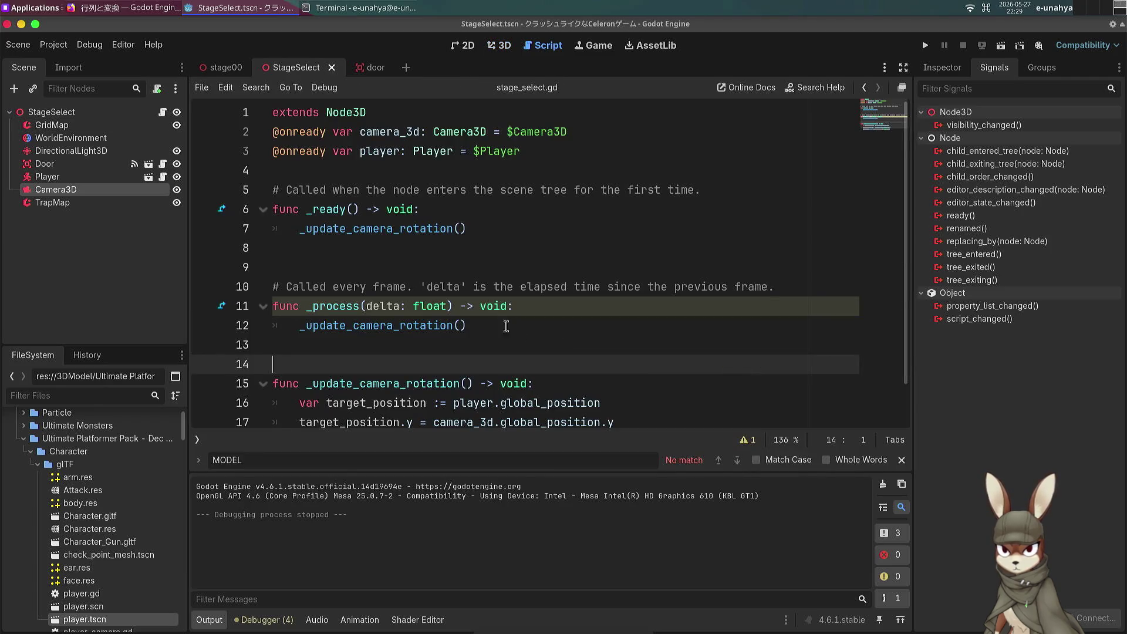
# Step: Back in the door scene, add an AnimationPlayer node with the Ctrl+A search
pyautogui.click(364, 68)
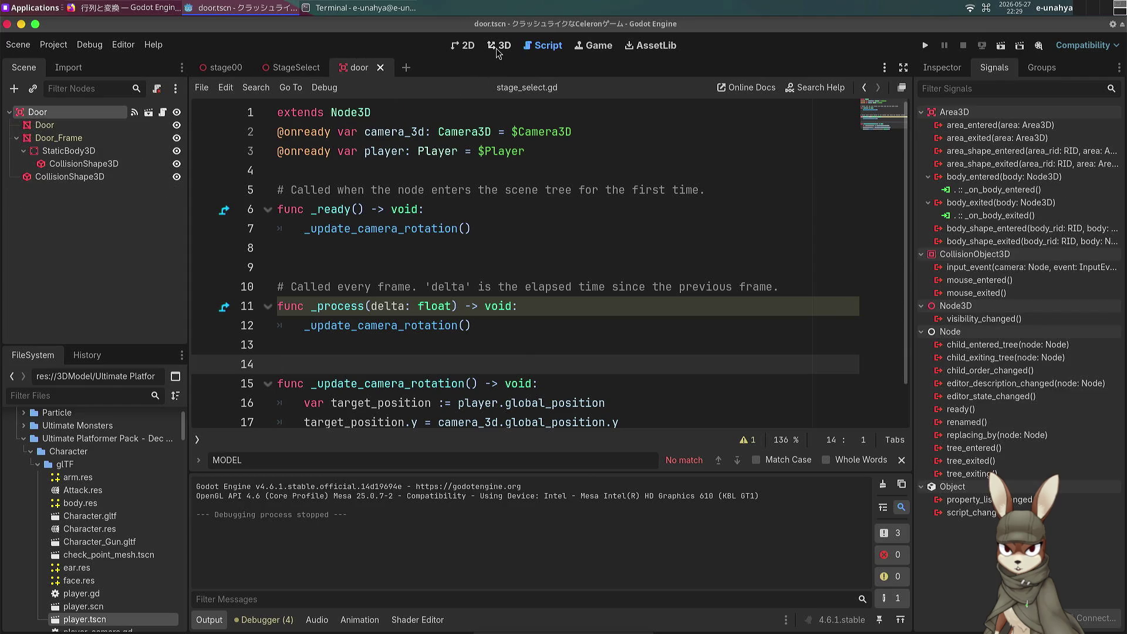
pyautogui.click(498, 46)
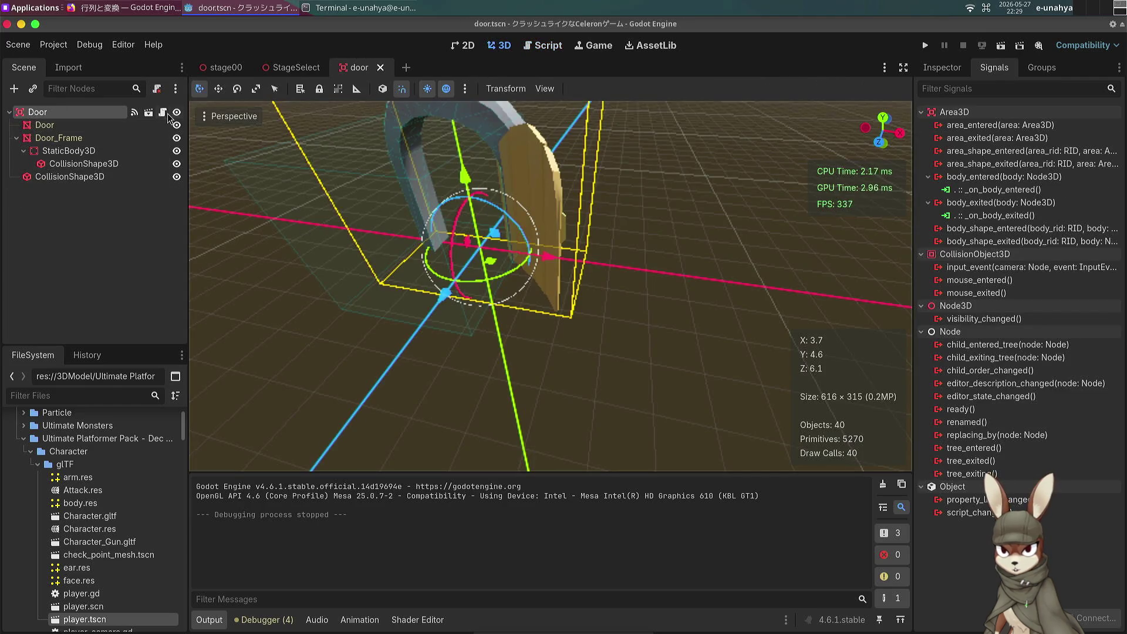
pyautogui.click(162, 112)
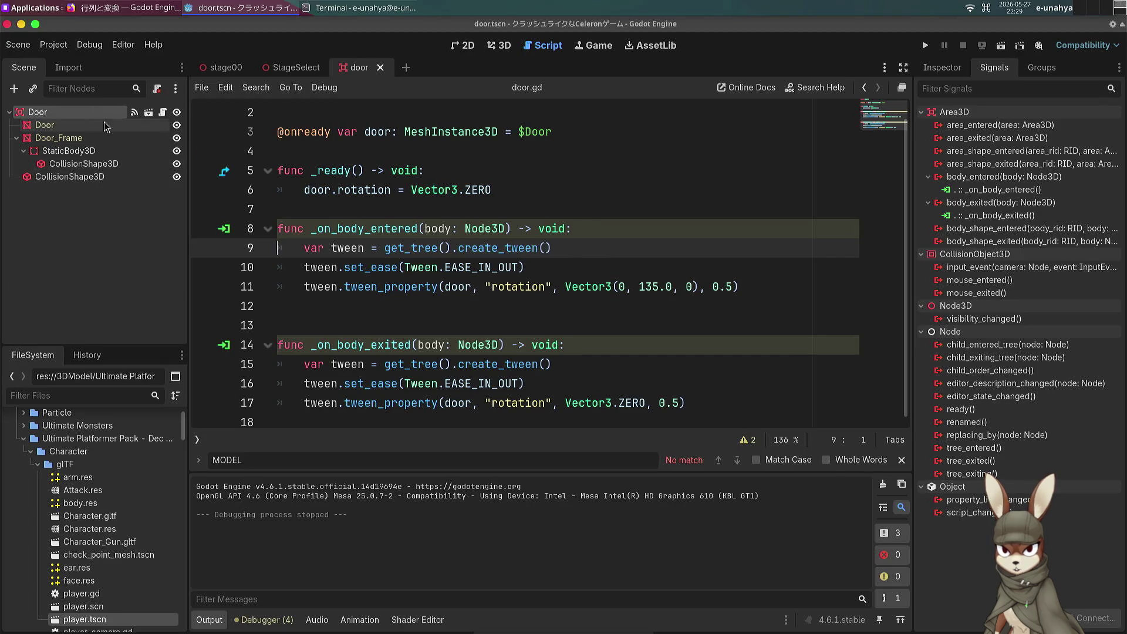
pyautogui.hotkey('ctrl', 'a')
pyautogui.write('anima')
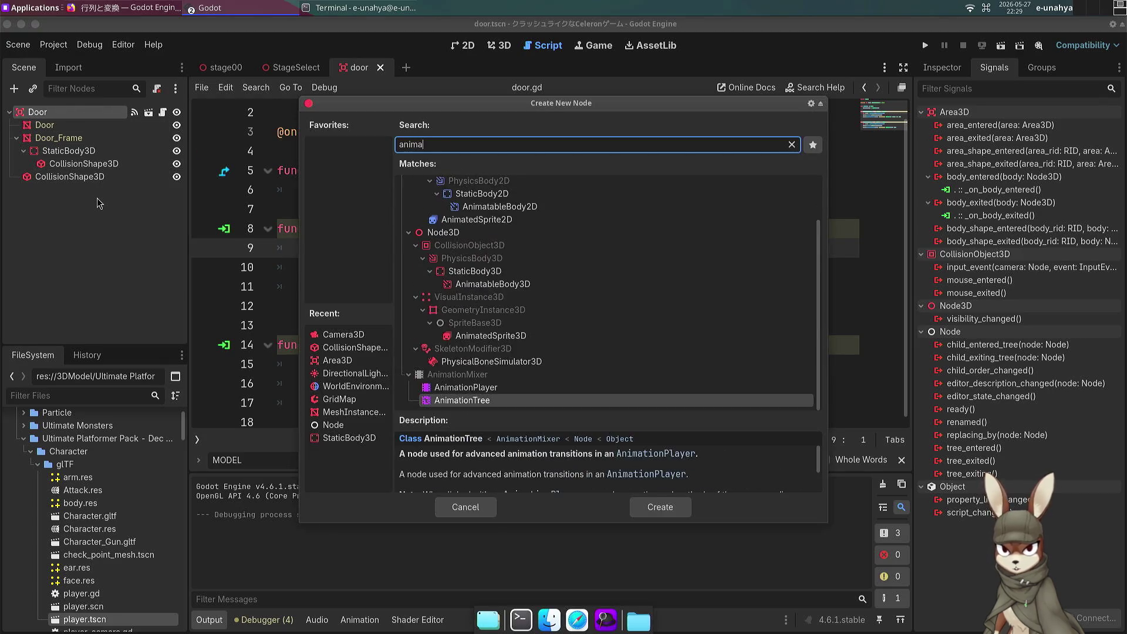
pyautogui.write('tionplay')
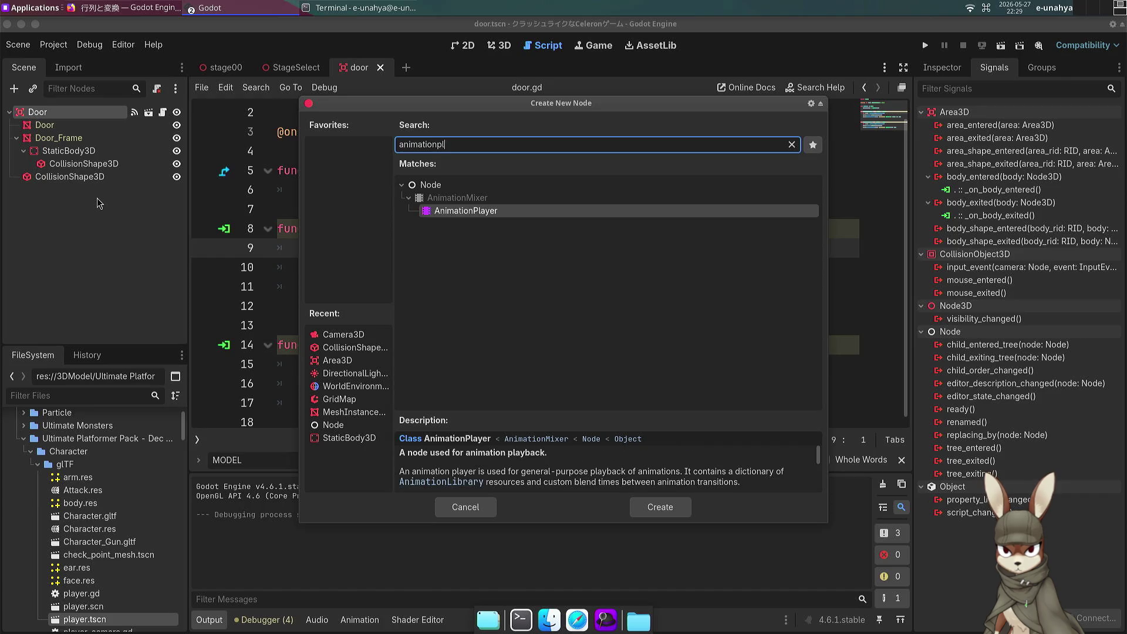
pyautogui.press('Return')
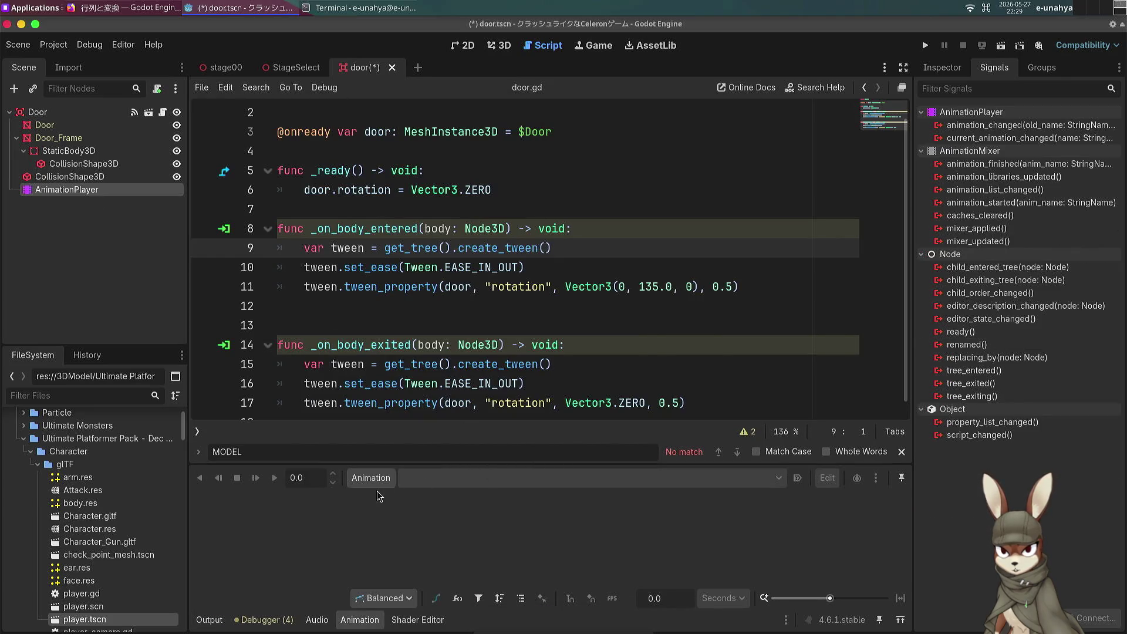
# Step: Create a new empty animation named Door in the Animation panel
pyautogui.click(375, 485)
pyautogui.click(392, 499)
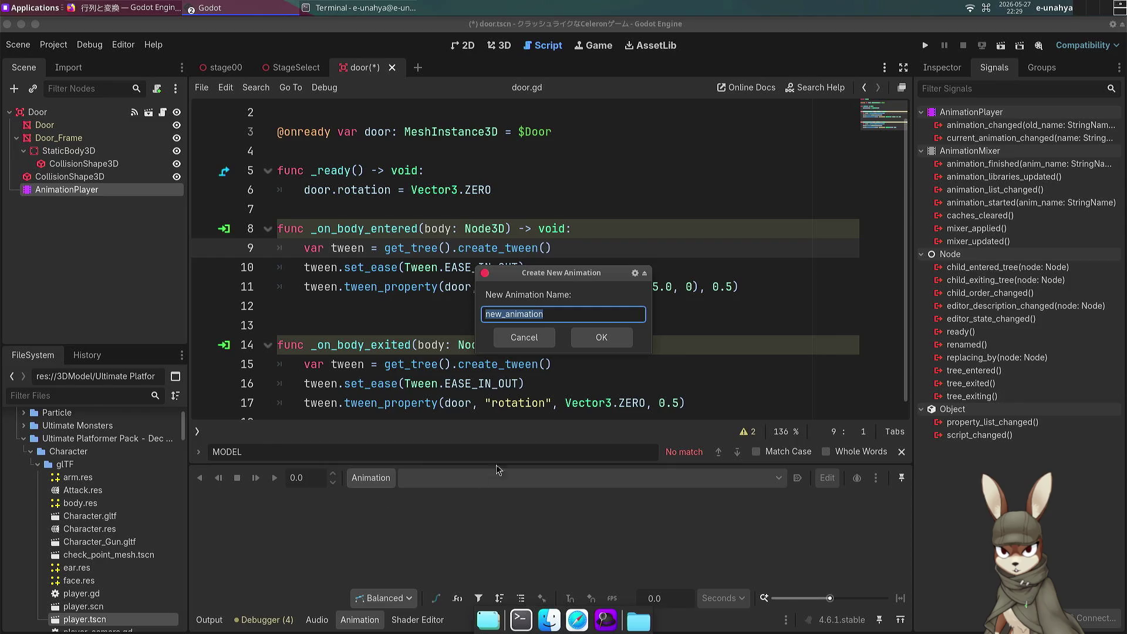
pyautogui.write('O')
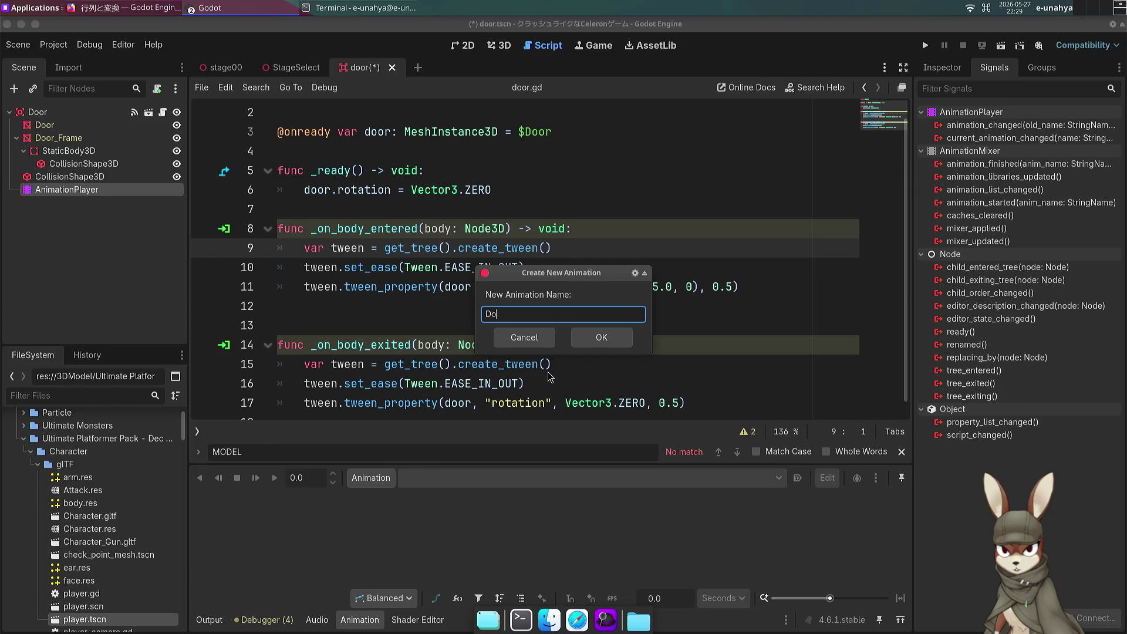
pyautogui.press('Return')
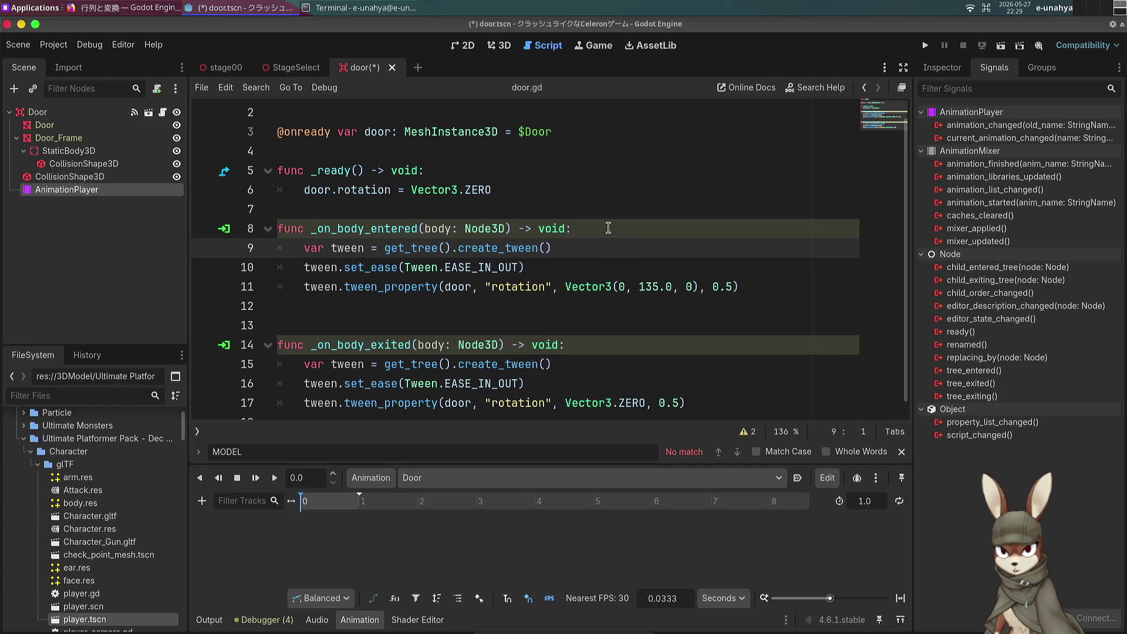
# Step: Add an onready AnimationPlayer reference and replace the entry tween with animation_player.play("Door")
pyautogui.moveTo(116, 188)
pyautogui.mouseDown()
pyautogui.moveTo(124, 197)
pyautogui.moveTo(282, 151)
pyautogui.mouseUp()
pyautogui.scroll(1, 501, 203)
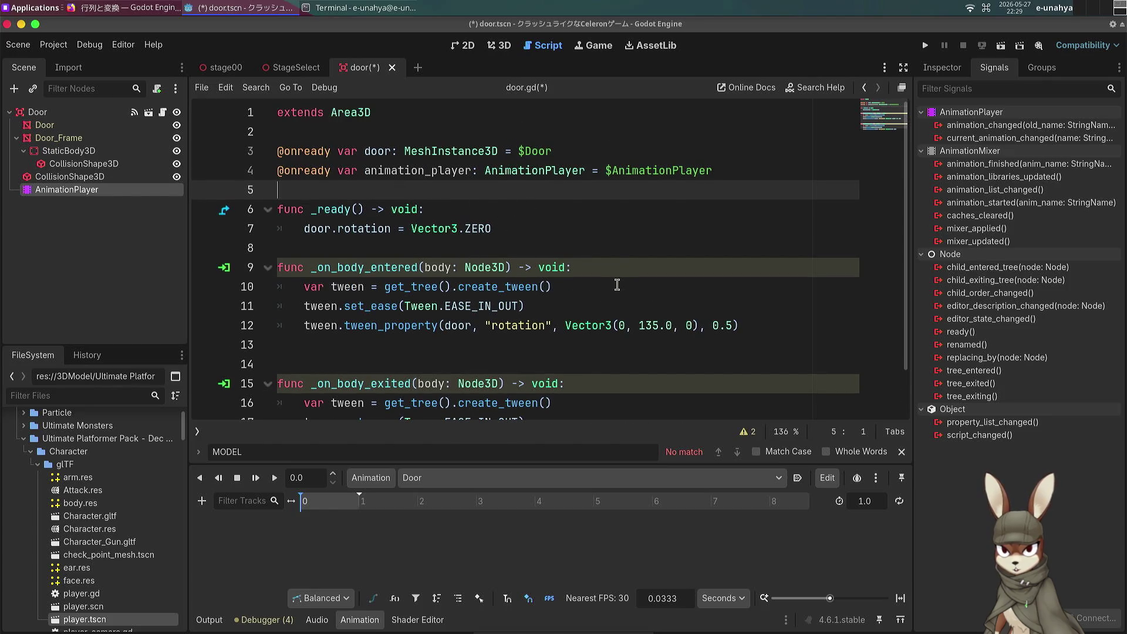
pyautogui.moveTo(649, 274); pyautogui.dragTo(786, 327)
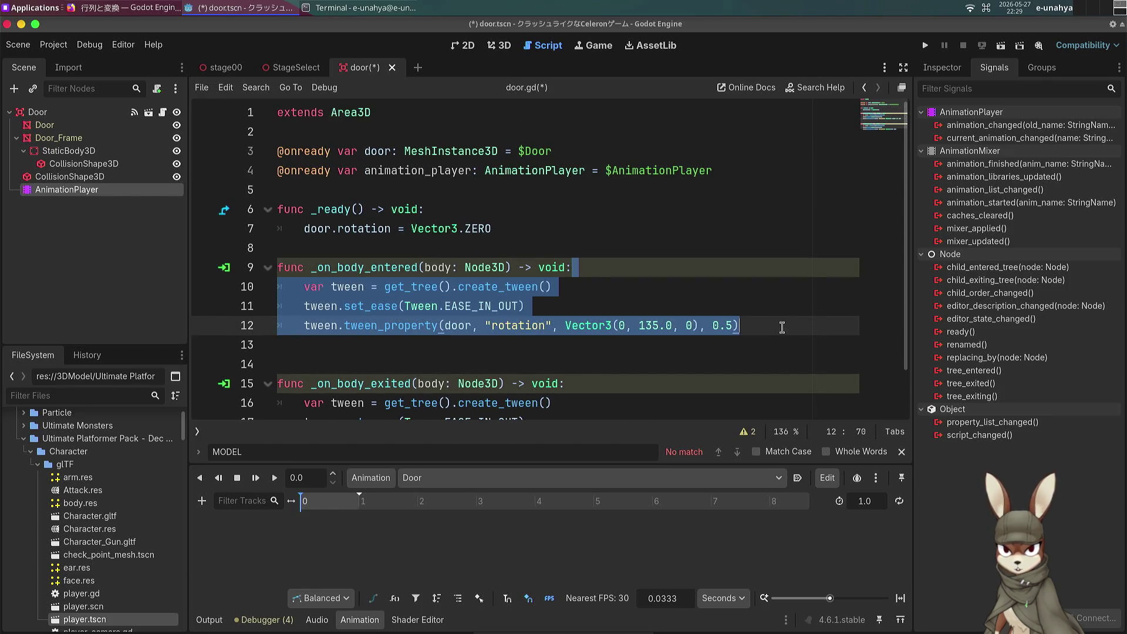
pyautogui.press('BackSpace')
pyautogui.press('Return')
pyautogui.write('anima')
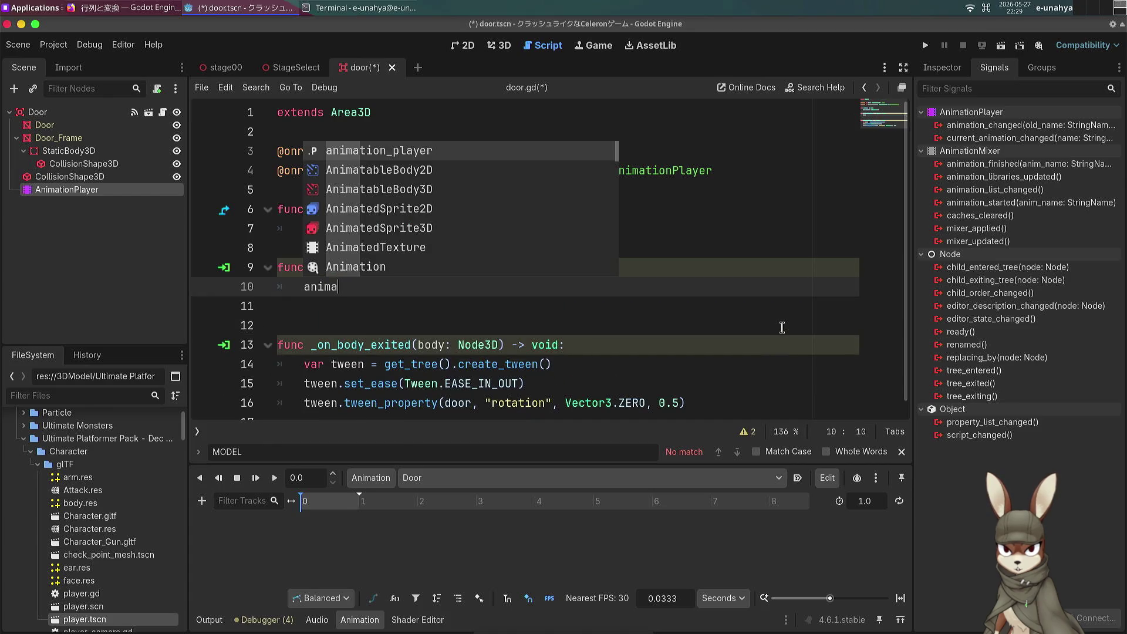
pyautogui.press('Return')
pyautogui.write('la')
pyautogui.press('Return')
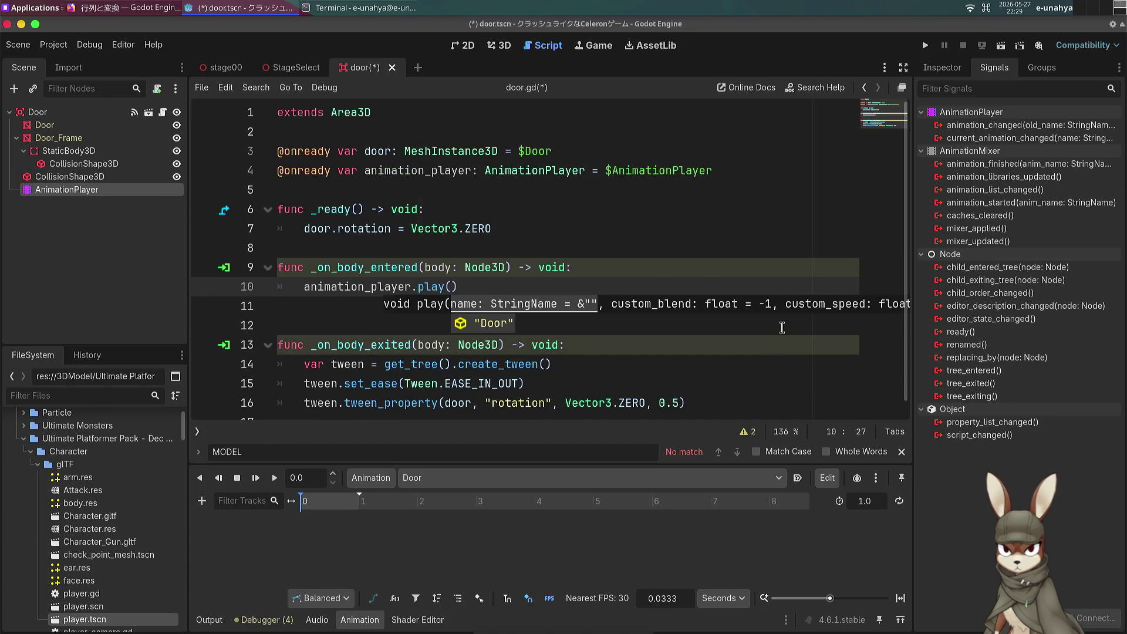
pyautogui.write('!')
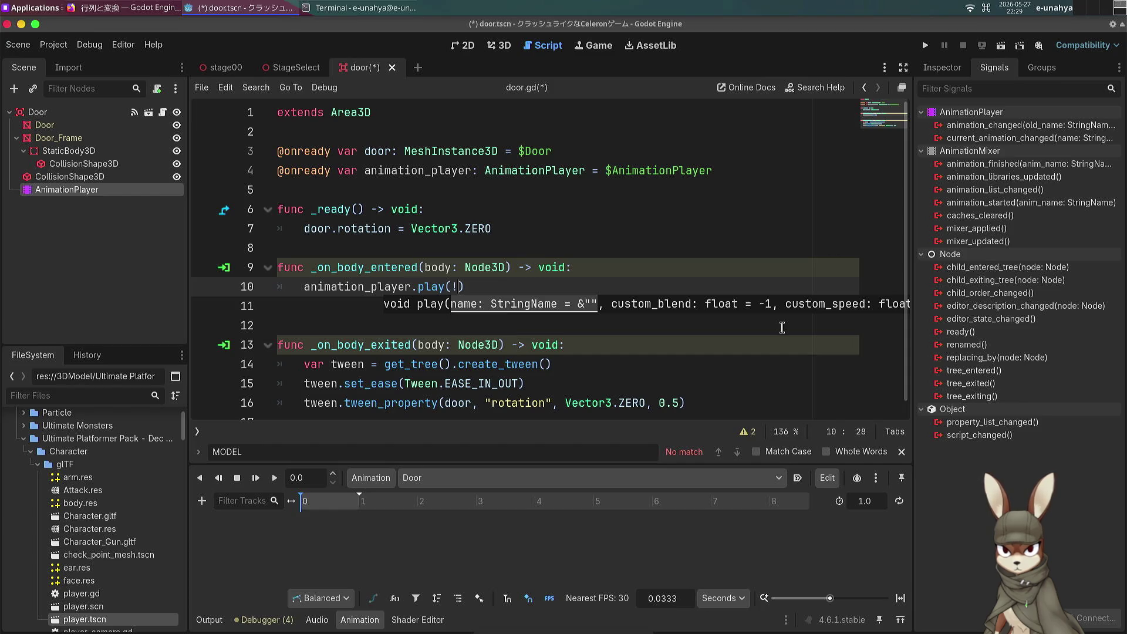
pyautogui.write('"')
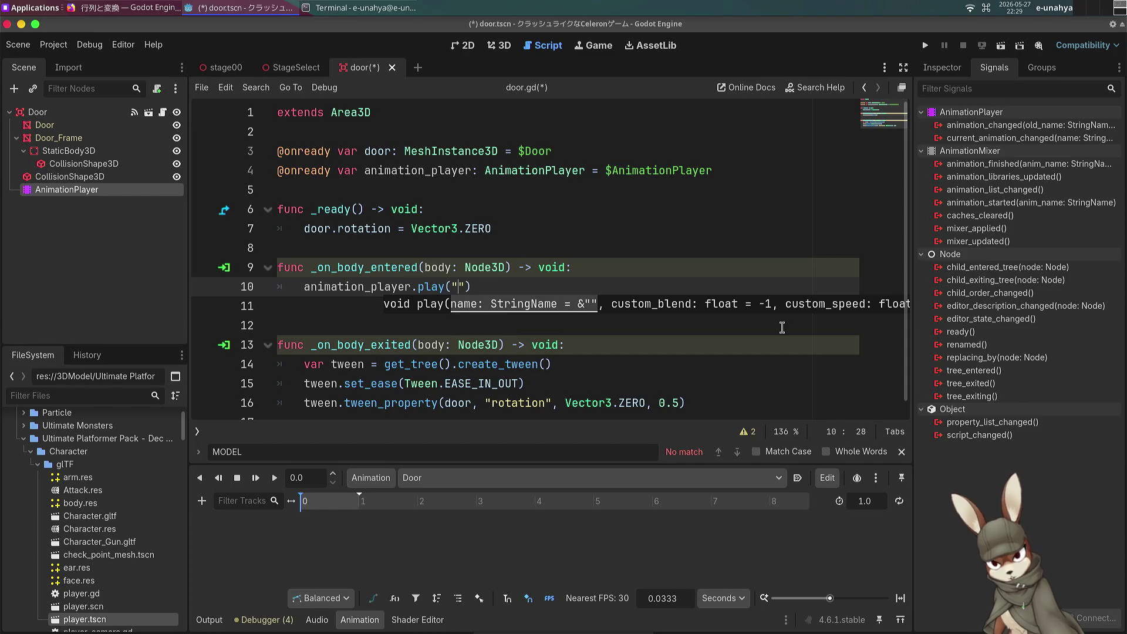
pyautogui.press('Return')
# Step: Replace the exit handler's tween lines with an animation_player.play("Door") call
pyautogui.scroll(-1, 593, 355)
pyautogui.moveTo(617, 337); pyautogui.dragTo(747, 407)
pyautogui.press('BackSpace')
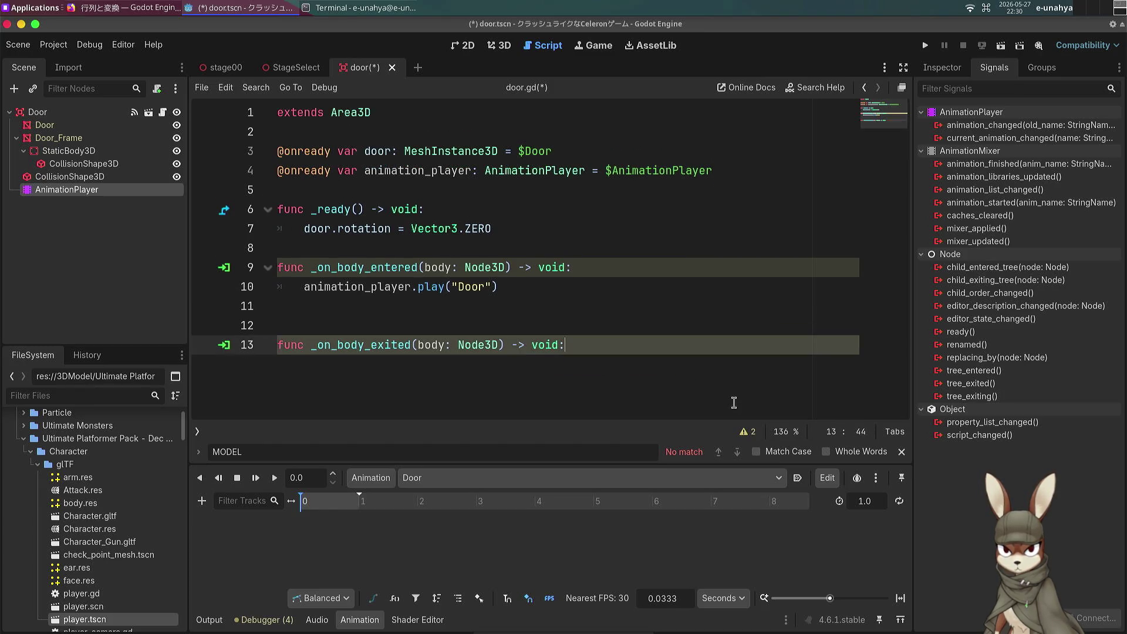
pyautogui.press('Return')
pyautogui.write('ani')
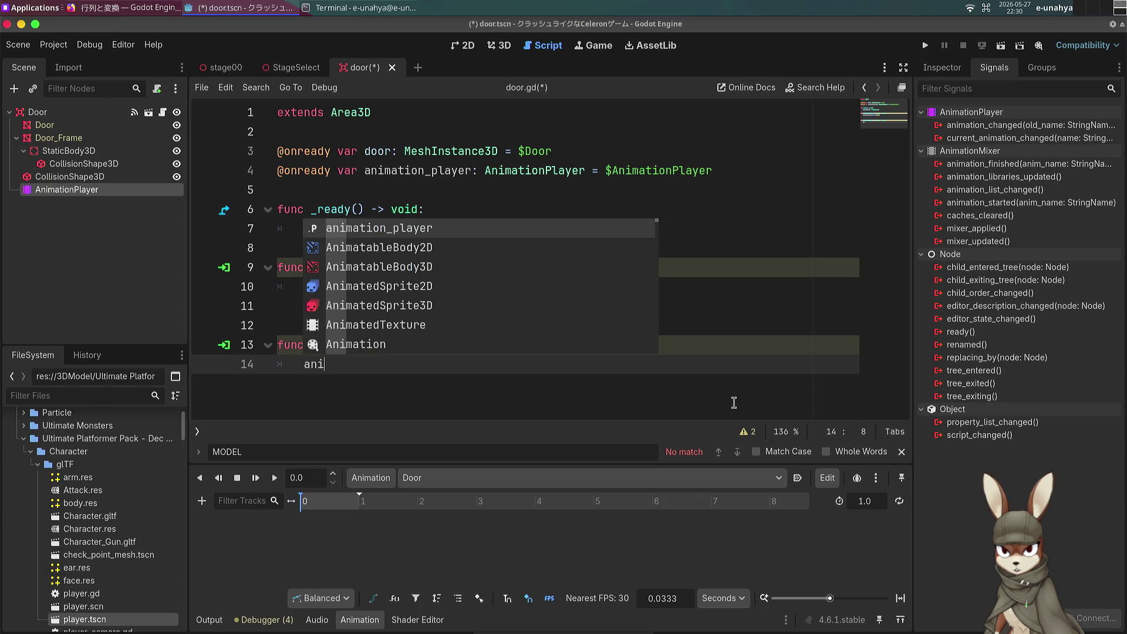
pyautogui.press('Return')
pyautogui.write('.play')
pyautogui.press('Return')
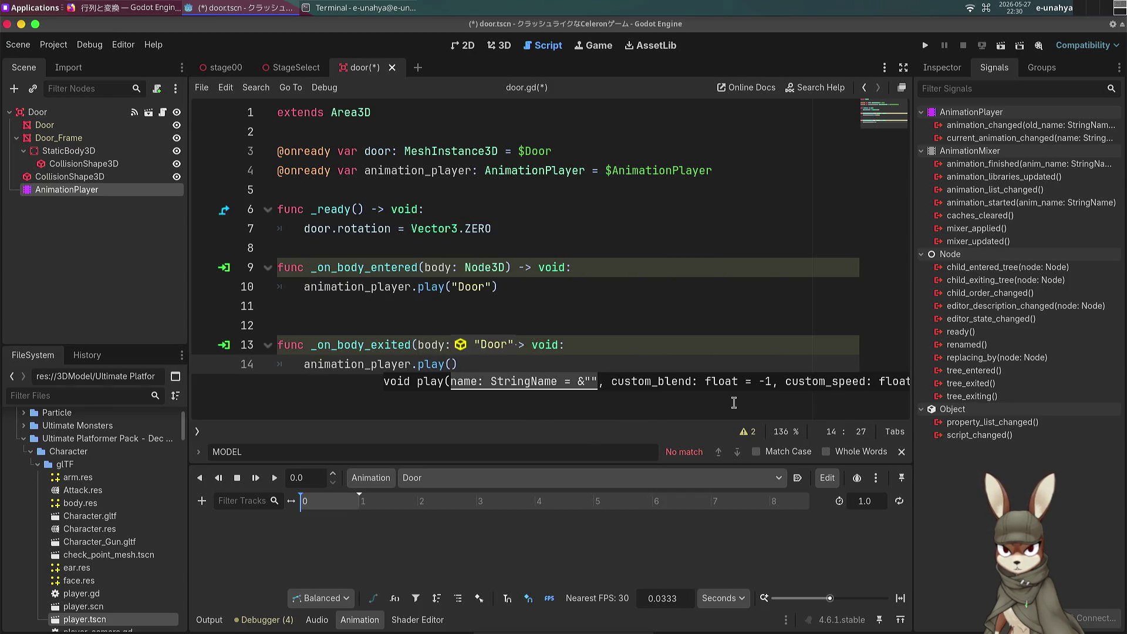
pyautogui.press('Return')
pyautogui.write(',')
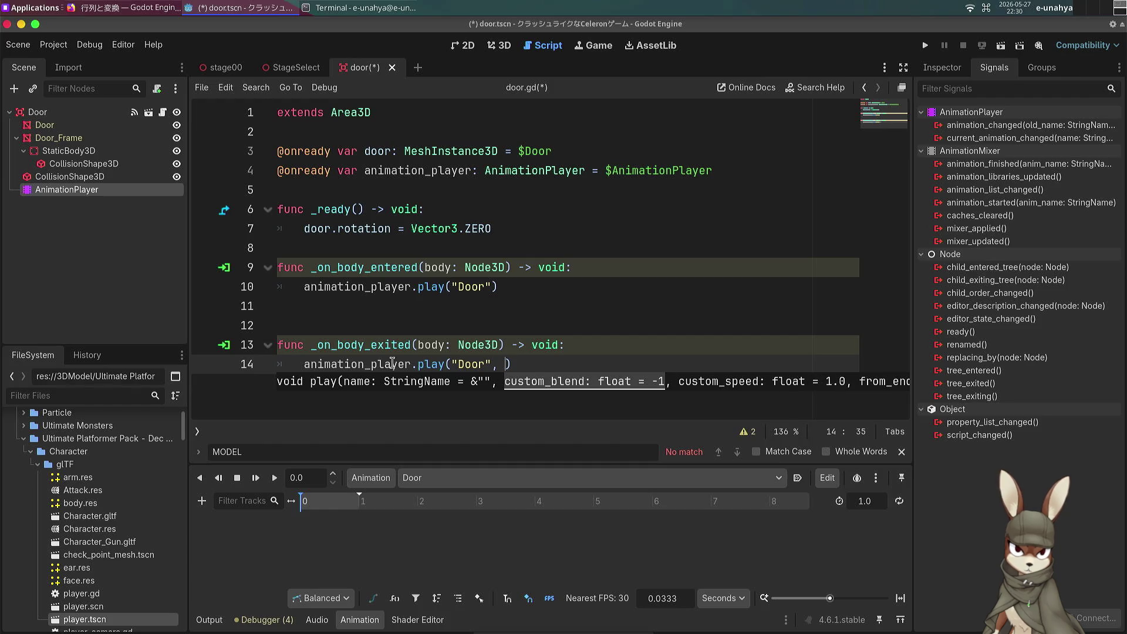
# Step: After checking the play() docs, change line 14 to play_backwards("Door") and save door.gd
pyautogui.keyDown('ctrl'); pyautogui.click(436, 365); pyautogui.keyUp('ctrl')
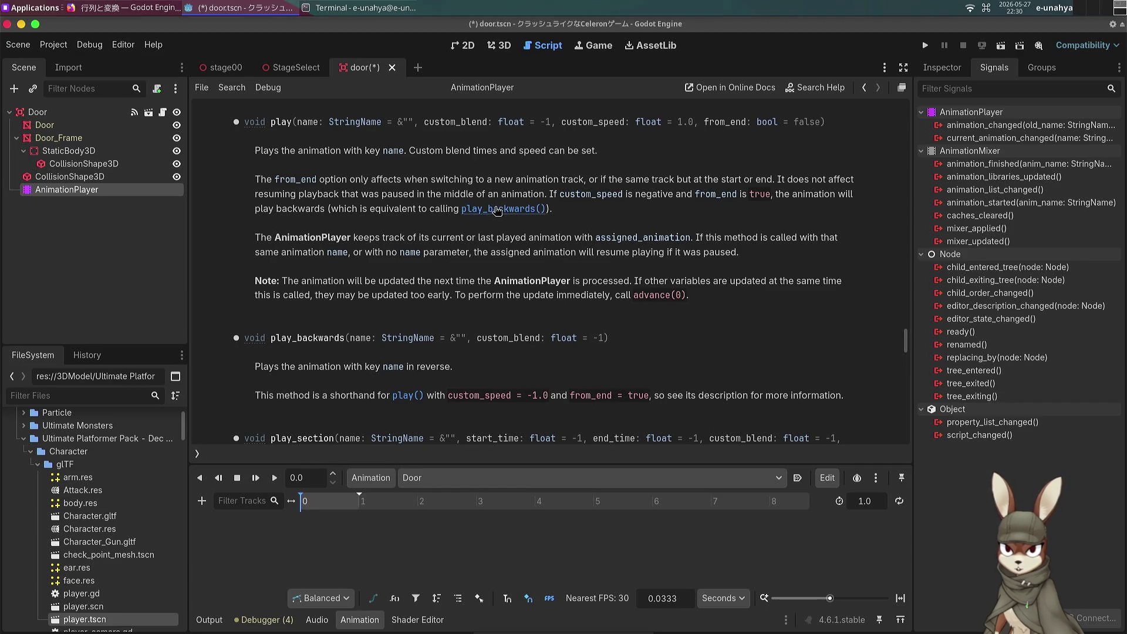
pyautogui.scroll(-4, 498, 210)
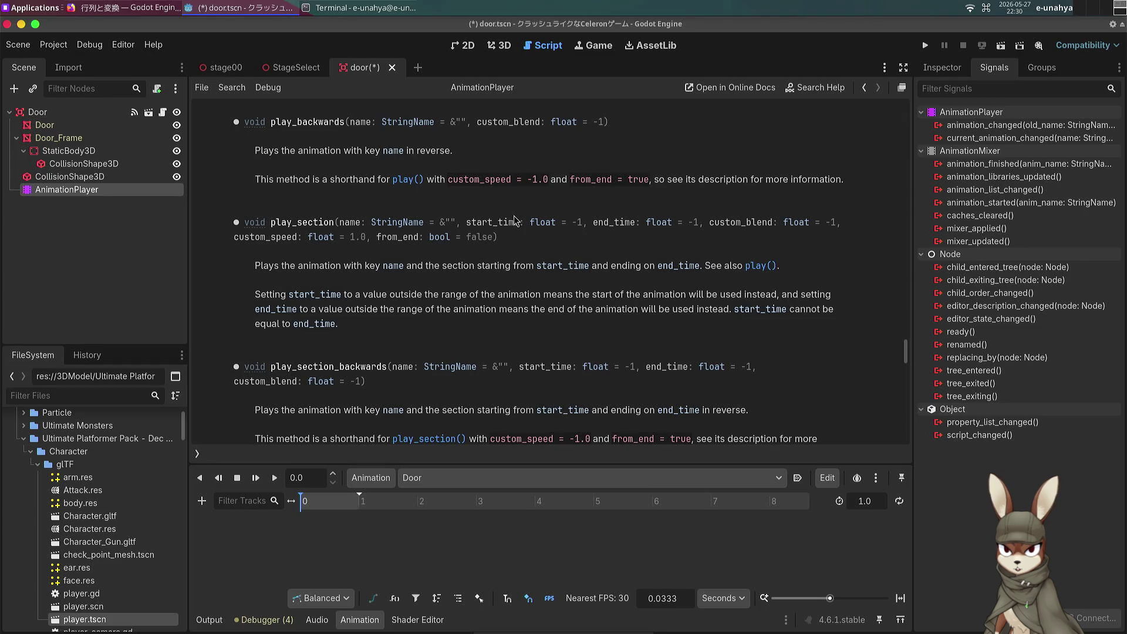
pyautogui.hotkey('alt', 'Left')
pyautogui.click(503, 365)
pyautogui.press('BackSpace')
pyautogui.press('BackSpace')
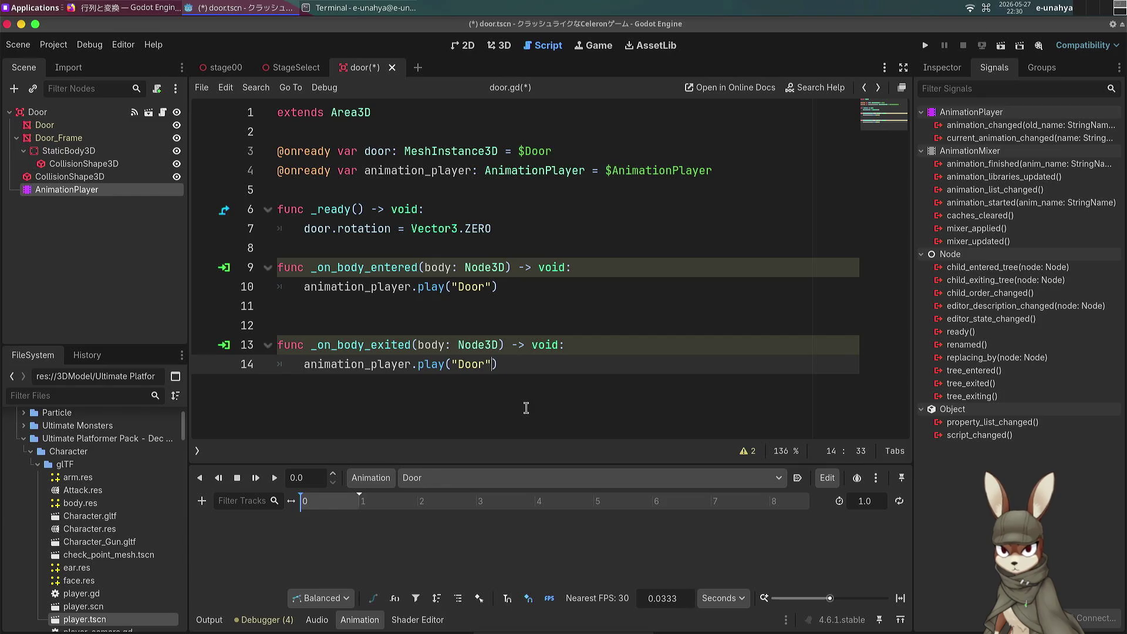
pyautogui.doubleClick(433, 363)
pyautogui.write('play_b')
pyautogui.press('Return')
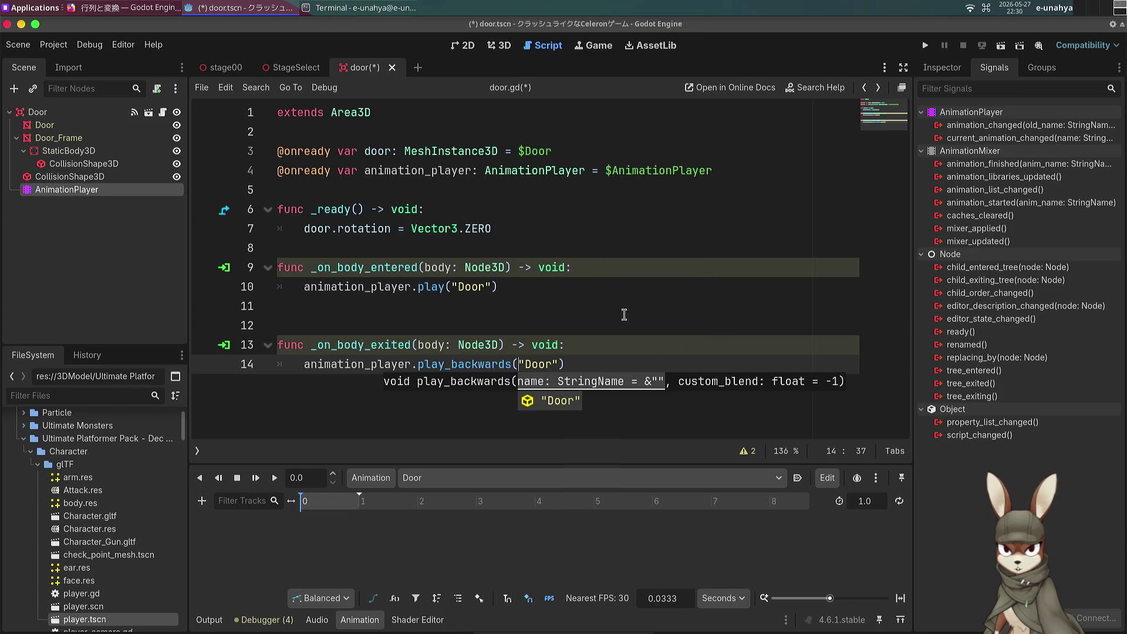
pyautogui.hotkey('ctrl', 's')
pyautogui.click(576, 306)
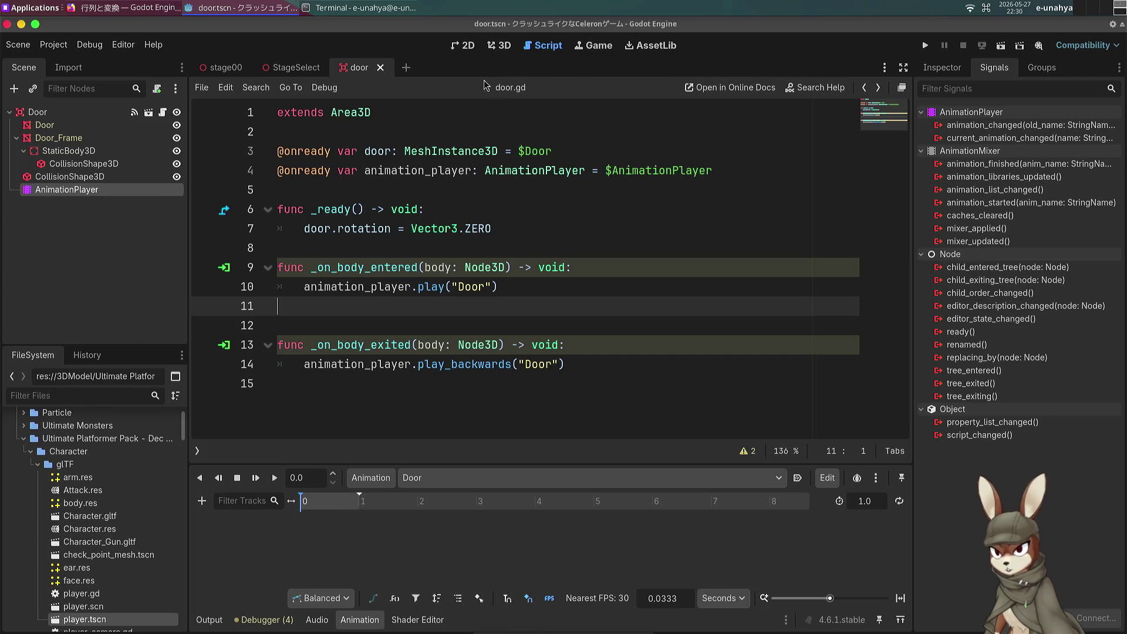
pyautogui.click(500, 45)
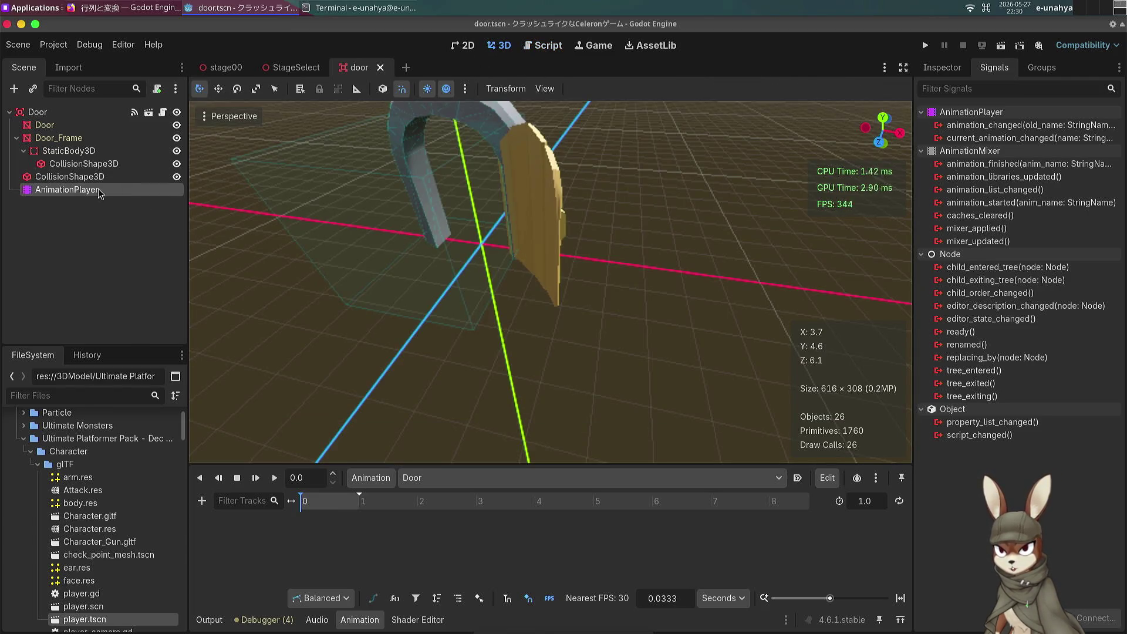
# Step: Select the Door mesh, revert its Rotation Y to 0° in the Inspector, and key its rotation
pyautogui.click(92, 141)
pyautogui.click(74, 126)
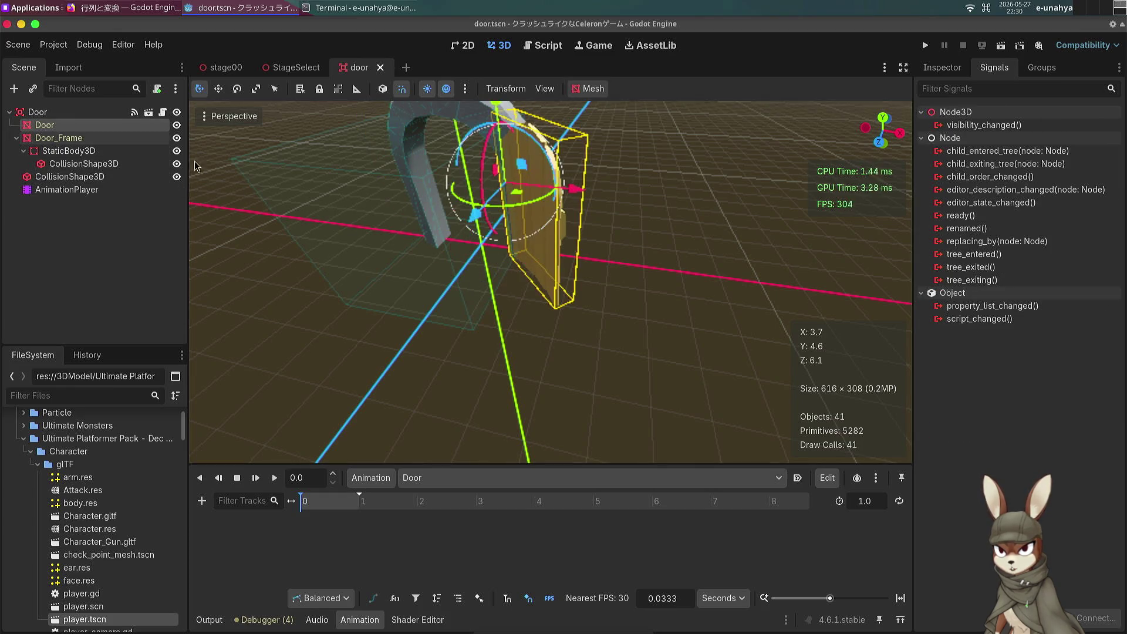
pyautogui.click(963, 67)
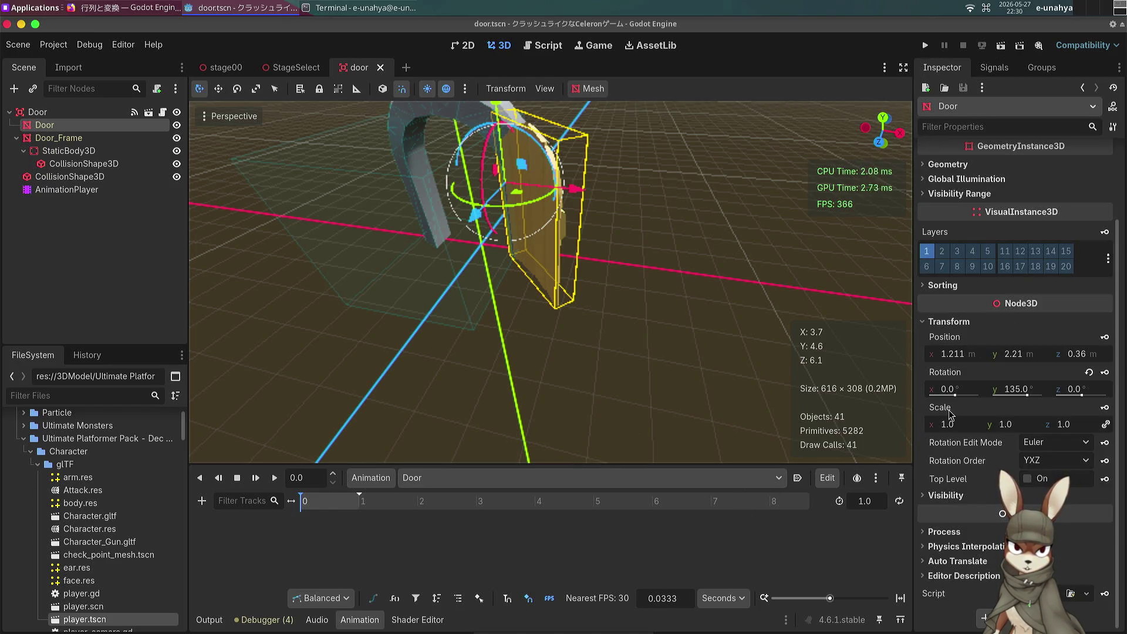
pyautogui.click(1089, 372)
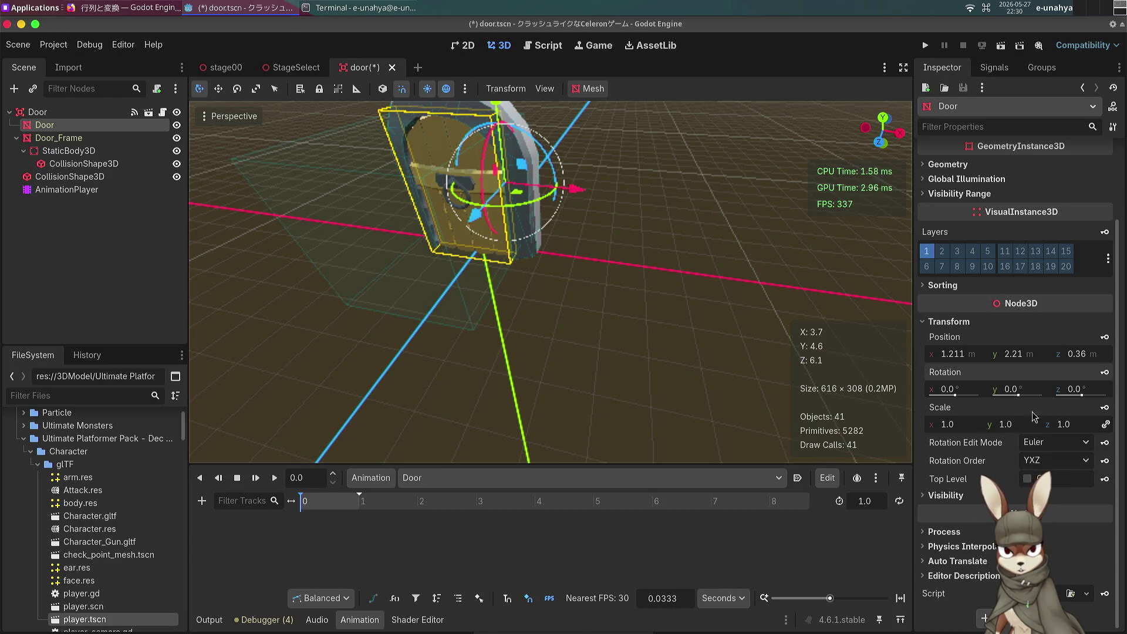
pyautogui.click(1105, 372)
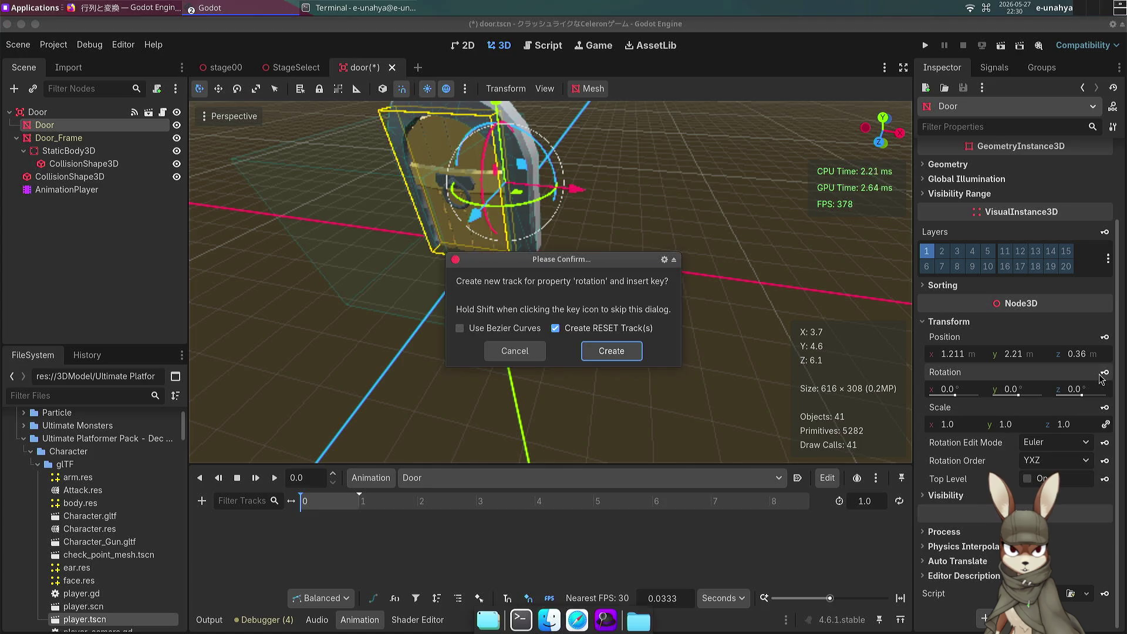
# Step: Confirm creating the Door rotation track with a 0° key at time 0
pyautogui.click(607, 351)
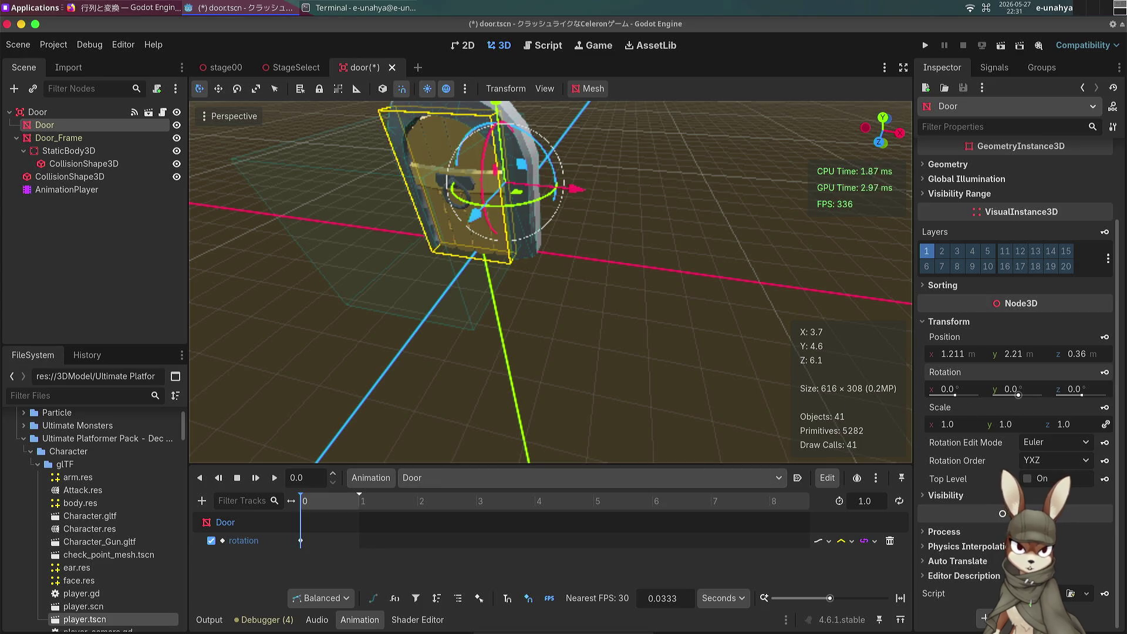
# Step: Move the playhead to 0.5 s, set Rotation Y to 135°, and key it
pyautogui.click(313, 478)
pyautogui.hotkey('ctrl', 's')
pyautogui.write('5')
pyautogui.press('Return')
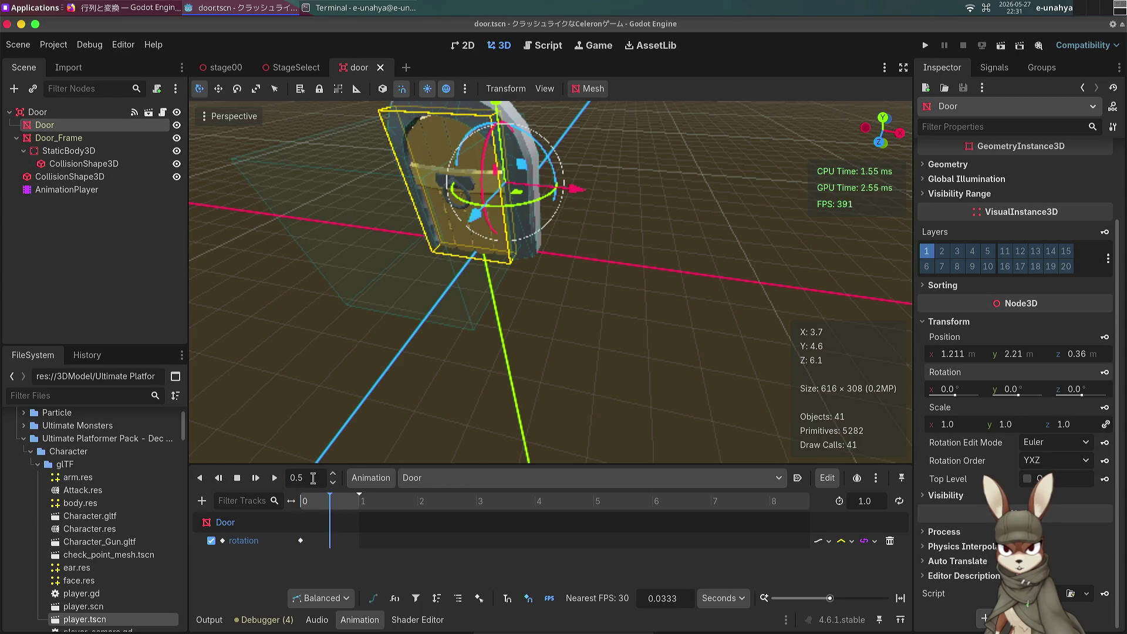
pyautogui.click(1021, 386)
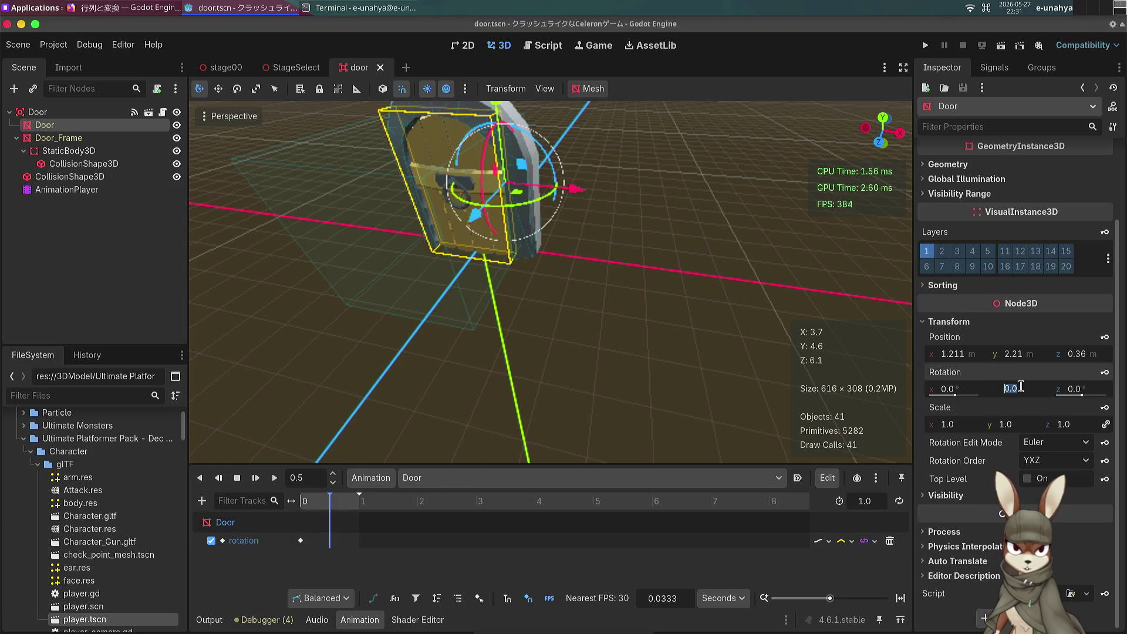
pyautogui.write('135')
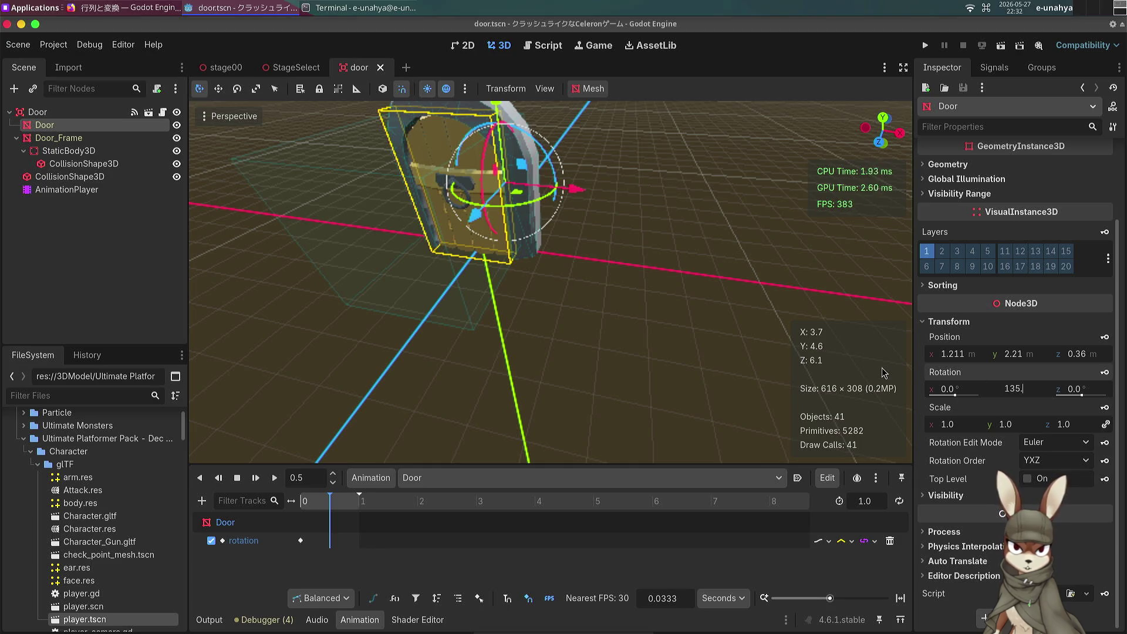
pyautogui.write('5.0')
pyautogui.press('Return')
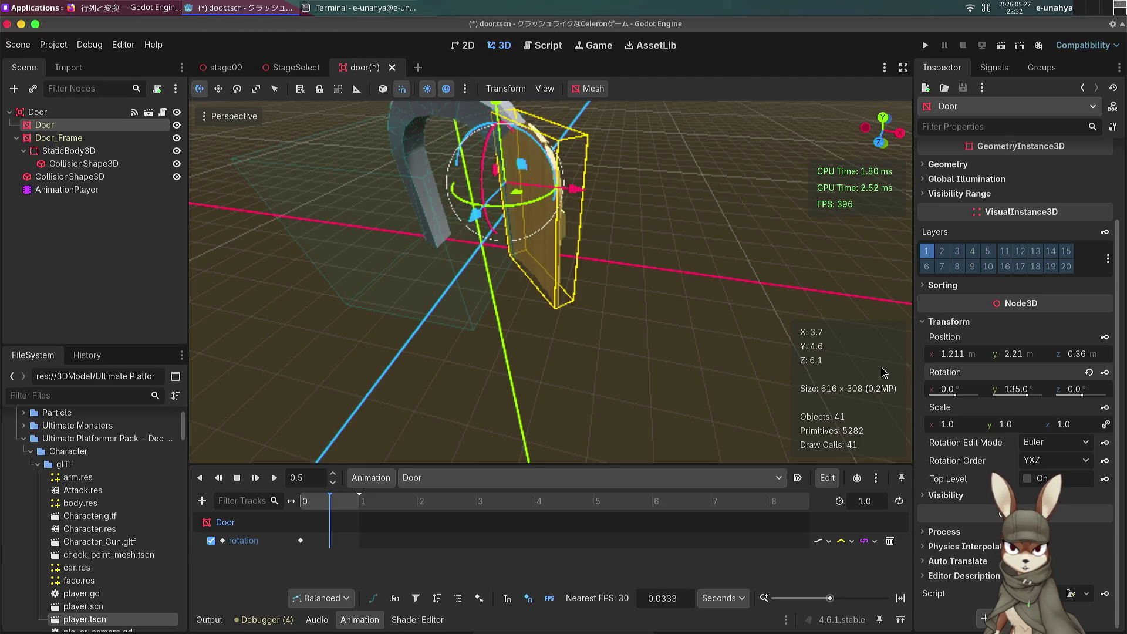
pyautogui.click(1105, 374)
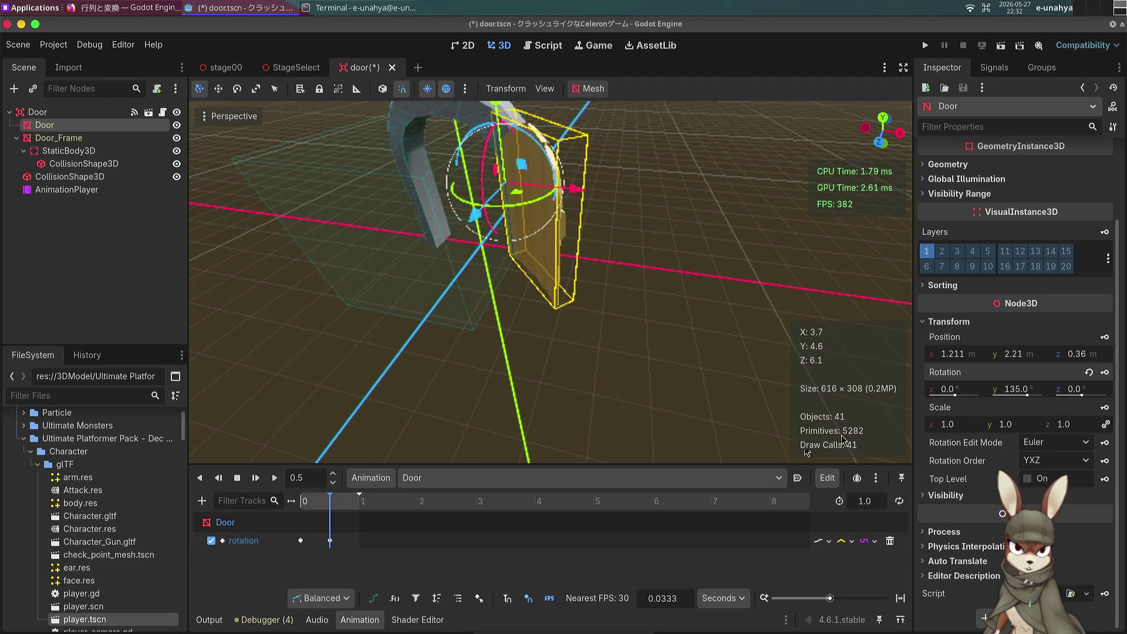
pyautogui.click(274, 478)
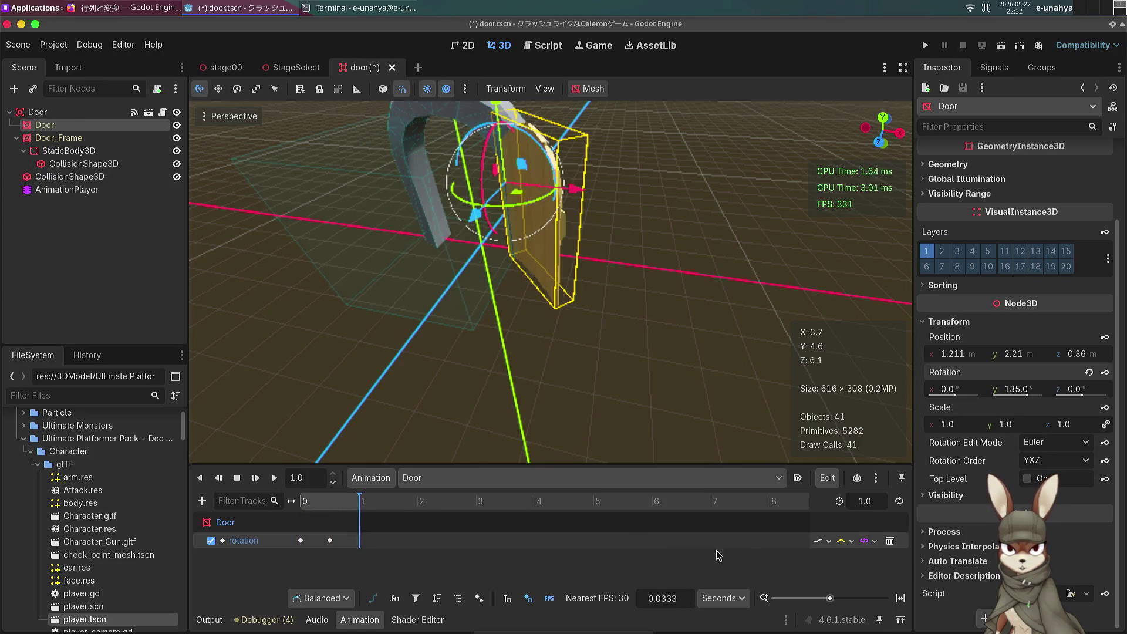
# Step: Set the rotation track to Cubic interpolation and the animation length to 0.5 s, then save
pyautogui.click(852, 540)
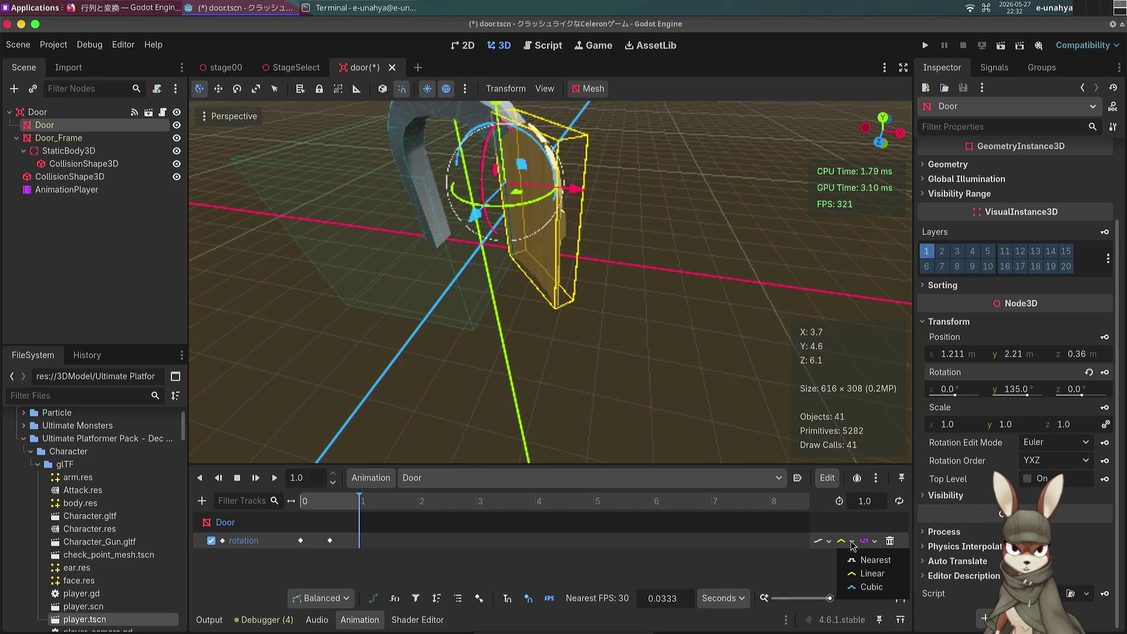
pyautogui.click(863, 586)
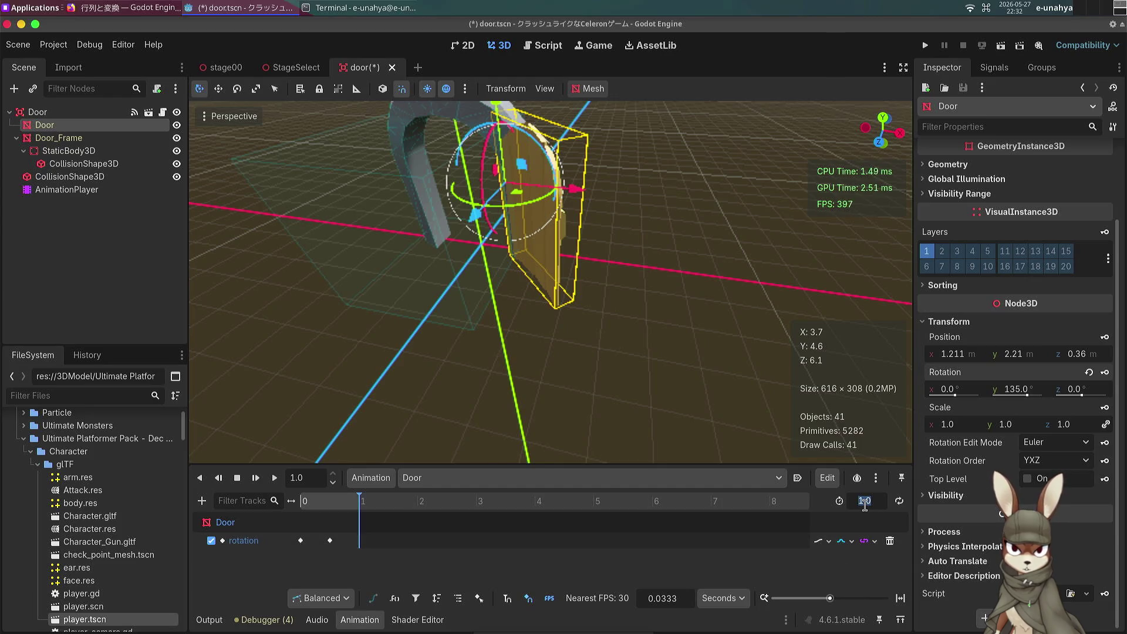
pyautogui.click(864, 501)
pyautogui.write('0.5')
pyautogui.press('Return')
pyautogui.click(277, 481)
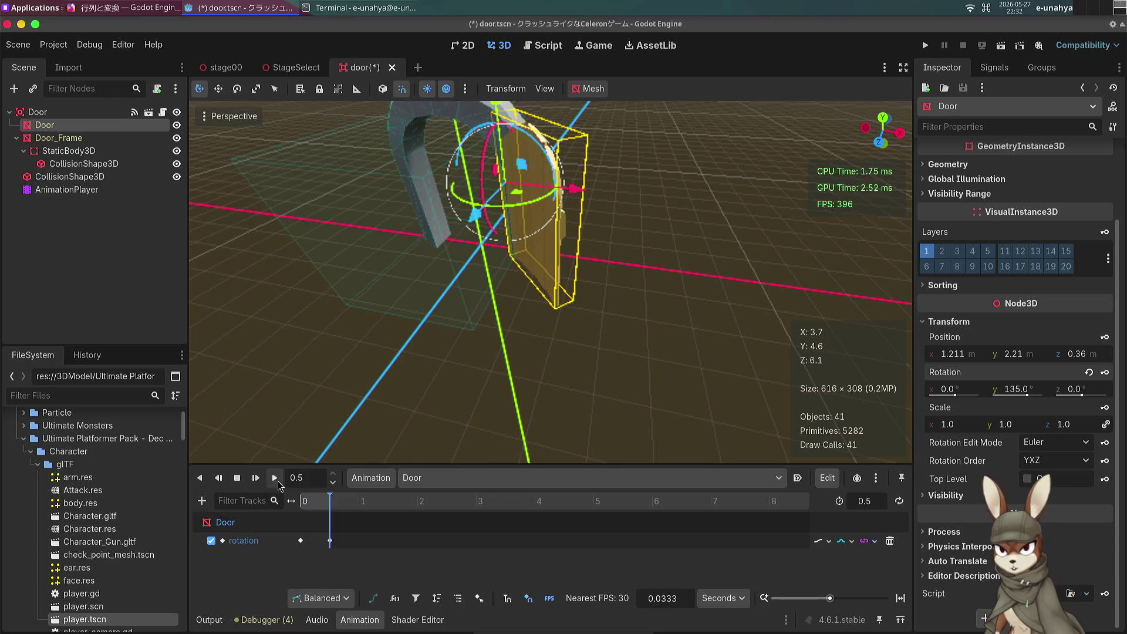
pyautogui.hotkey('ctrl', 's')
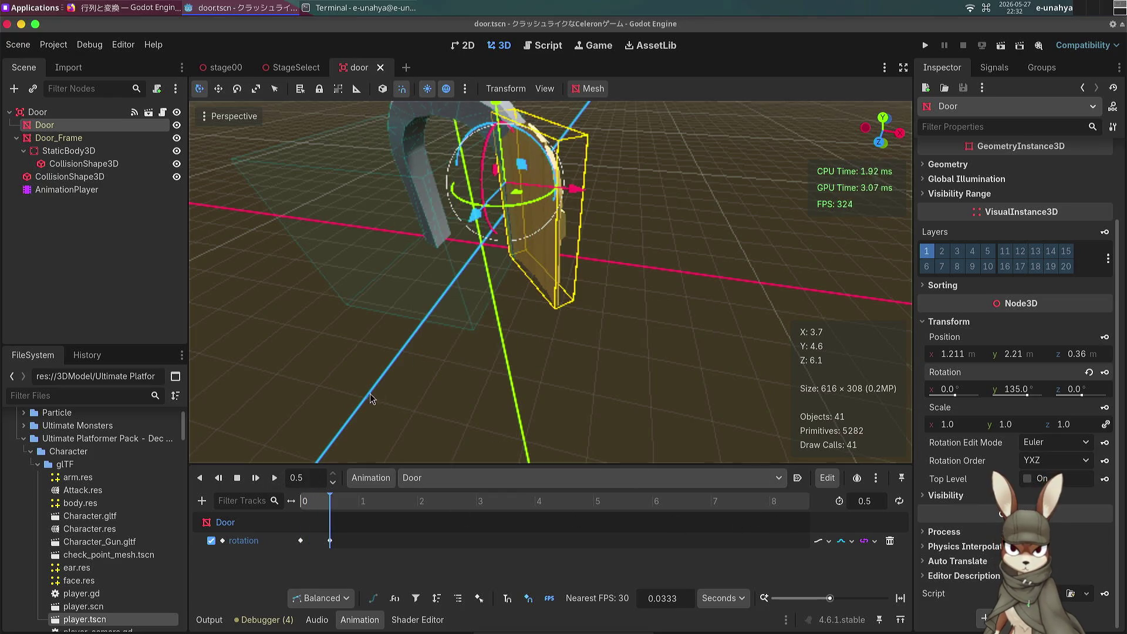
pyautogui.click(293, 67)
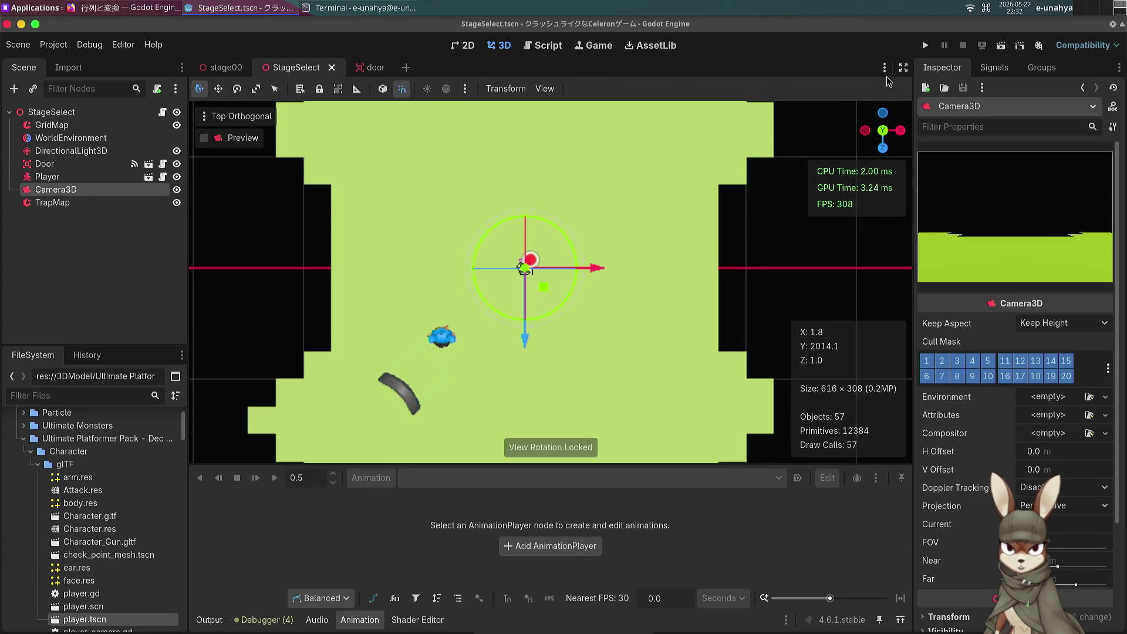
# Step: Run StageSelect, walk the player in and out of the doorway, then stop with F8
pyautogui.click(1000, 46)
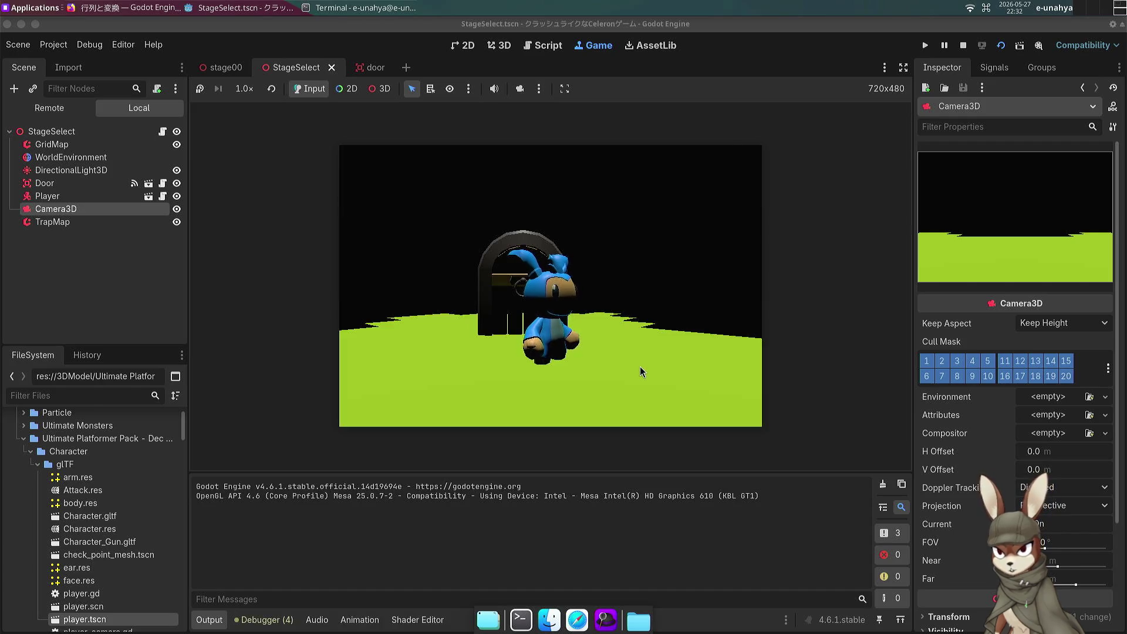
pyautogui.press('Up')
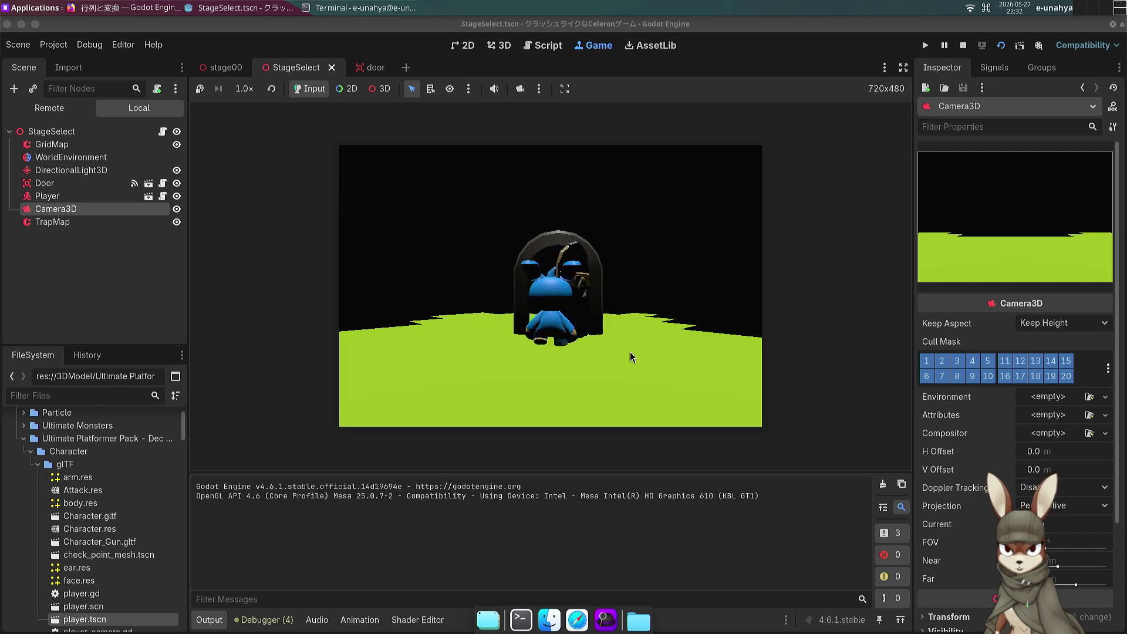
pyautogui.press('Down')
pyautogui.press('Up')
pyautogui.press('Up')
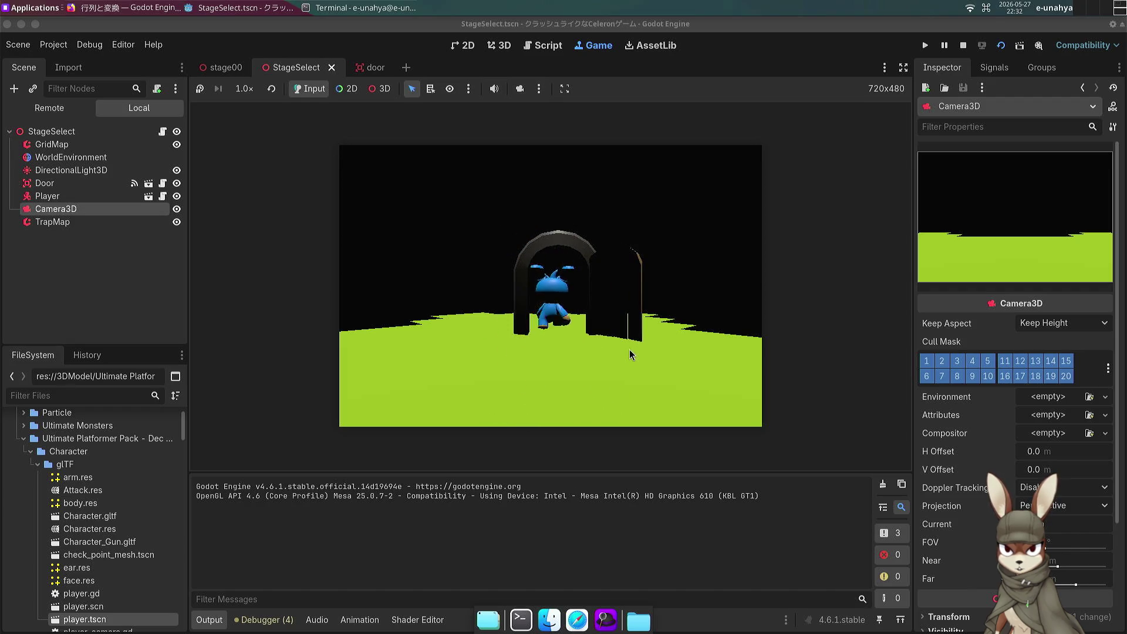
pyautogui.press('Down')
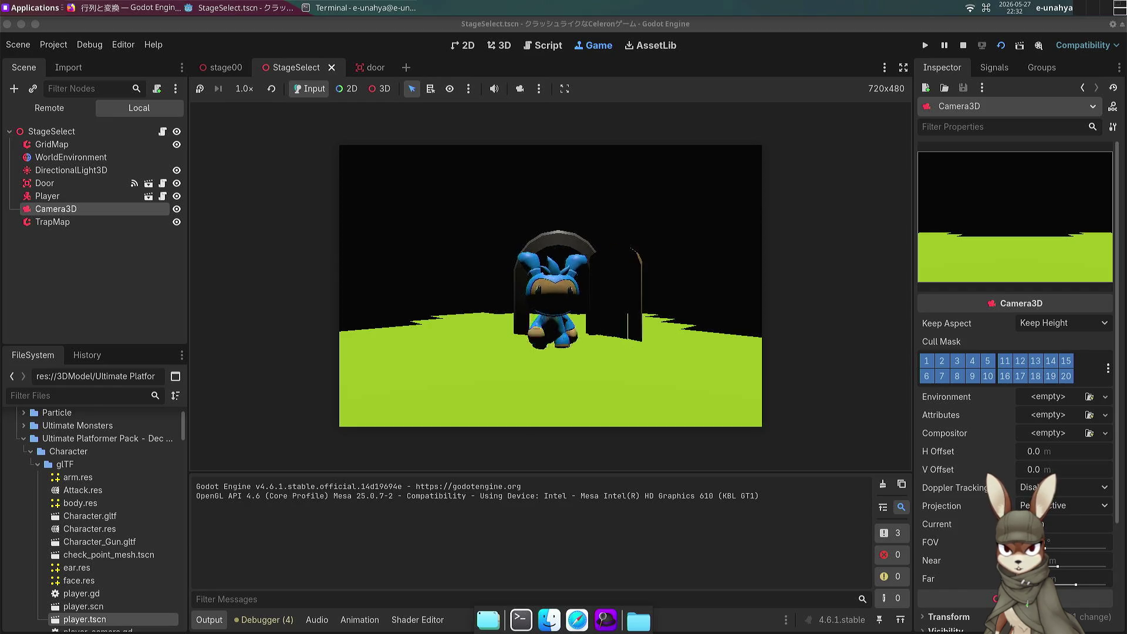
pyautogui.press('Up')
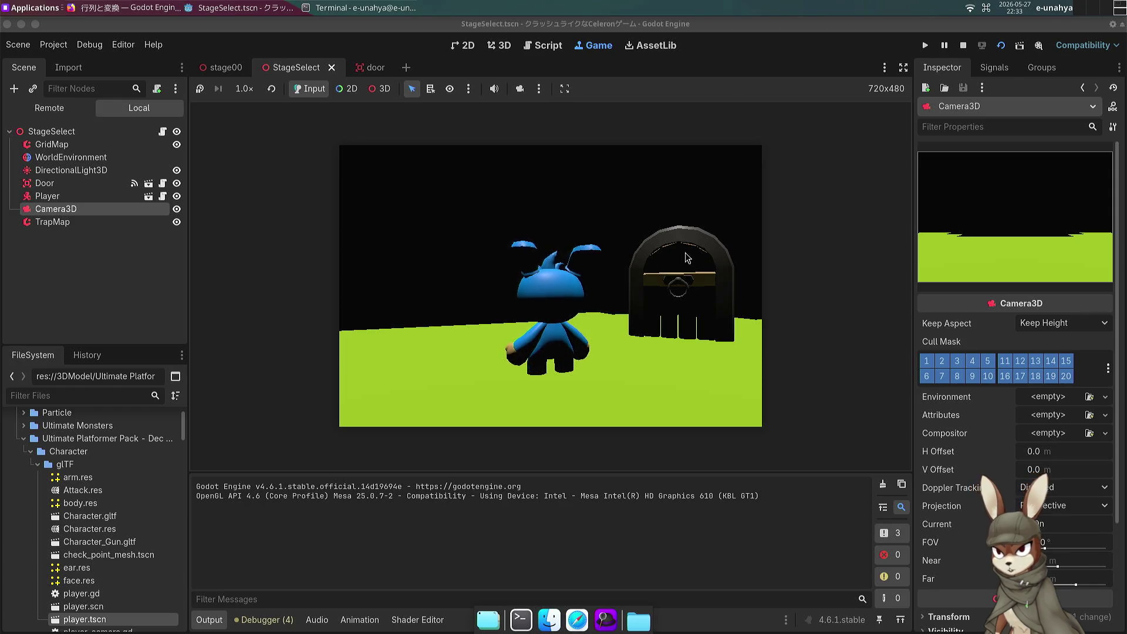
pyautogui.press('w')
pyautogui.press('s')
pyautogui.press('w')
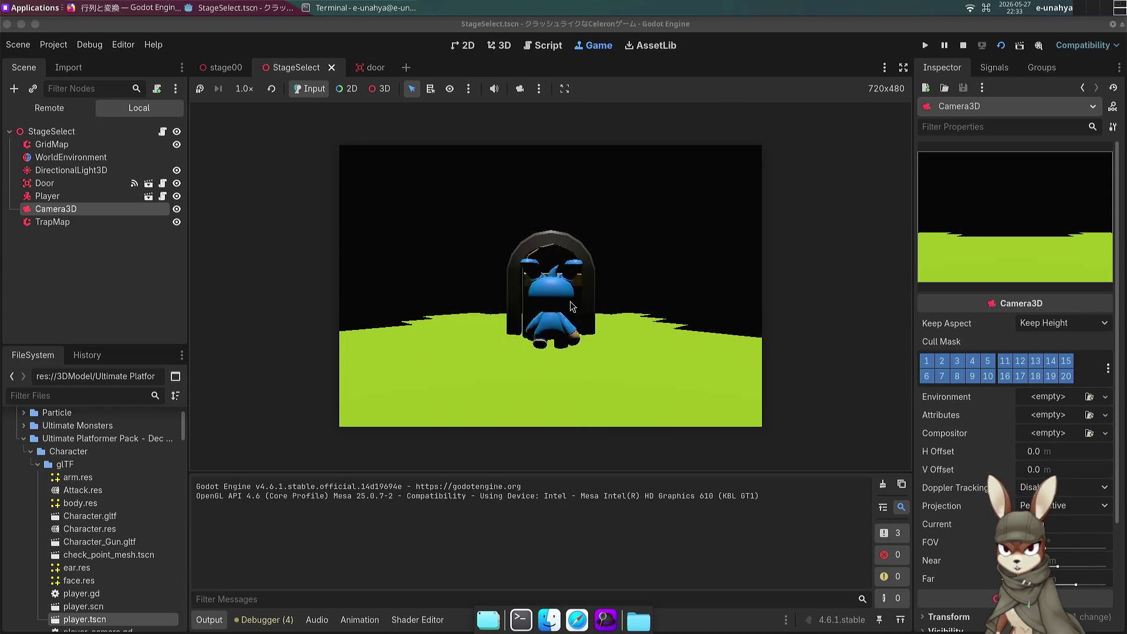
pyautogui.press('a')
pyautogui.press('w')
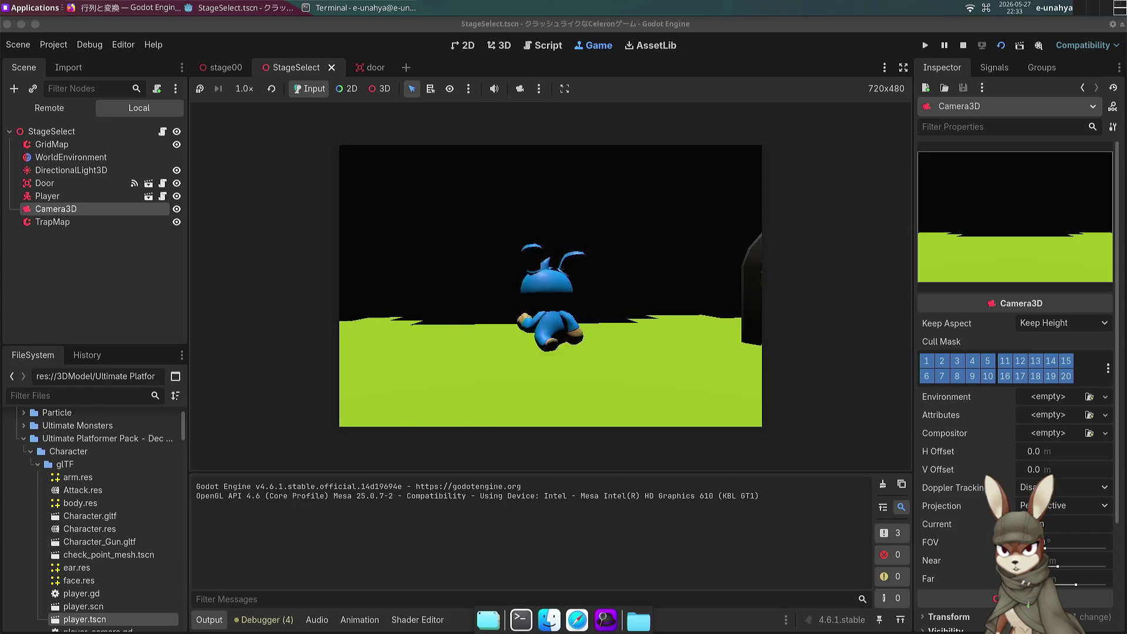
pyautogui.press('F8')
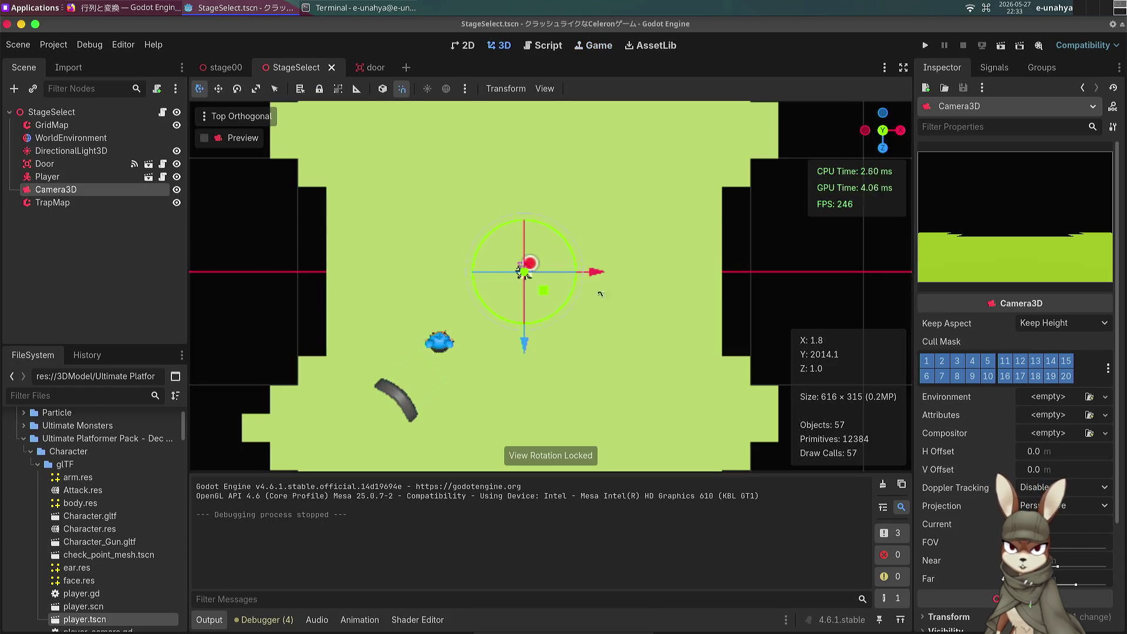
# Step: Select the GridMap and paint a Cube_Grass_Center_Tall tile into the floor notch
pyautogui.moveTo(470, 332)
pyautogui.mouseDown()
pyautogui.moveTo(376, 324)
pyautogui.moveTo(580, 327)
pyautogui.mouseUp()
pyautogui.scroll(-10, 476, 267)
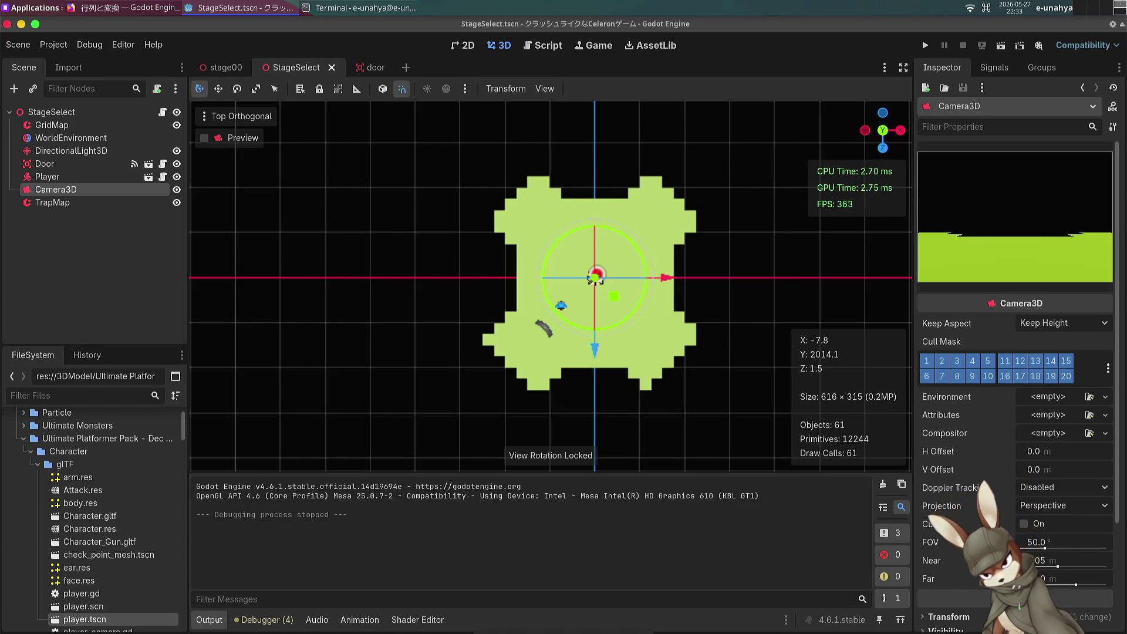
pyautogui.scroll(3, 520, 322)
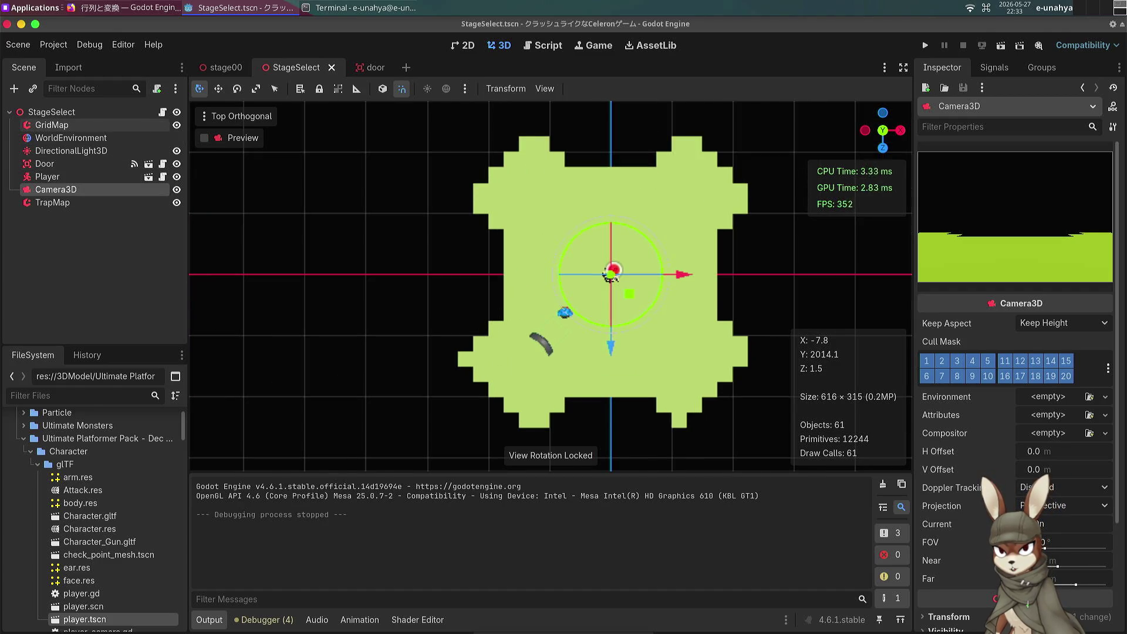
pyautogui.click(51, 125)
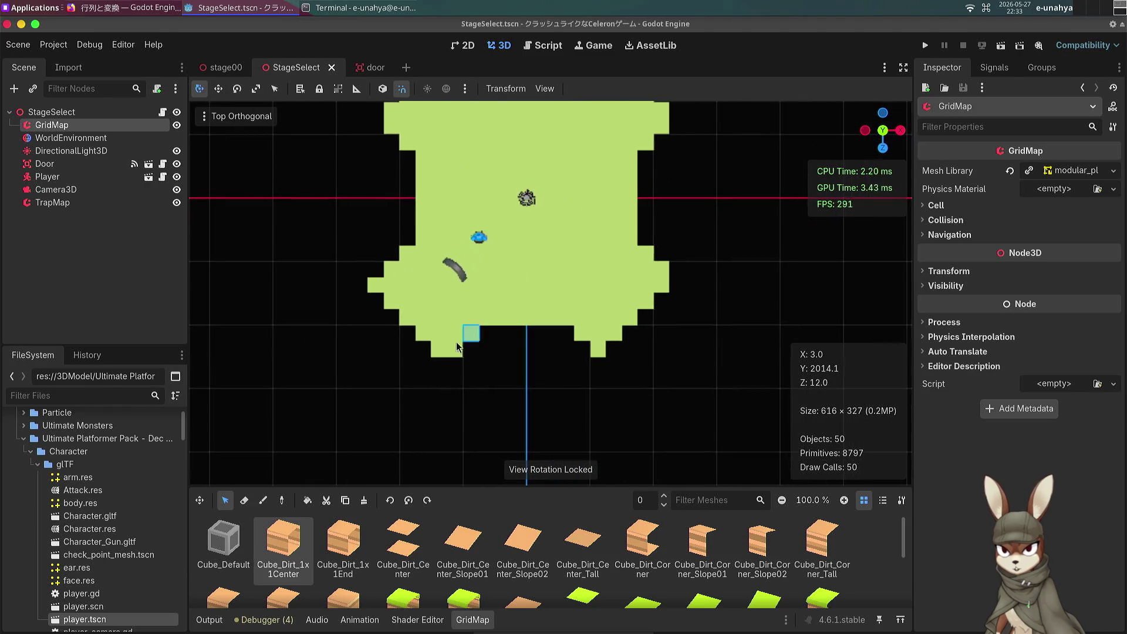
pyautogui.scroll(-3, 575, 565)
pyautogui.scroll(-1, 575, 565)
pyautogui.click(643, 537)
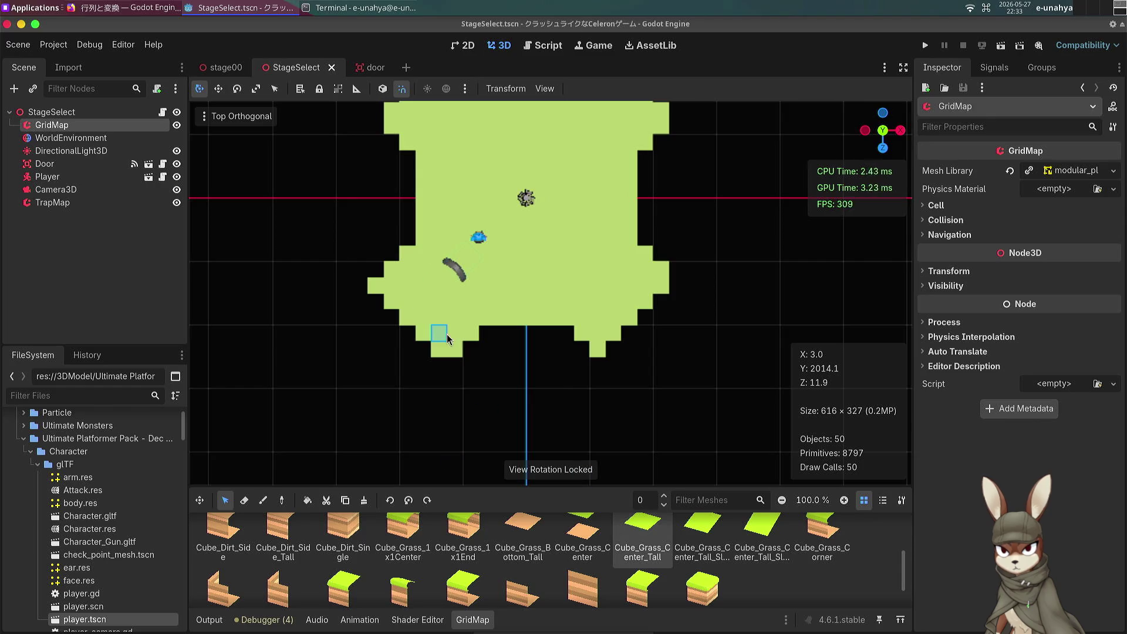
pyautogui.press('e')
pyautogui.click(535, 333)
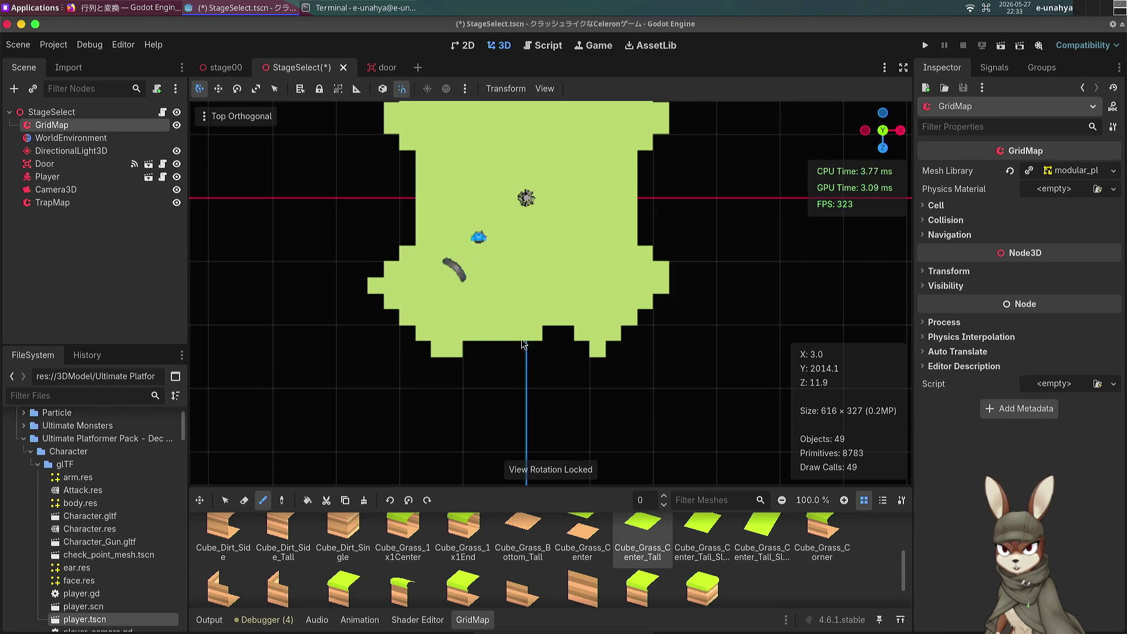
# Step: Box-select the whole floor area and fill it with grass tiles
pyautogui.scroll(-8, 473, 214)
pyautogui.scroll(5, 473, 213)
pyautogui.press('w')
pyautogui.press('q')
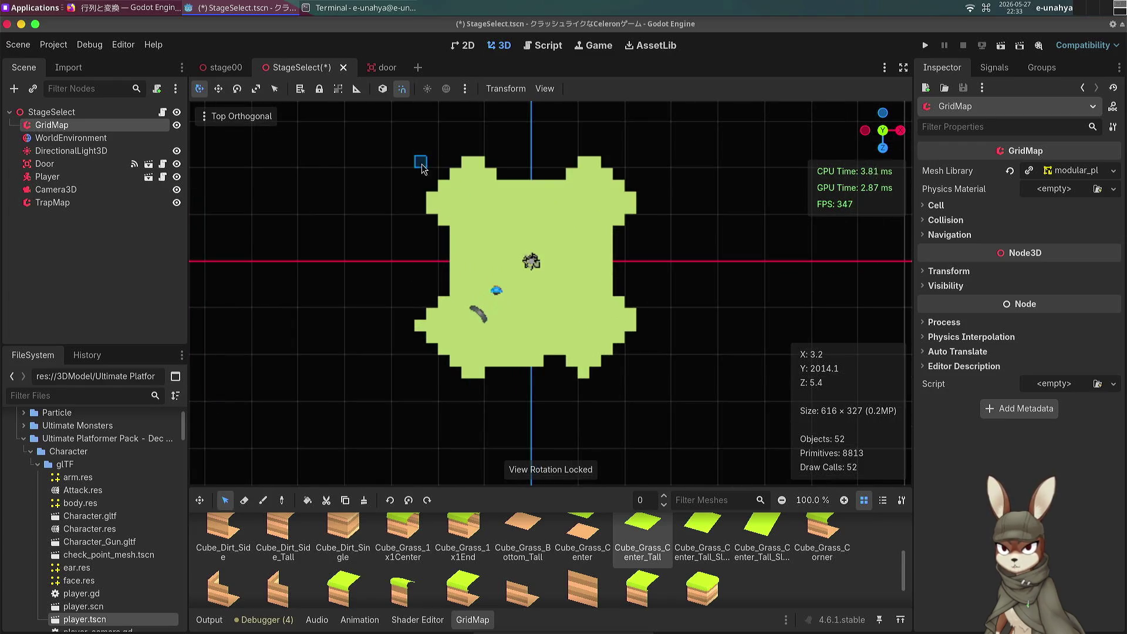
pyautogui.moveTo(424, 158)
pyautogui.mouseDown()
pyautogui.moveTo(472, 213)
pyautogui.moveTo(424, 182)
pyautogui.moveTo(573, 222)
pyautogui.moveTo(631, 322)
pyautogui.moveTo(645, 378)
pyautogui.mouseUp()
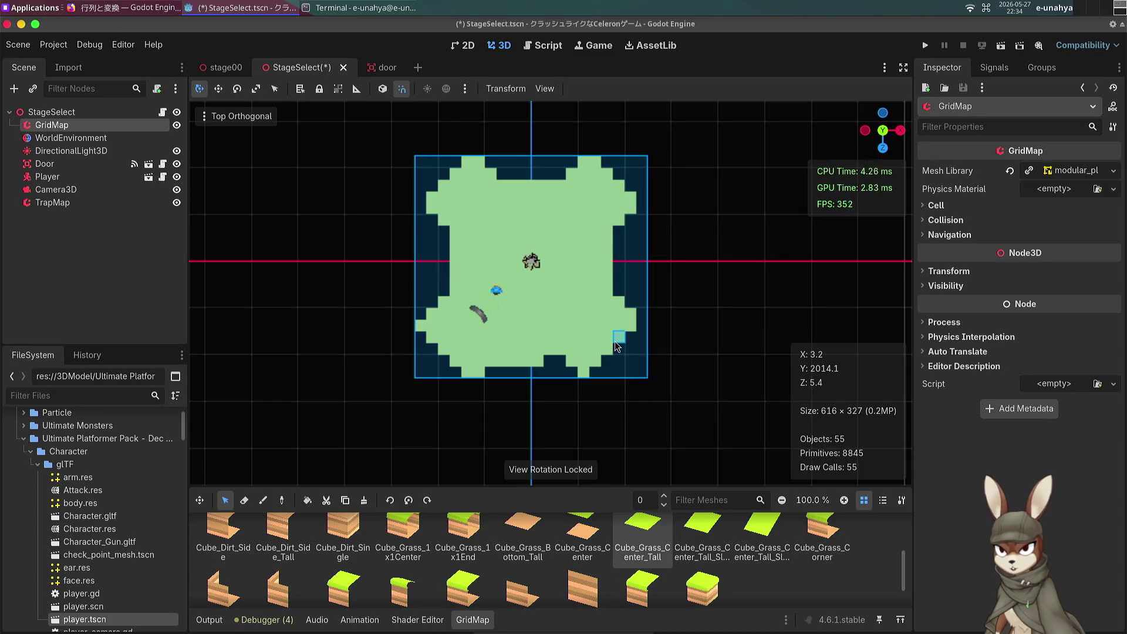
pyautogui.hotkey('ctrl', 'f')
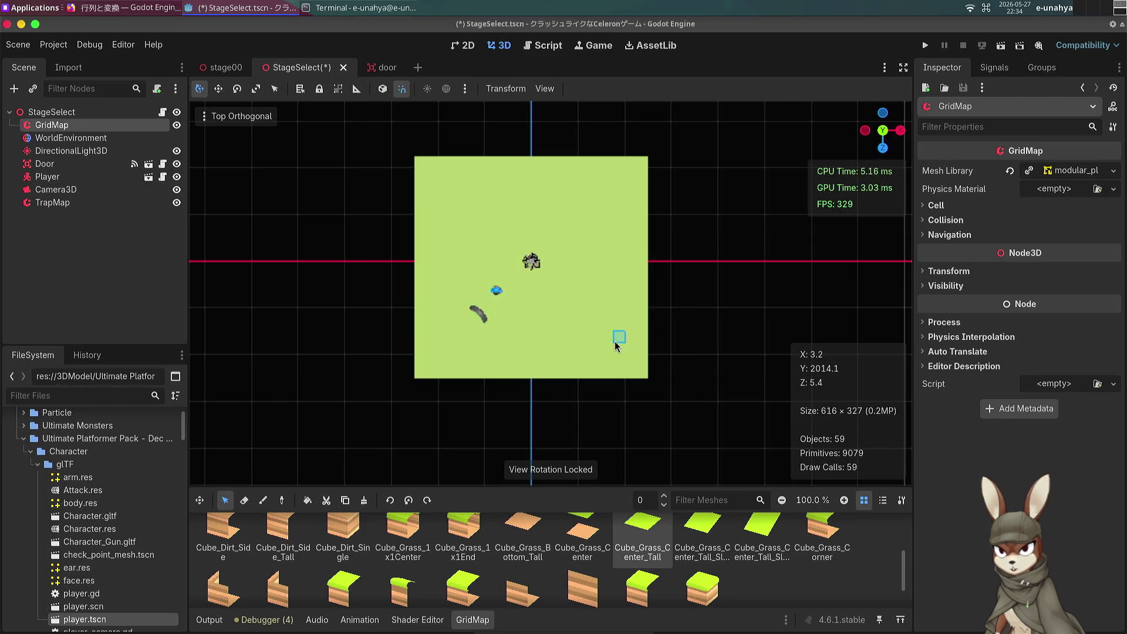
# Step: Save the StageSelect scene and select the Door node
pyautogui.scroll(5, 532, 265)
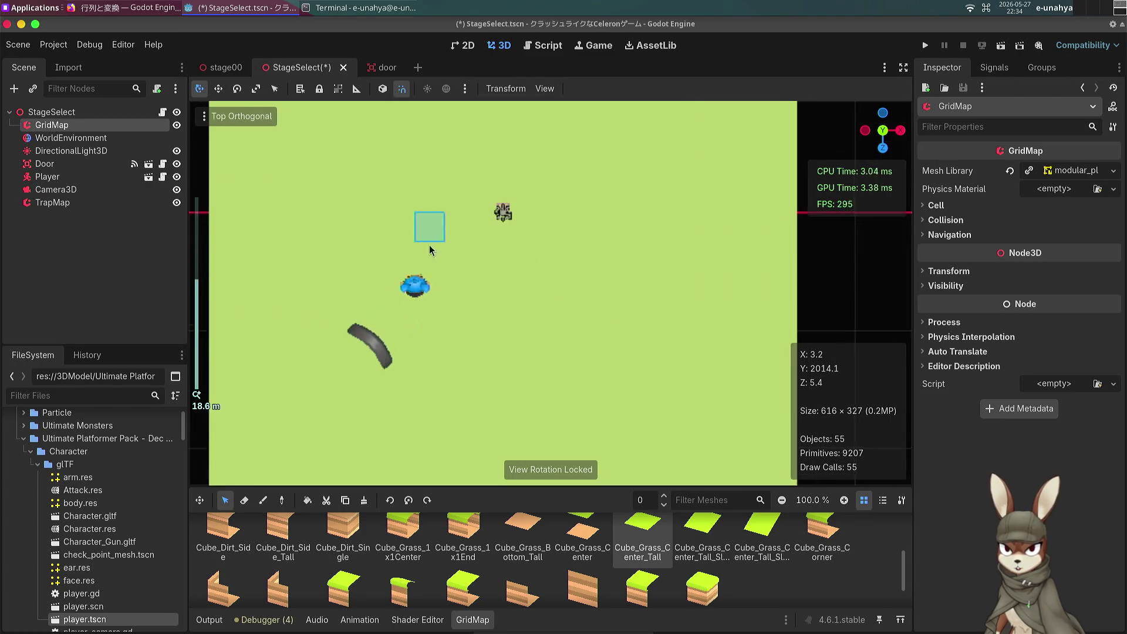
pyautogui.scroll(-8, 465, 345)
pyautogui.scroll(7, 463, 345)
pyautogui.scroll(-2, 422, 283)
pyautogui.hotkey('ctrl', 's')
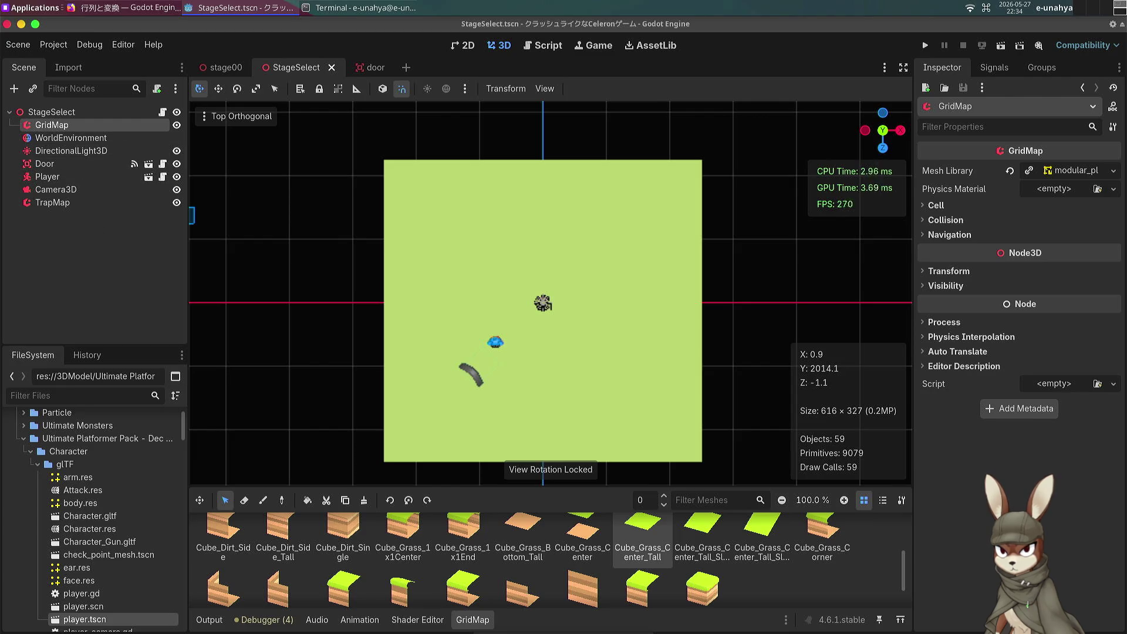
pyautogui.click(80, 166)
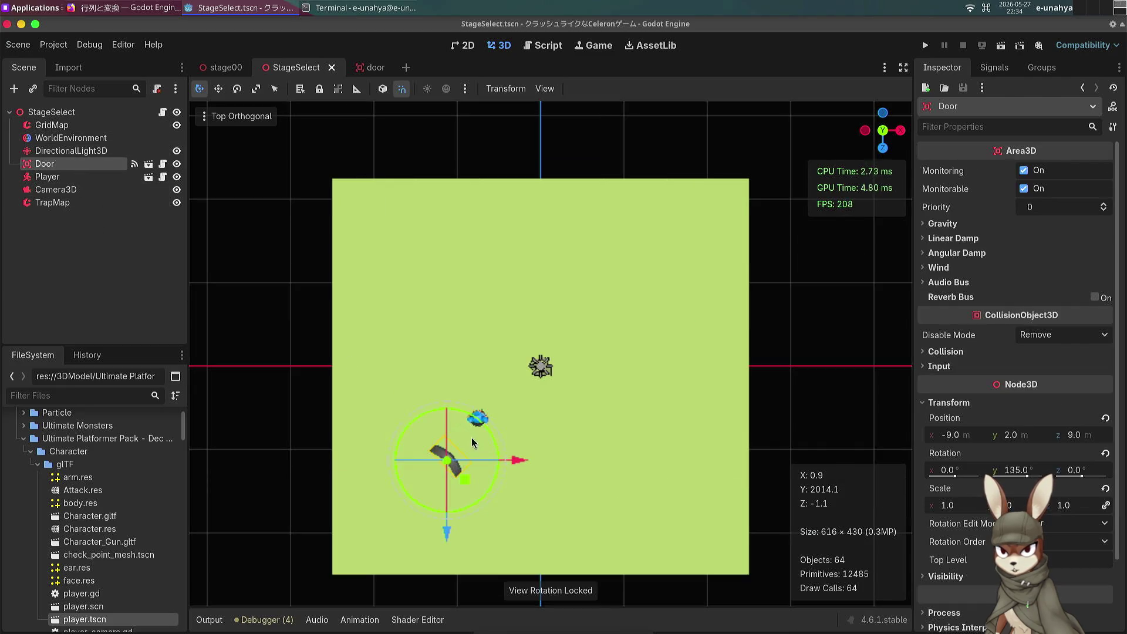
# Step: Open the Door's door.gd, then the stage00 scene's player.gd script
pyautogui.scroll(-2, 444, 367)
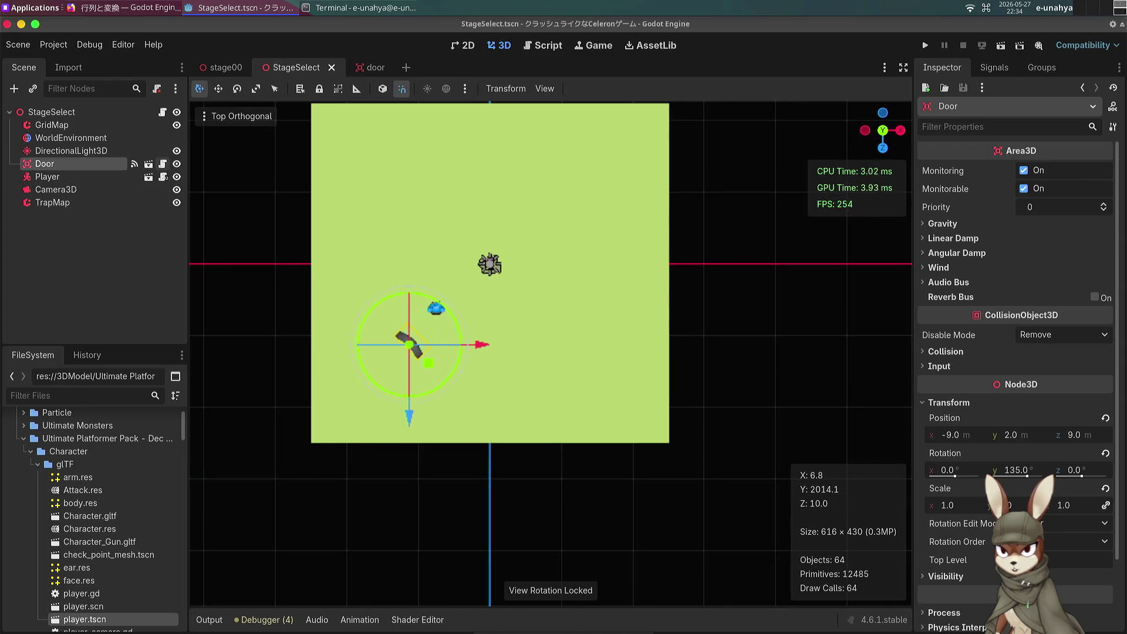
pyautogui.click(162, 163)
pyautogui.click(462, 411)
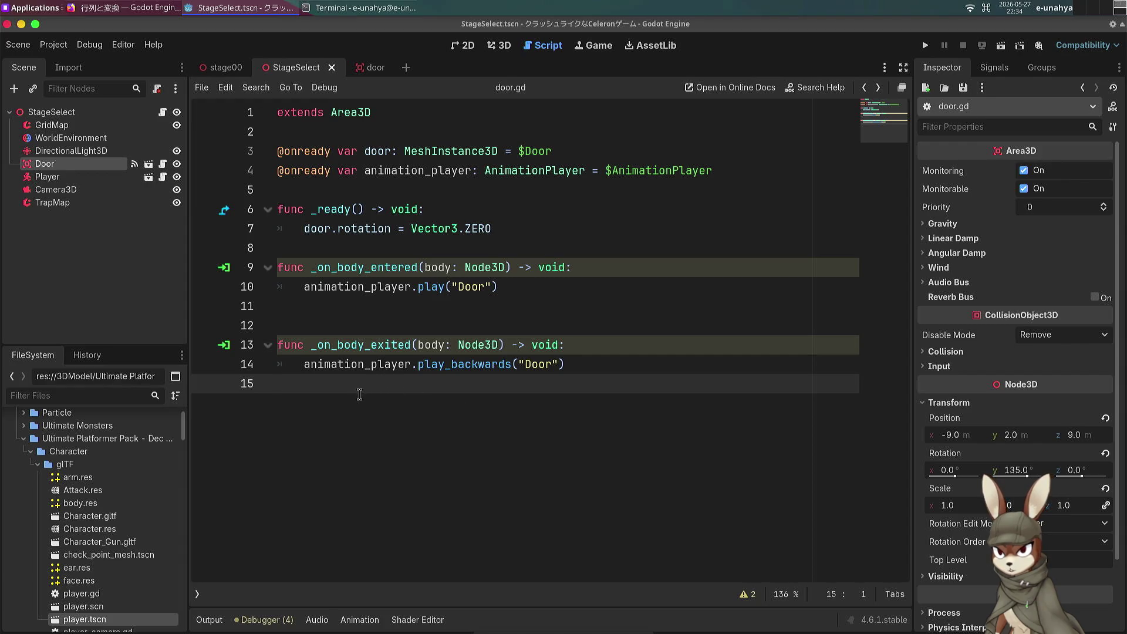
pyautogui.click(223, 68)
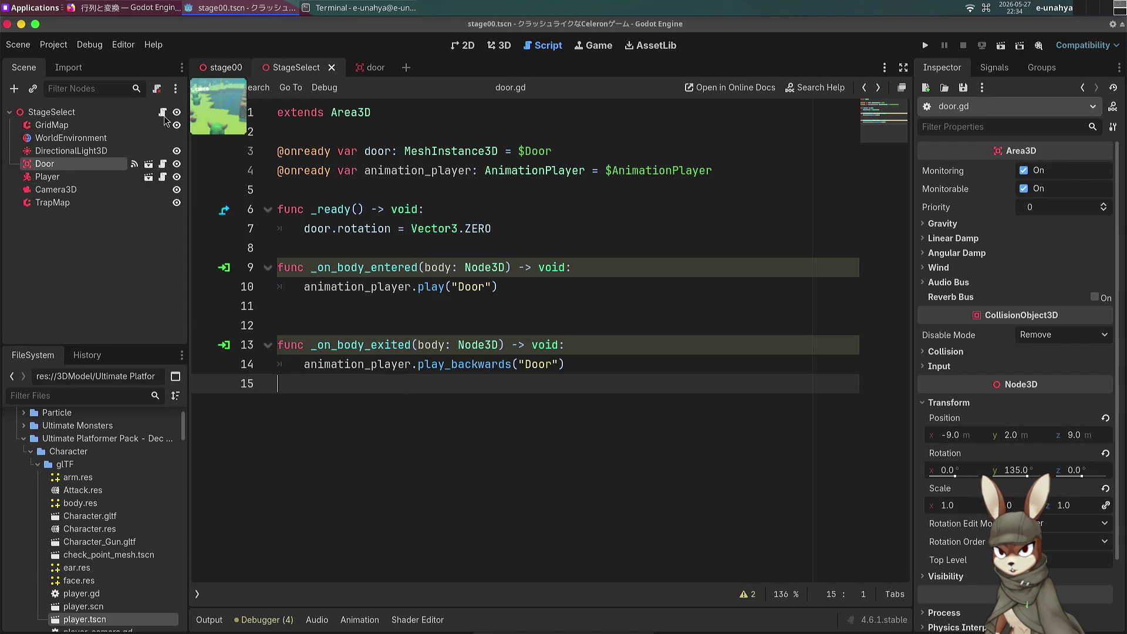
pyautogui.click(163, 113)
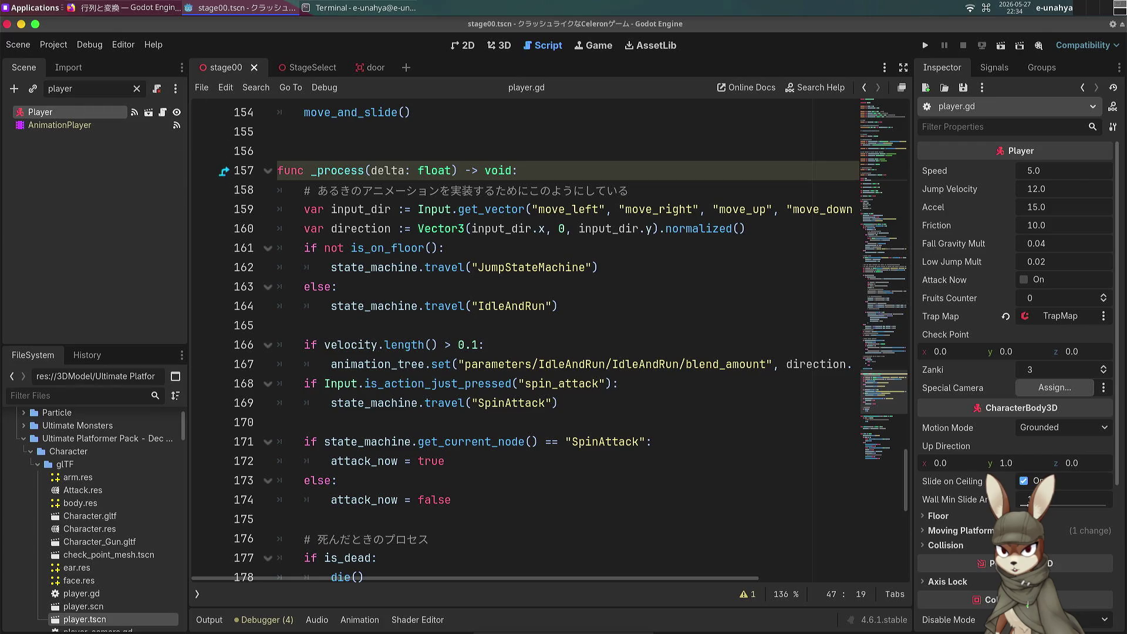
# Step: Open the World node's world.gd and select the goal-stage transition lines
pyautogui.click(135, 88)
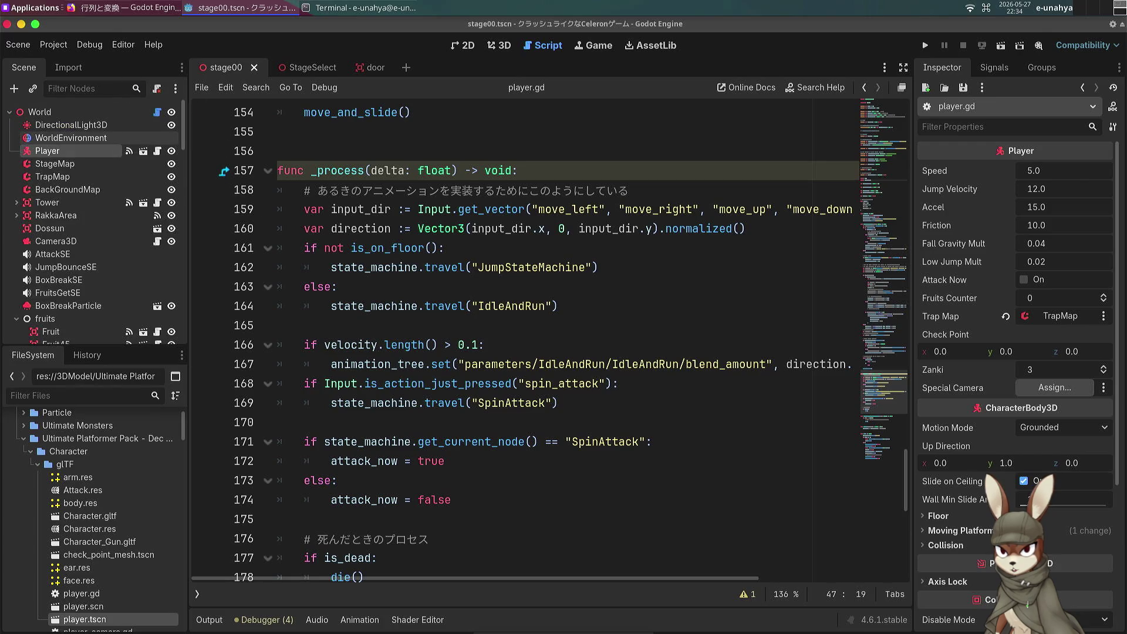
pyautogui.click(40, 111)
pyautogui.click(157, 112)
pyautogui.scroll(-20, 426, 372)
pyautogui.scroll(-14, 410, 376)
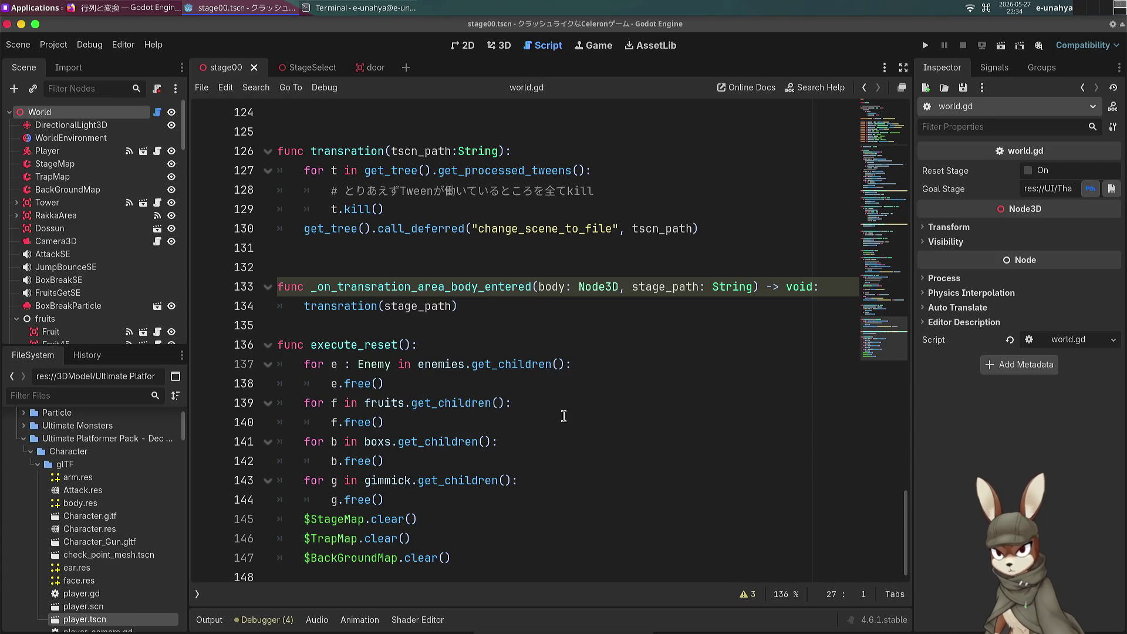
pyautogui.scroll(6, 564, 415)
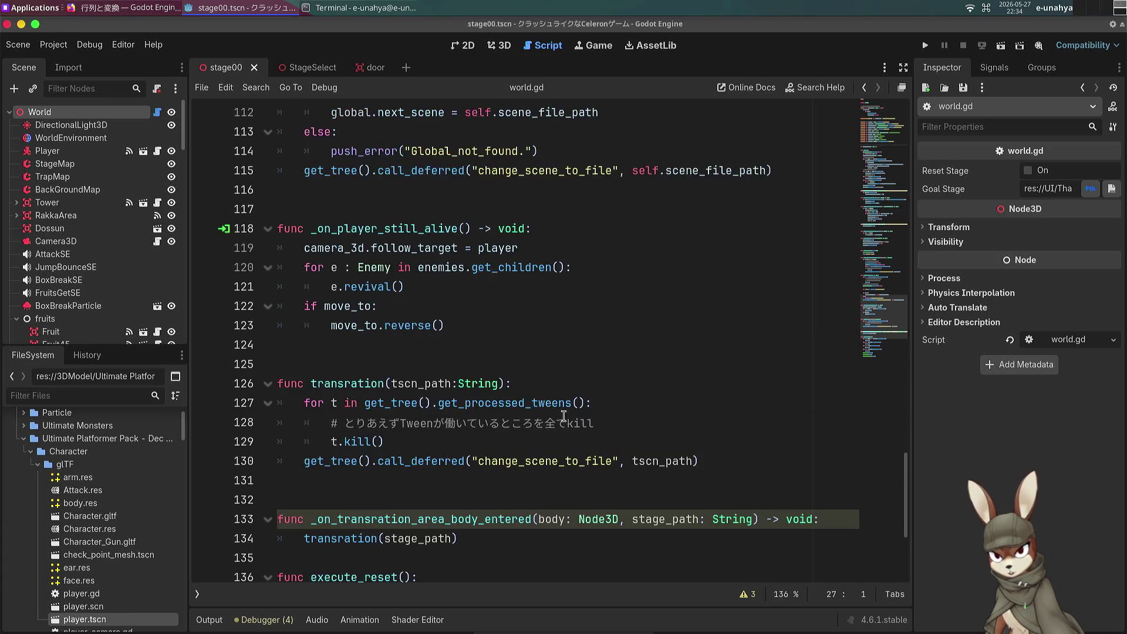
pyautogui.scroll(2, 563, 415)
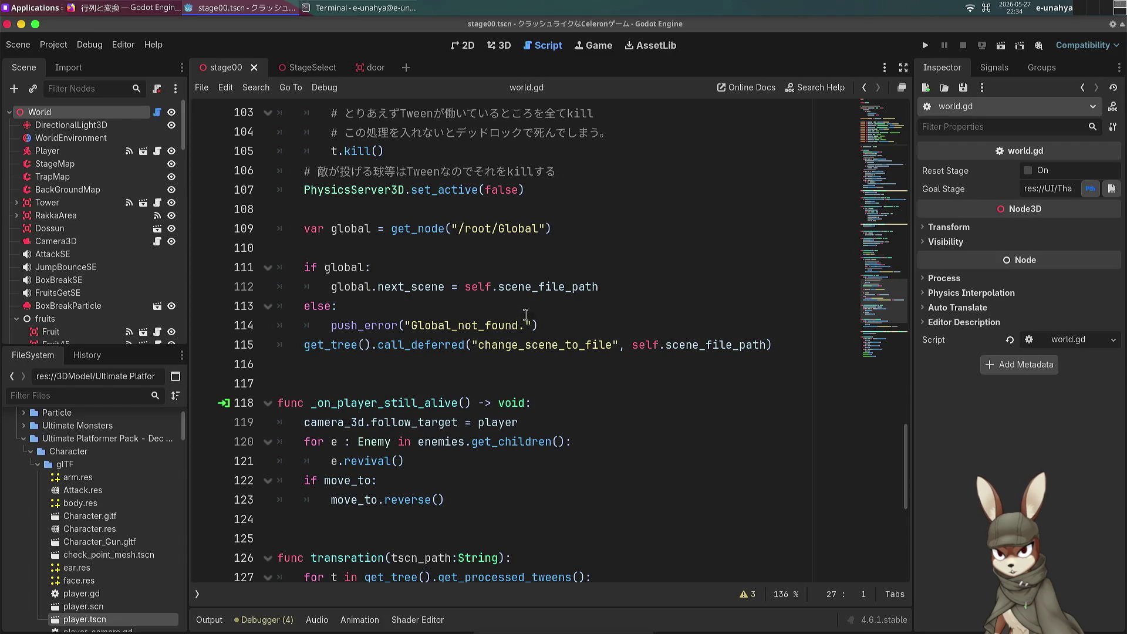
pyautogui.scroll(3, 525, 314)
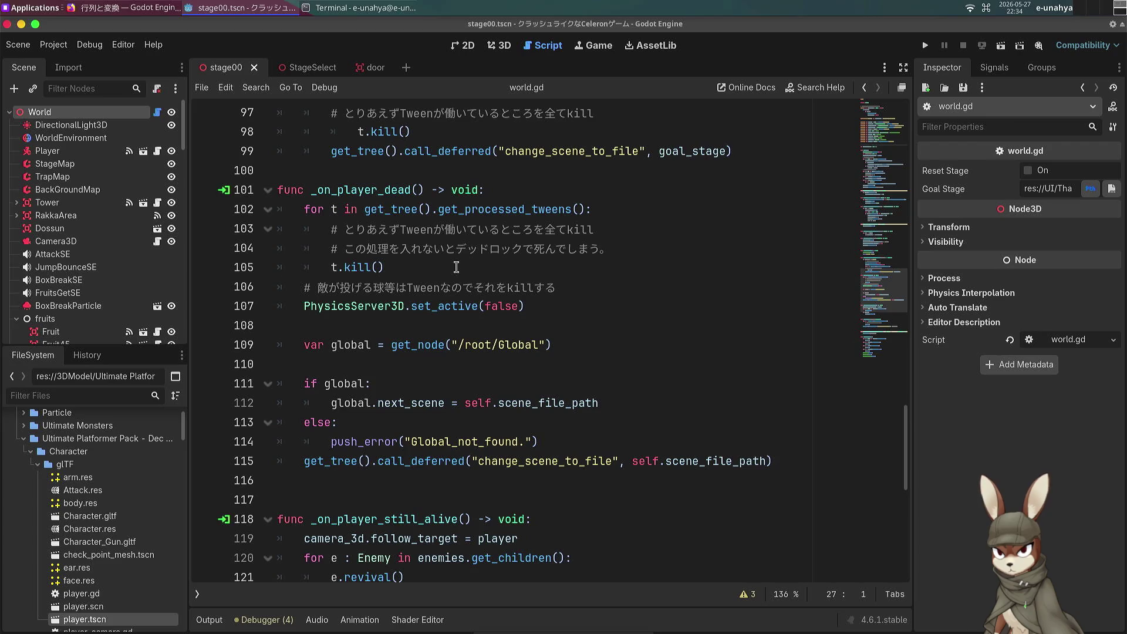
pyautogui.scroll(3, 444, 272)
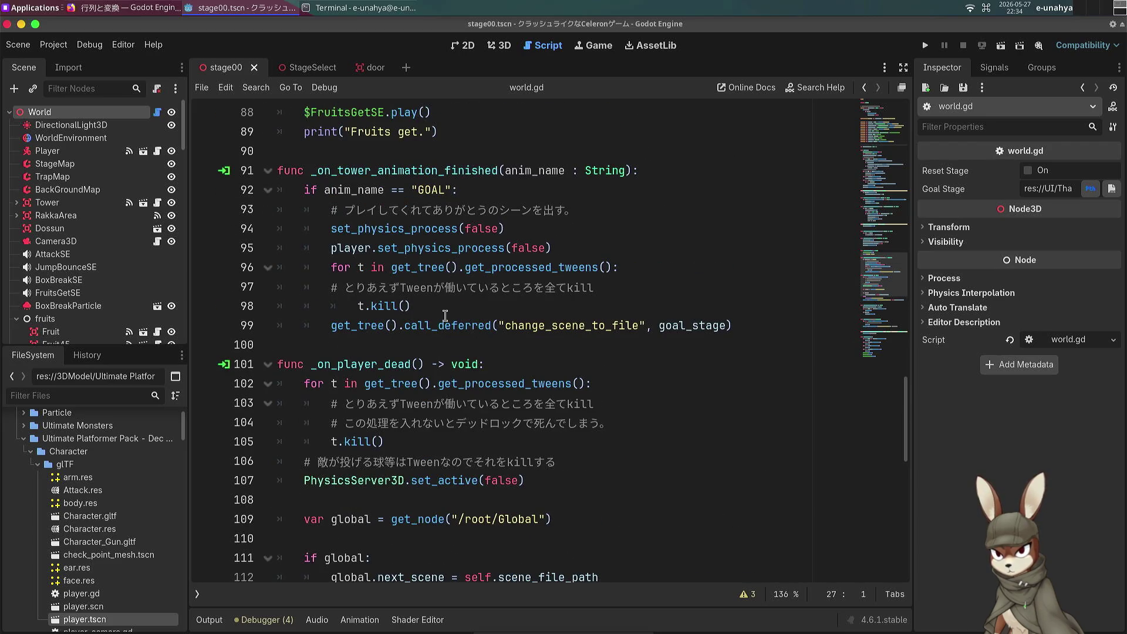
pyautogui.moveTo(596, 247)
pyautogui.mouseDown()
pyautogui.moveTo(276, 325)
pyautogui.moveTo(275, 344)
pyautogui.mouseUp()
pyautogui.press('Right')
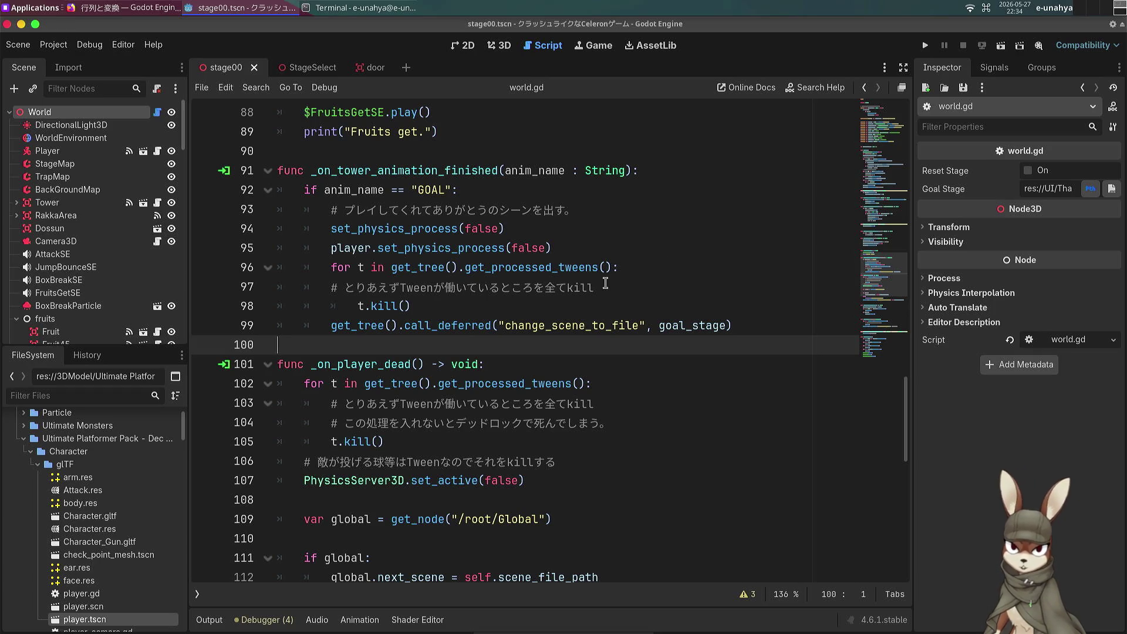
# Step: Review goal_stage on line 99 and select the tween-kill and scene-change lines in world.gd
pyautogui.click(712, 331)
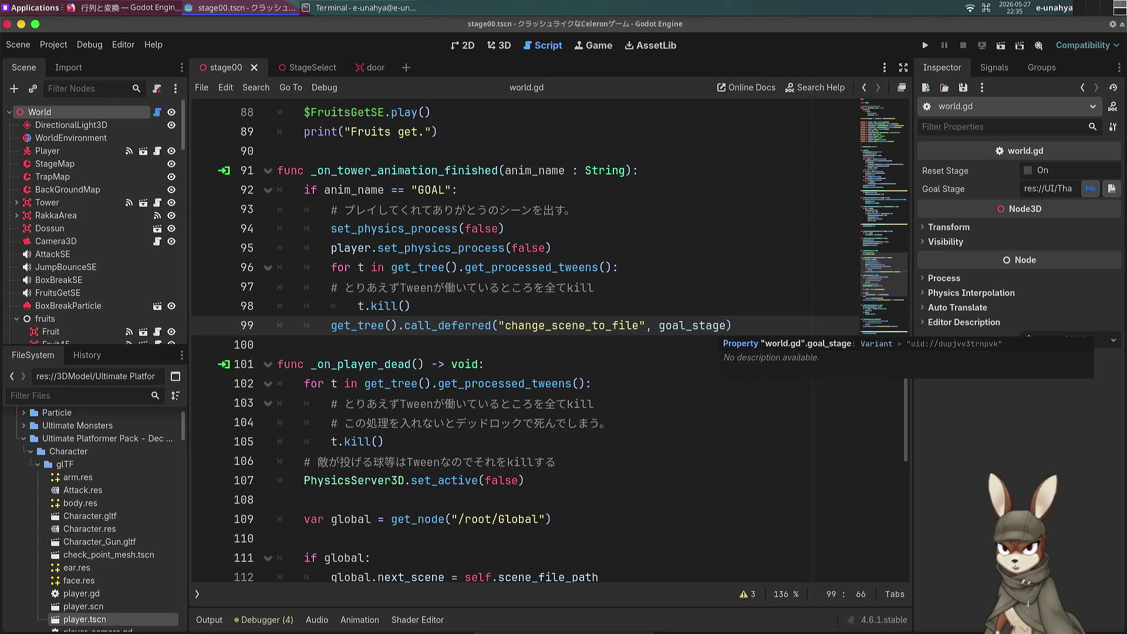
pyautogui.scroll(20, 660, 340)
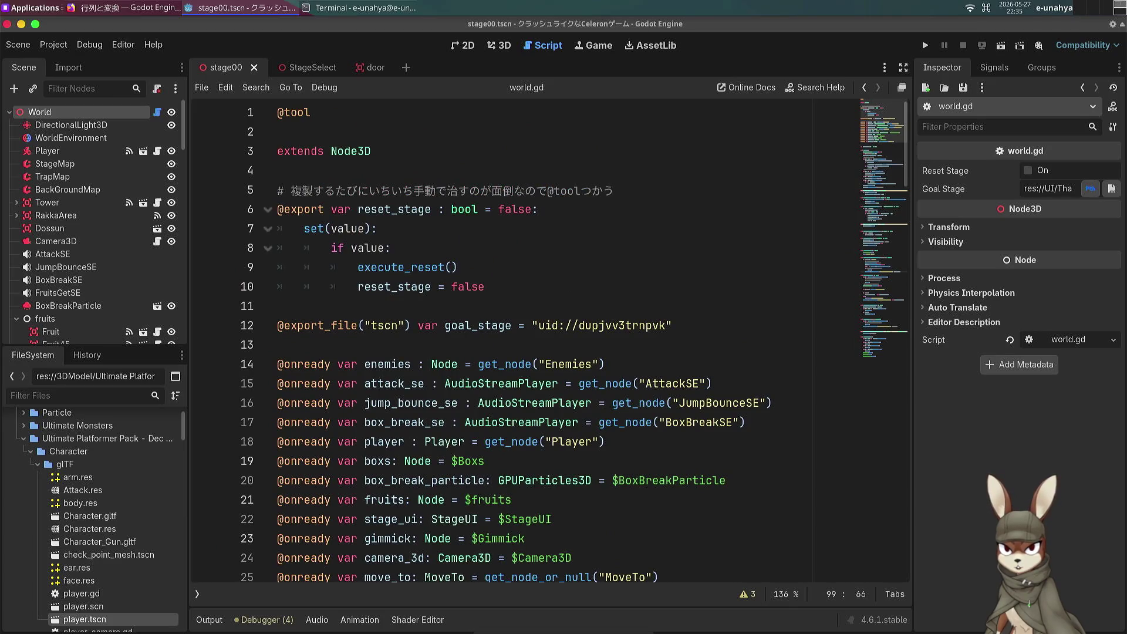
pyautogui.scroll(-20, 575, 283)
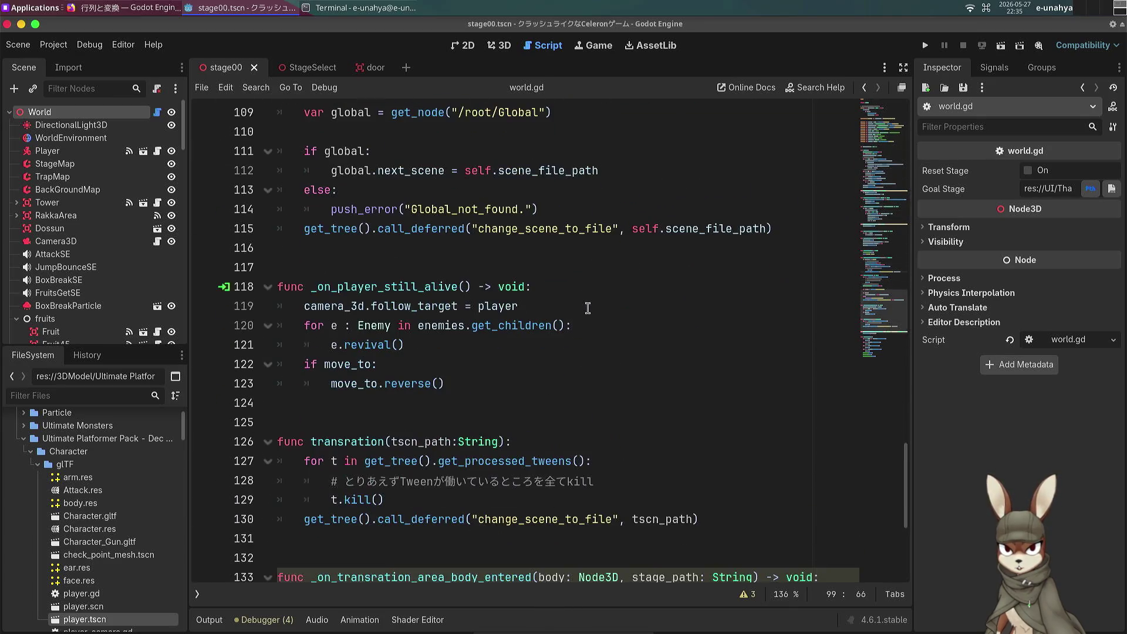
pyautogui.scroll(2, 588, 308)
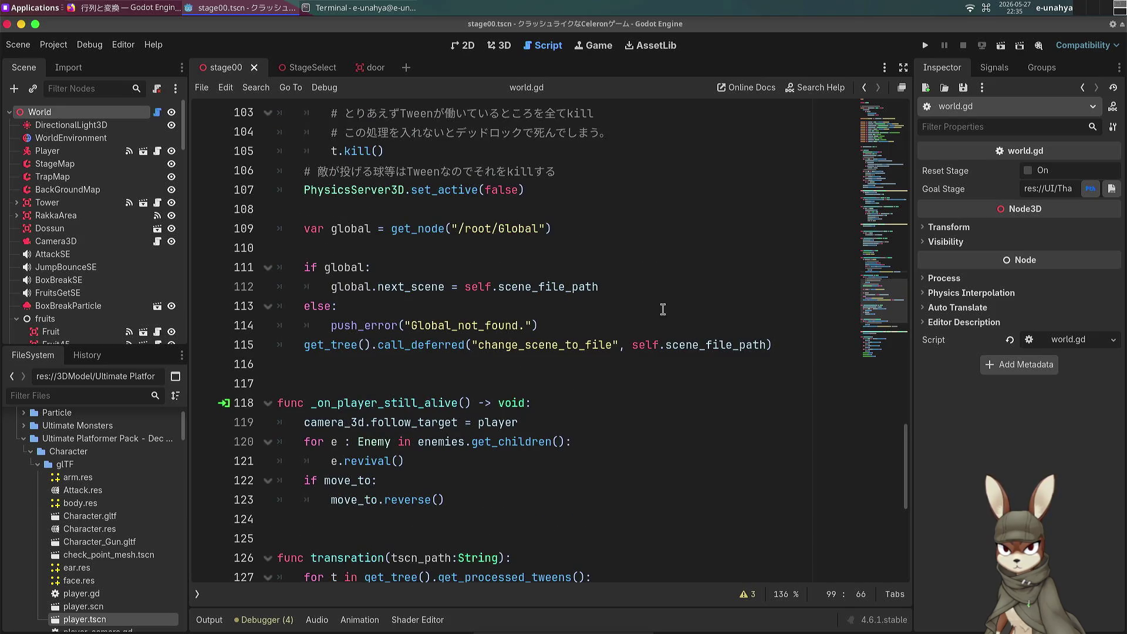
pyautogui.scroll(5, 662, 309)
pyautogui.moveTo(680, 253)
pyautogui.mouseDown()
pyautogui.moveTo(630, 306)
pyautogui.moveTo(737, 325)
pyautogui.mouseUp()
pyautogui.hotkey('ctrl', 'c')
# Step: Filter the FileSystem dock for 'global' and open Global.gd
pyautogui.click(93, 395)
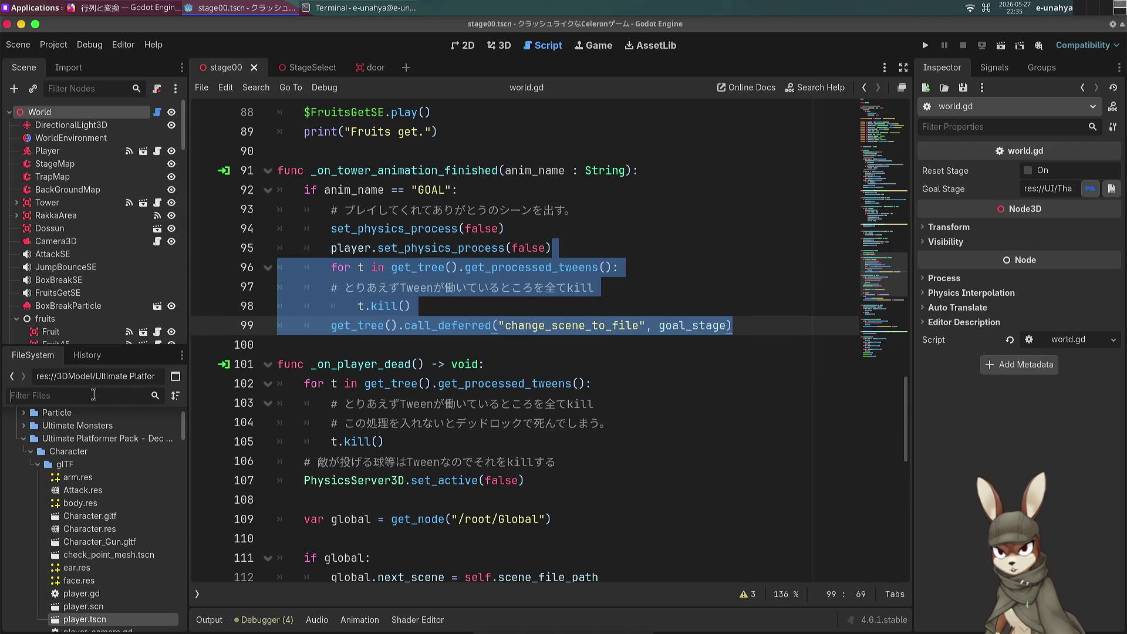
pyautogui.write('global')
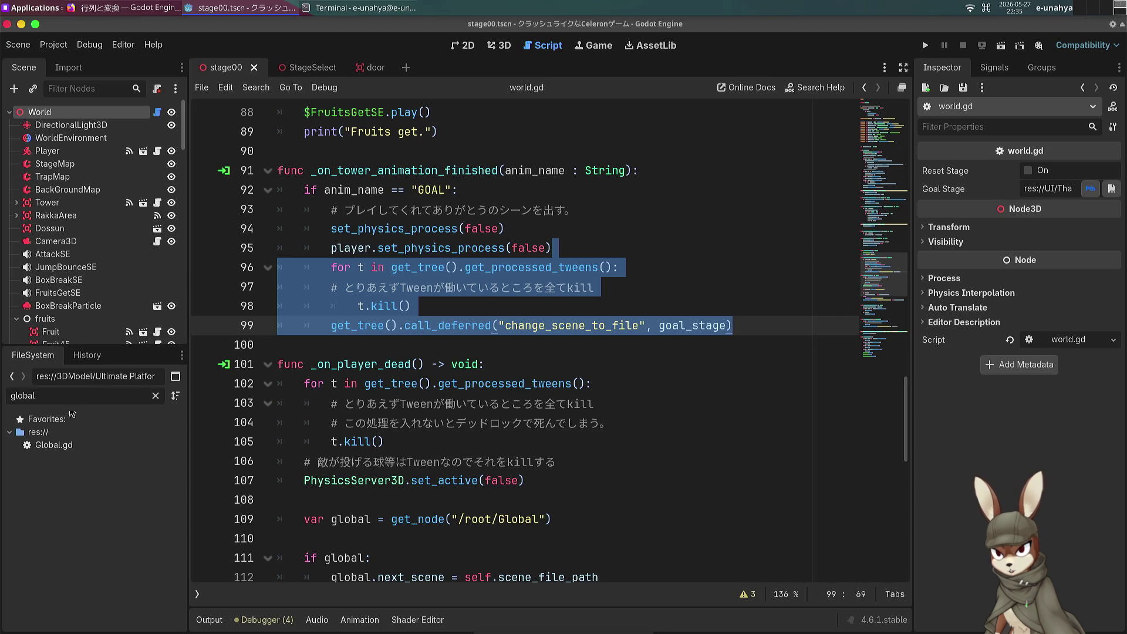
pyautogui.doubleClick(75, 449)
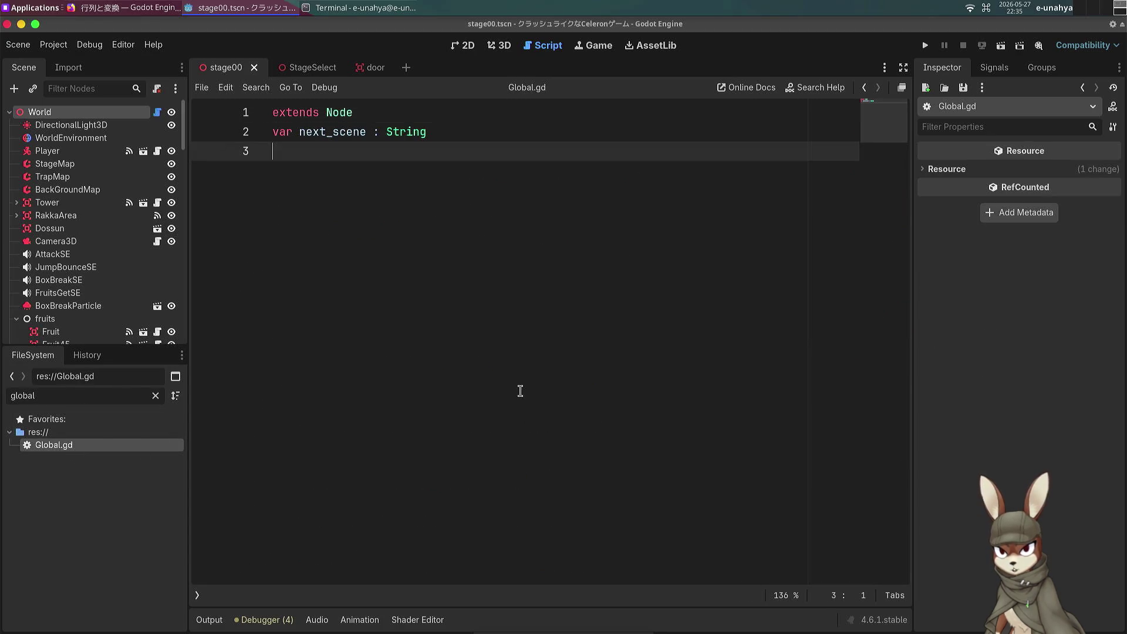
# Step: Add a func go_to_stage(): header on a new line below next_scene
pyautogui.press('Return')
pyautogui.write('func _s')
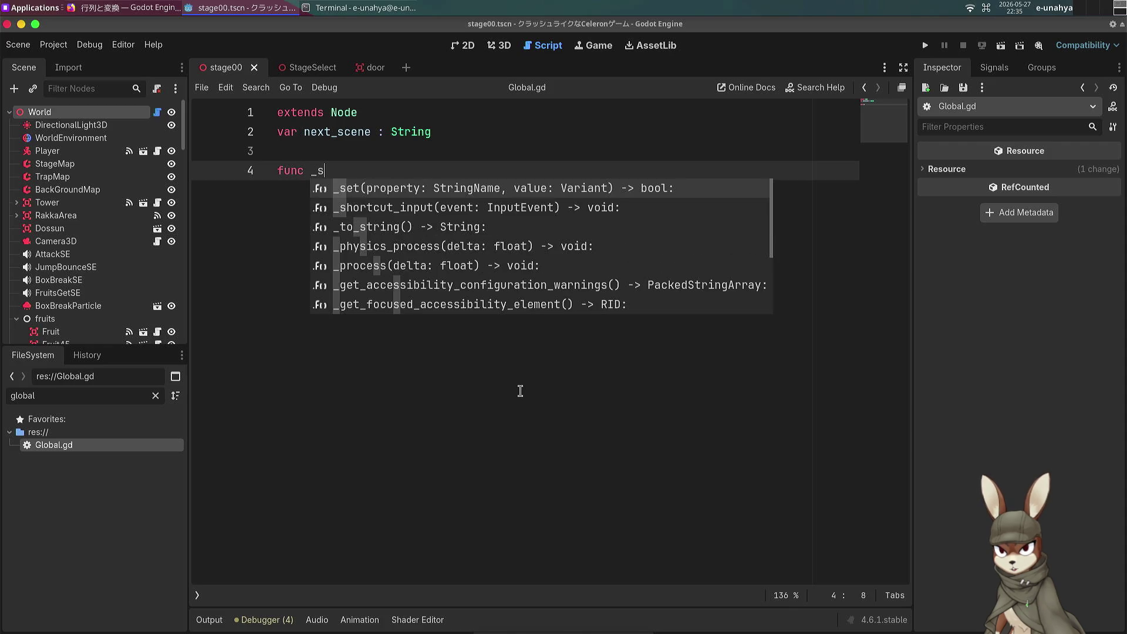
pyautogui.press('BackSpace')
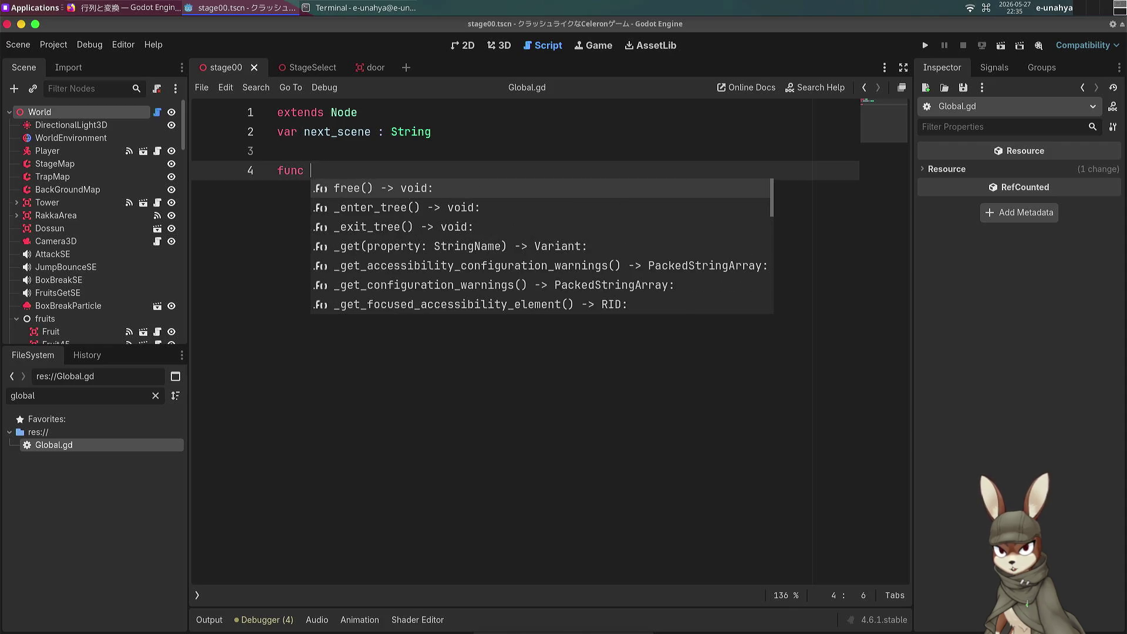
pyautogui.write('_')
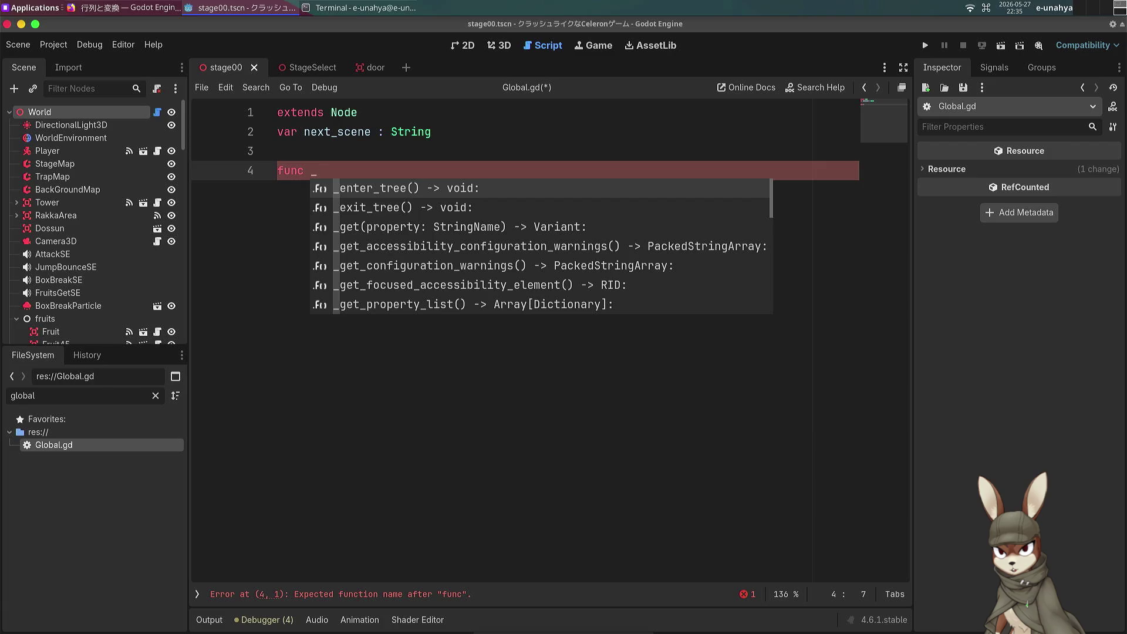
pyautogui.press('BackSpace')
pyautogui.write('go_t')
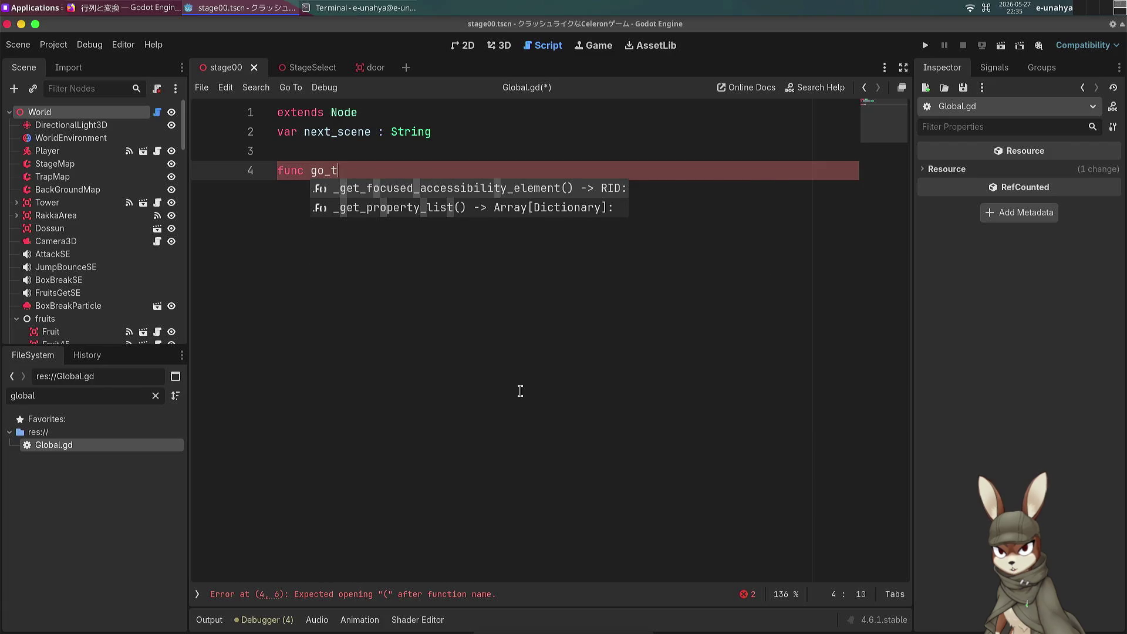
pyautogui.write('o_stage():')
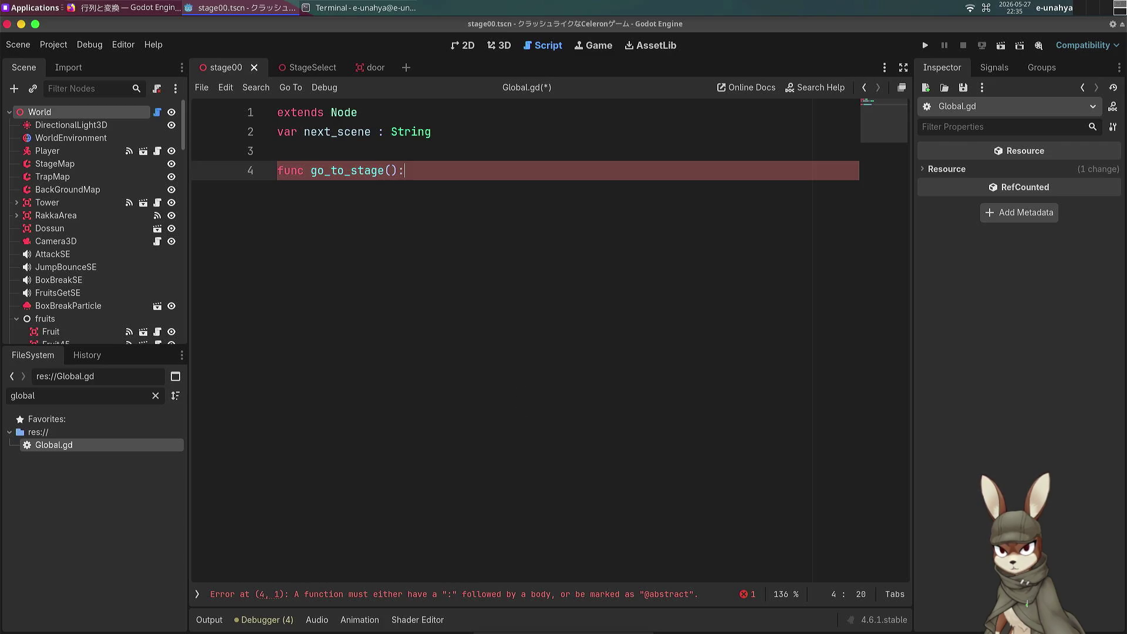
pyautogui.press('Return')
# Step: Give go_to_stage the parameter to_stage:String
pyautogui.click(391, 170)
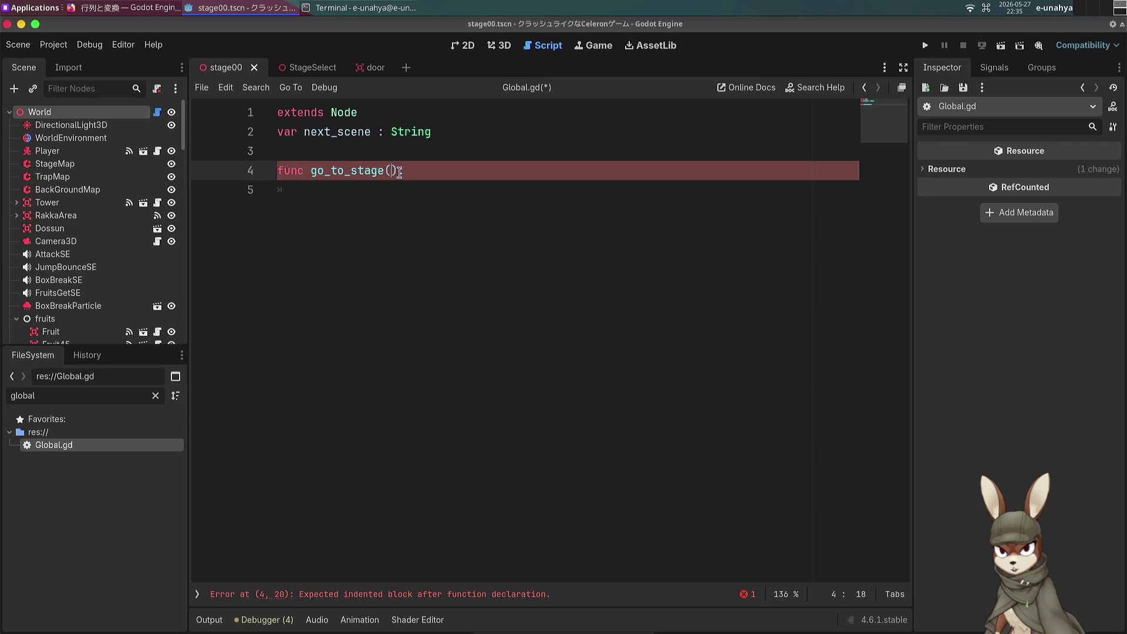
pyautogui.write('f')
pyautogui.press('BackSpace')
pyautogui.write('to_stage:String')
pyautogui.press('Escape')
pyautogui.press('Down')
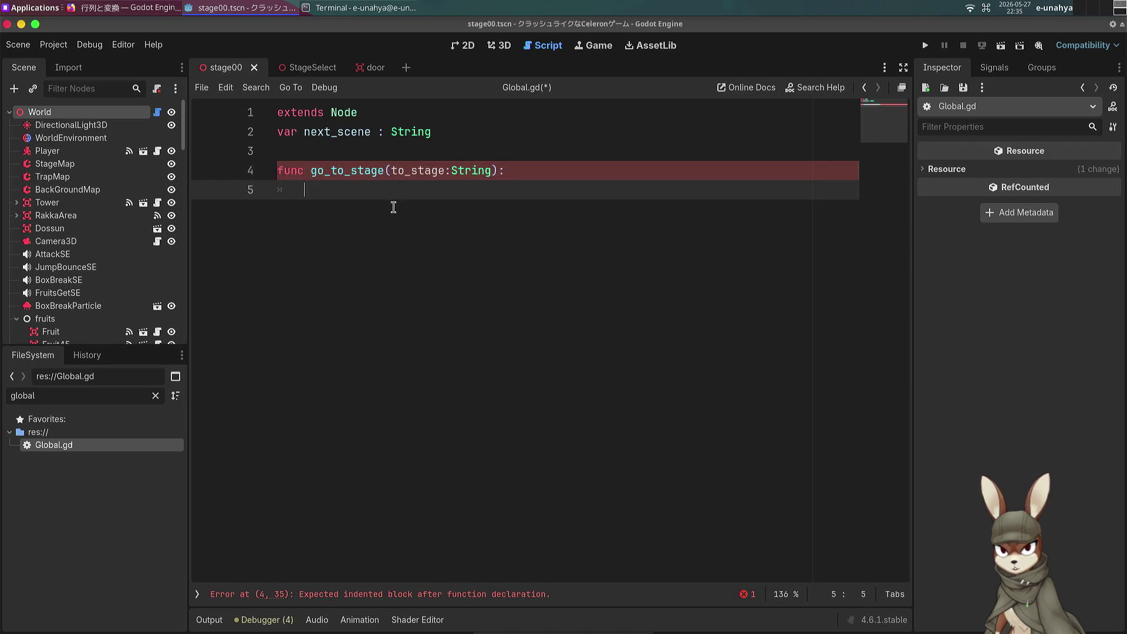
pyautogui.moveTo(299, 69)
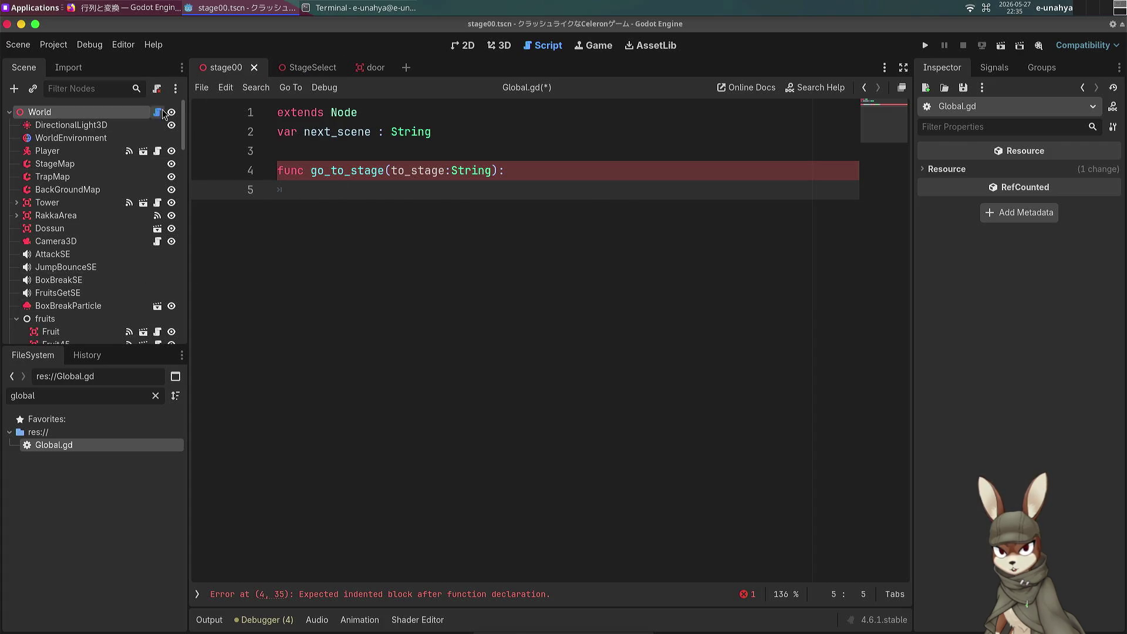
pyautogui.click(159, 113)
# Step: Cut the tween-kill loop and scene change from world.gd and paste them into go_to_stage
pyautogui.press('Delete')
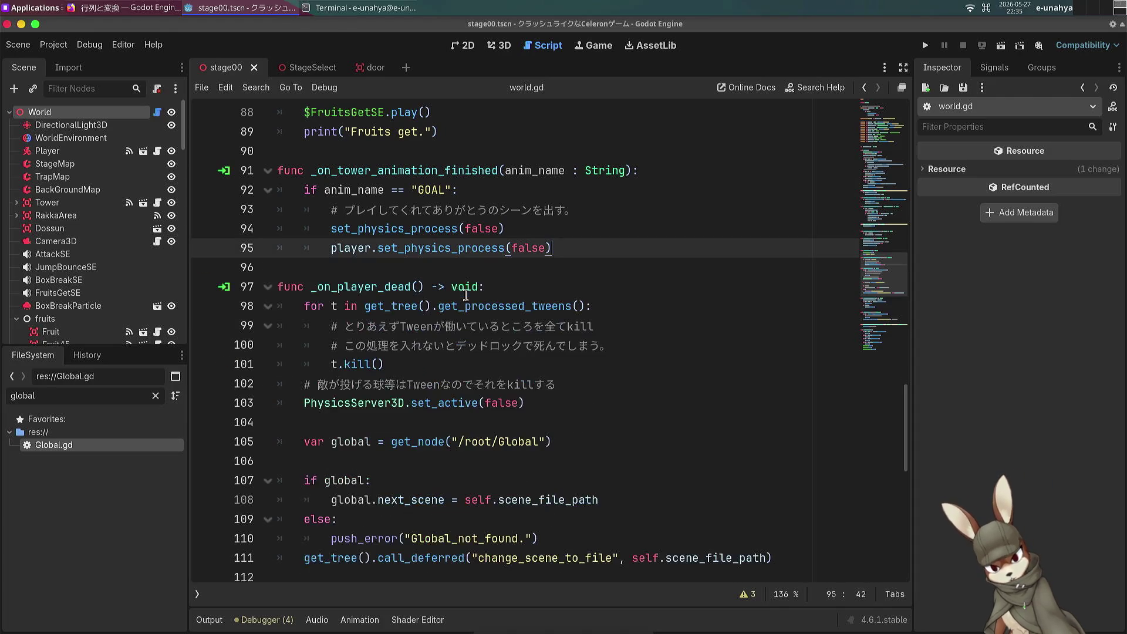
pyautogui.click(296, 68)
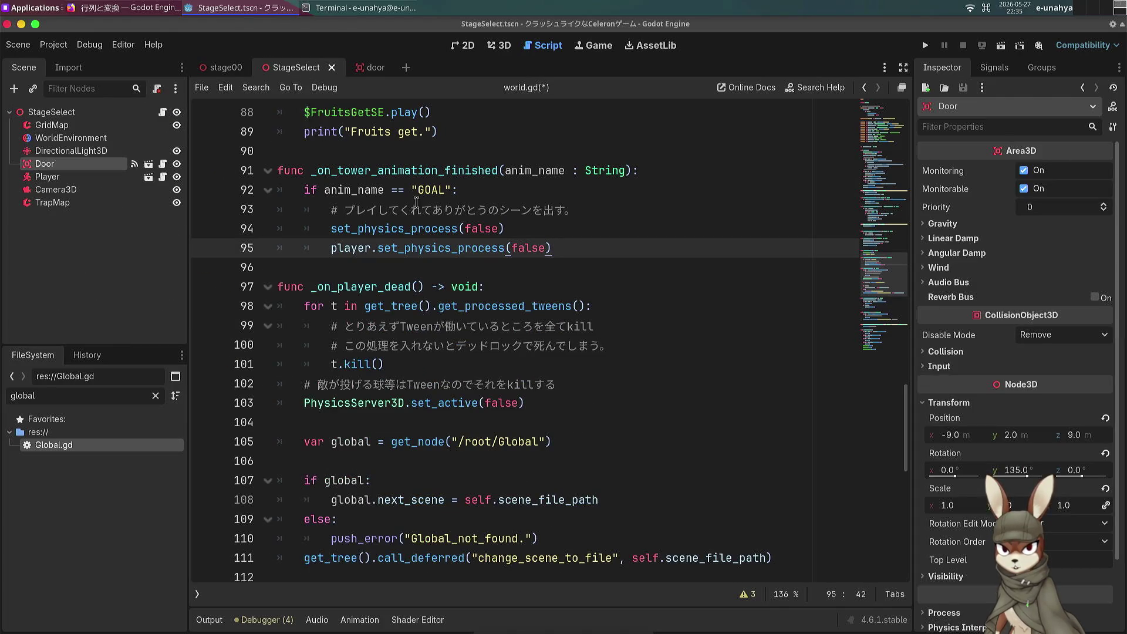
pyautogui.click(225, 68)
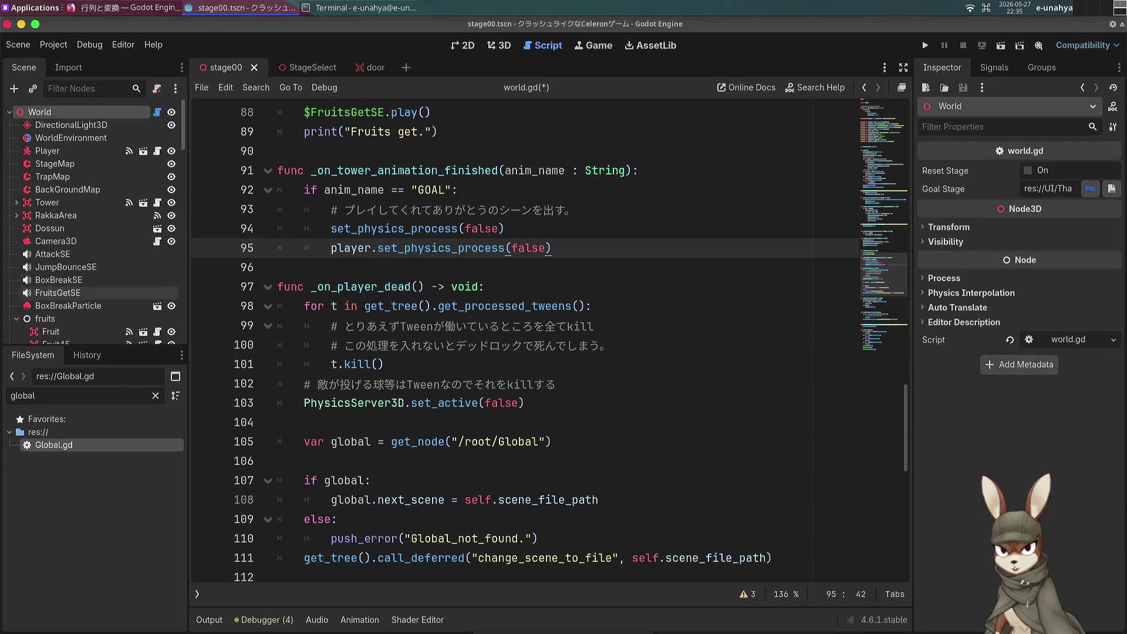
pyautogui.click(198, 594)
pyautogui.click(234, 141)
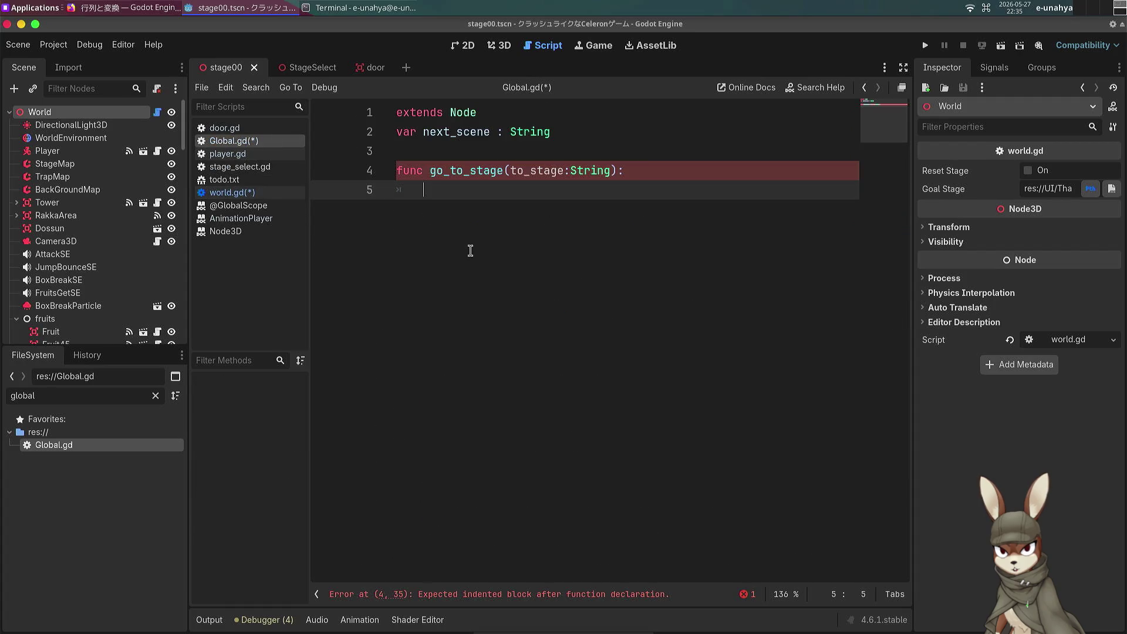
pyautogui.hotkey('ctrl', 'v')
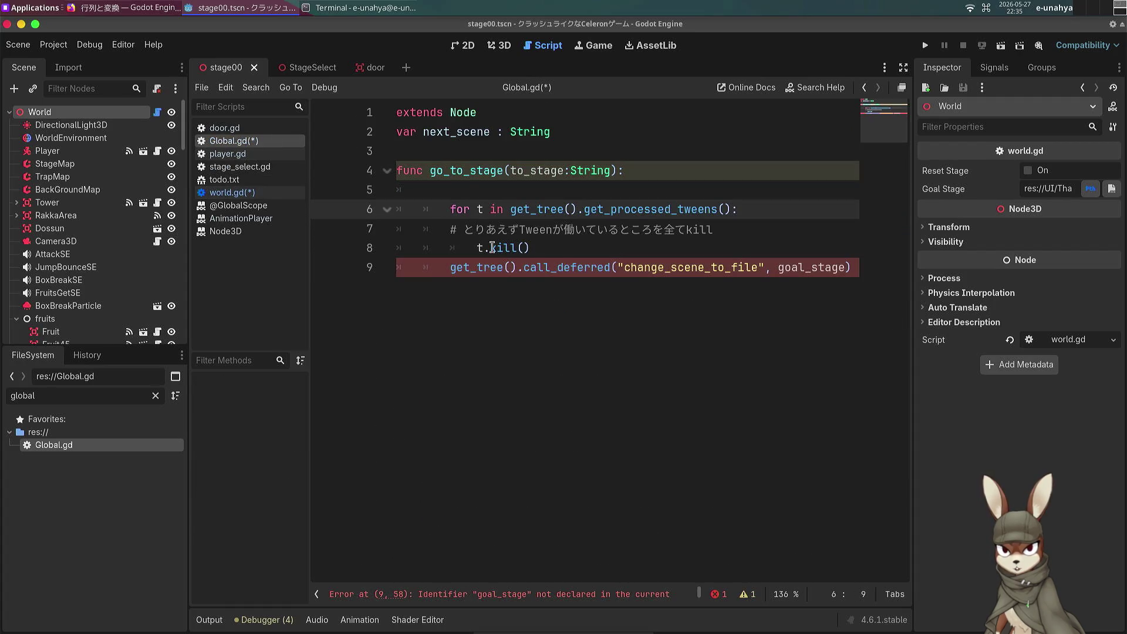
# Step: Fix the pasted lines' indentation in Global.gd and save
pyautogui.press('BackSpace')
pyautogui.click(449, 229)
pyautogui.press('BackSpace')
pyautogui.press('Down')
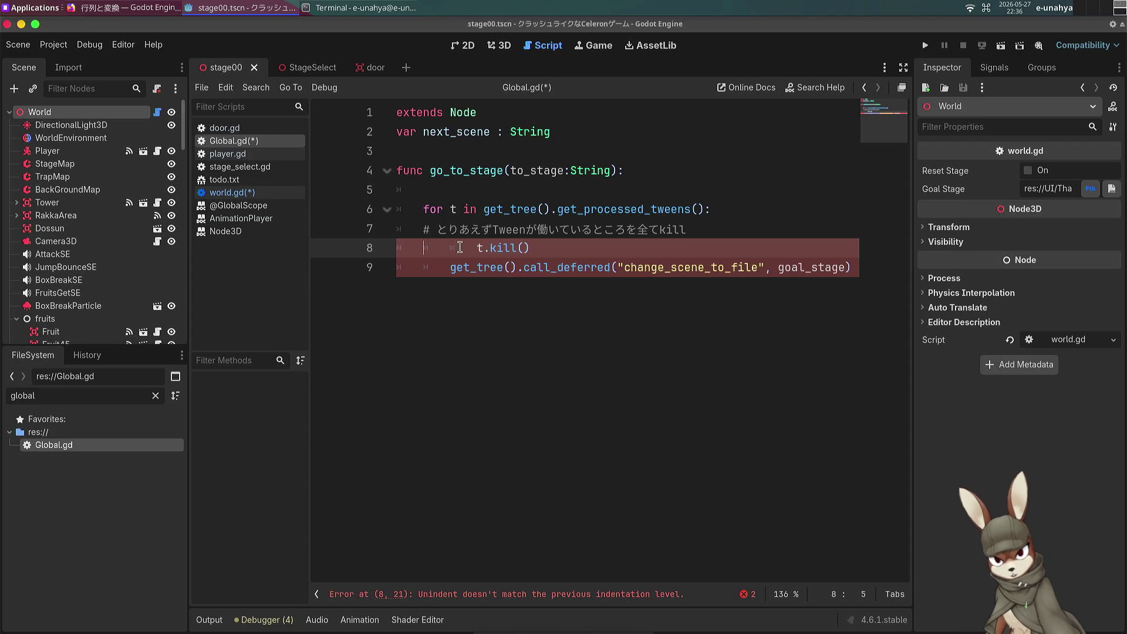
pyautogui.press('BackSpace')
pyautogui.click(456, 305)
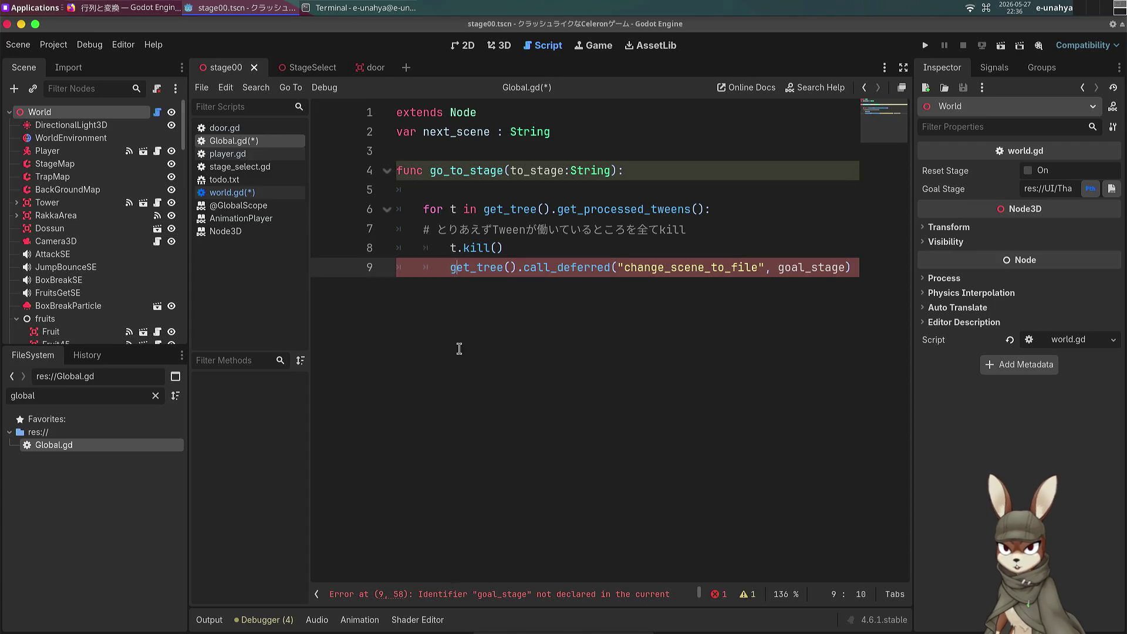
pyautogui.press('Left')
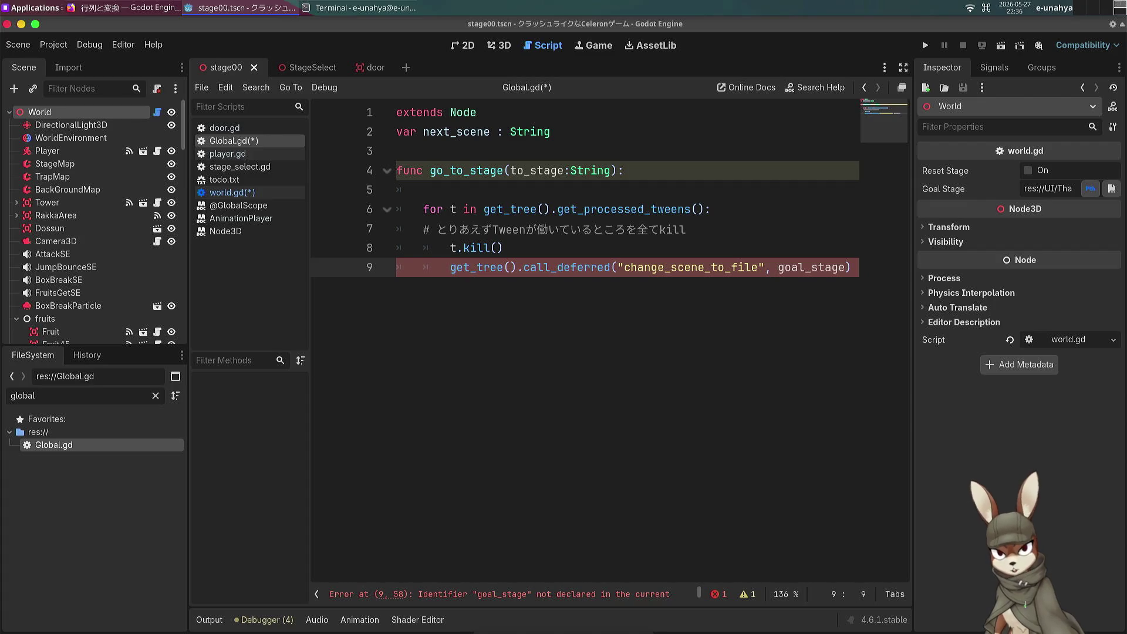
pyautogui.press('BackSpace')
pyautogui.hotkey('ctrl', 's')
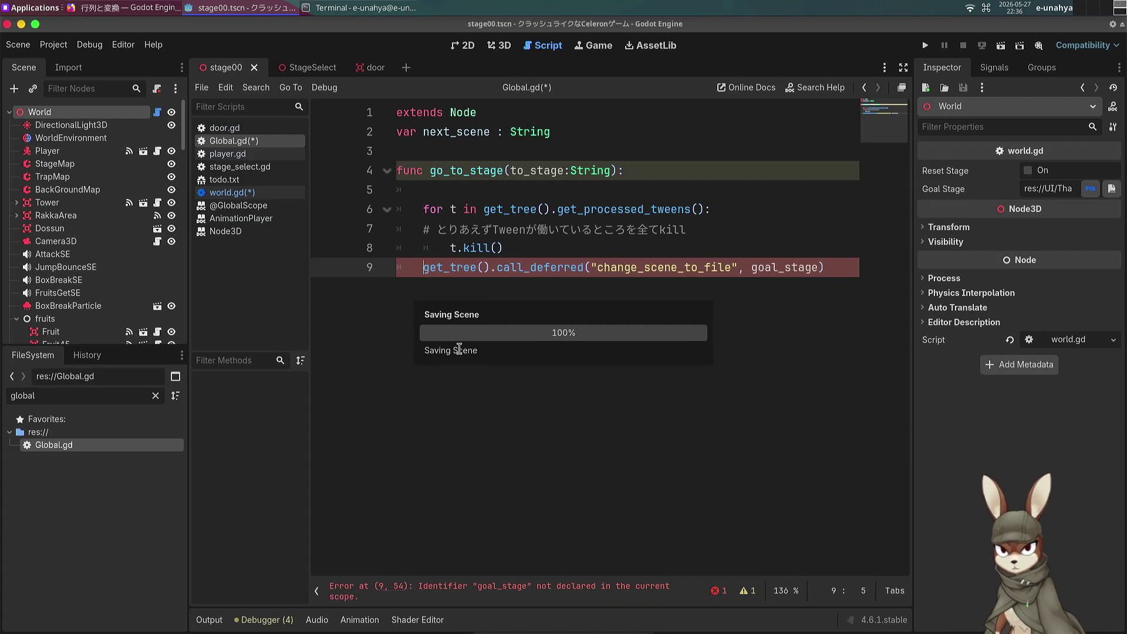
# Step: Delete empty line 5, replace goal_stage with to_stage, and save Global.gd
pyautogui.click(504, 194)
pyautogui.press('BackSpace')
pyautogui.press('BackSpace')
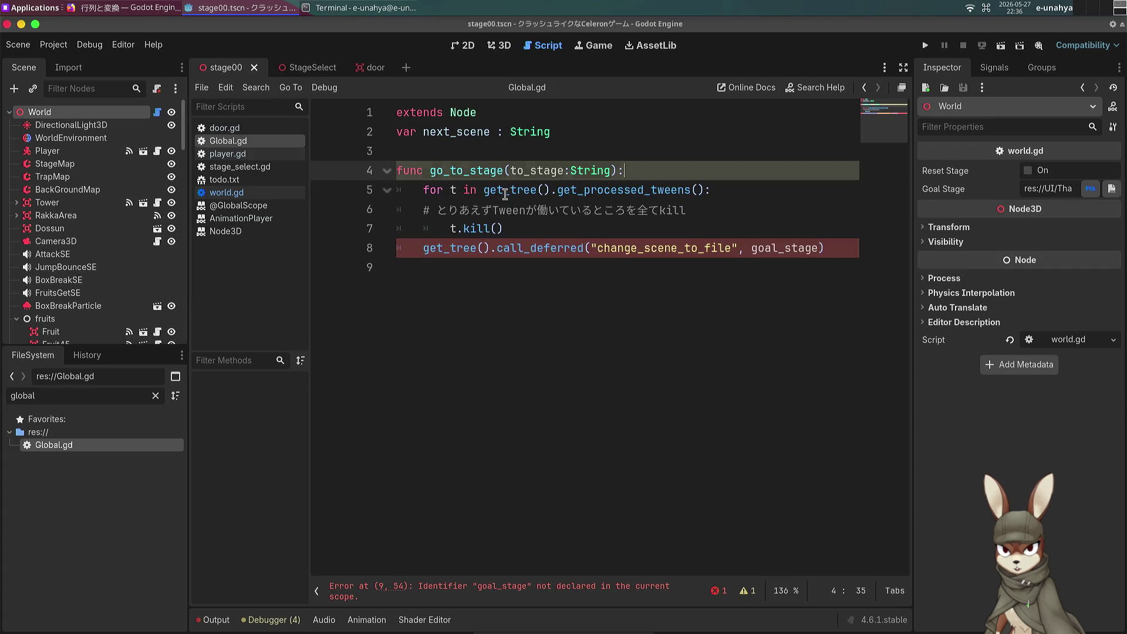
pyautogui.click(503, 269)
pyautogui.hotkey('ctrl', 's')
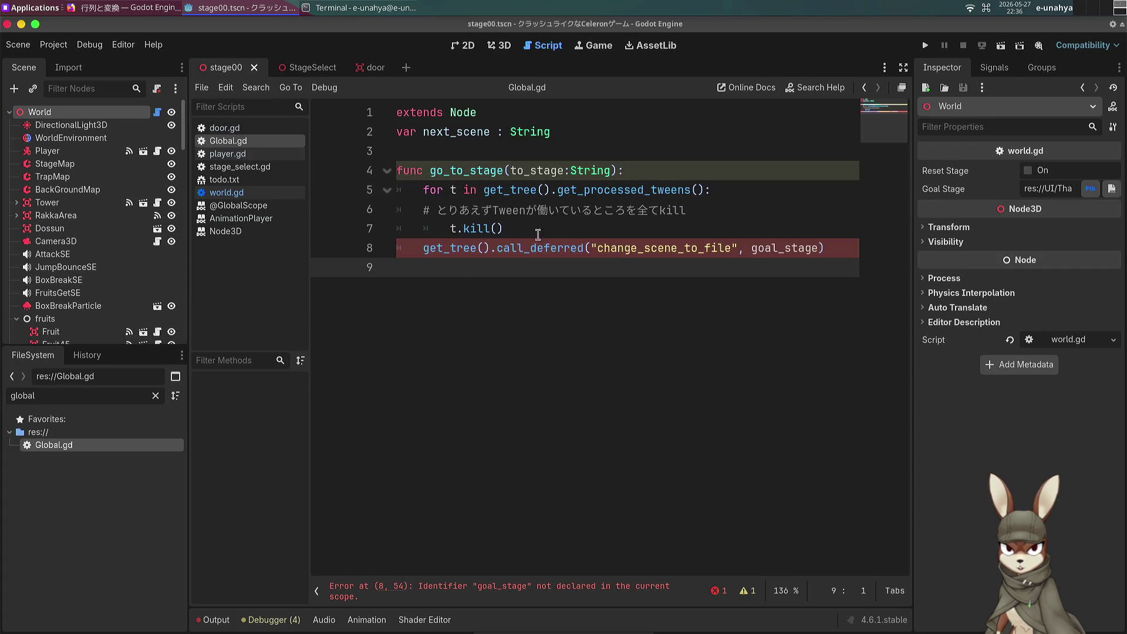
pyautogui.doubleClick(779, 247)
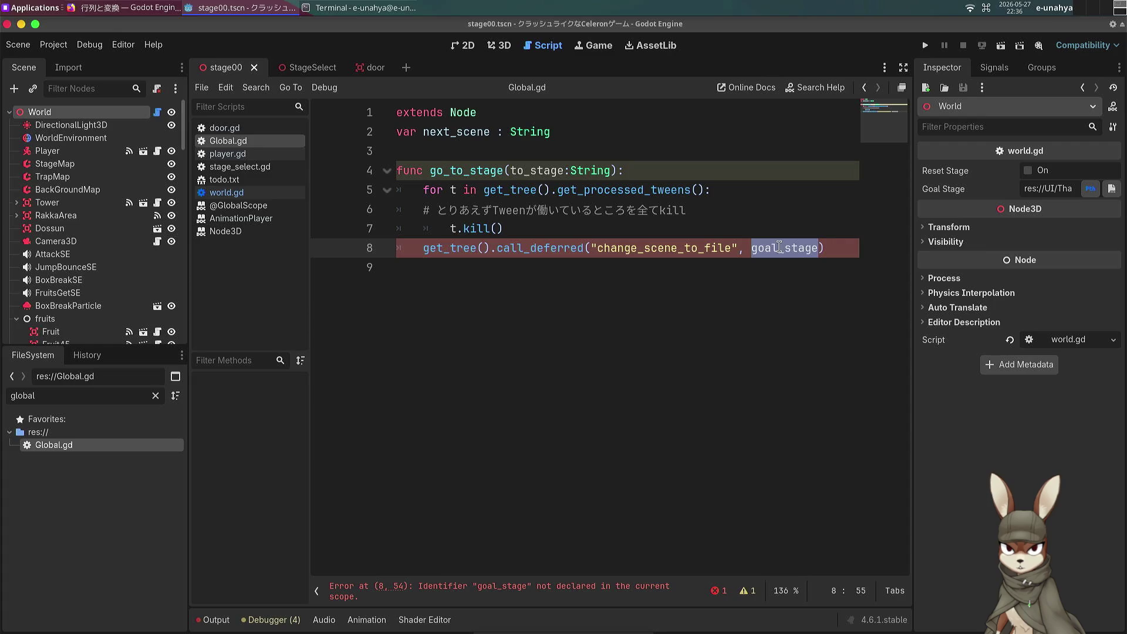
pyautogui.write('to_sta')
pyautogui.press('Return')
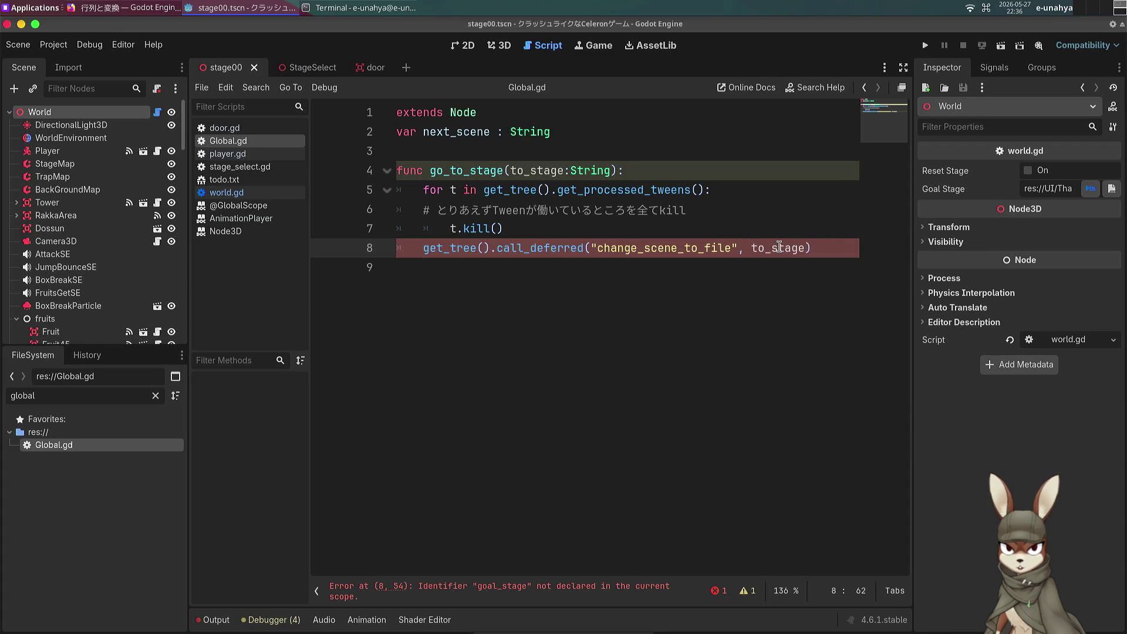
pyautogui.hotkey('ctrl', 's')
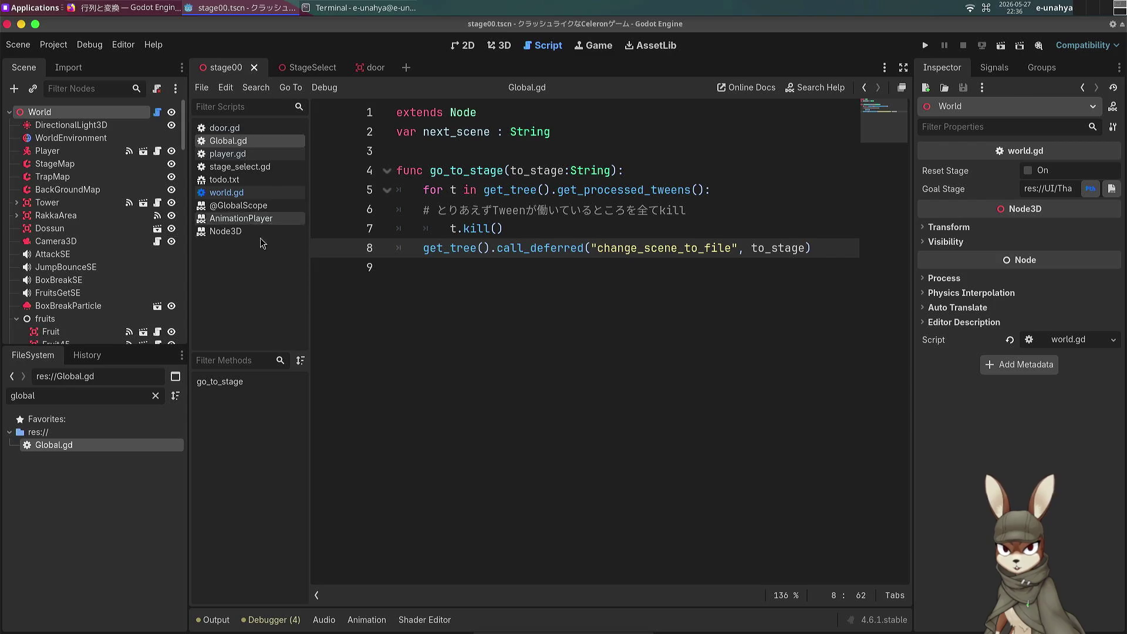
pyautogui.click(226, 192)
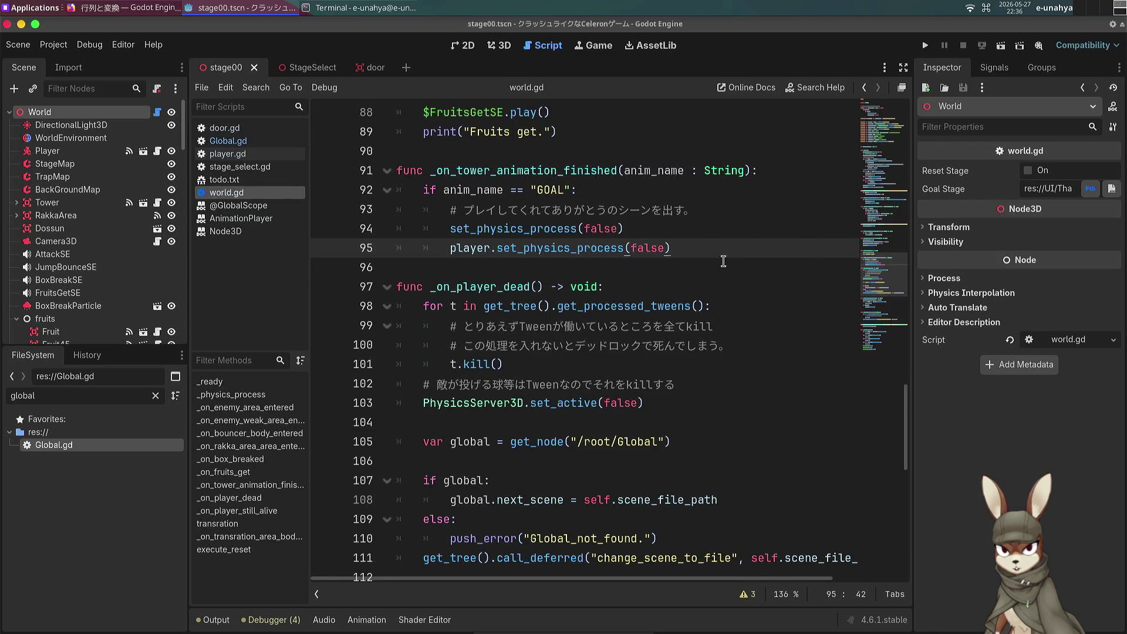
pyautogui.press('Return')
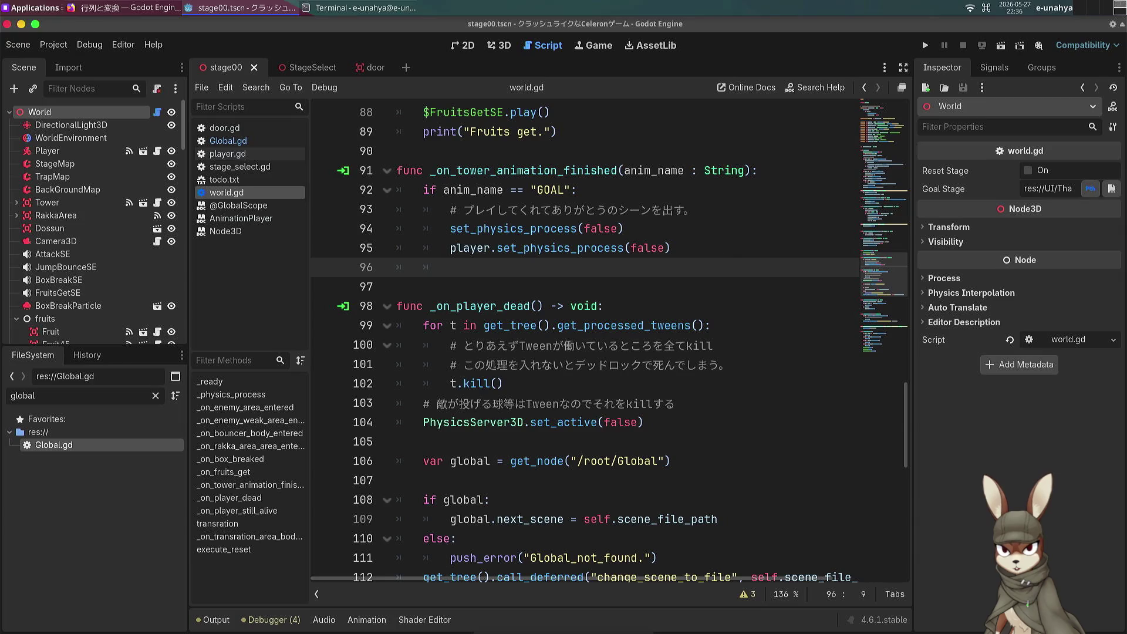
pyautogui.write('G')
pyautogui.press('BackSpace')
pyautogui.write('Global.god')
pyautogui.press('BackSpace')
pyautogui.write('to')
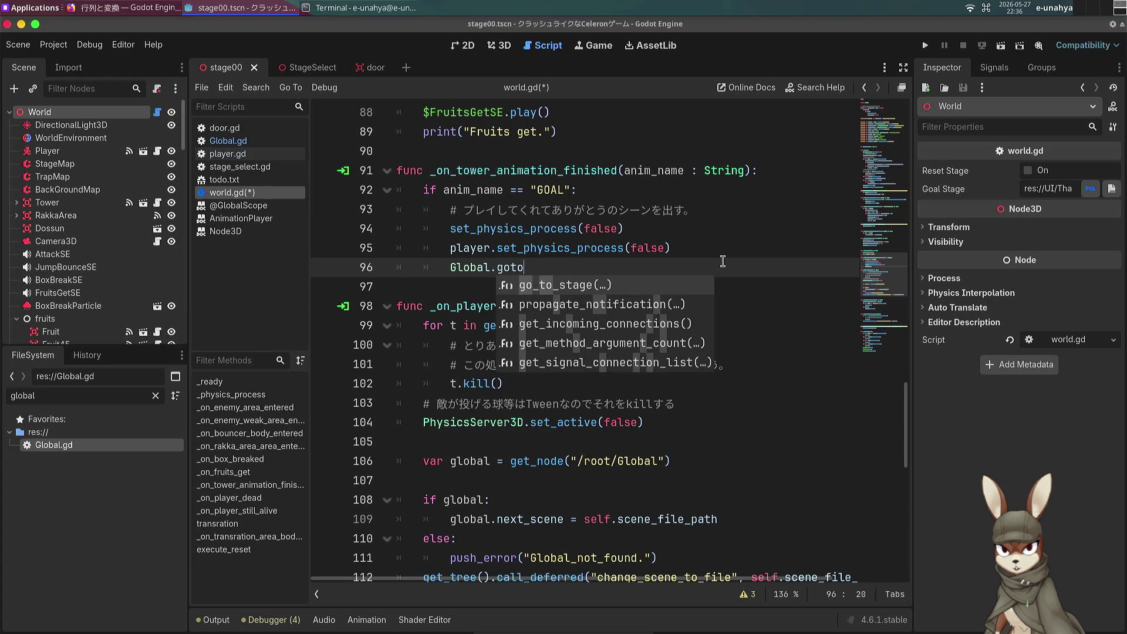
pyautogui.press('Return')
pyautogui.write('go')
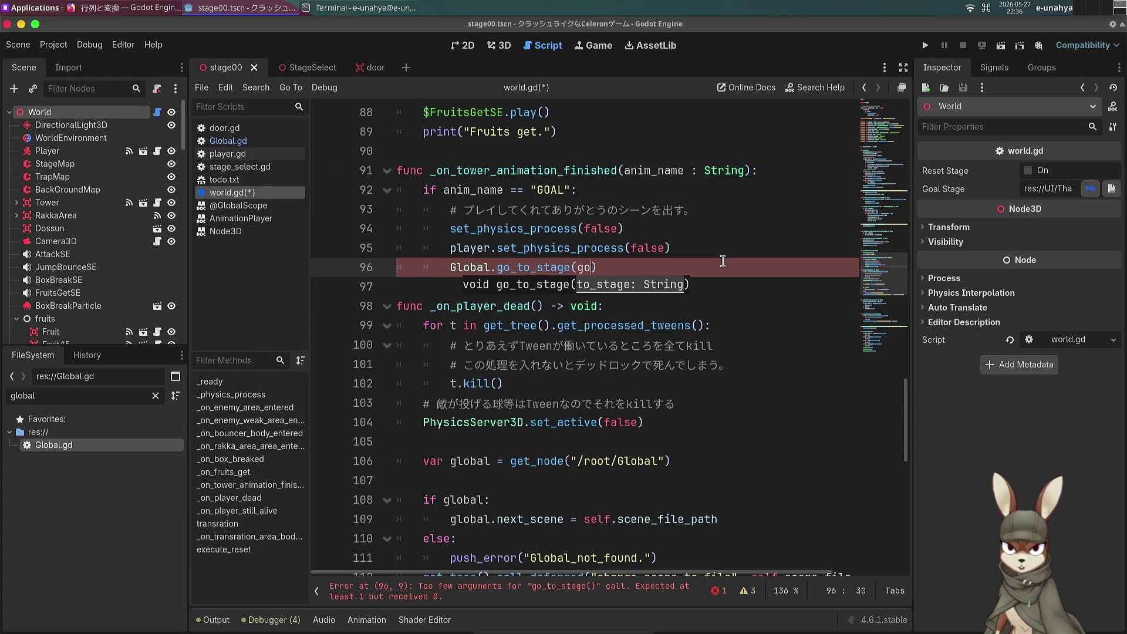
pyautogui.press('Return')
pyautogui.hotkey('ctrl', 's')
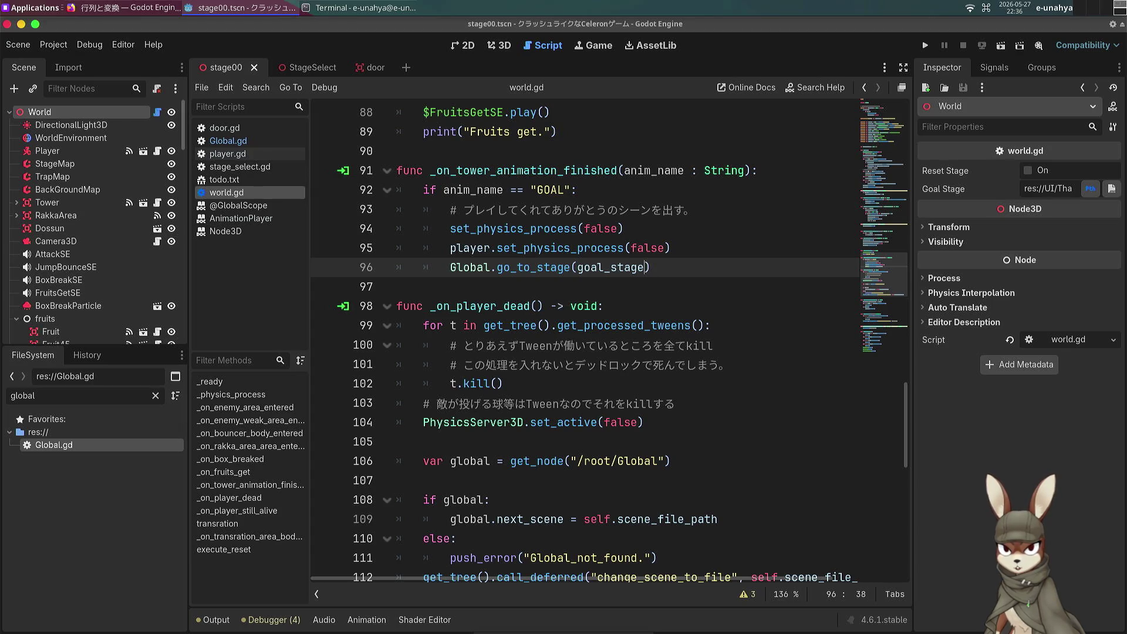
pyautogui.click(588, 306)
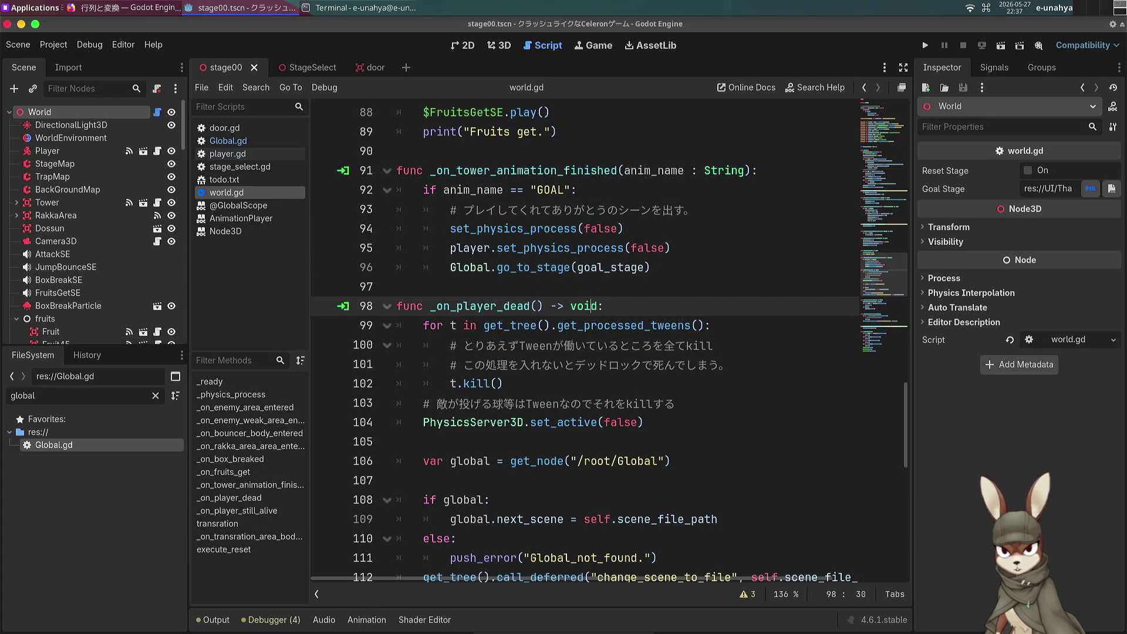
pyautogui.hotkey('alt', 'Tab')
pyautogui.click(587, 622)
pyautogui.click(587, 623)
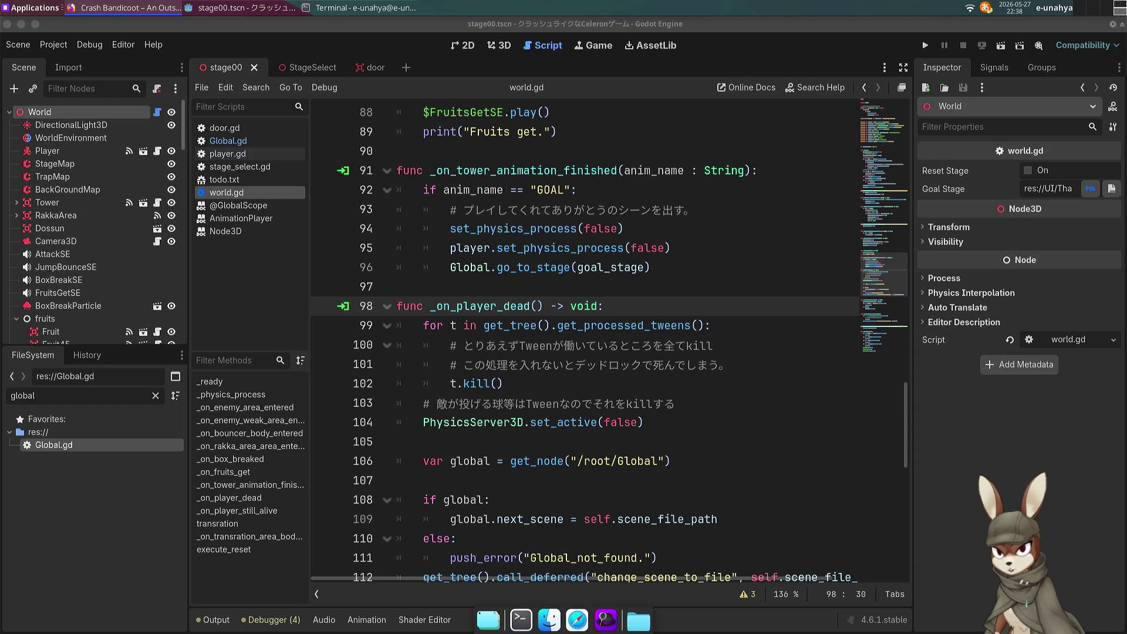
# Step: Refocus world.gd at the t.kill() line 102, then bring up the StageSelect scene
pyautogui.click(533, 306)
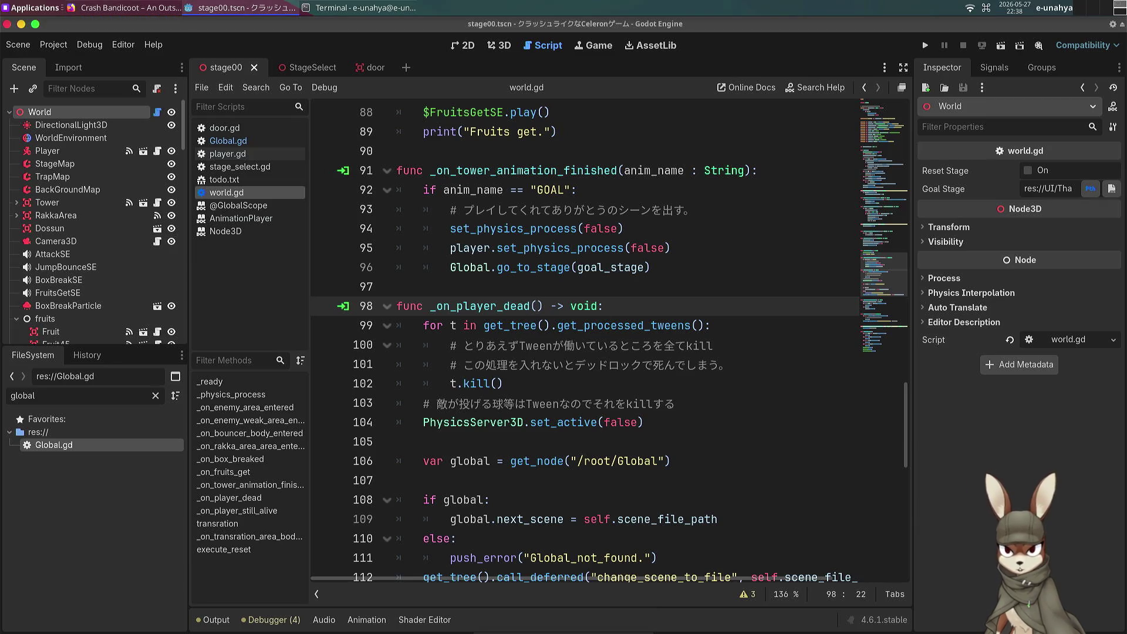
pyautogui.moveTo(564, 633)
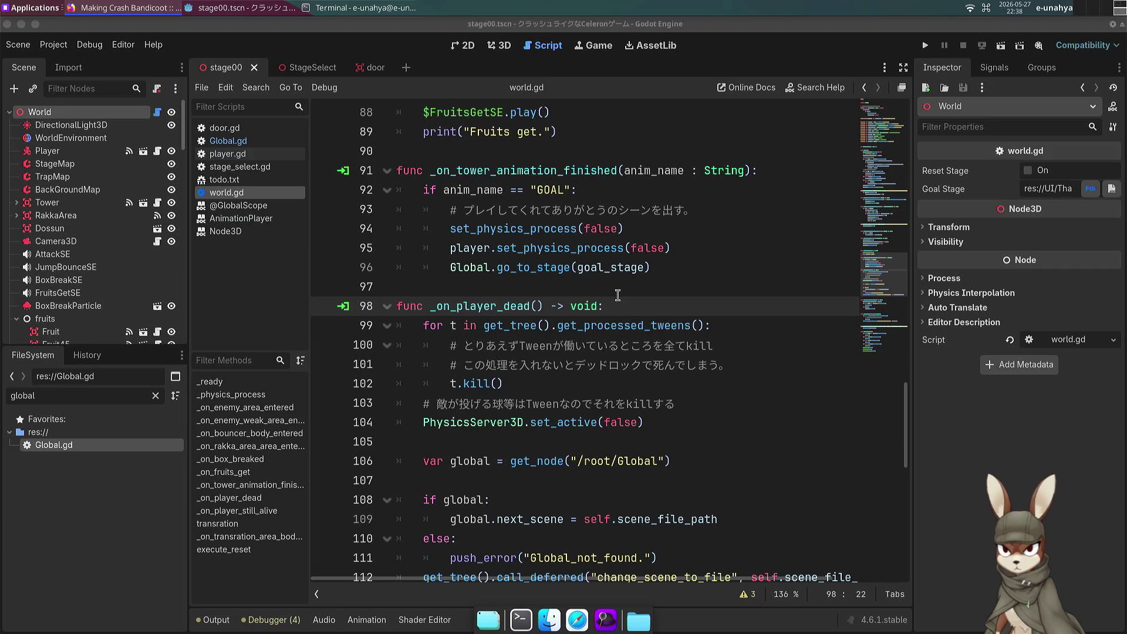
pyautogui.click(410, 286)
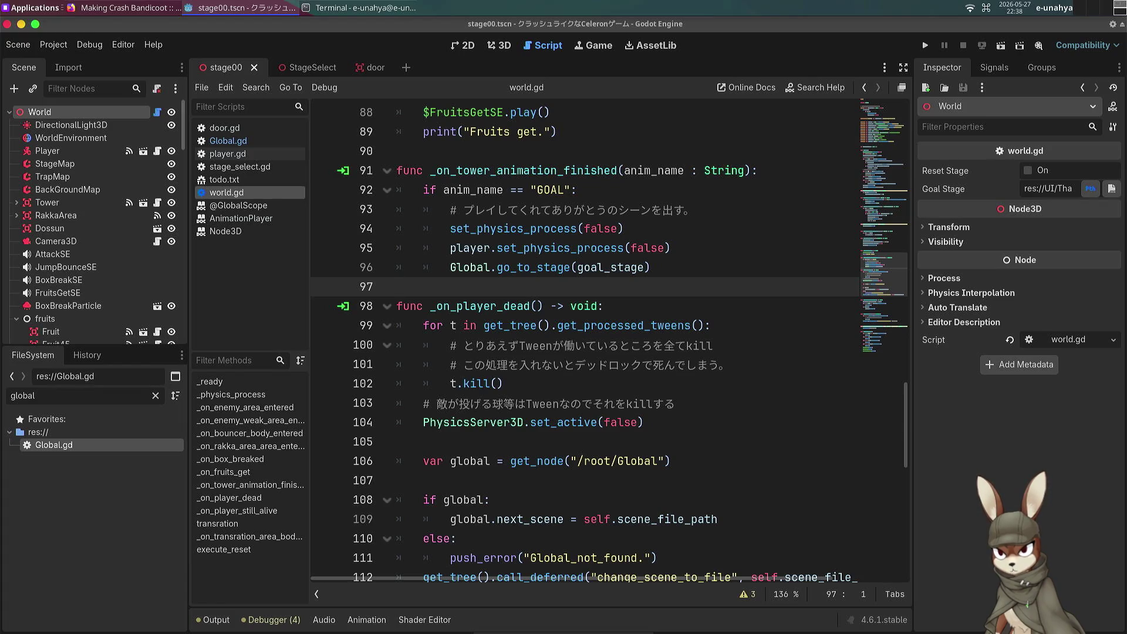
pyautogui.click(707, 390)
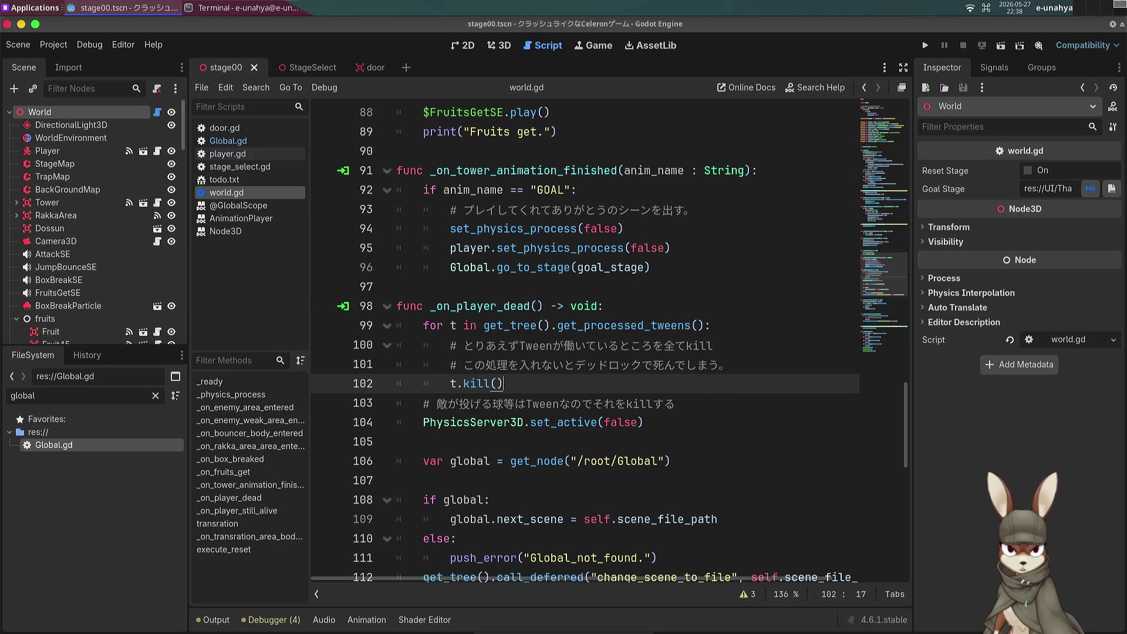
pyautogui.scroll(-2, 670, 367)
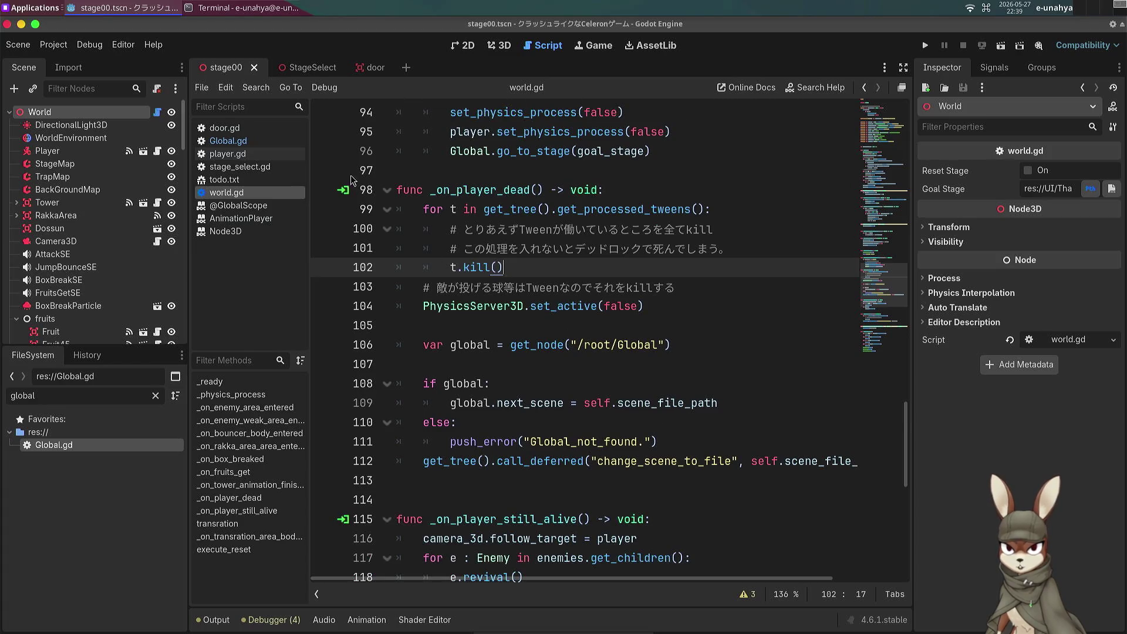
pyautogui.click(305, 67)
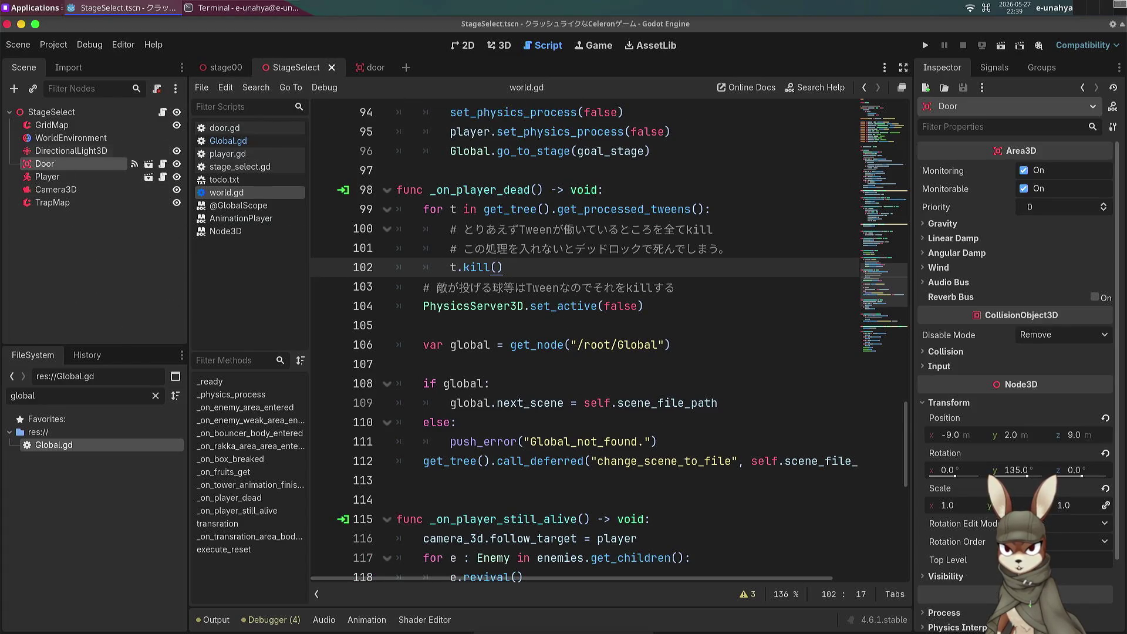
# Step: In door.gd add a blank line after line 5, delete blank line 12, save, and return to 3D
pyautogui.click(163, 163)
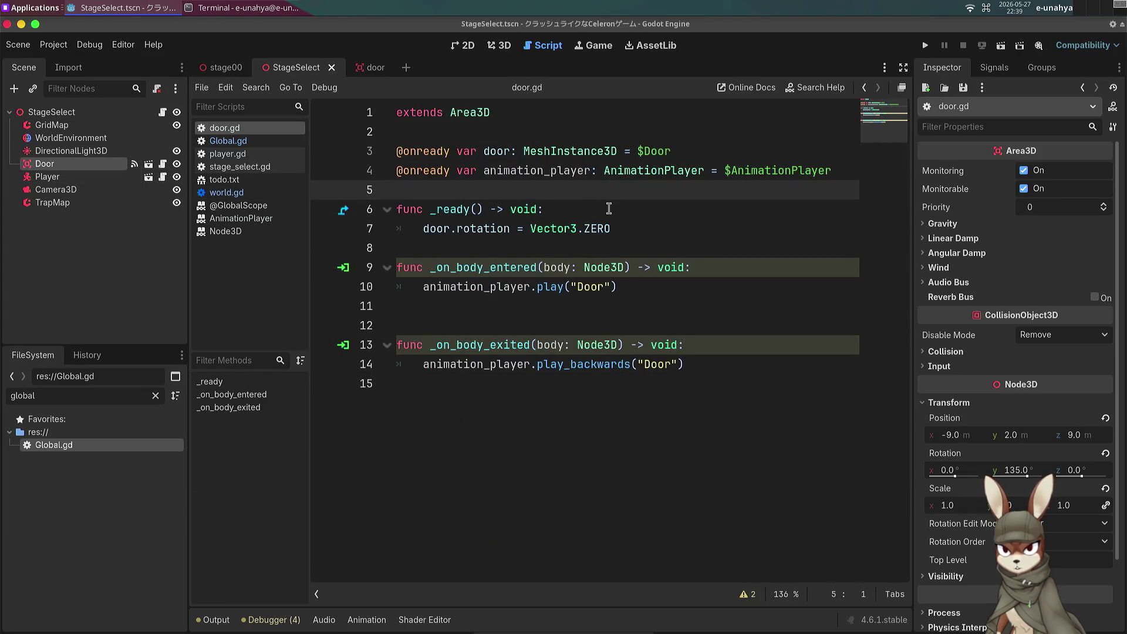
pyautogui.press('Return')
pyautogui.click(560, 190)
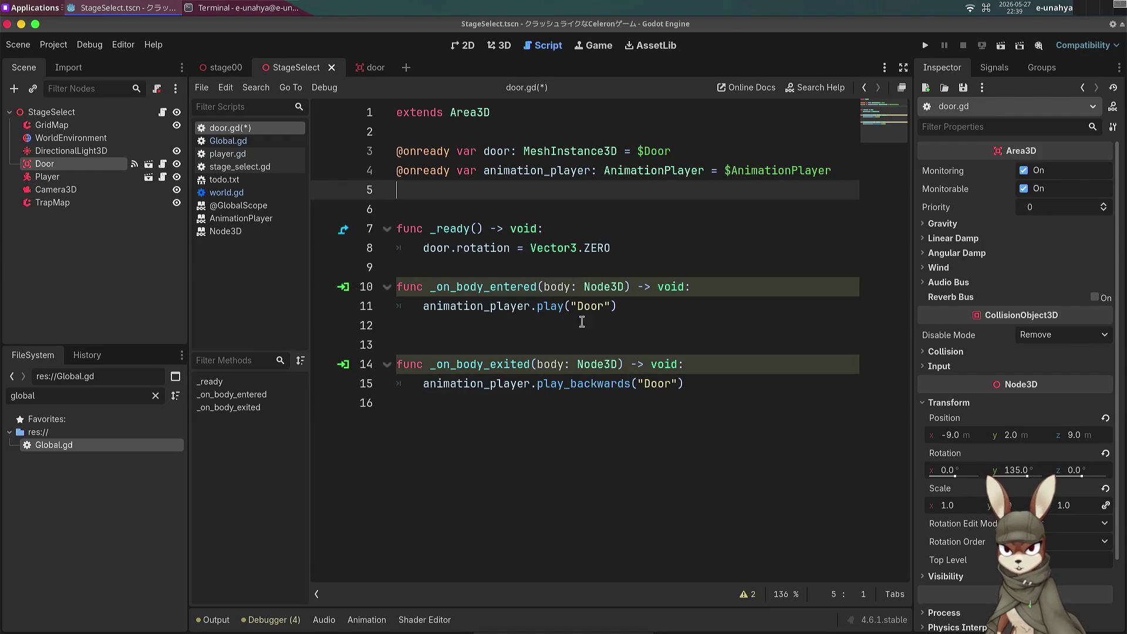
pyautogui.click(520, 334)
pyautogui.press('BackSpace')
pyautogui.hotkey('ctrl', 's')
pyautogui.click(492, 435)
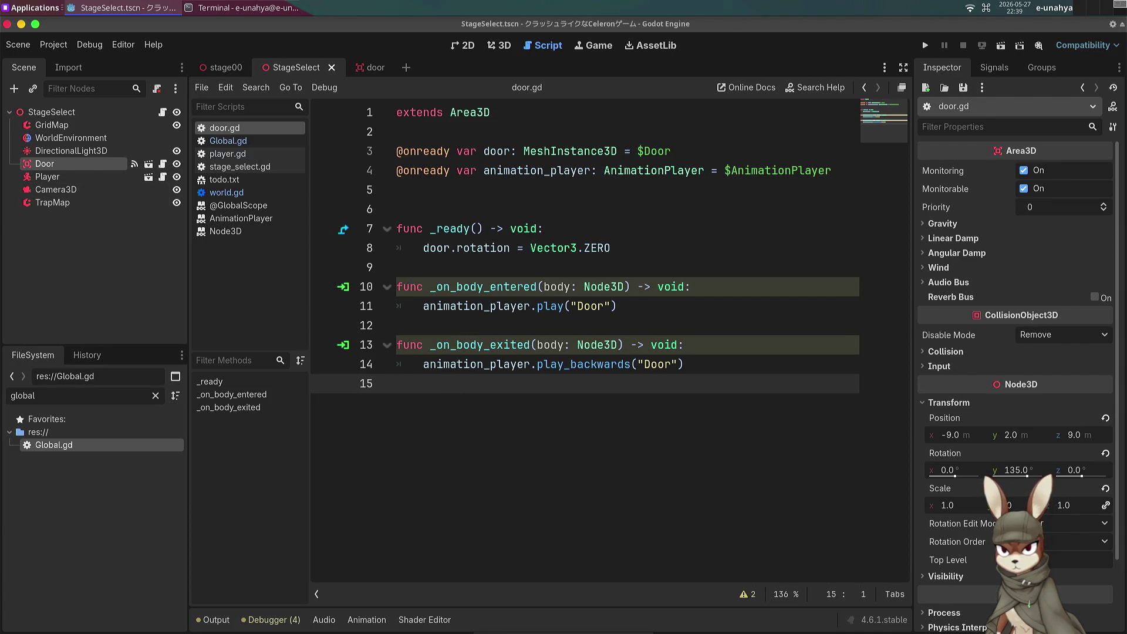
pyautogui.click(500, 45)
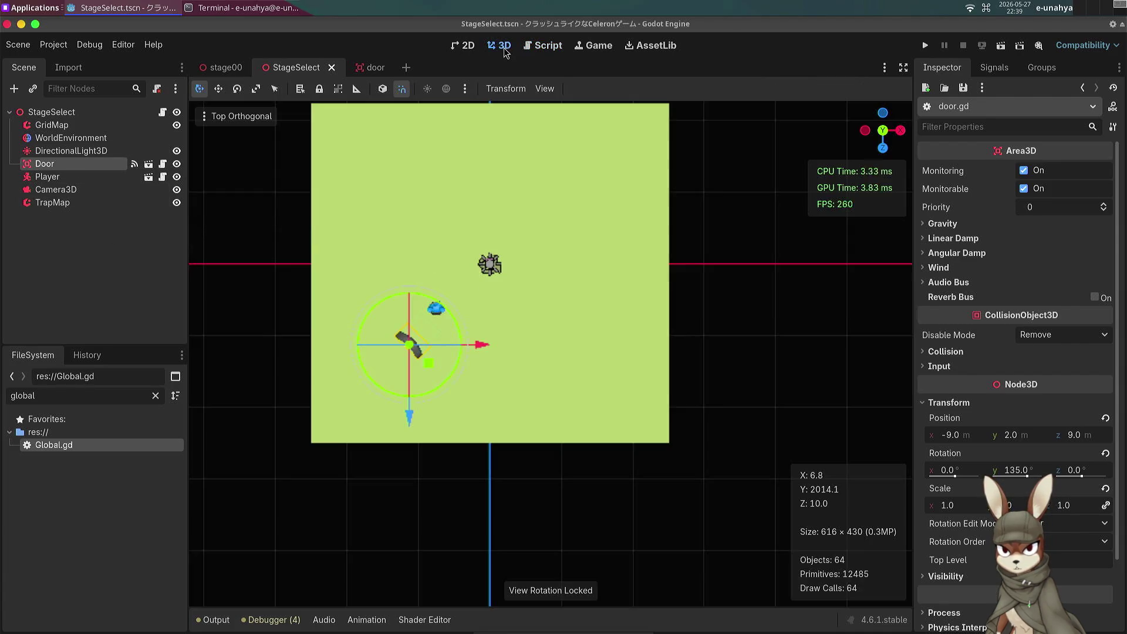
# Step: Move the Door to position -11.587, 2.0, 10.873, then save and run StageSelect
pyautogui.scroll(5, 533, 274)
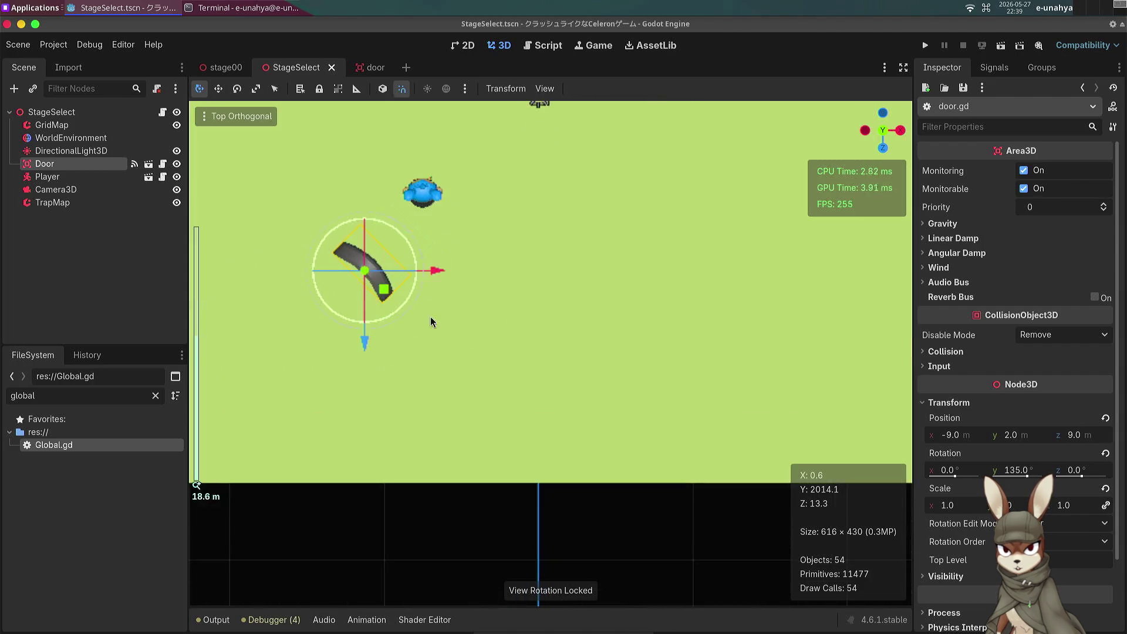
pyautogui.scroll(-5, 344, 228)
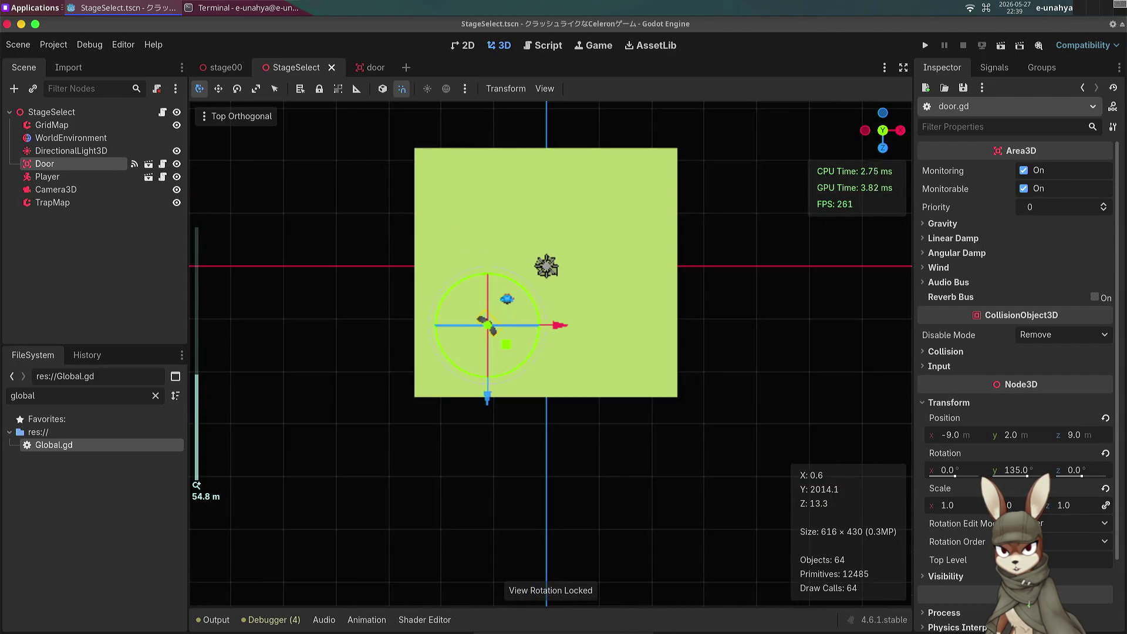
pyautogui.moveTo(506, 345); pyautogui.dragTo(488, 359)
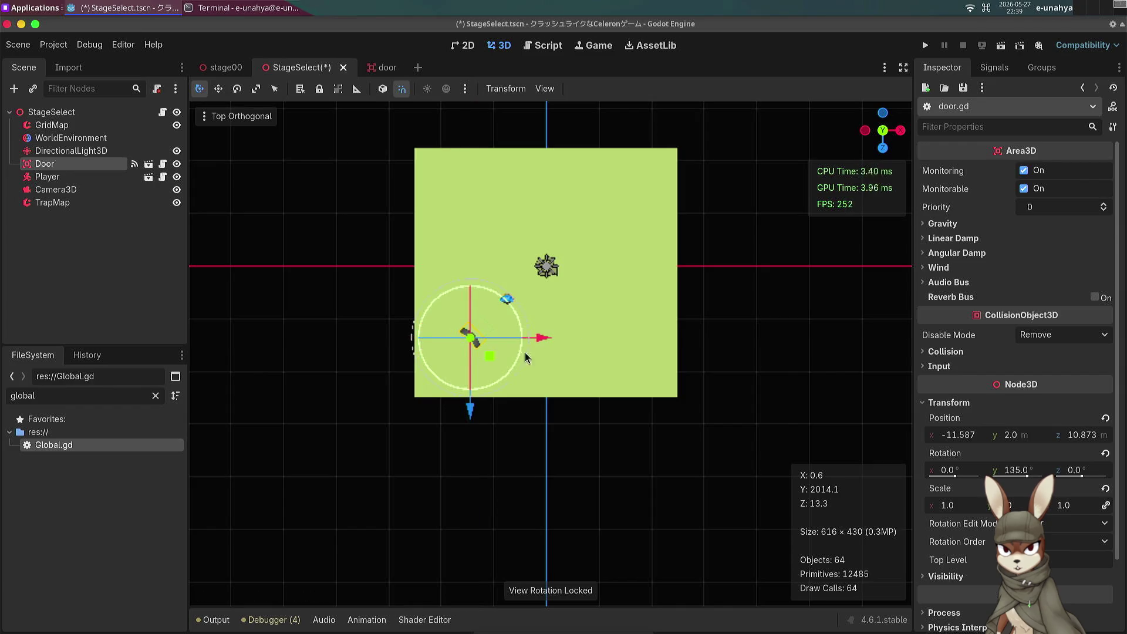
pyautogui.scroll(4, 523, 352)
pyautogui.press('F6')
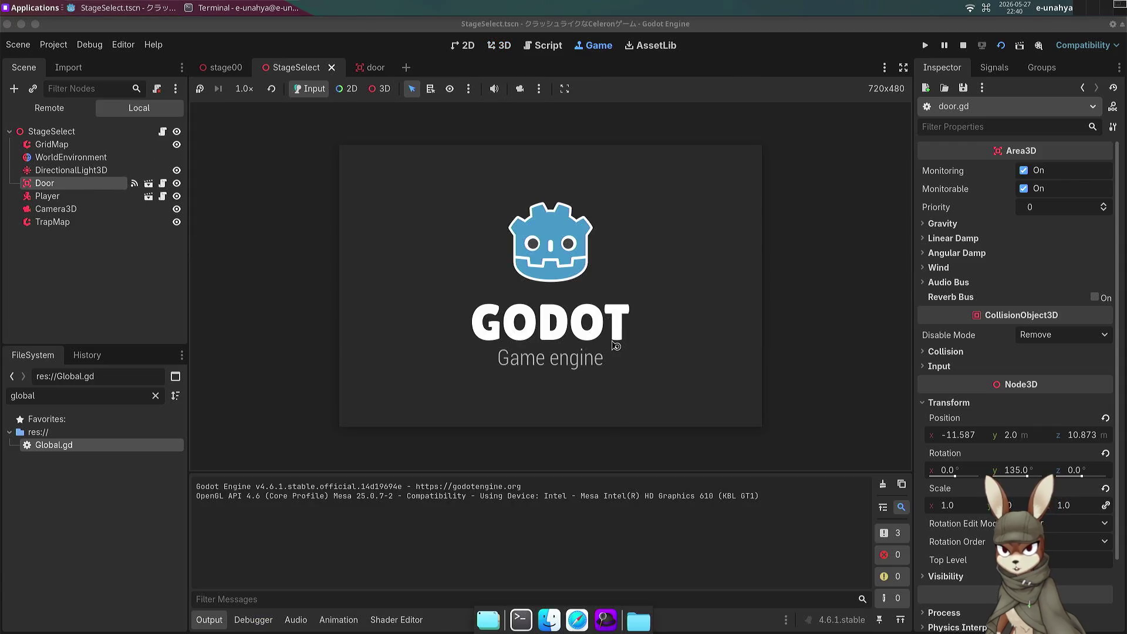
# Step: Walk the character into the door and back to watch it open, then end the test run
pyautogui.press('Up')
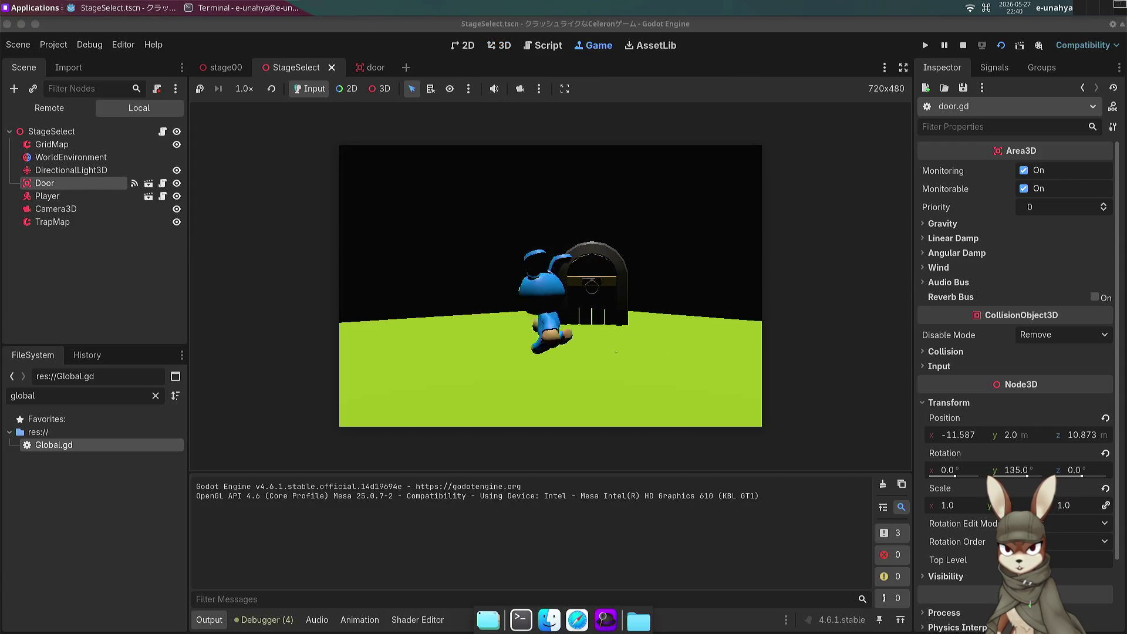
pyautogui.press('Down')
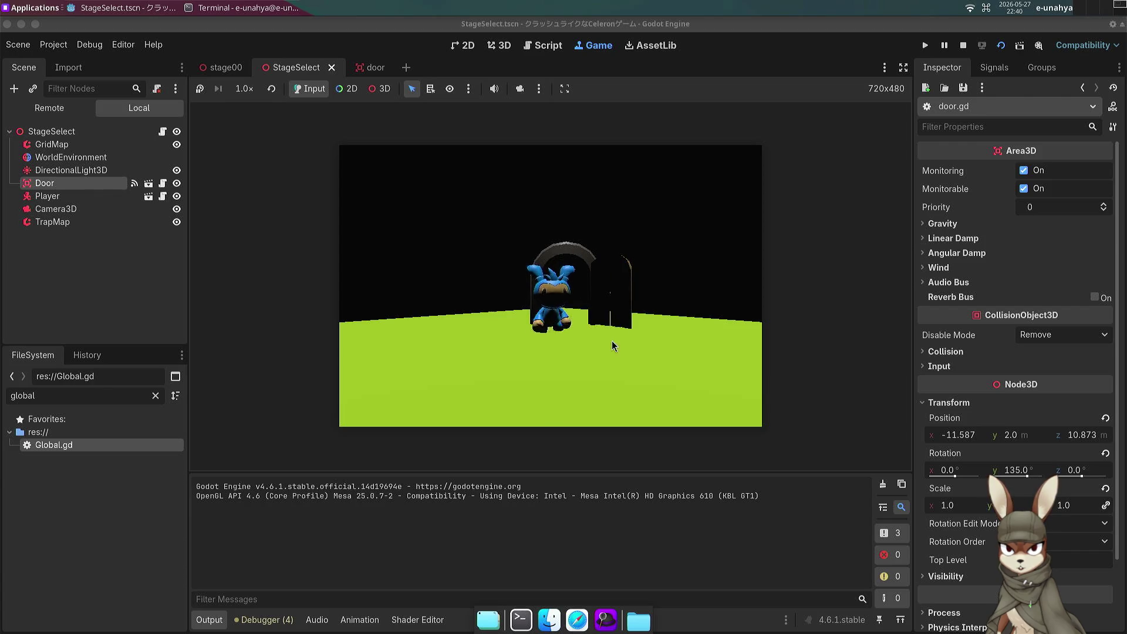
pyautogui.press('space')
pyautogui.press('Up')
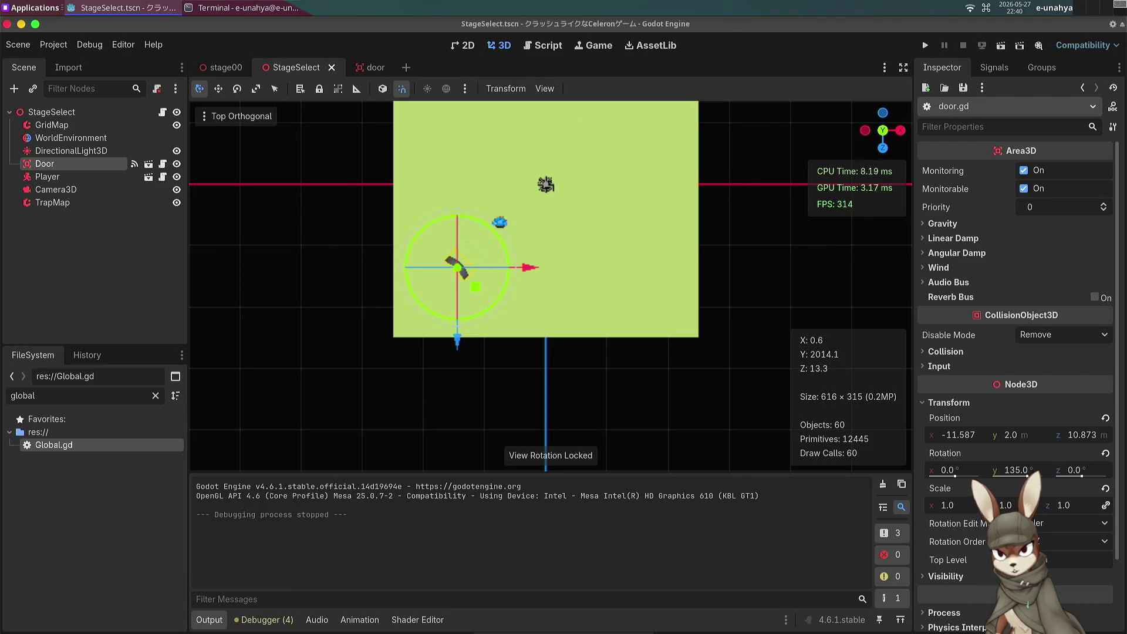
pyautogui.moveTo(564, 633)
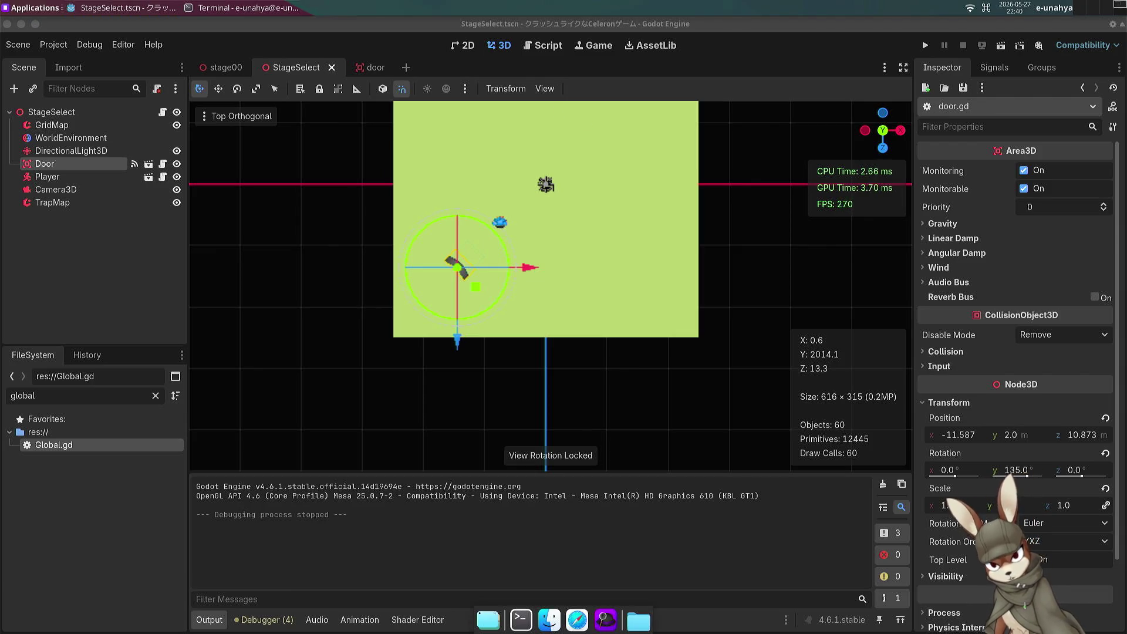
pyautogui.hotkey('alt', 'F3')
pyautogui.press('Escape')
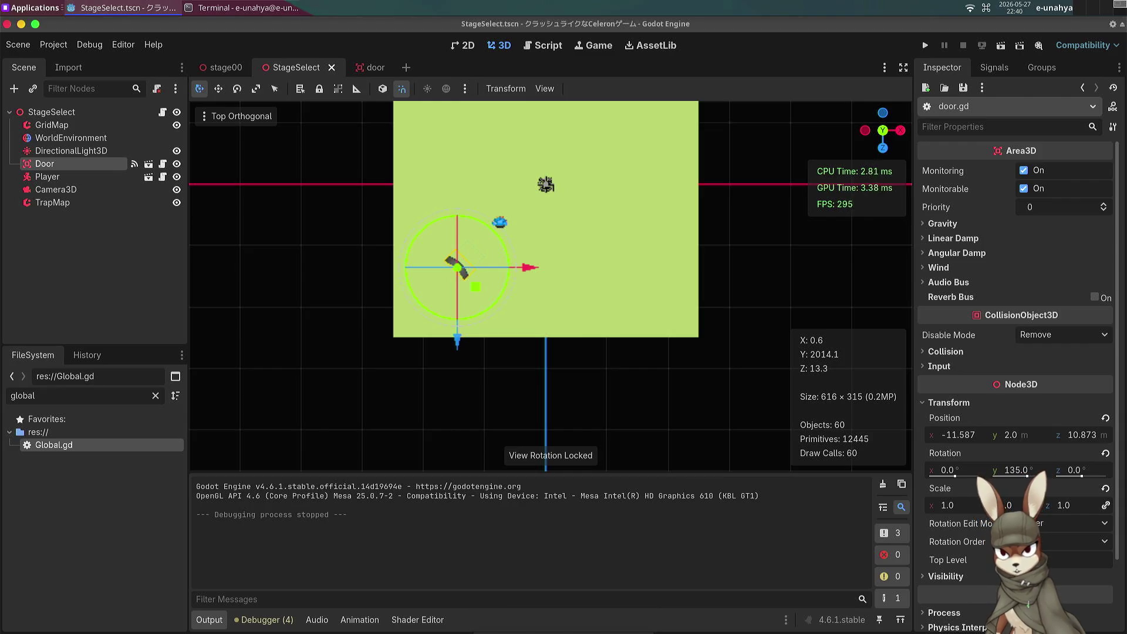
pyautogui.click(88, 273)
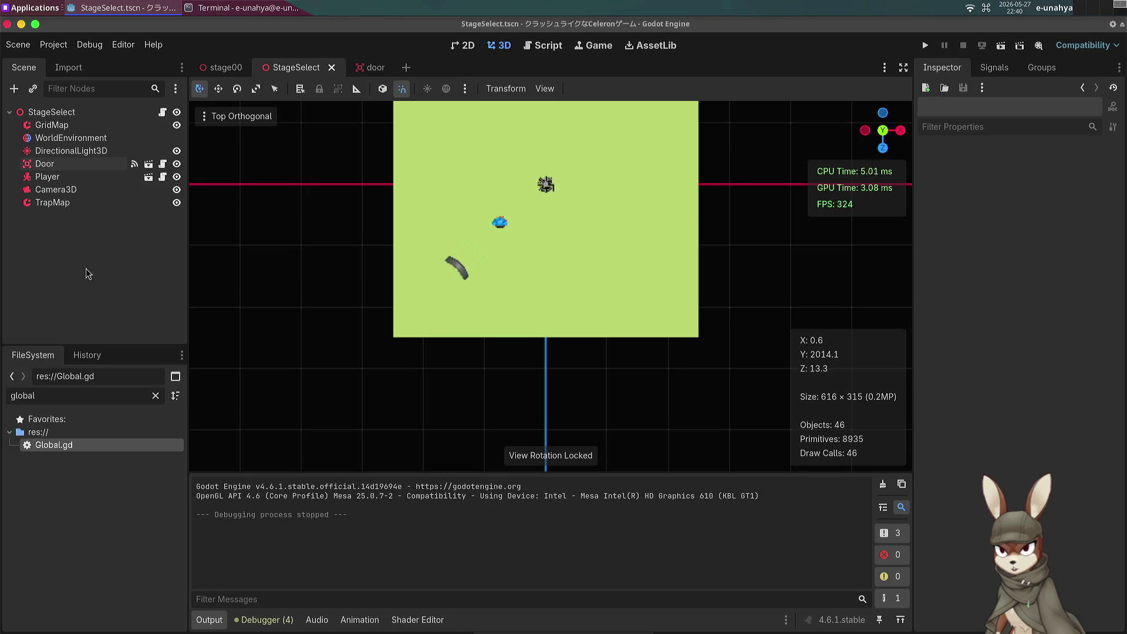
# Step: Launch a new Firefox window, then switch back to the Godot editor
pyautogui.press('super+w')
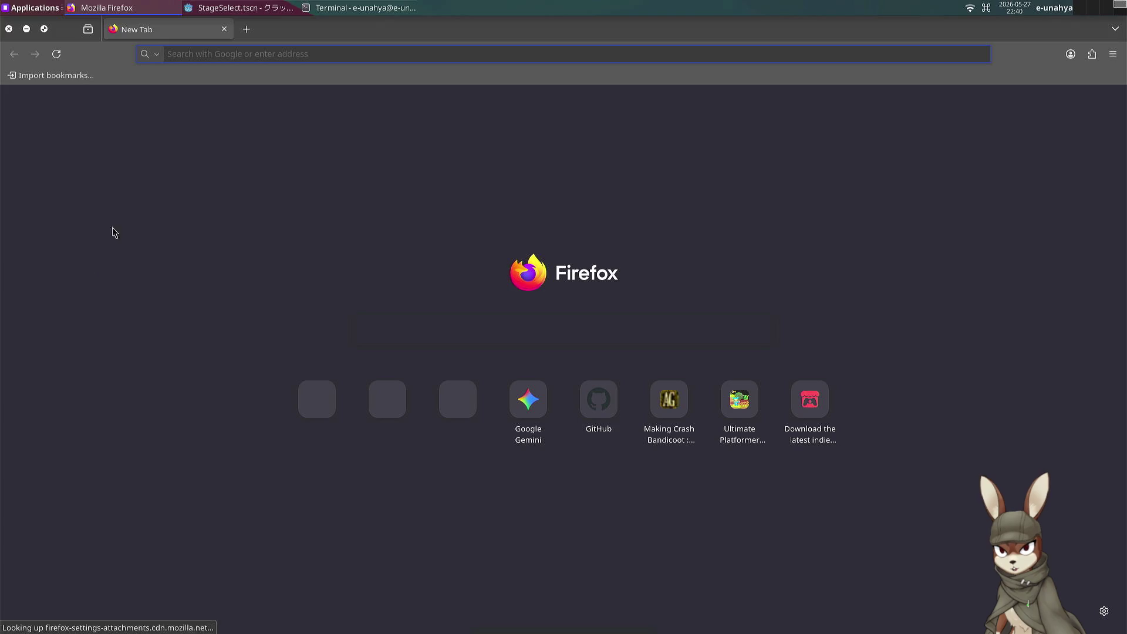
pyautogui.hotkey('alt', 'Tab')
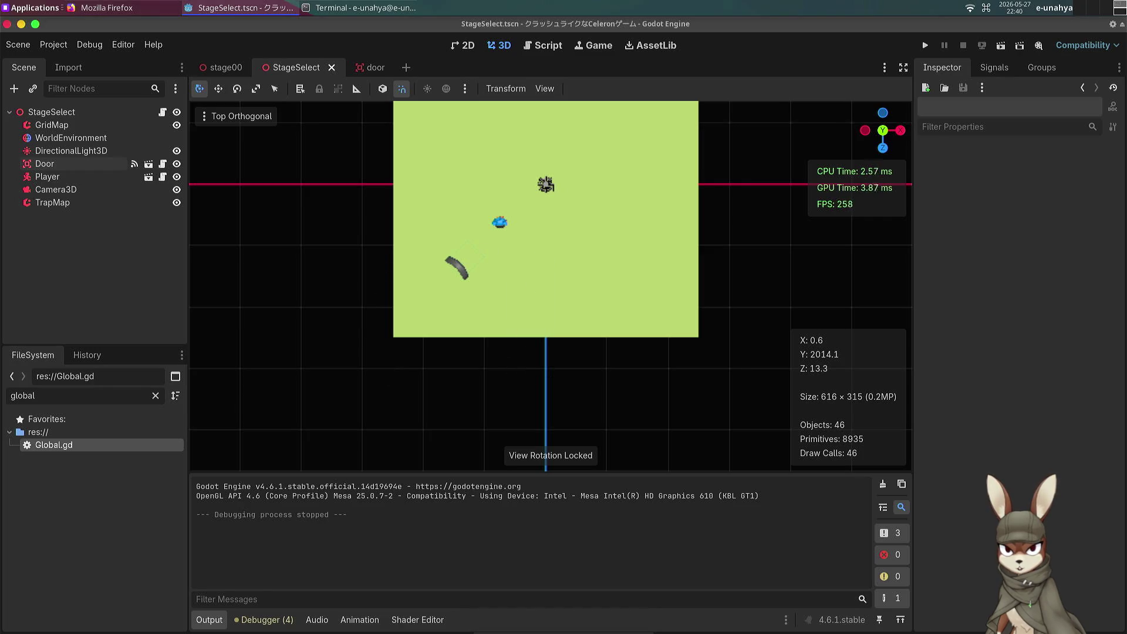
pyautogui.scroll(4, 452, 388)
pyautogui.scroll(-3, 473, 313)
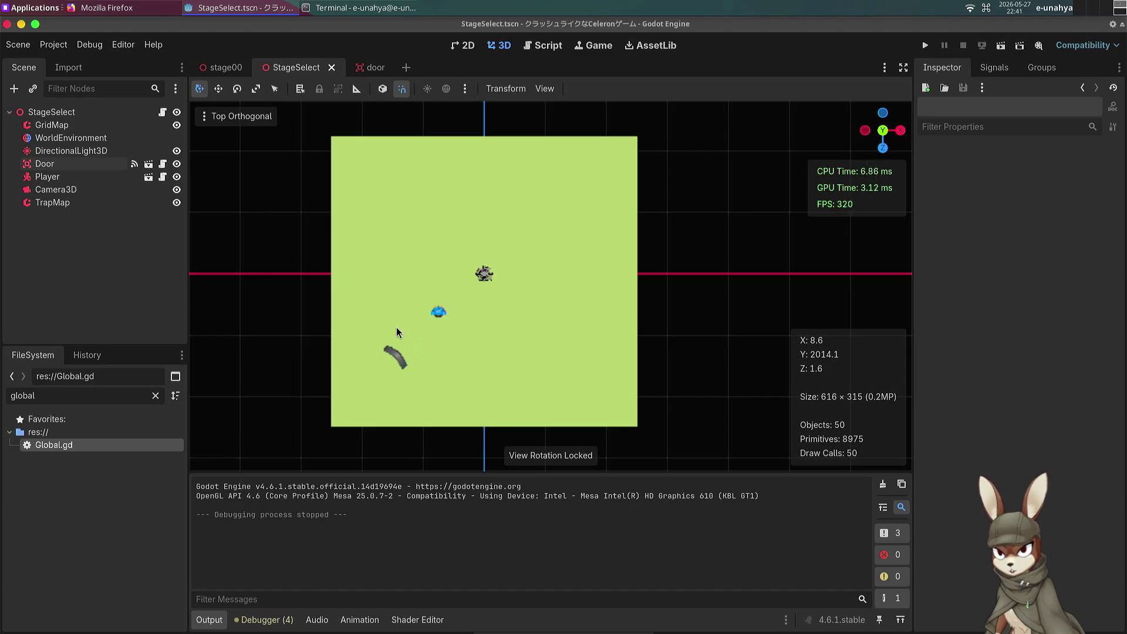
pyautogui.scroll(2, 399, 329)
pyautogui.scroll(-8, 399, 329)
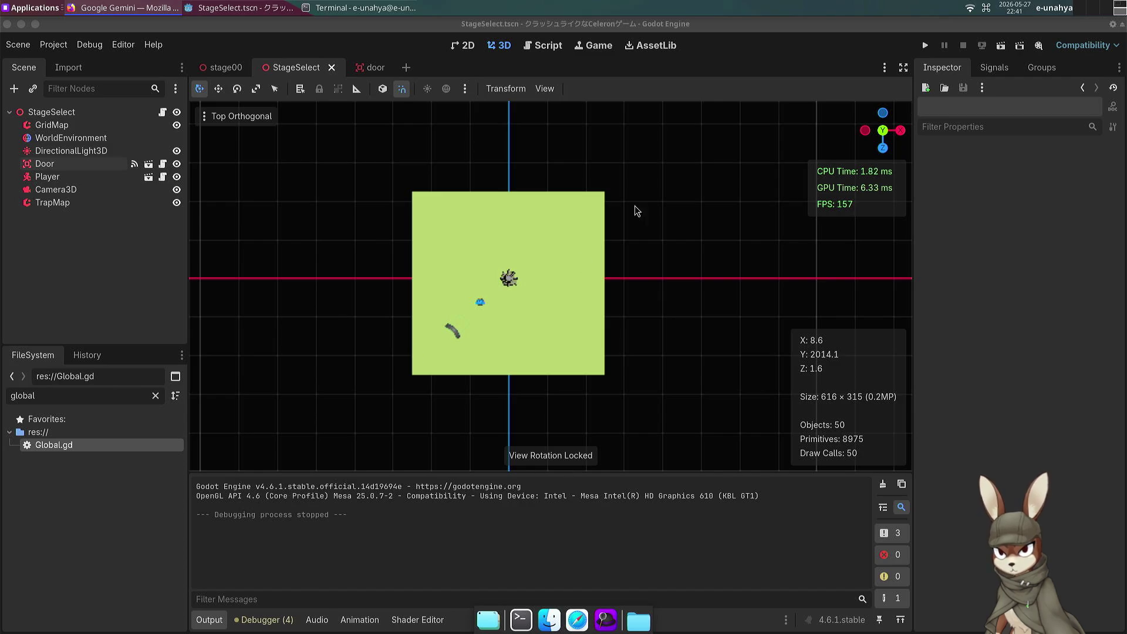
pyautogui.click(399, 329)
pyautogui.scroll(8, 399, 328)
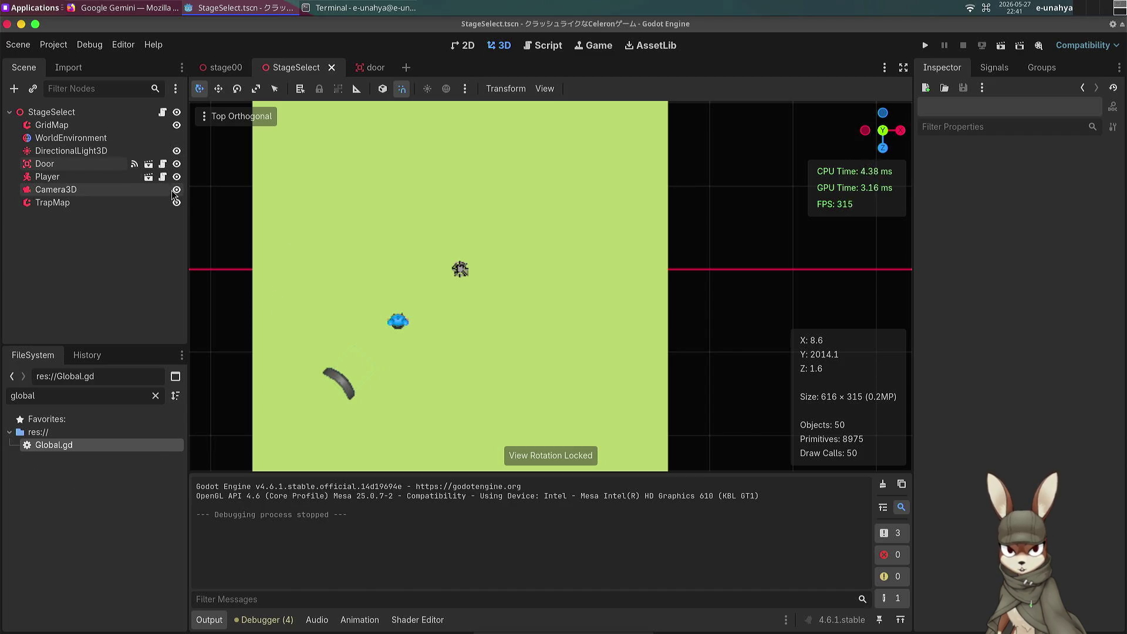
pyautogui.click(162, 164)
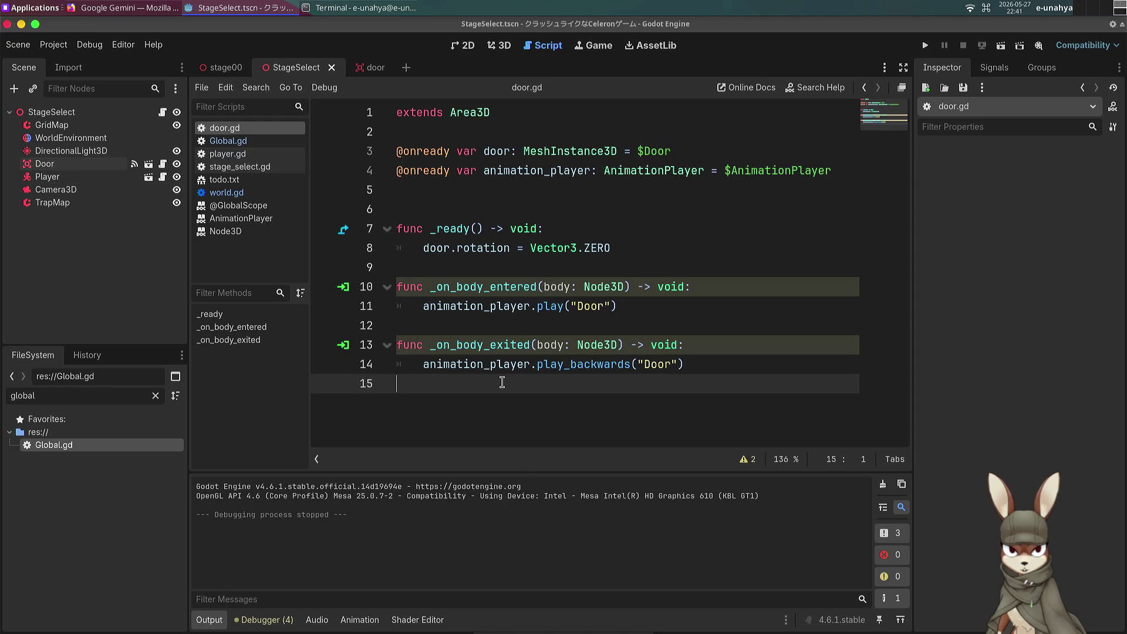
# Step: Open door.tscn in its own editor tab from the Door node's scene icon
pyautogui.click(149, 163)
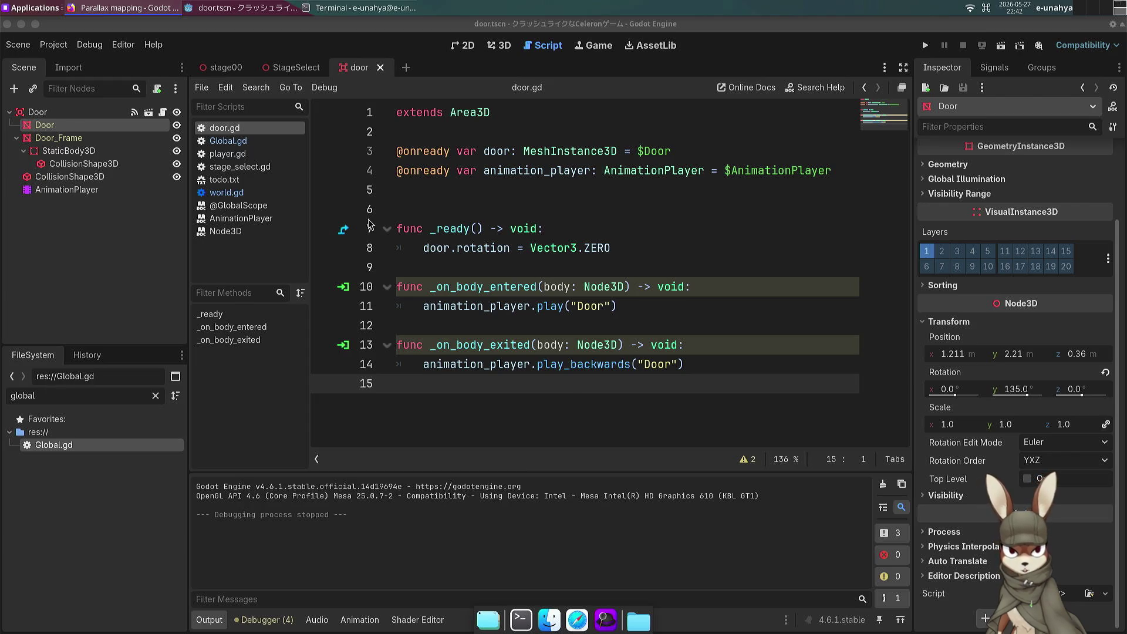
# Step: In the 3D view, add a MeshInstance3D child to the Door root, then switch to the terminal
pyautogui.click(498, 45)
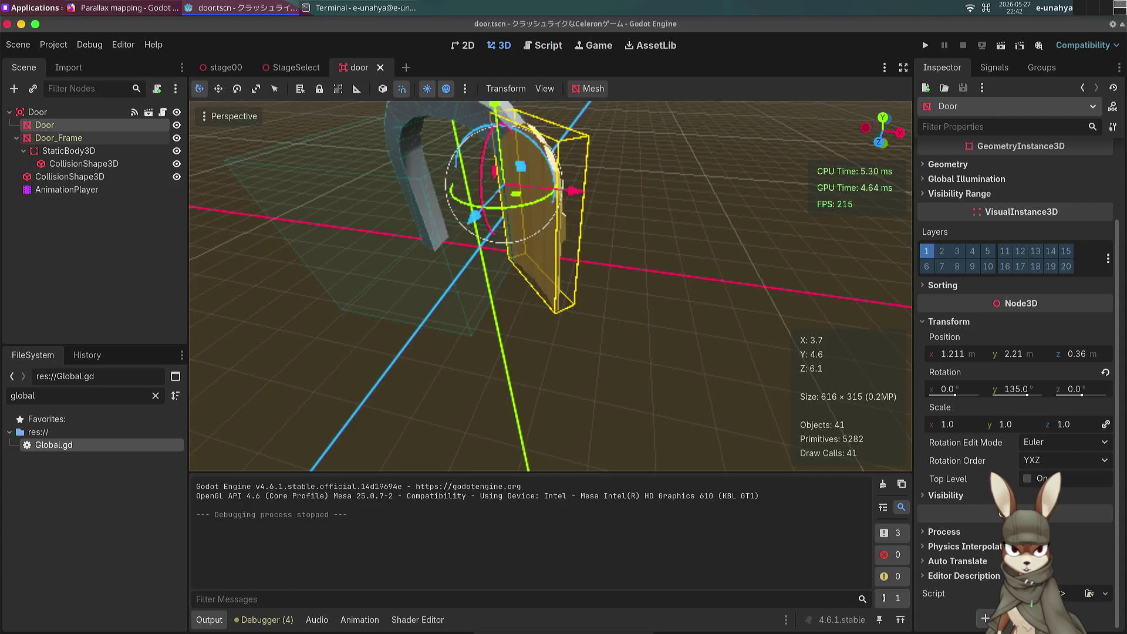
pyautogui.click(37, 112)
pyautogui.hotkey('ctrl', 'a')
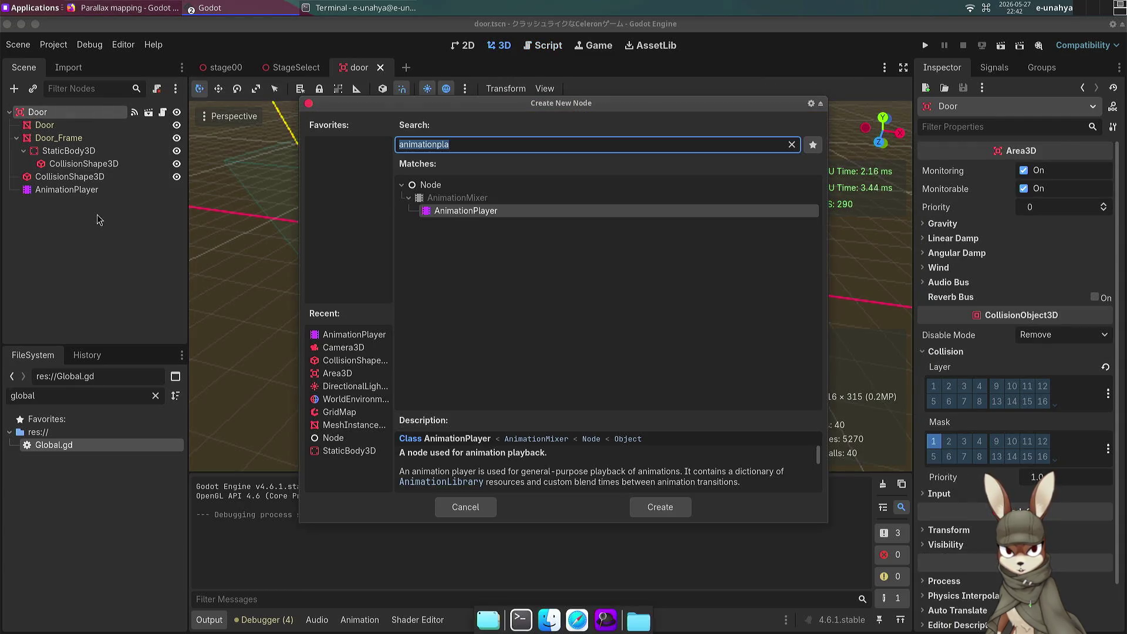
pyautogui.write('mesh')
pyautogui.press('Return')
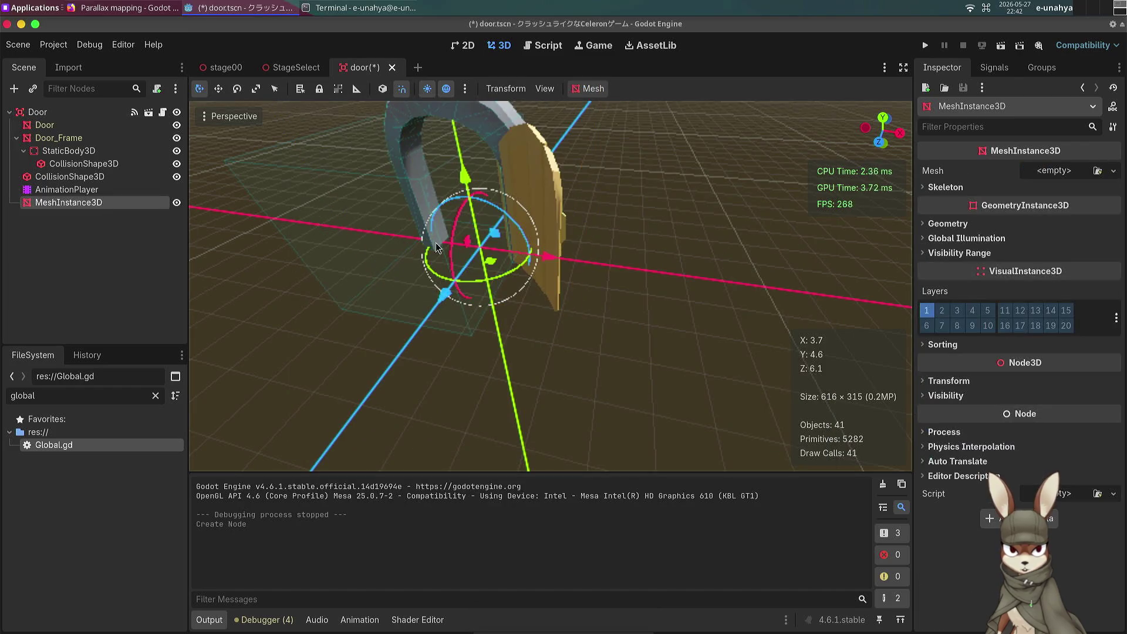
pyautogui.click(1057, 171)
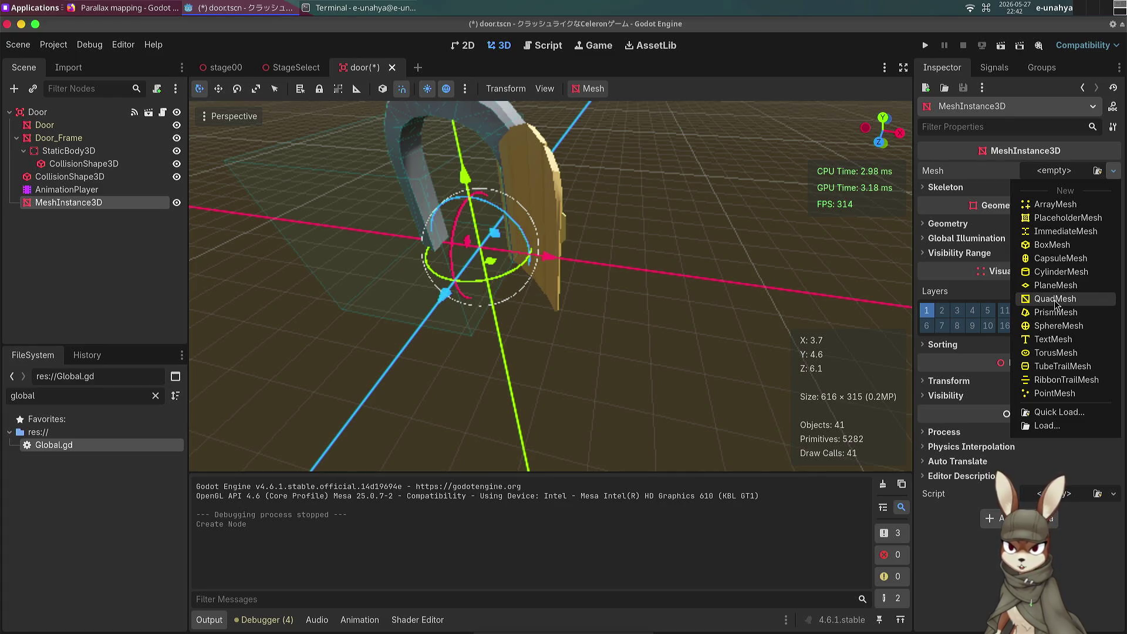
pyautogui.click(337, 8)
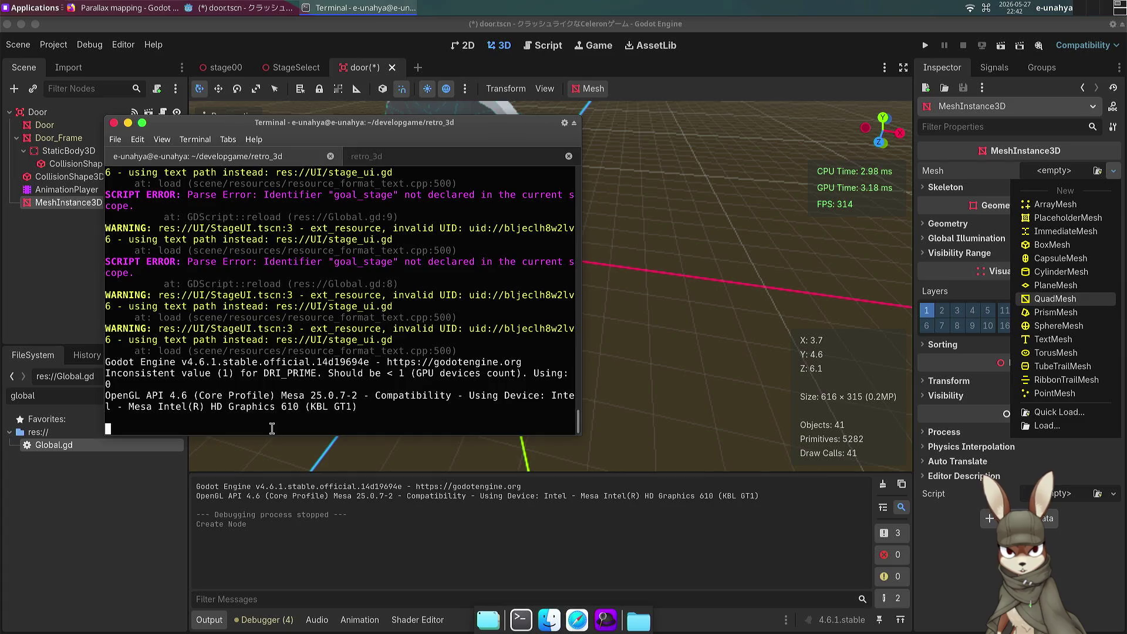
# Step: Stop Godot with Ctrl+C and 'killall -9 godot', then relaunch it with 'godot project.godot'
pyautogui.doubleClick(269, 407)
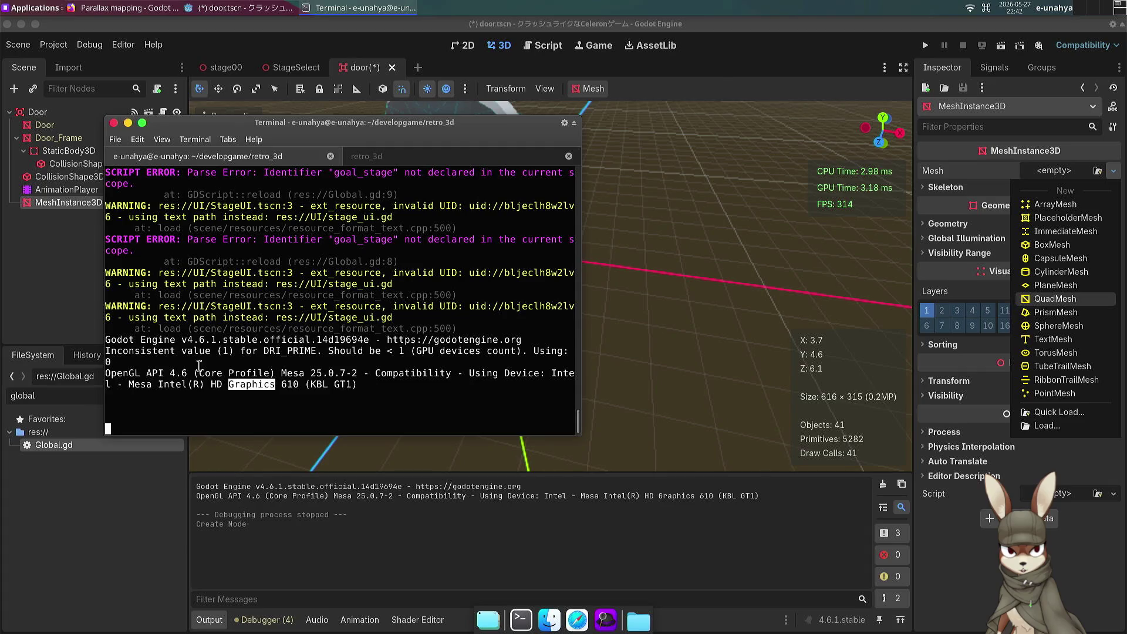
pyautogui.click(63, 271)
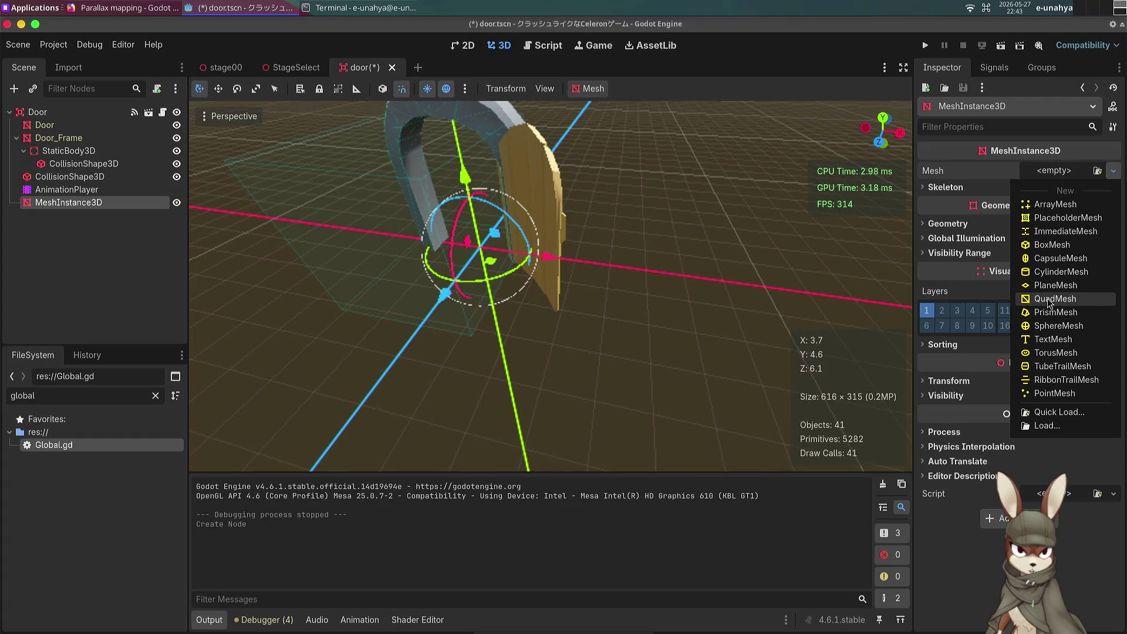
pyautogui.click(353, 7)
pyautogui.hotkey('ctrl', 'c')
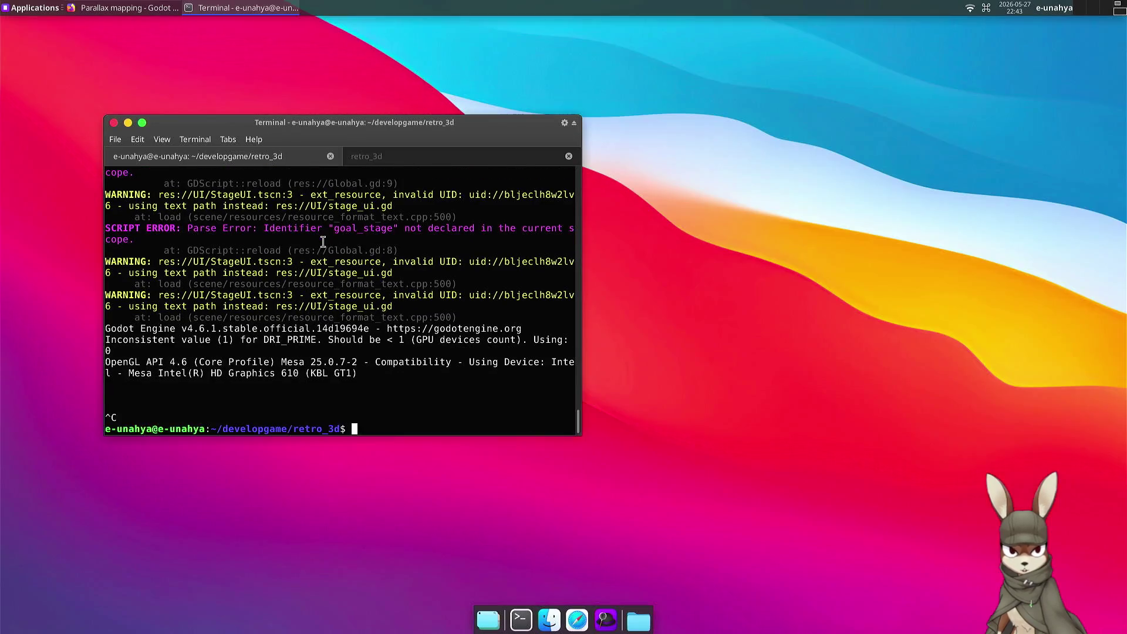
pyautogui.hotkey('ctrl', 'r')
pyautogui.write('ki')
pyautogui.press('Return')
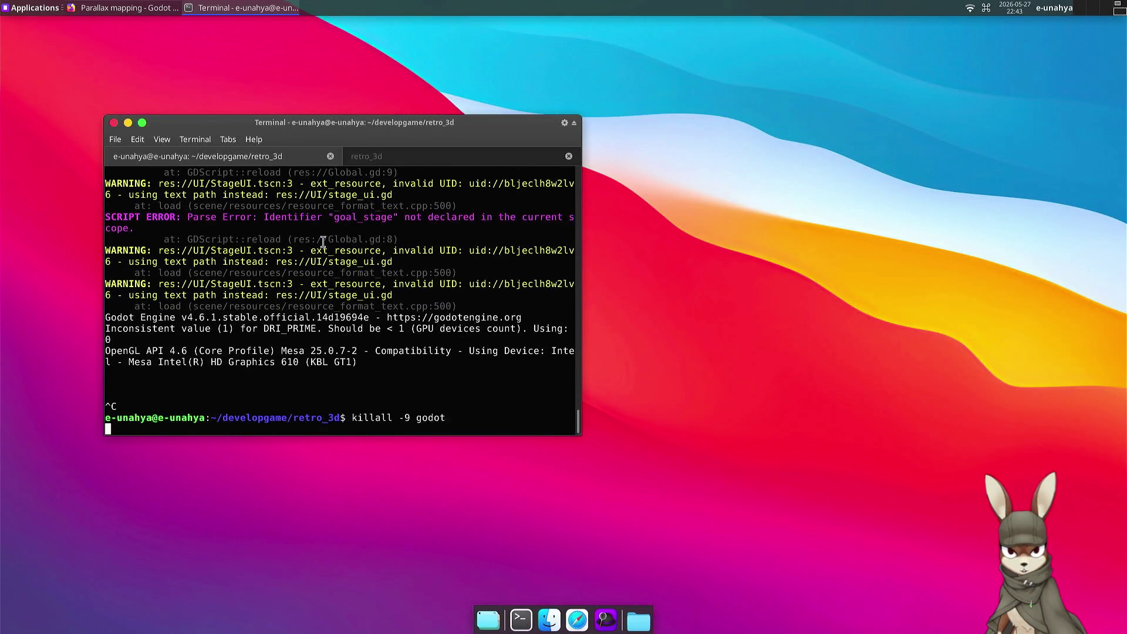
pyautogui.write('godot ')
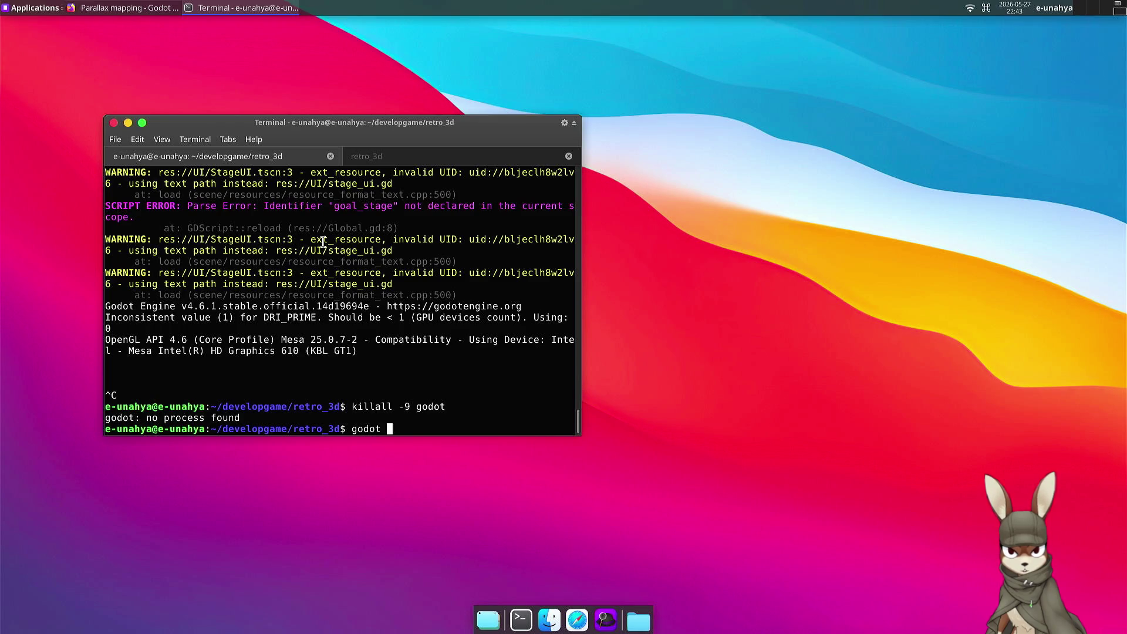
pyautogui.write('project.godot')
pyautogui.press('Return')
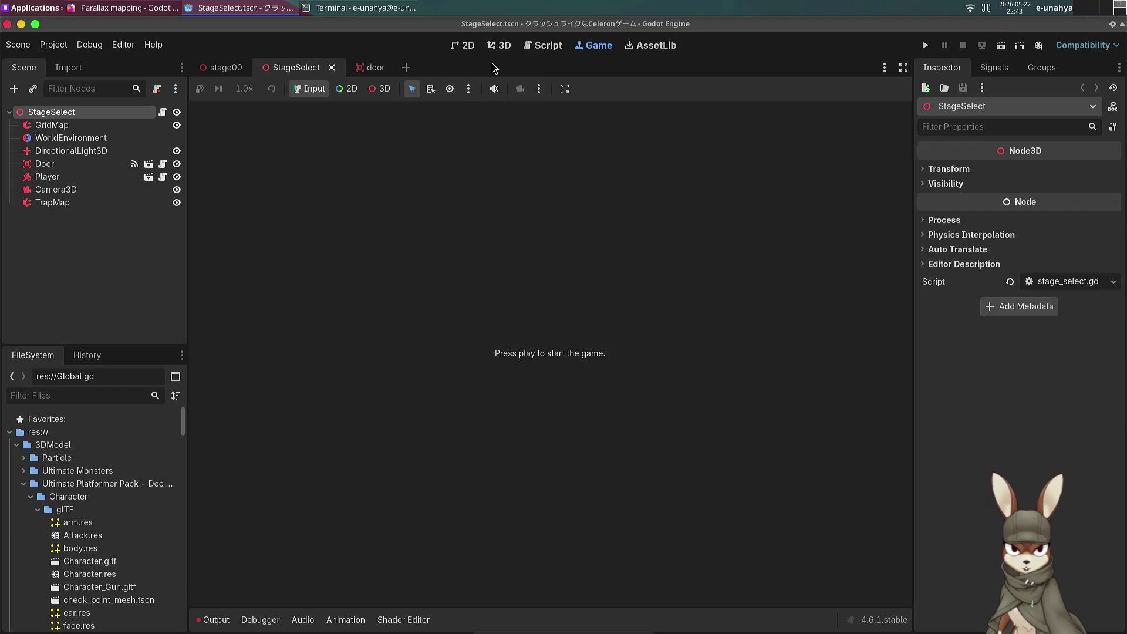
# Step: Close the stage00 tab, add a MeshInstance3D to the door scene, and save it
pyautogui.click(369, 72)
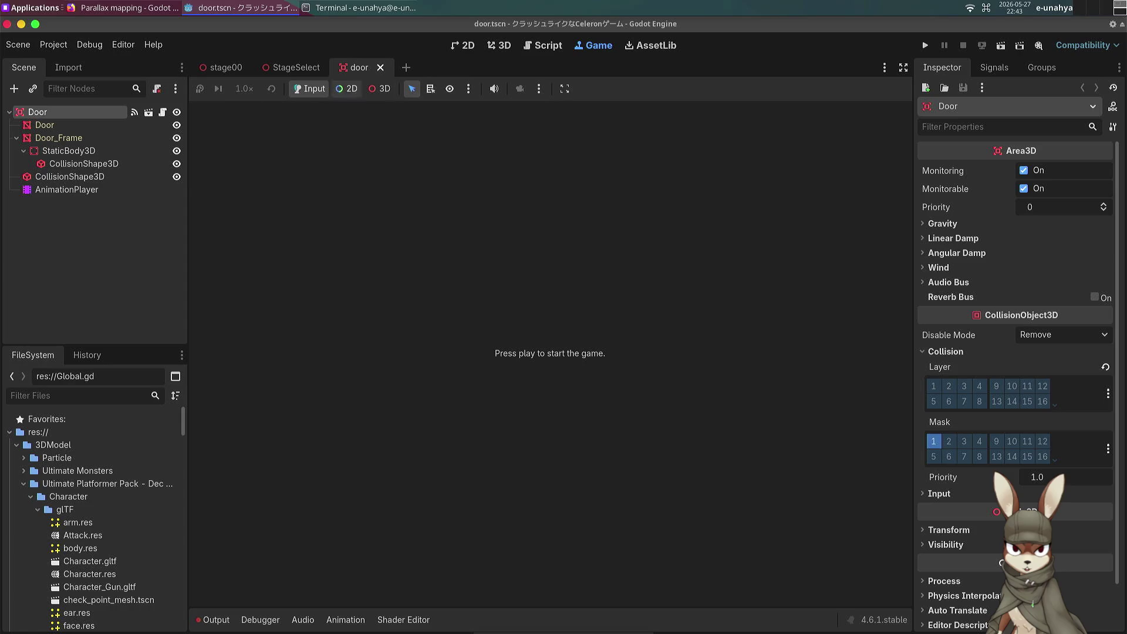
pyautogui.middleClick(226, 67)
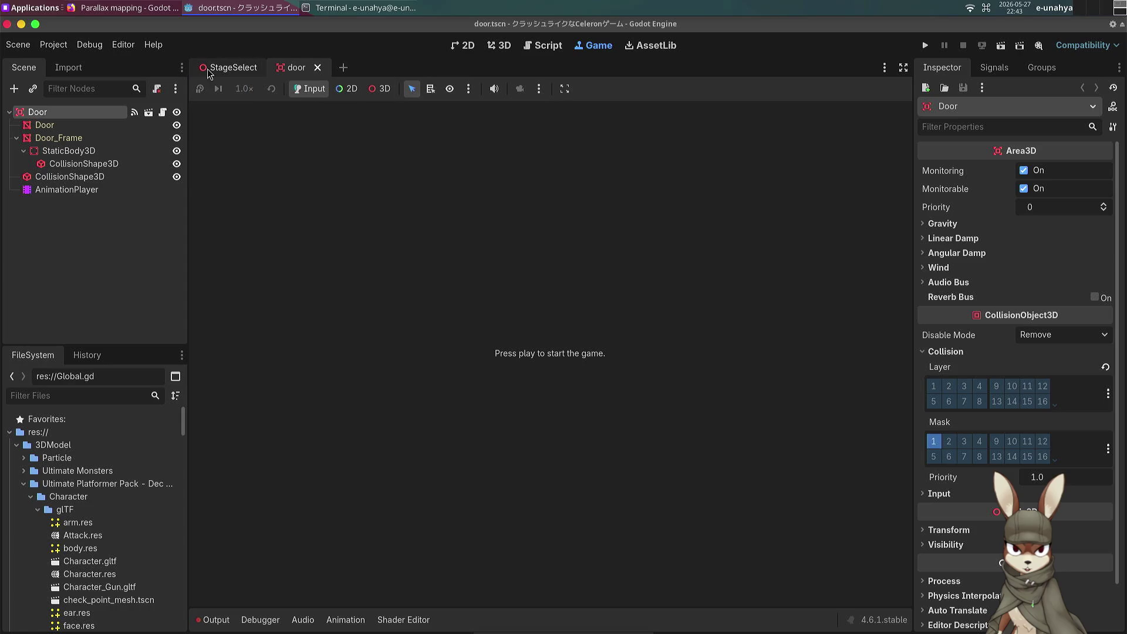
pyautogui.click(500, 46)
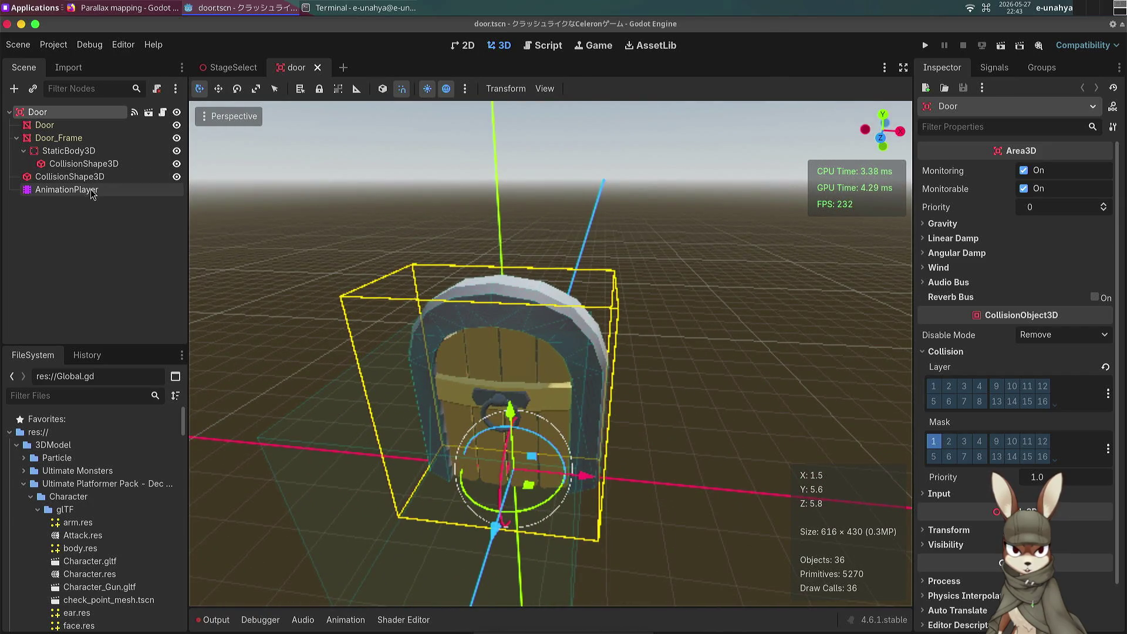
pyautogui.hotkey('ctrl', 'a')
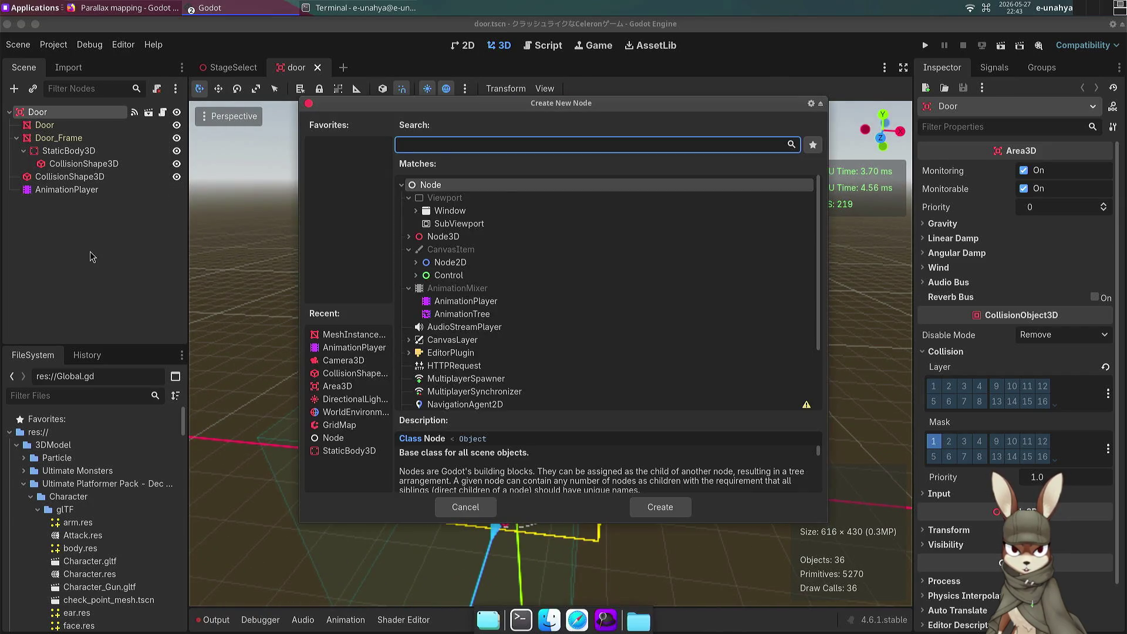
pyautogui.write('mesh')
pyautogui.press('Return')
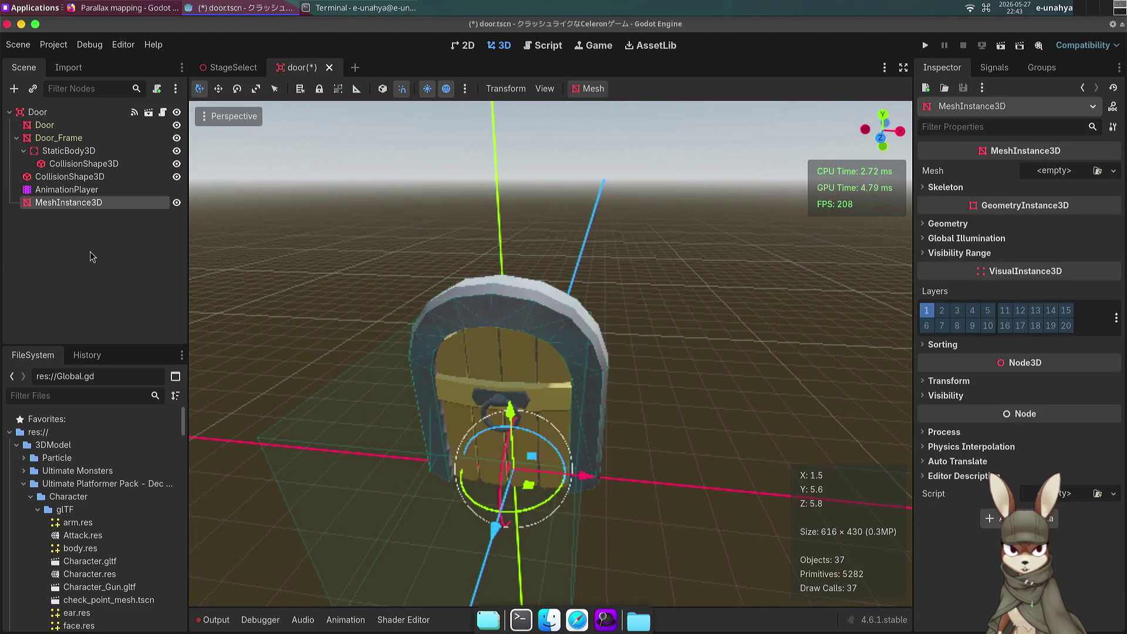
pyautogui.hotkey('ctrl', 's')
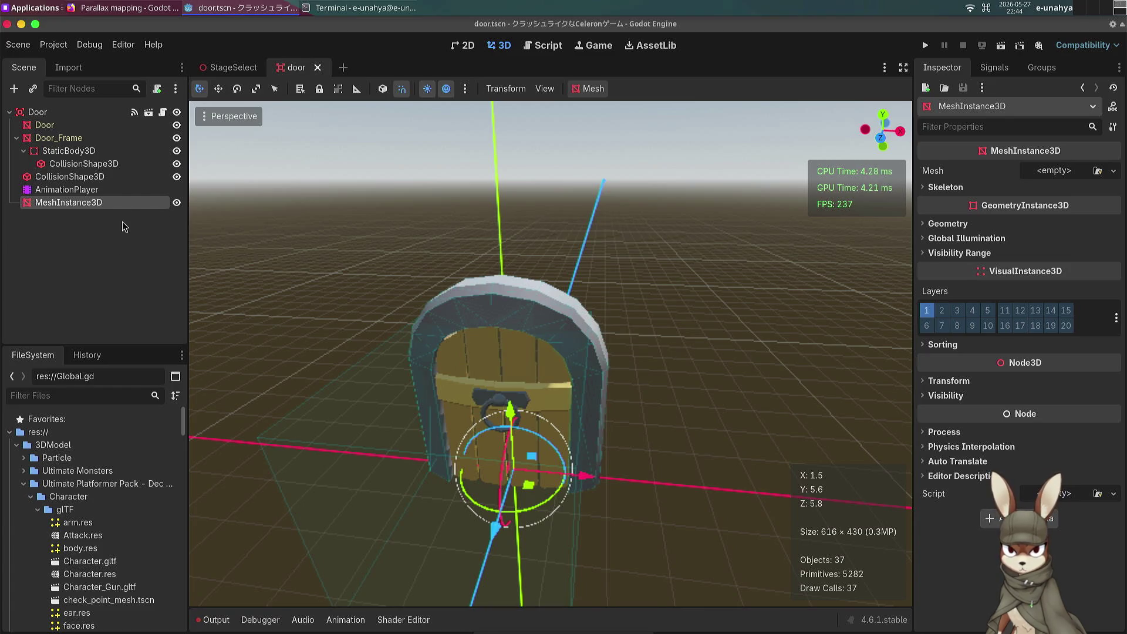
# Step: Rename the new MeshInstance3D node to 'hole'
pyautogui.doubleClick(124, 207)
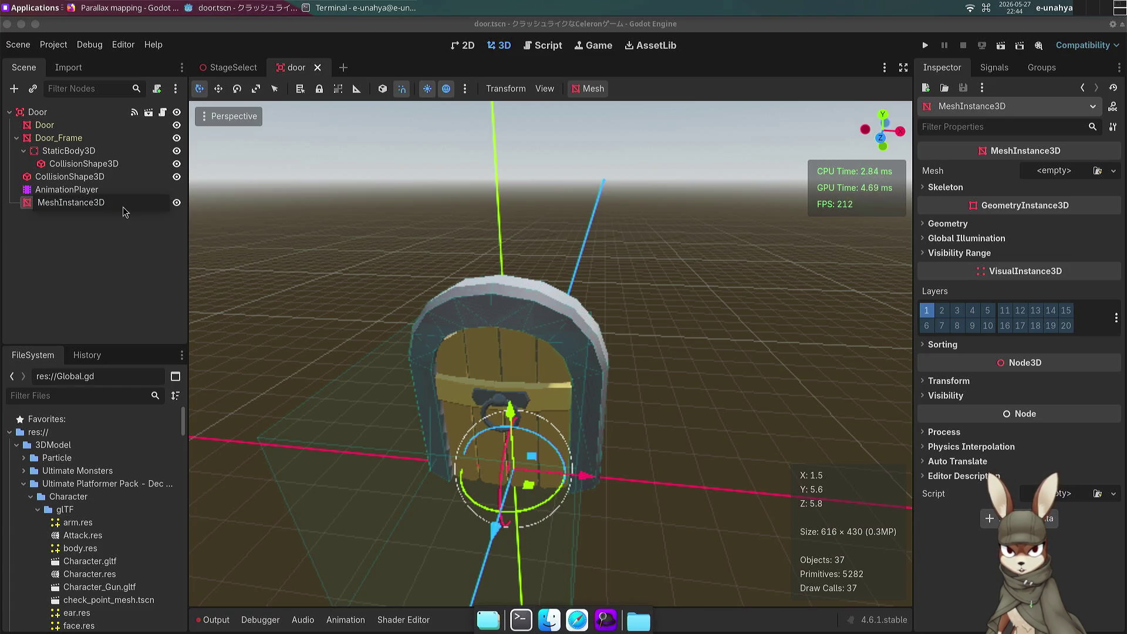
pyautogui.write('hoa')
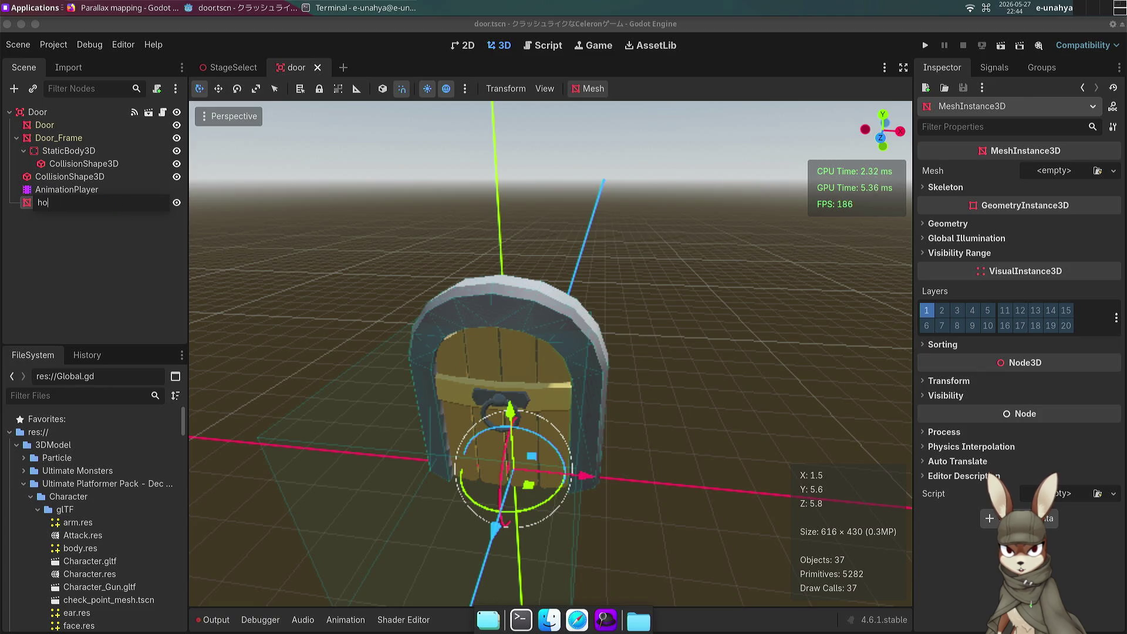
pyautogui.press('BackSpace')
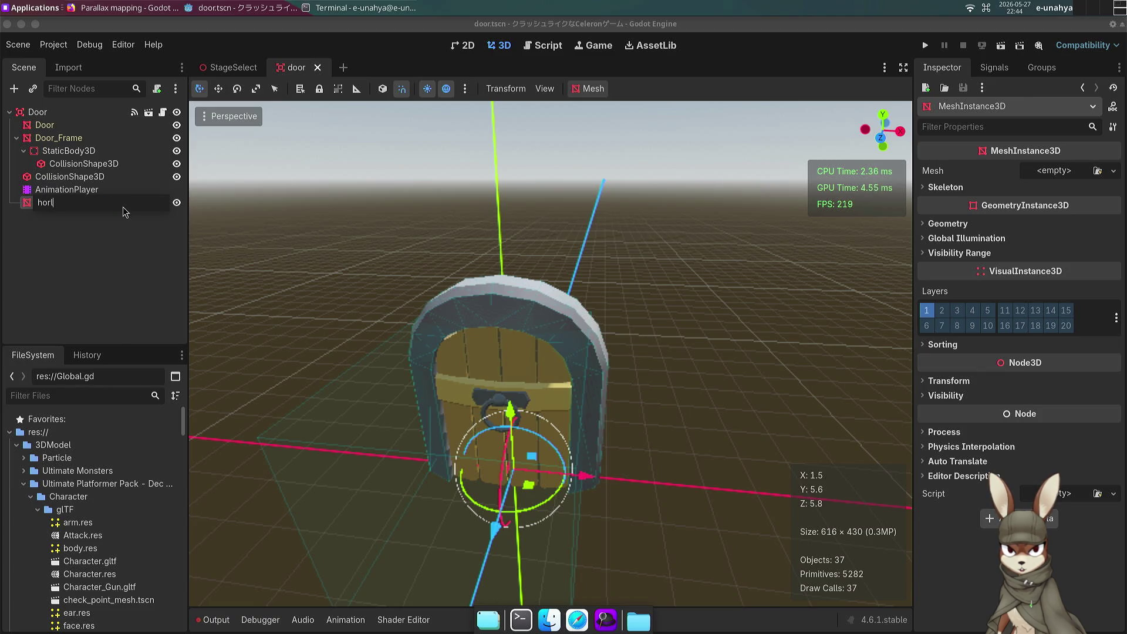
pyautogui.press('BackSpace')
pyautogui.press('BackSpace')
pyautogui.press('BackSpace')
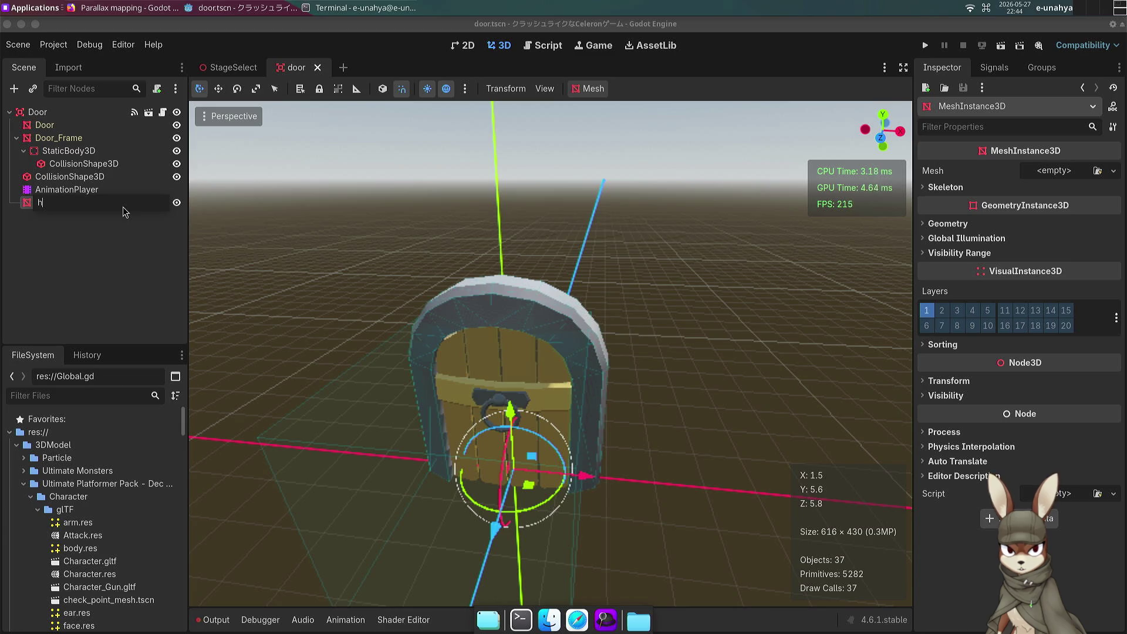
pyautogui.write('or')
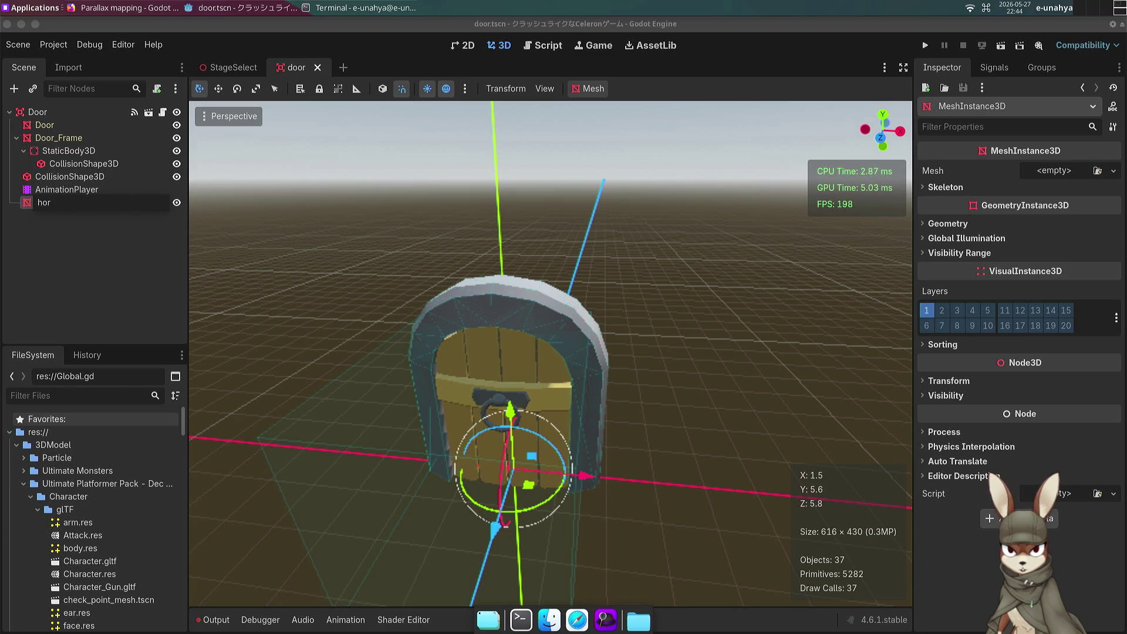
pyautogui.press('Return')
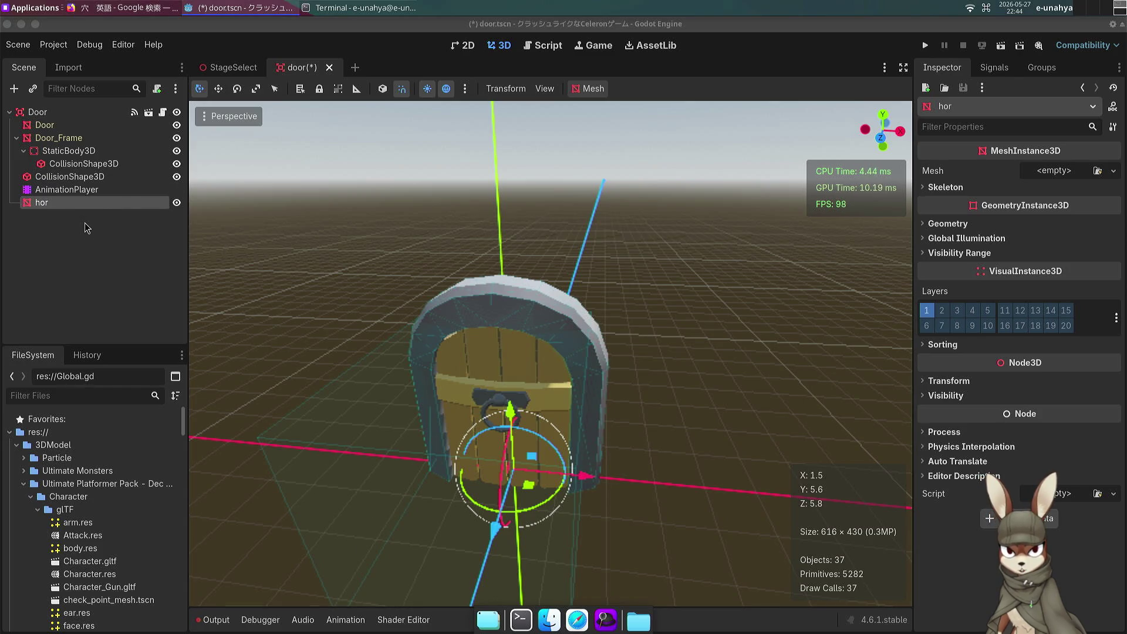
pyautogui.doubleClick(113, 202)
pyautogui.write('hole')
pyautogui.press('Return')
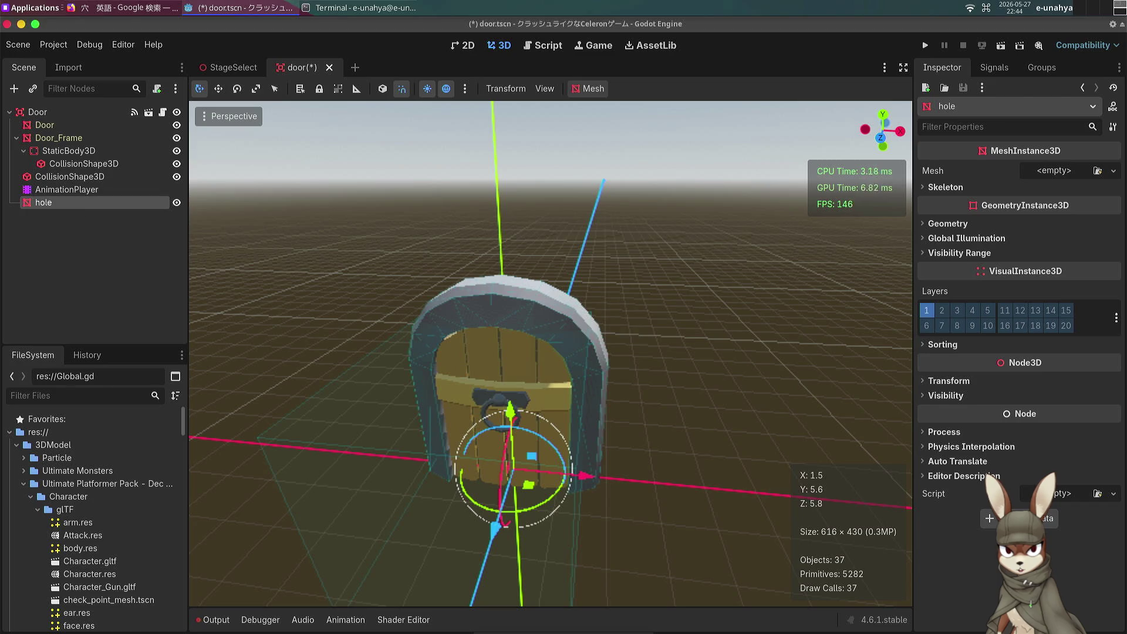
pyautogui.click(1114, 171)
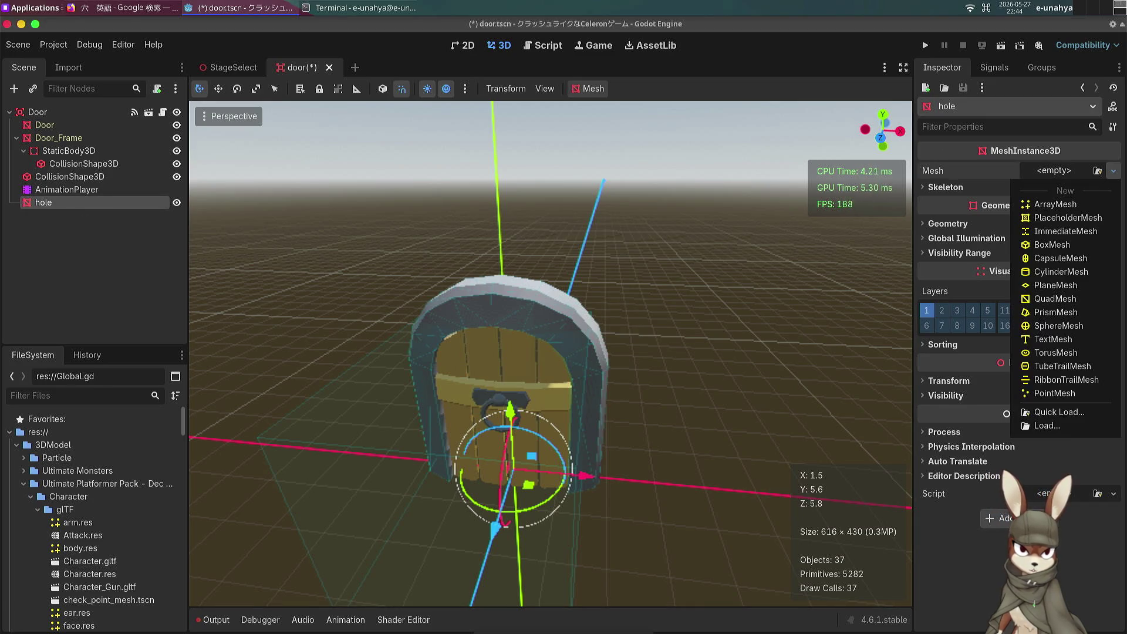
# Step: Give hole a new QuadMesh and move it along Z toward the door
pyautogui.click(1055, 298)
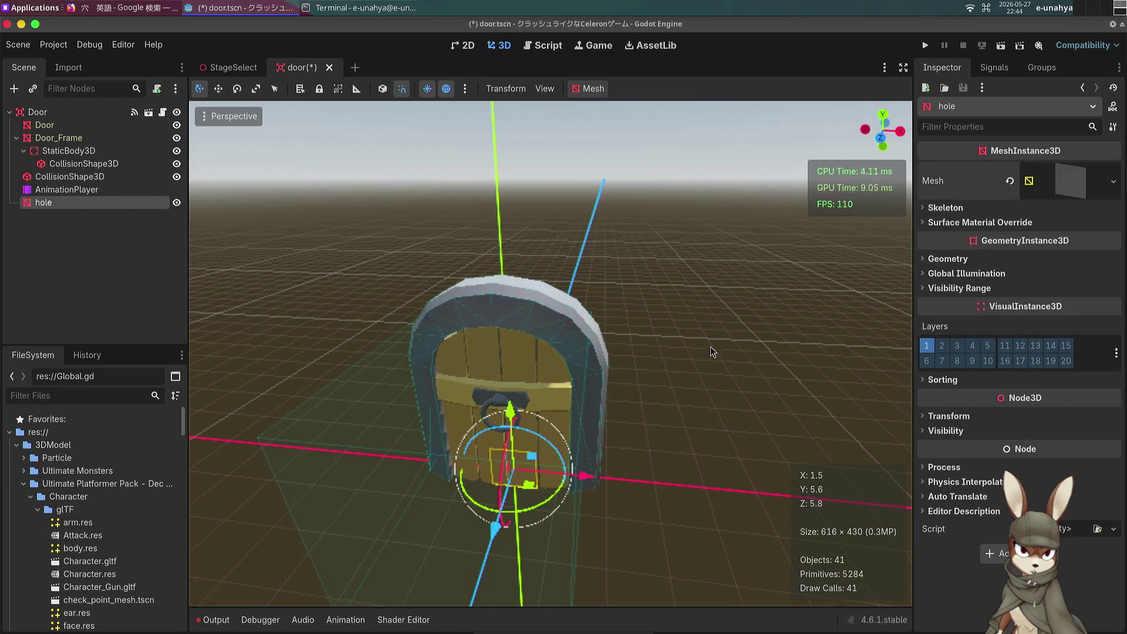
pyautogui.moveTo(550, 352); pyautogui.dragTo(493, 323)
pyautogui.moveTo(552, 352)
pyautogui.mouseDown()
pyautogui.moveTo(528, 341)
pyautogui.moveTo(604, 343)
pyautogui.mouseUp()
pyautogui.moveTo(460, 357)
pyautogui.mouseDown()
pyautogui.moveTo(628, 375)
pyautogui.moveTo(733, 346)
pyautogui.mouseUp()
pyautogui.scroll(2, 541, 370)
pyautogui.scroll(5, 541, 369)
# Step: Try quad sizes in the Inspector, ending at 4 m wide by 5 m high
pyautogui.click(1070, 182)
pyautogui.click(1042, 300)
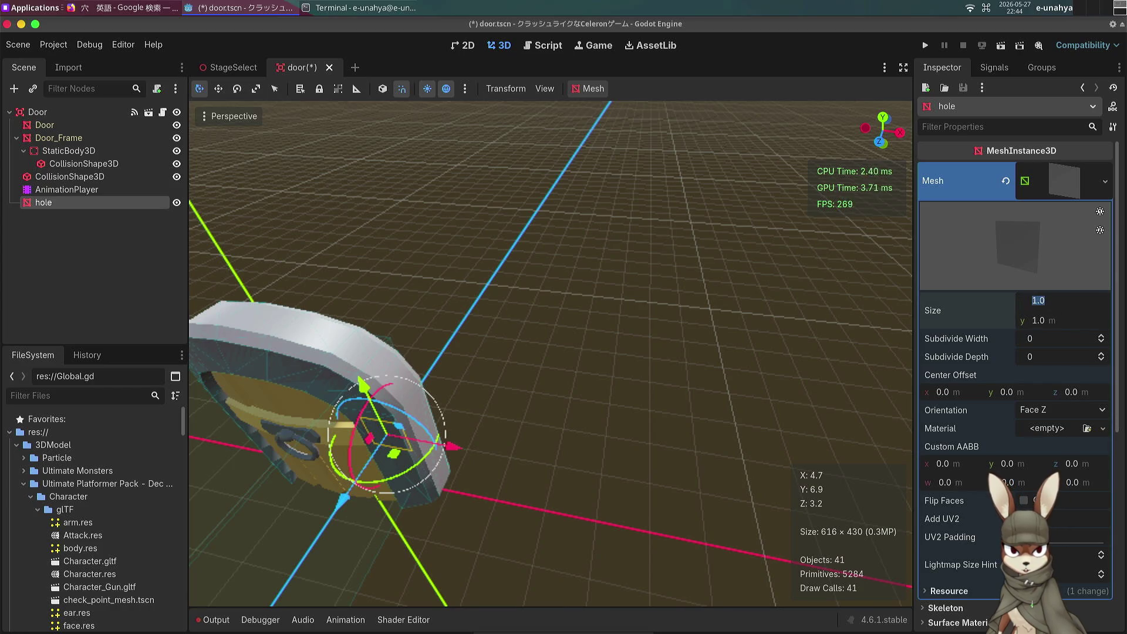
pyautogui.press('BackSpace')
pyautogui.write('5')
pyautogui.press('Return')
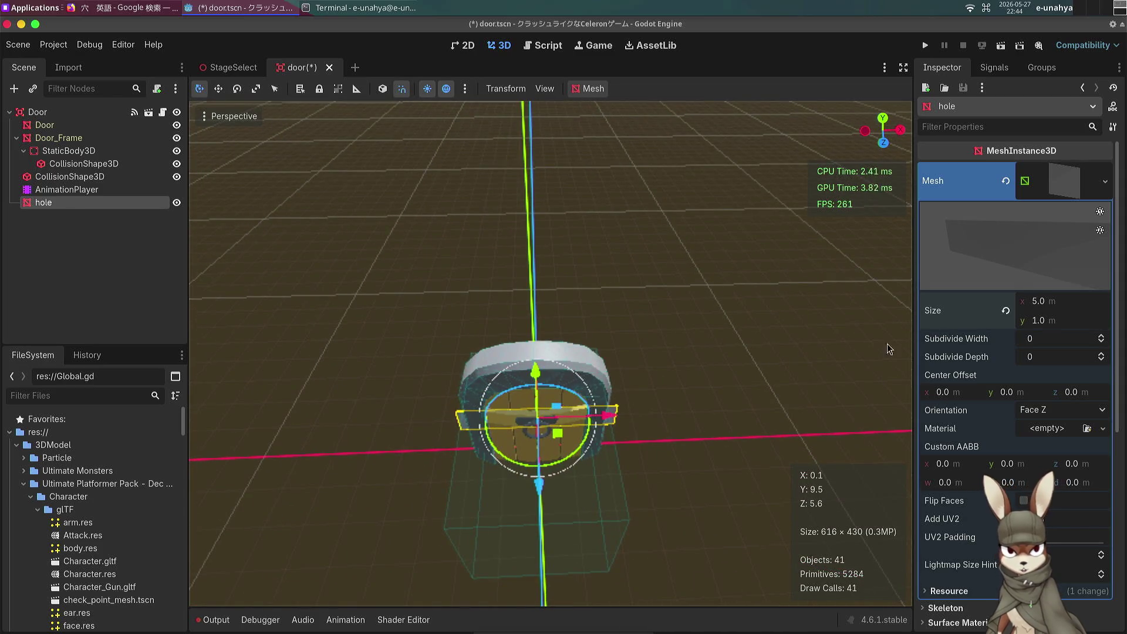
pyautogui.click(1069, 304)
pyautogui.write('4')
pyautogui.press('Tab')
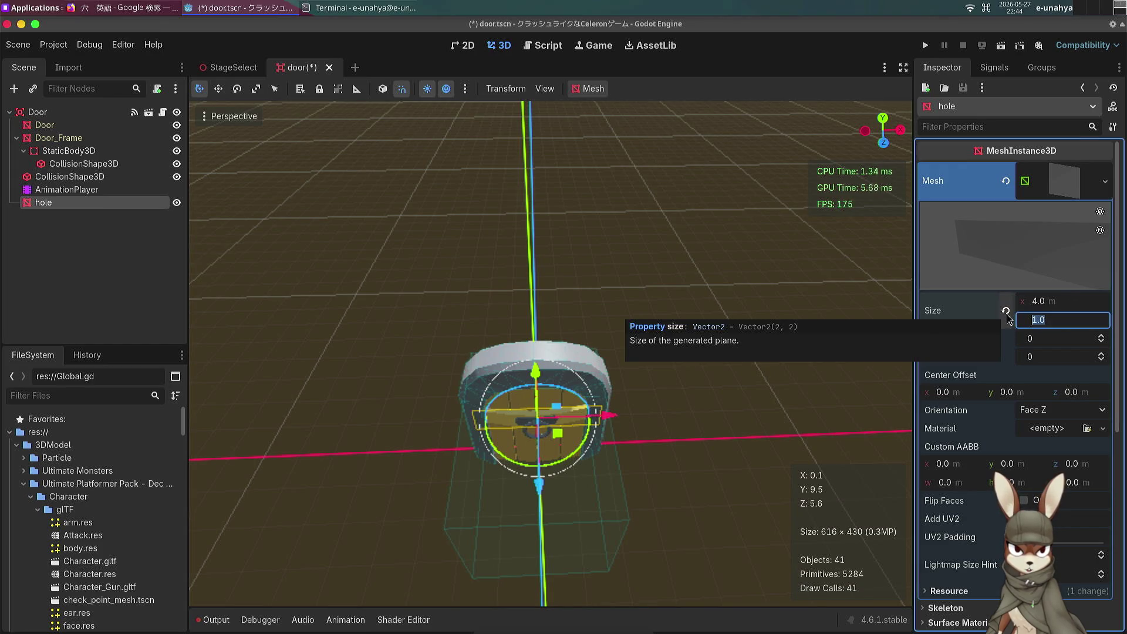
pyautogui.write('5')
pyautogui.press('Return')
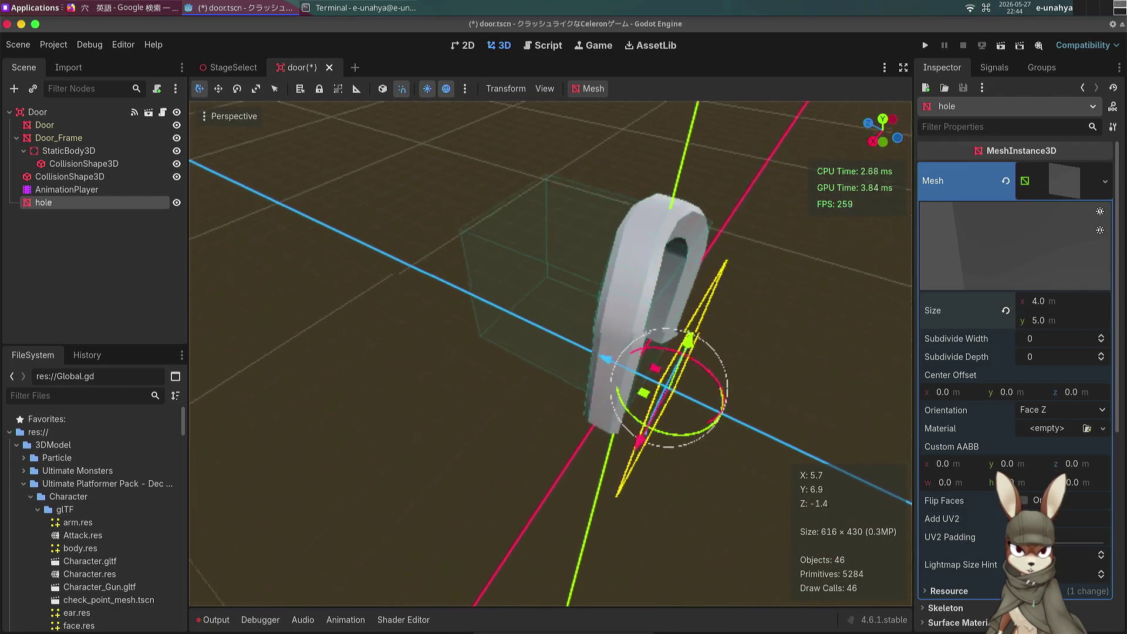
# Step: Raise the hole plane, set its height to 4.5 m, and reposition it in the frame
pyautogui.moveTo(516, 346); pyautogui.dragTo(502, 267)
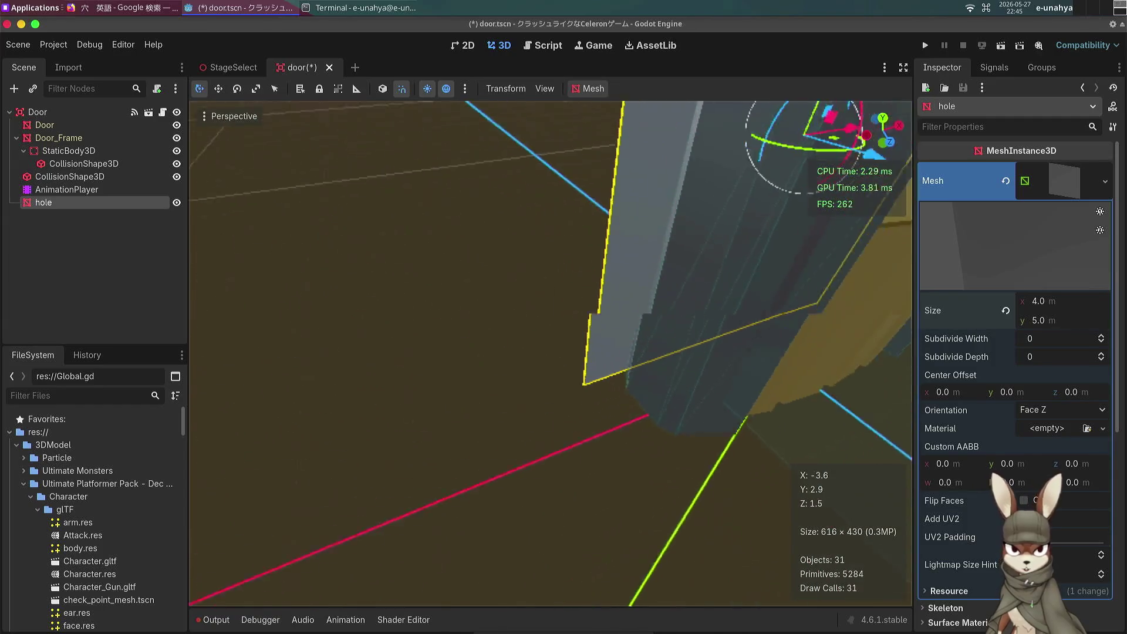
pyautogui.scroll(-3, 550, 354)
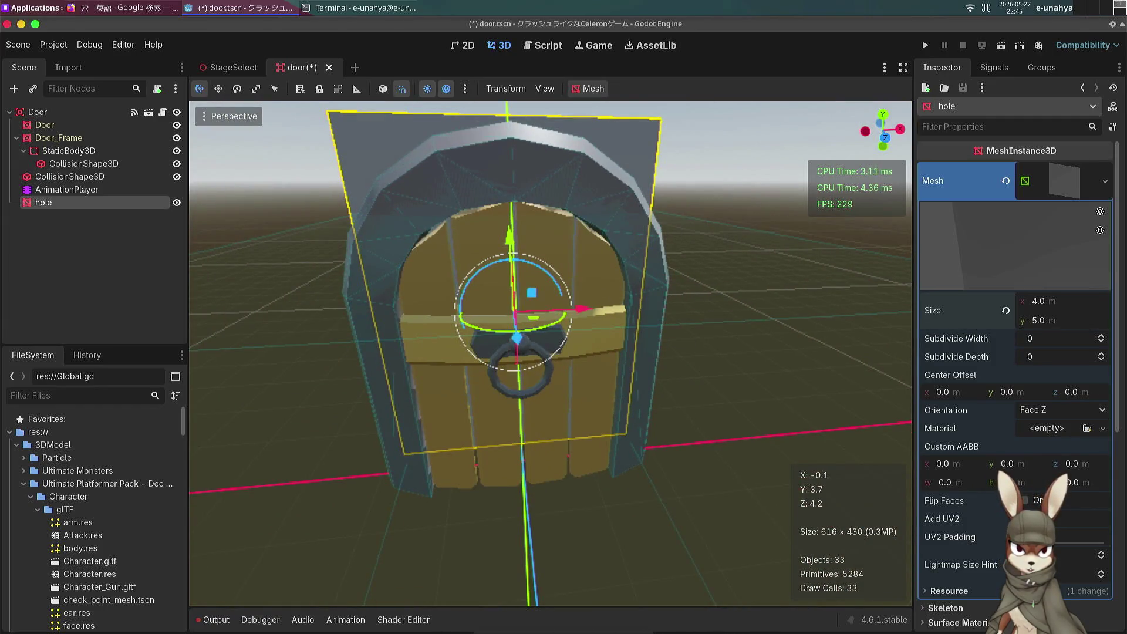
pyautogui.click(1062, 320)
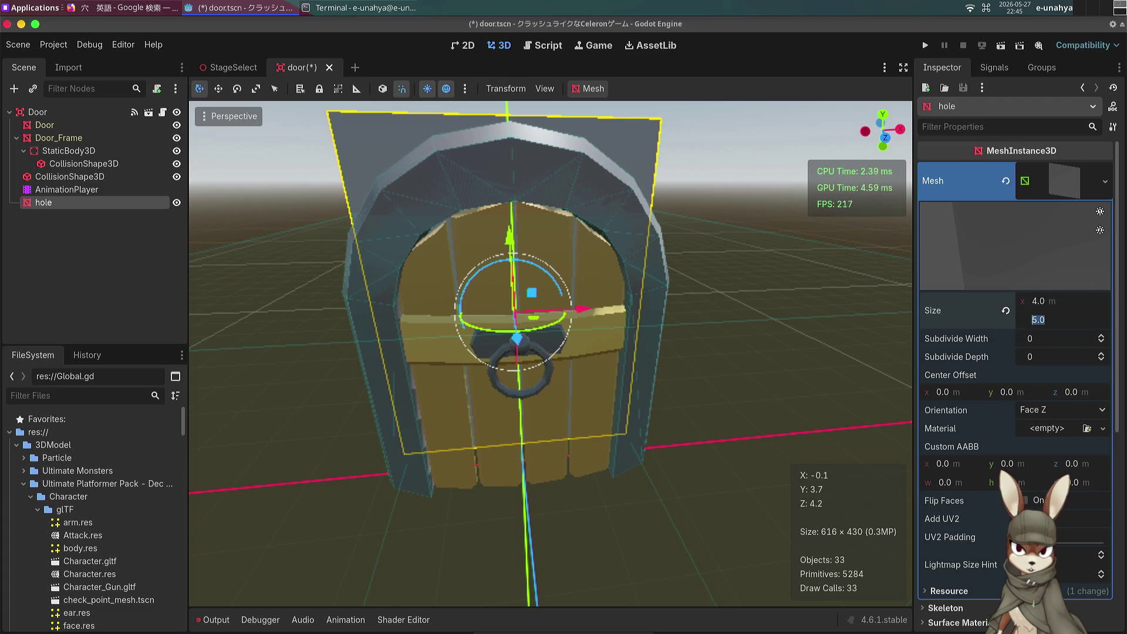
pyautogui.write('4.5')
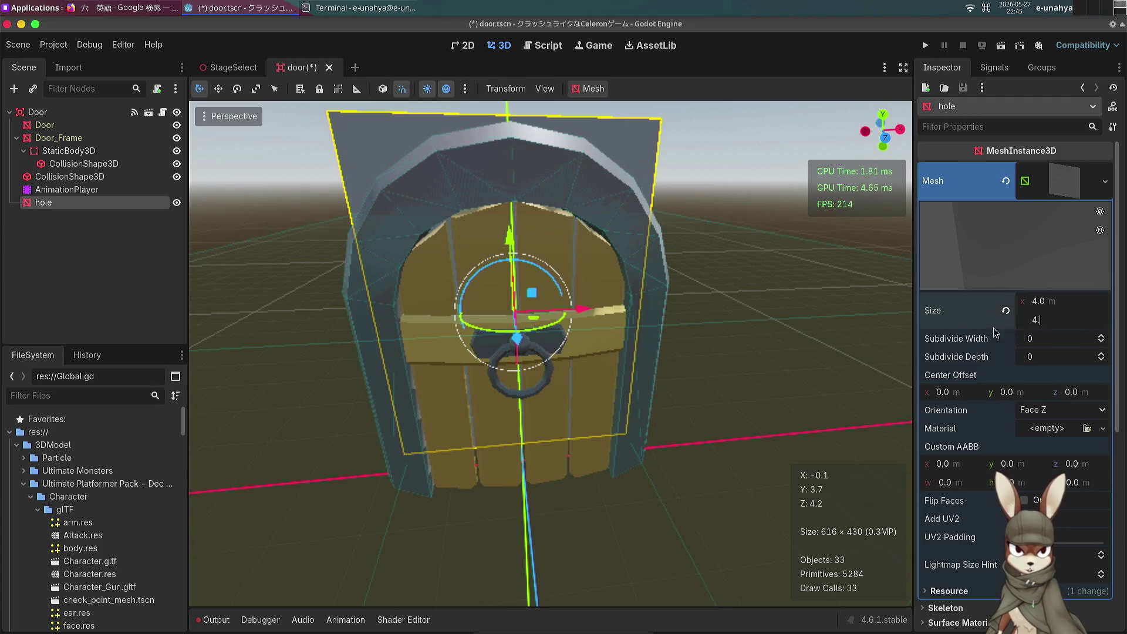
pyautogui.press('Return')
pyautogui.moveTo(563, 252); pyautogui.dragTo(607, 250)
pyautogui.moveTo(553, 224); pyautogui.dragTo(561, 276)
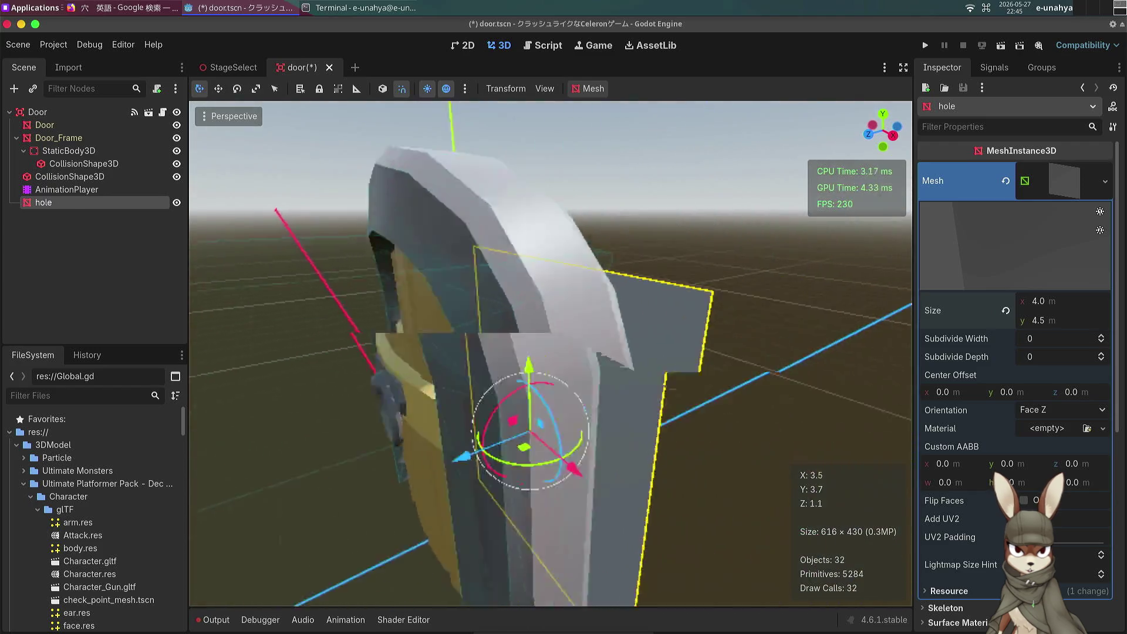
pyautogui.scroll(5, 550, 352)
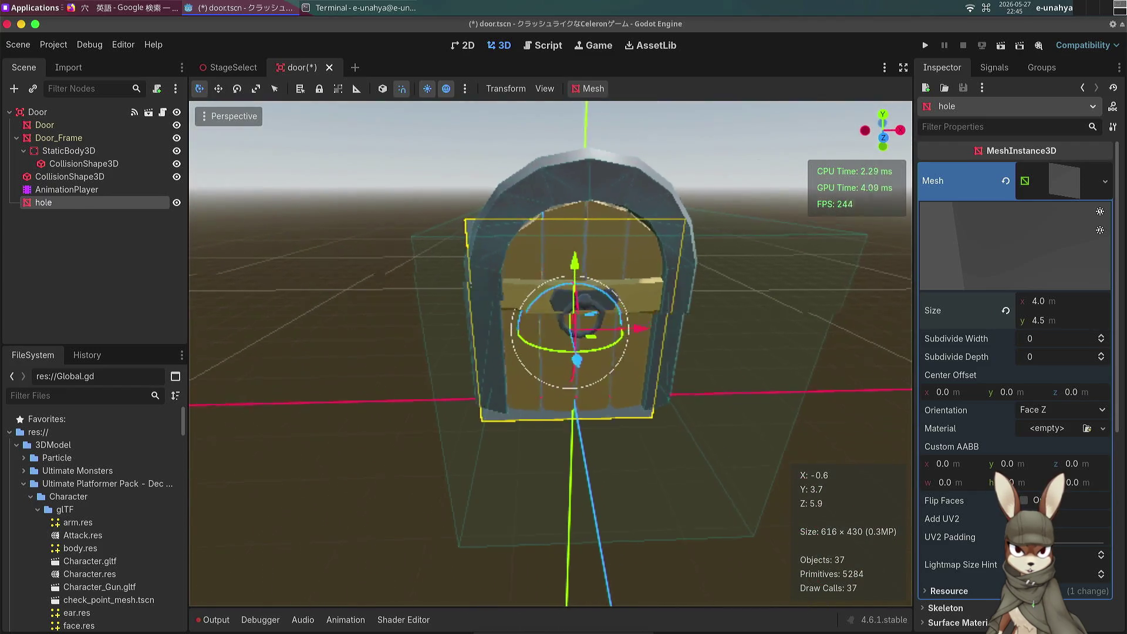
pyautogui.scroll(-4, 748, 324)
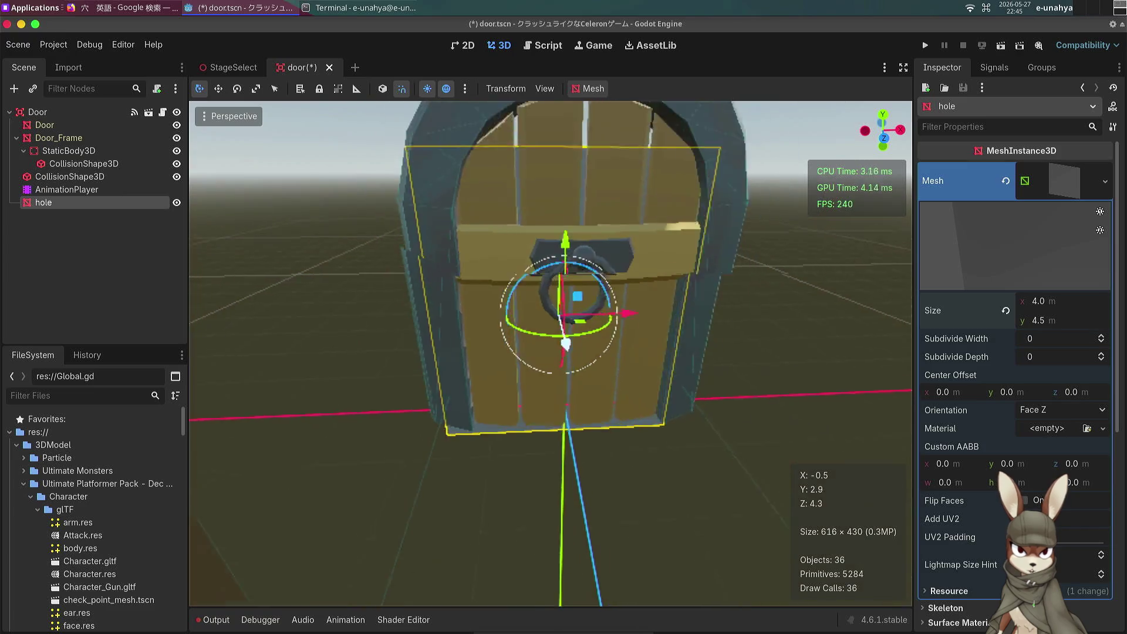
pyautogui.moveTo(539, 244)
pyautogui.mouseDown()
pyautogui.moveTo(533, 214)
pyautogui.moveTo(423, 217)
pyautogui.mouseUp()
# Step: Set the QuadMesh size to 3.0 by 4.0 m to fit the doorway
pyautogui.click(1038, 301)
pyautogui.write('3')
pyautogui.press('Tab')
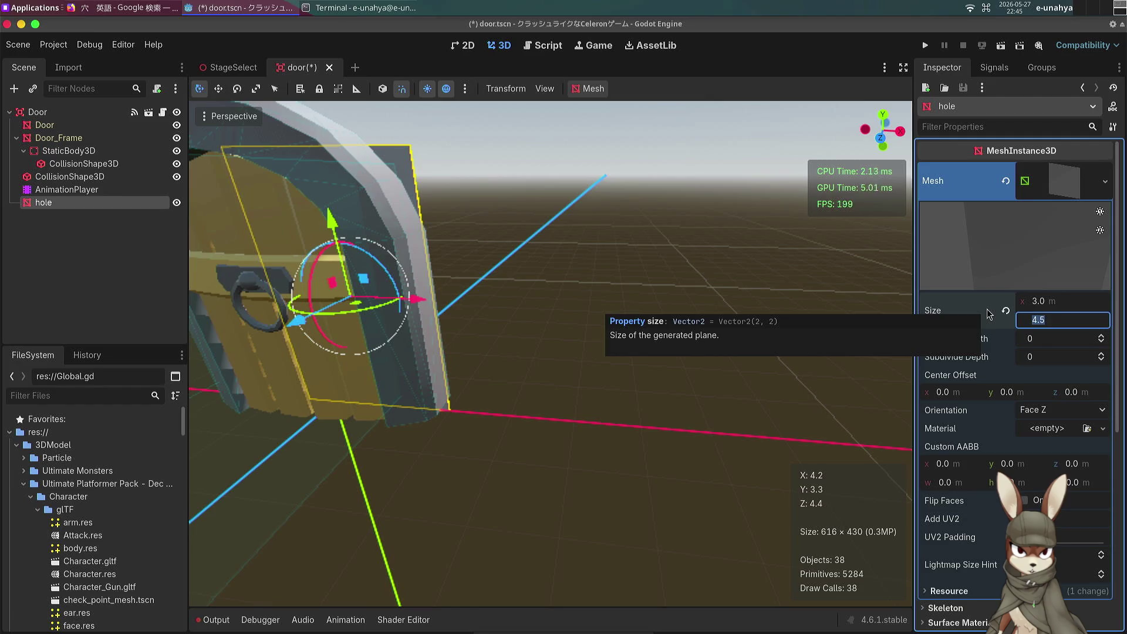
pyautogui.write('4')
pyautogui.press('Return')
pyautogui.moveTo(664, 322); pyautogui.dragTo(880, 317)
pyautogui.moveTo(550, 352); pyautogui.dragTo(550, 323)
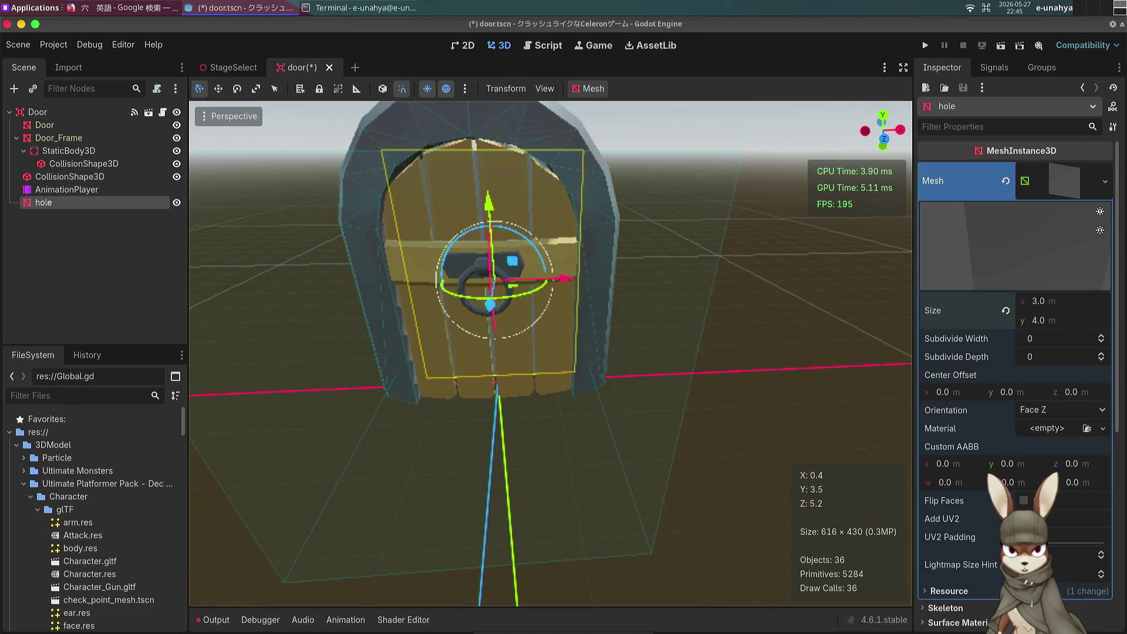
pyautogui.moveTo(563, 630)
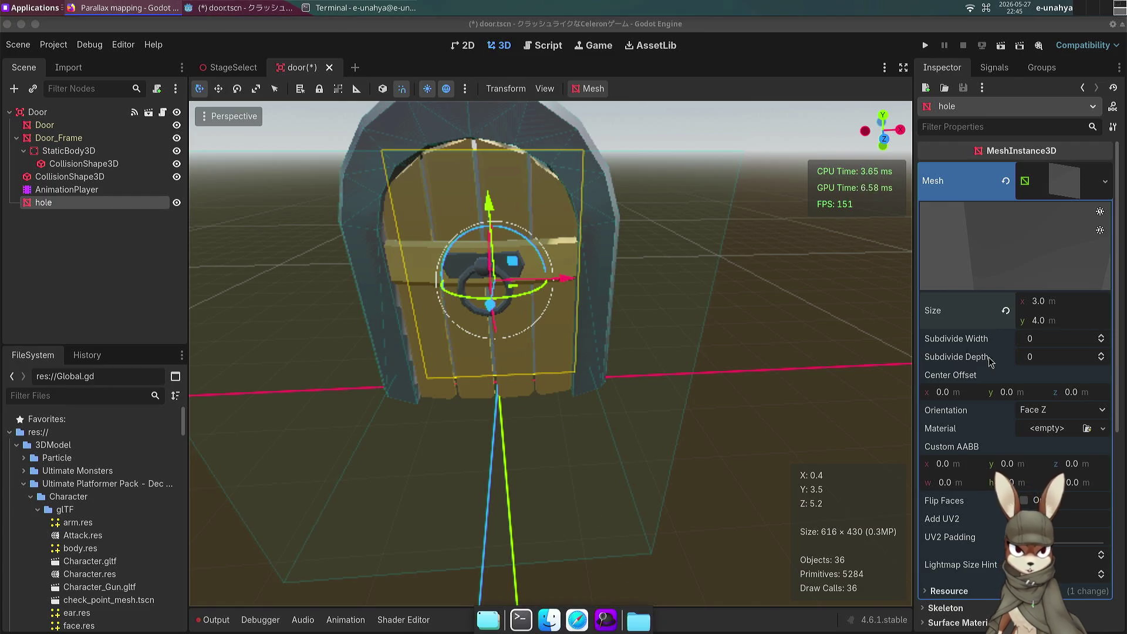
pyautogui.click(1047, 430)
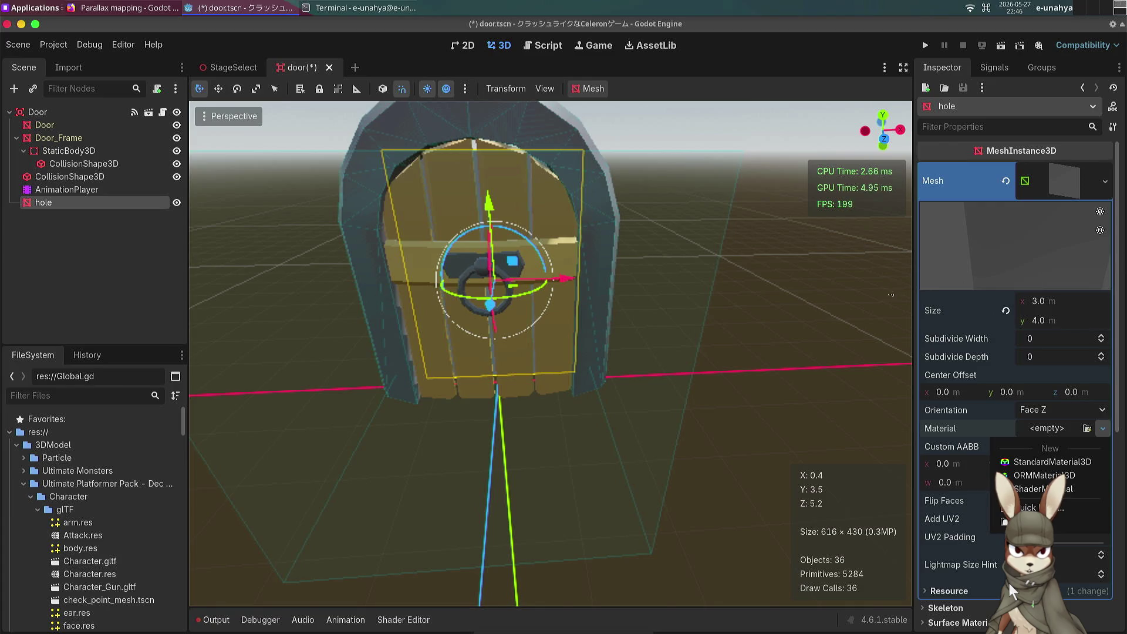
# Step: Widen the Inspector and assign a New ShaderMaterial to the hole mesh
pyautogui.click(786, 288)
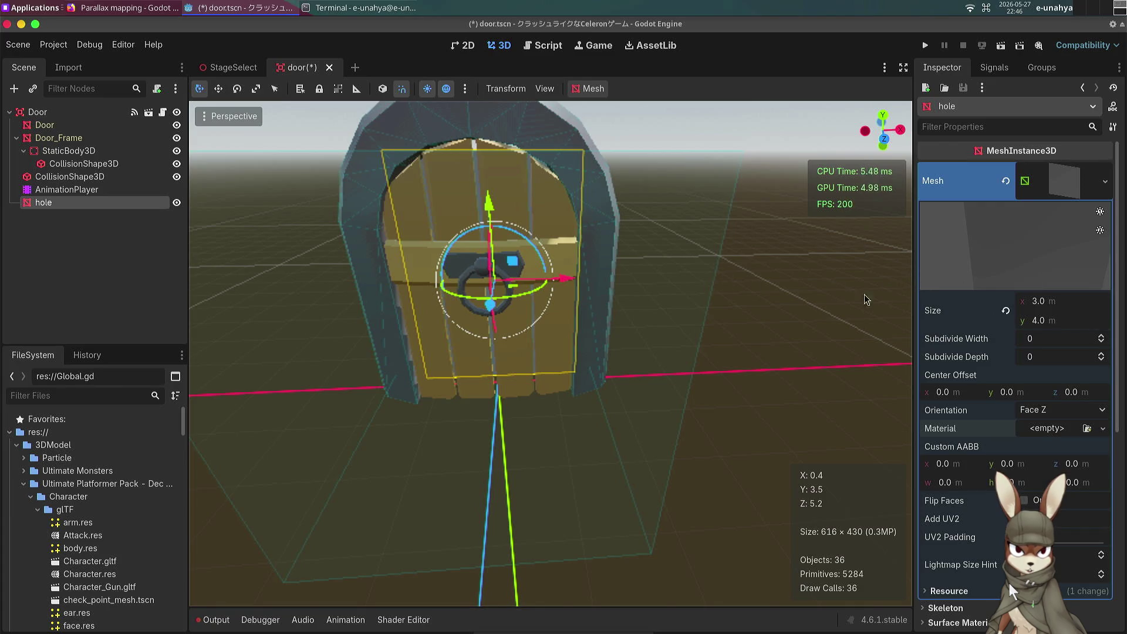
pyautogui.moveTo(911, 290)
pyautogui.mouseDown()
pyautogui.moveTo(573, 291)
pyautogui.moveTo(642, 305)
pyautogui.moveTo(649, 329)
pyautogui.mouseUp()
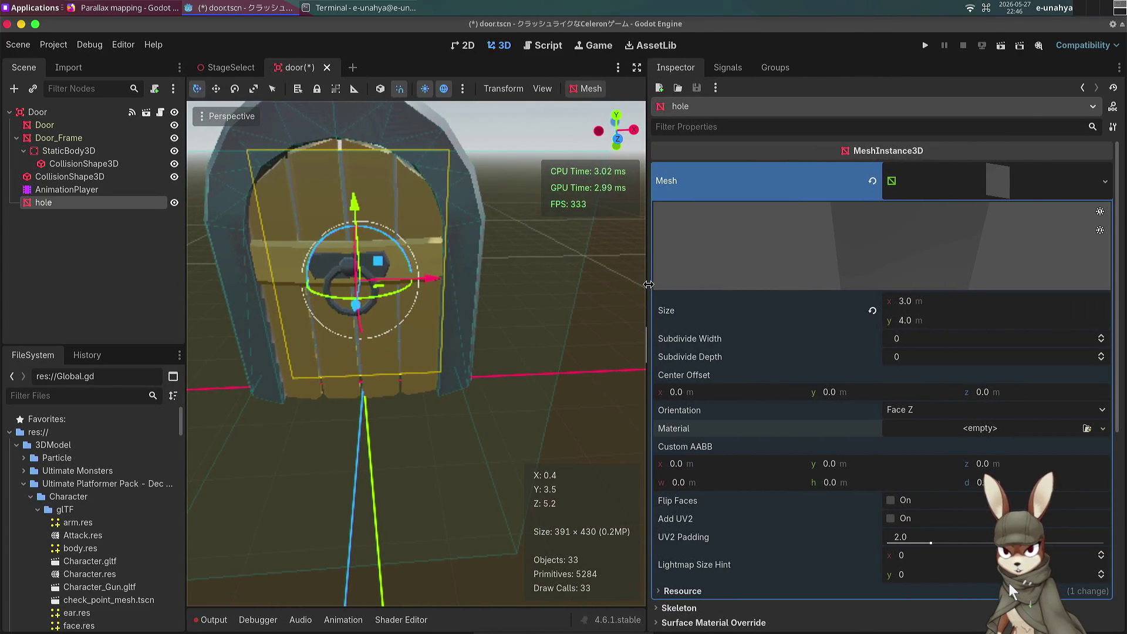
pyautogui.click(997, 429)
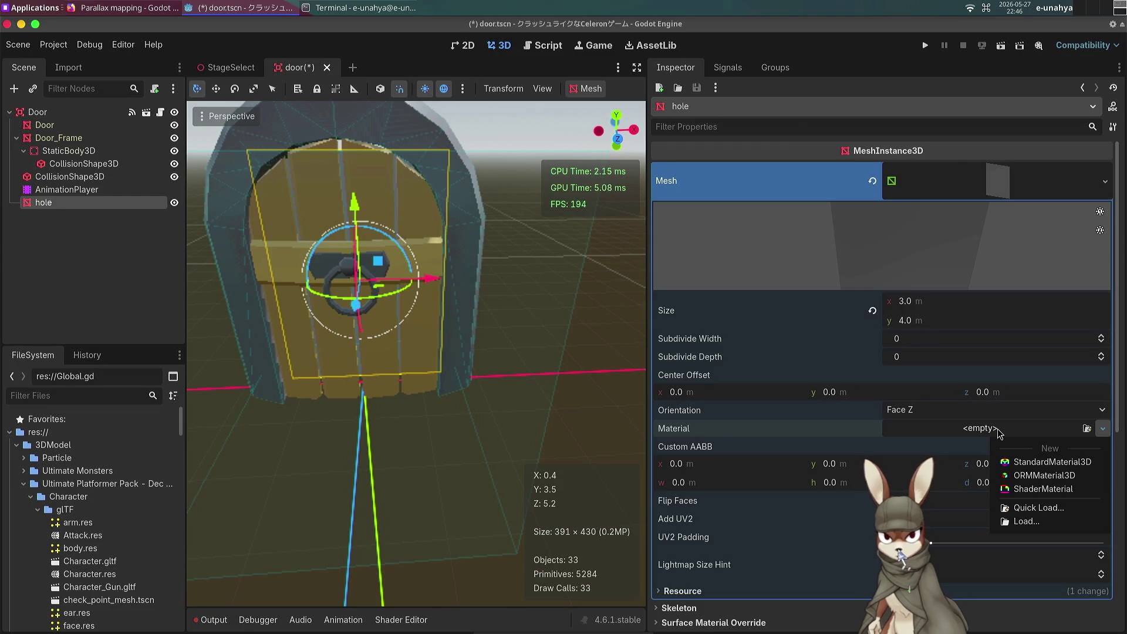
pyautogui.click(1026, 488)
# Step: Create a new shader file named parallax.gdshader for the material
pyautogui.click(1007, 441)
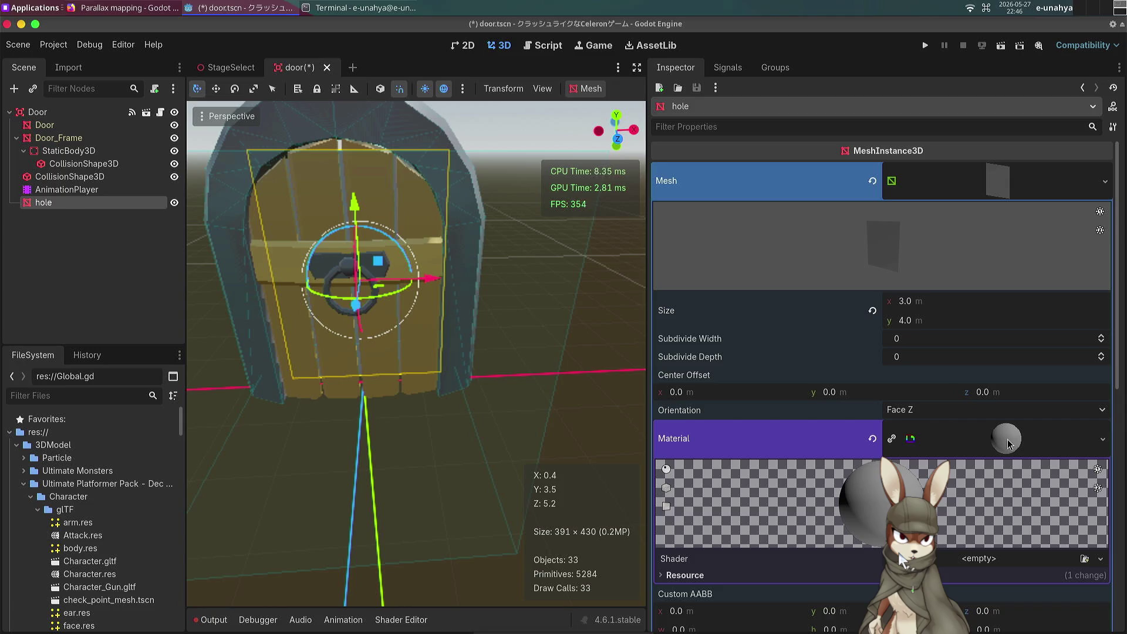
pyautogui.click(1005, 559)
pyautogui.click(1056, 578)
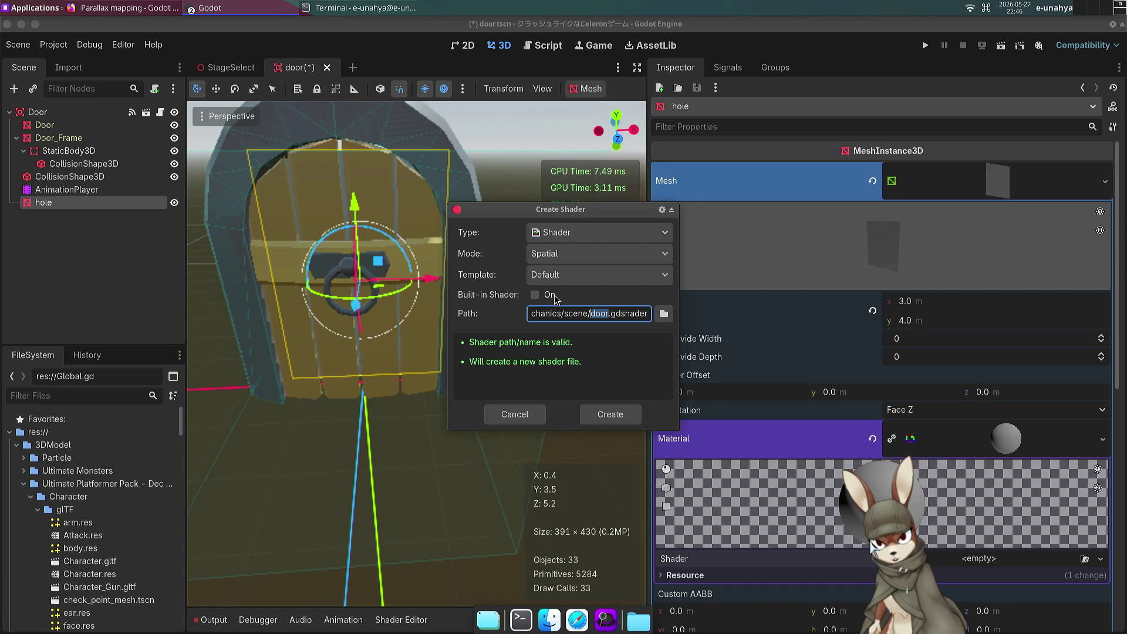
pyautogui.write('pa')
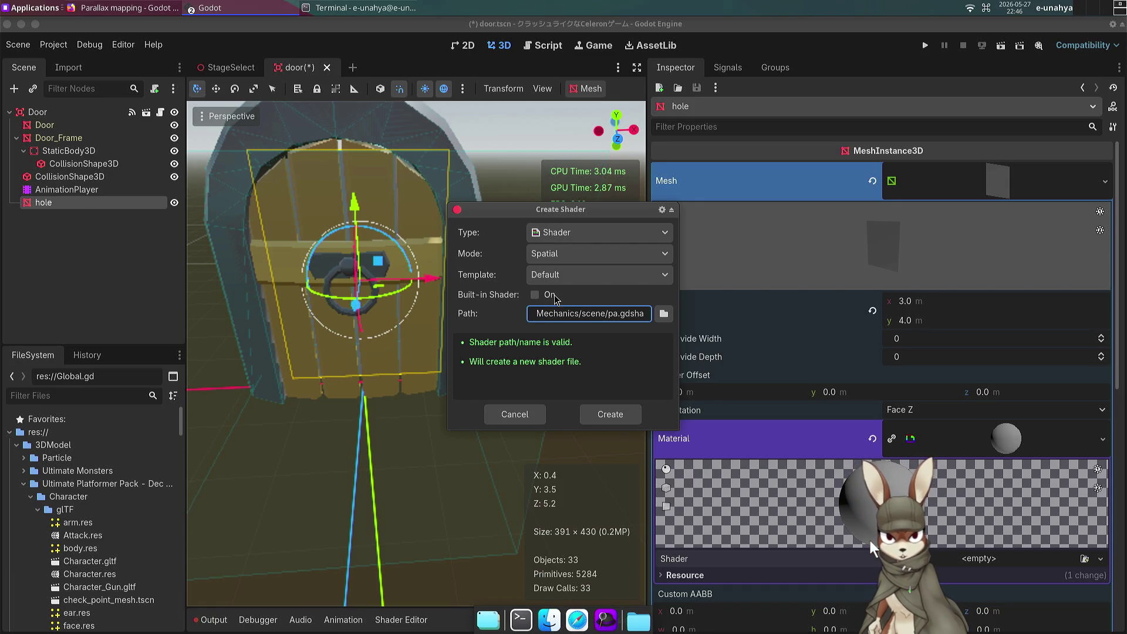
pyautogui.write('rallax')
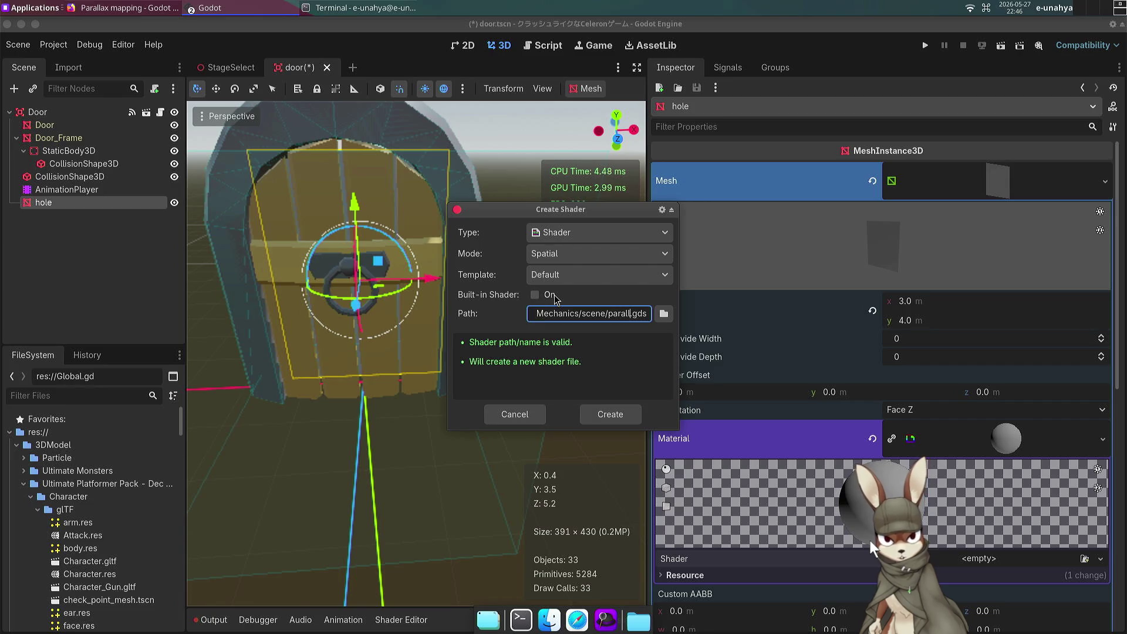
pyautogui.press('Return')
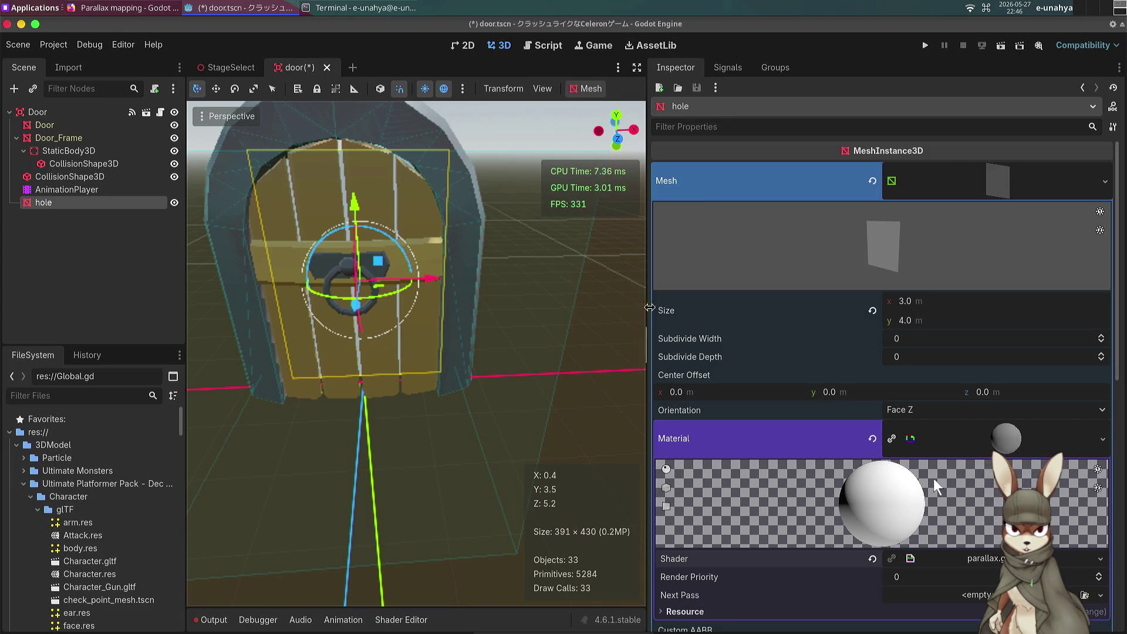
# Step: Paste the tutorial's parallax mapping code over parallax.gdshader's default code and save
pyautogui.moveTo(648, 308); pyautogui.dragTo(886, 304)
pyautogui.scroll(-8, 1009, 340)
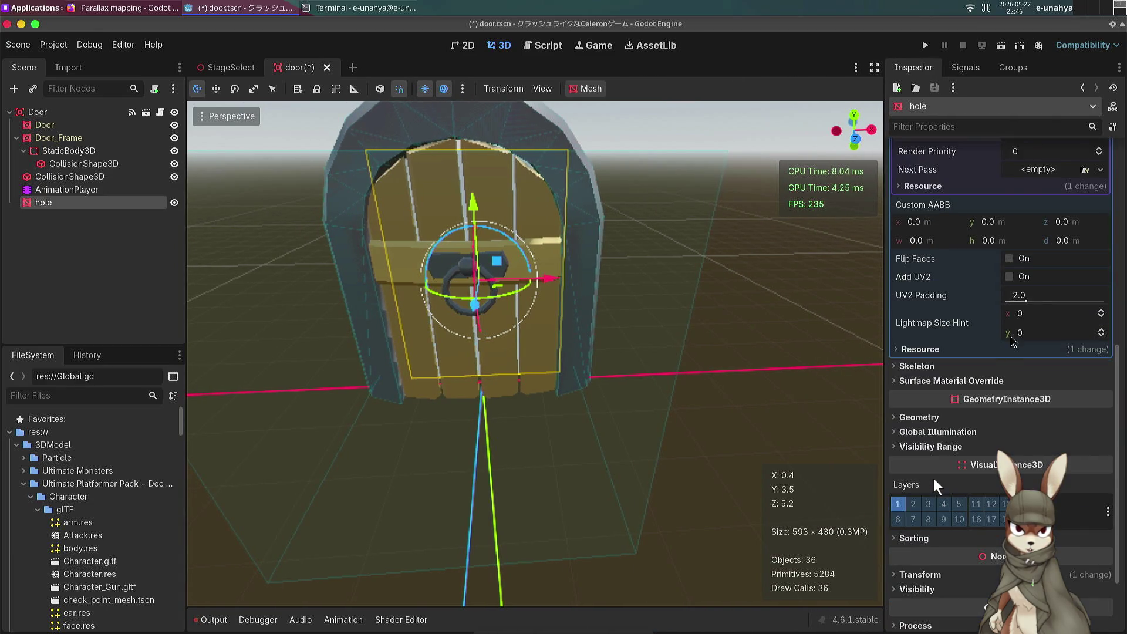
pyautogui.scroll(2, 1012, 342)
pyautogui.scroll(2, 933, 477)
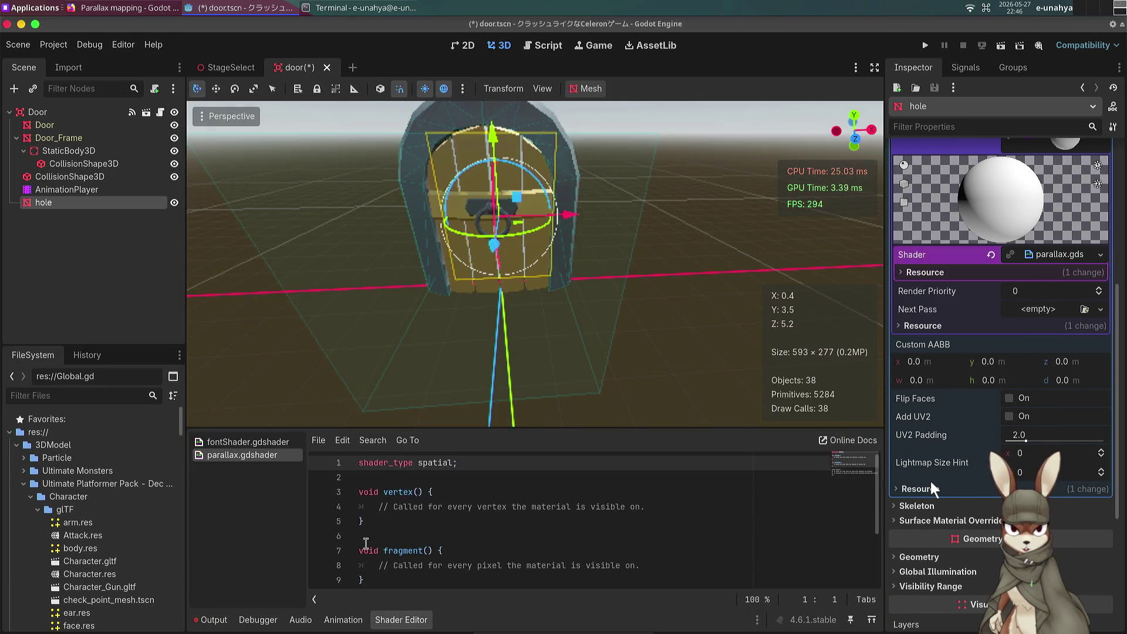
pyautogui.hotkey('alt', 'Tab')
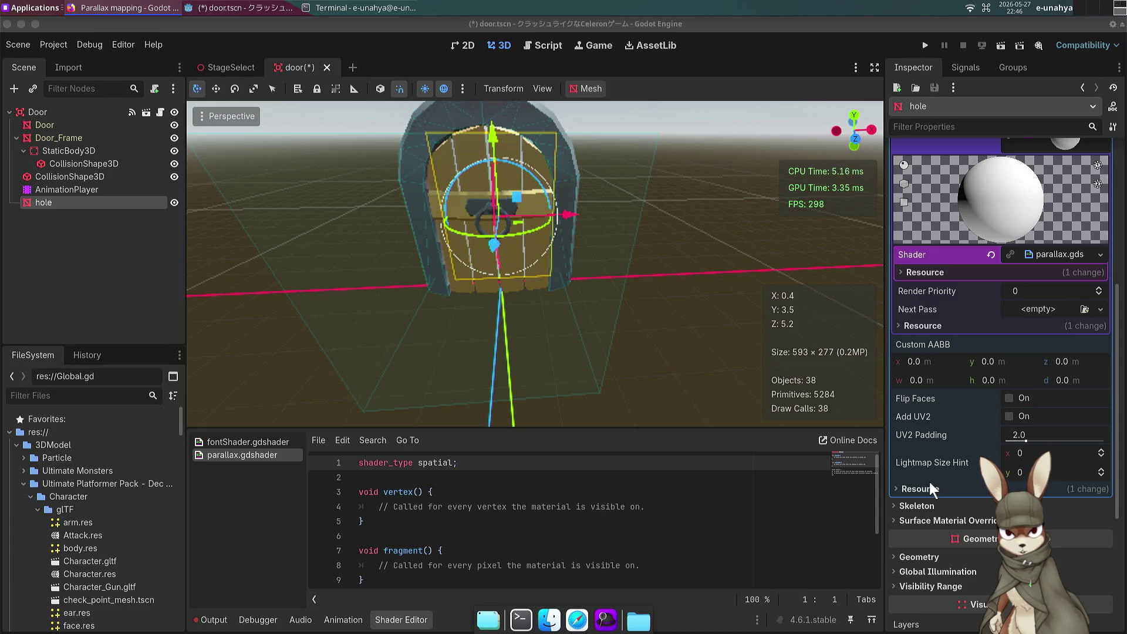
pyautogui.hotkey('alt', 'Tab')
pyautogui.hotkey('ctrl', 'a')
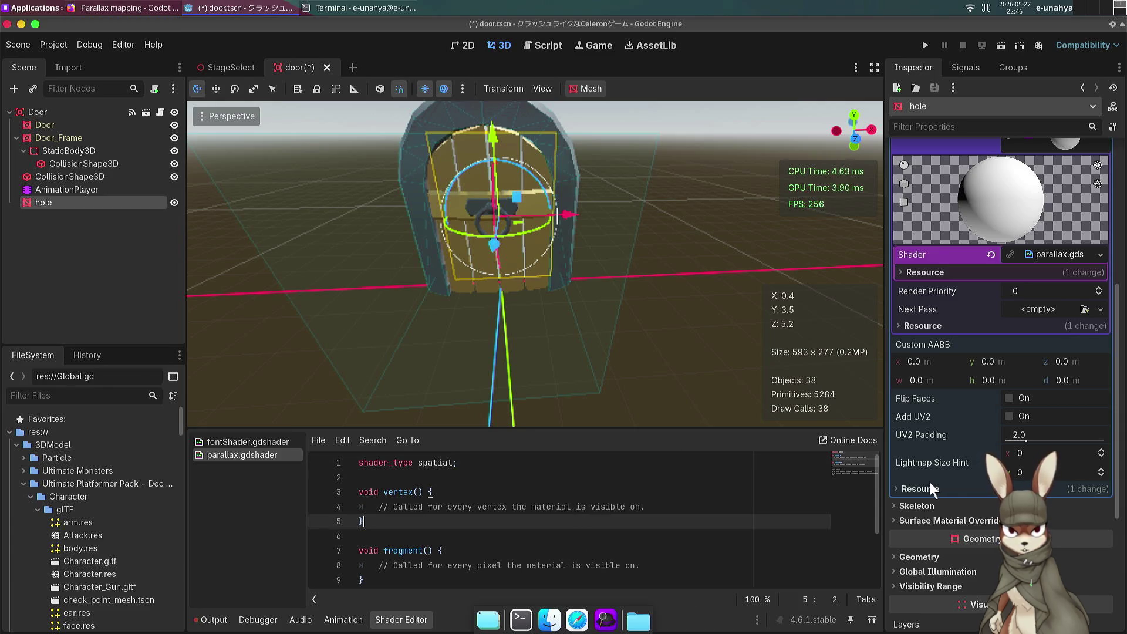
pyautogui.hotkey('ctrl', 'v')
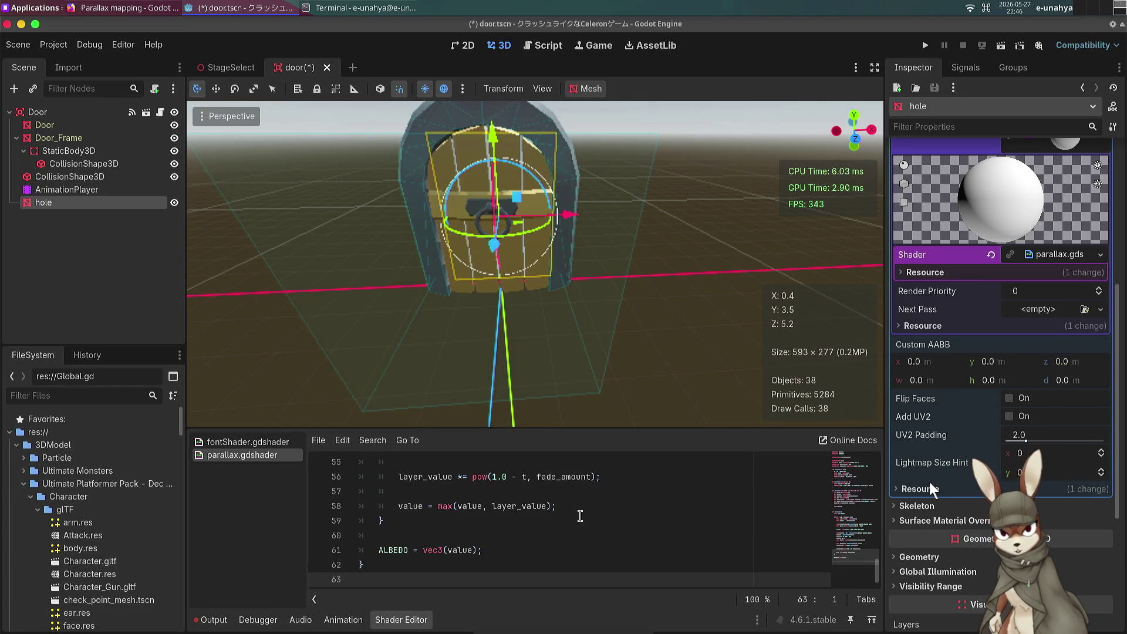
pyautogui.hotkey('ctrl', 's')
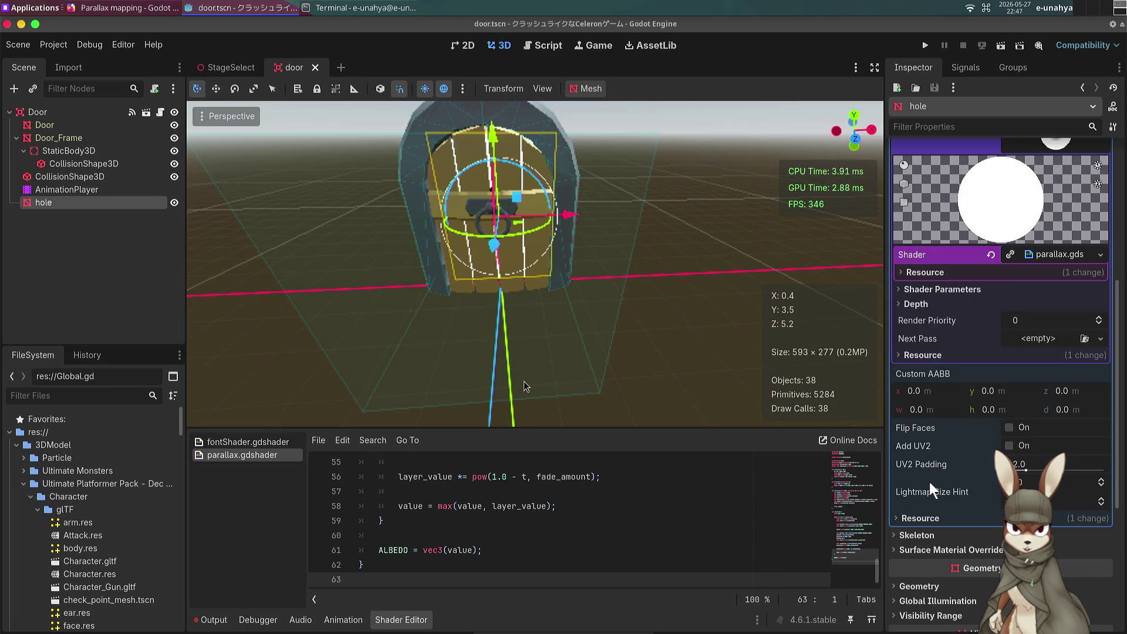
pyautogui.hotkey('ctrl', 's')
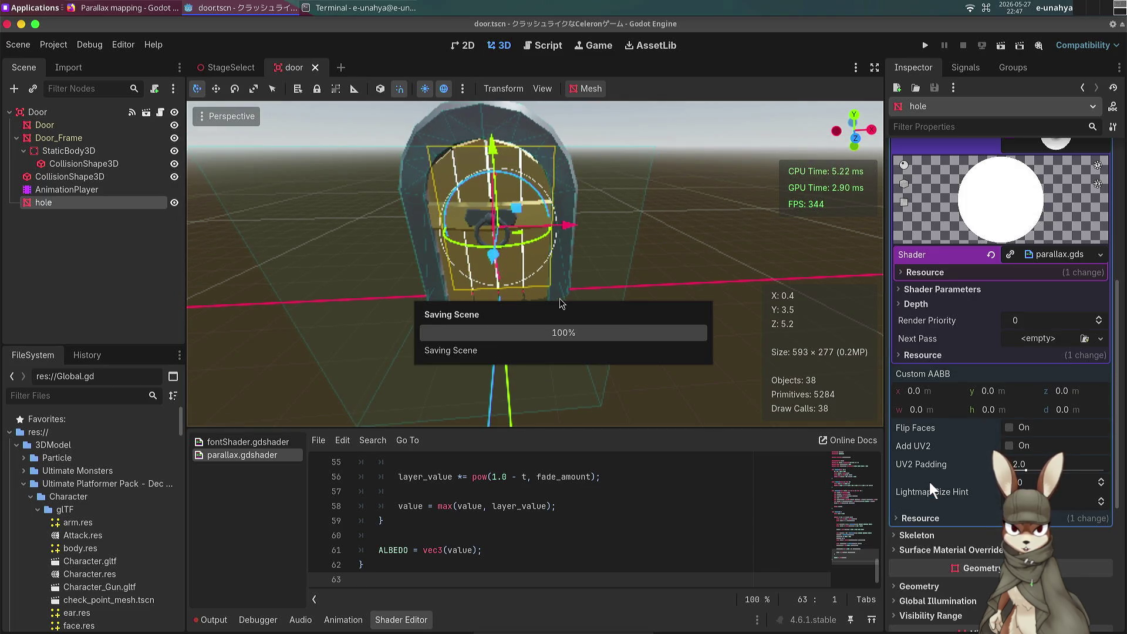
pyautogui.moveTo(561, 303)
pyautogui.mouseDown()
pyautogui.moveTo(469, 276)
pyautogui.moveTo(405, 273)
pyautogui.mouseUp()
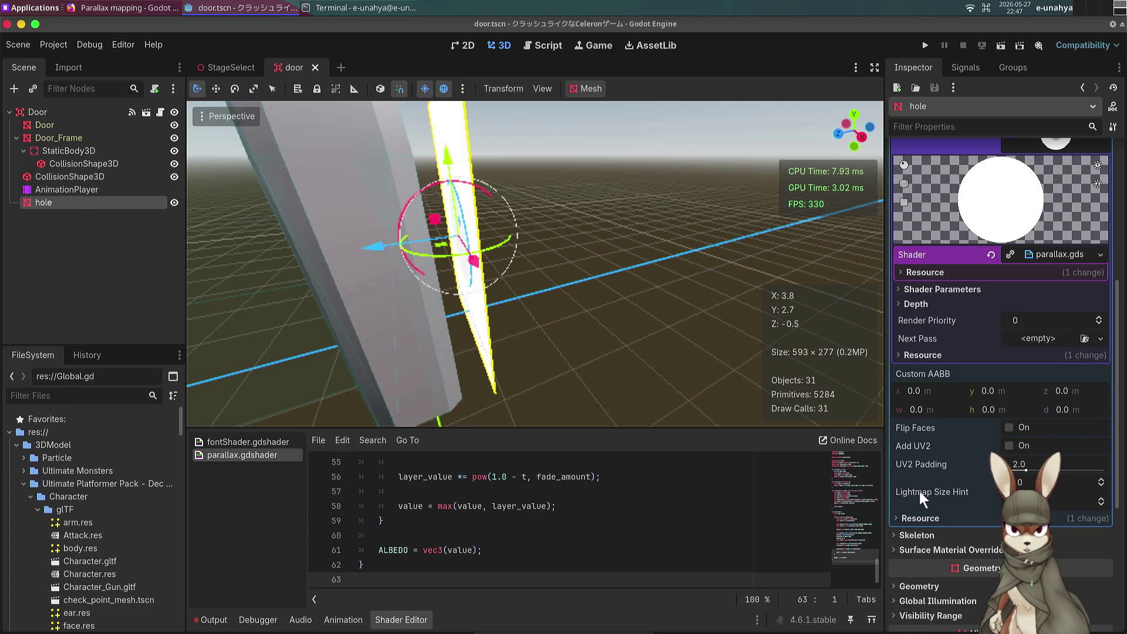
pyautogui.hotkey('alt', 'Tab')
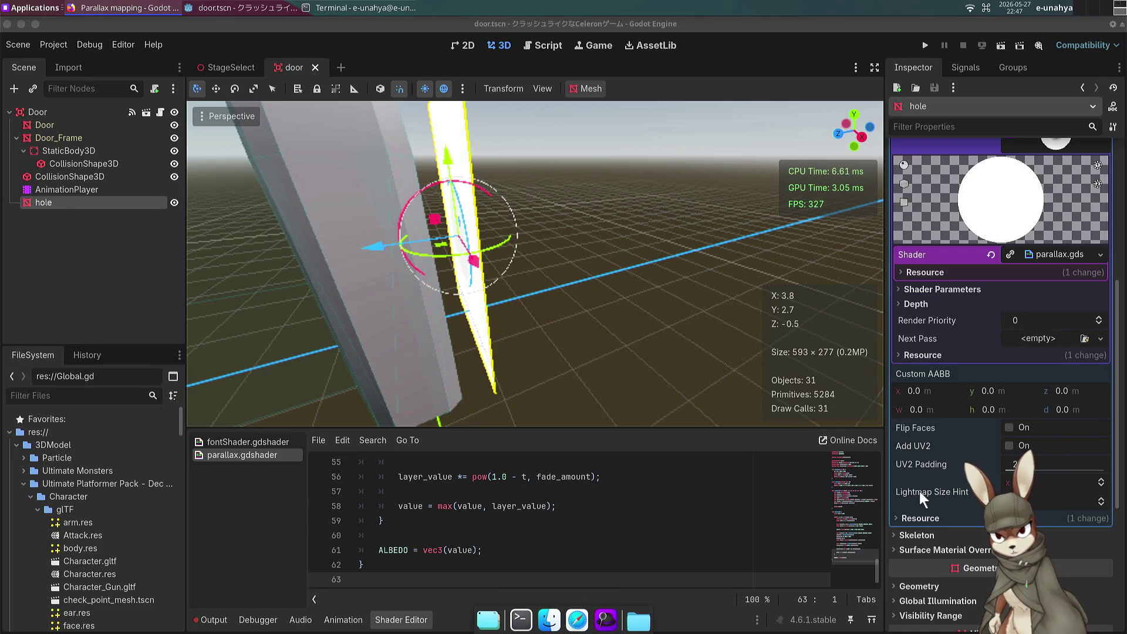
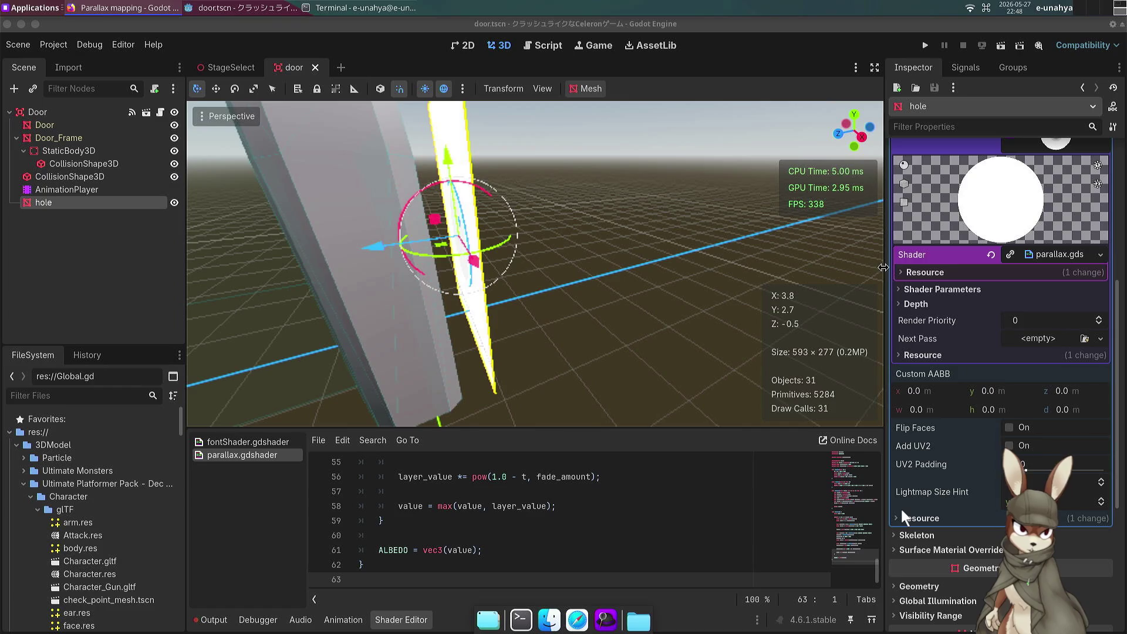
# Step: Expand the hole material's Shader Parameters to reveal the still-empty Noise Texture slot
pyautogui.click(1030, 230)
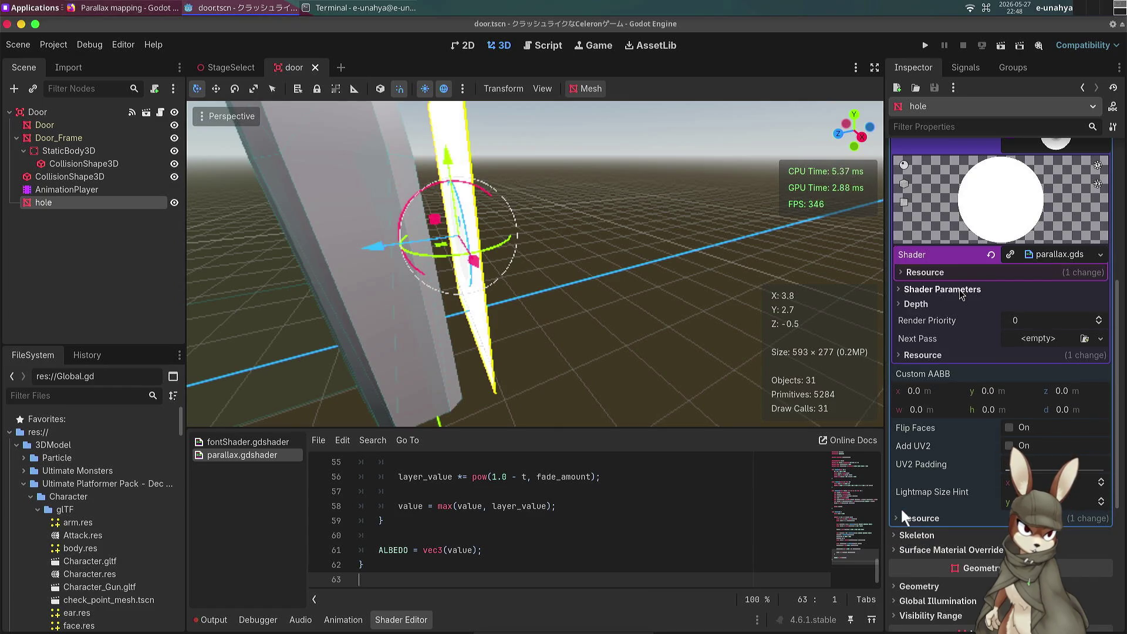
pyautogui.click(942, 290)
pyautogui.click(1099, 304)
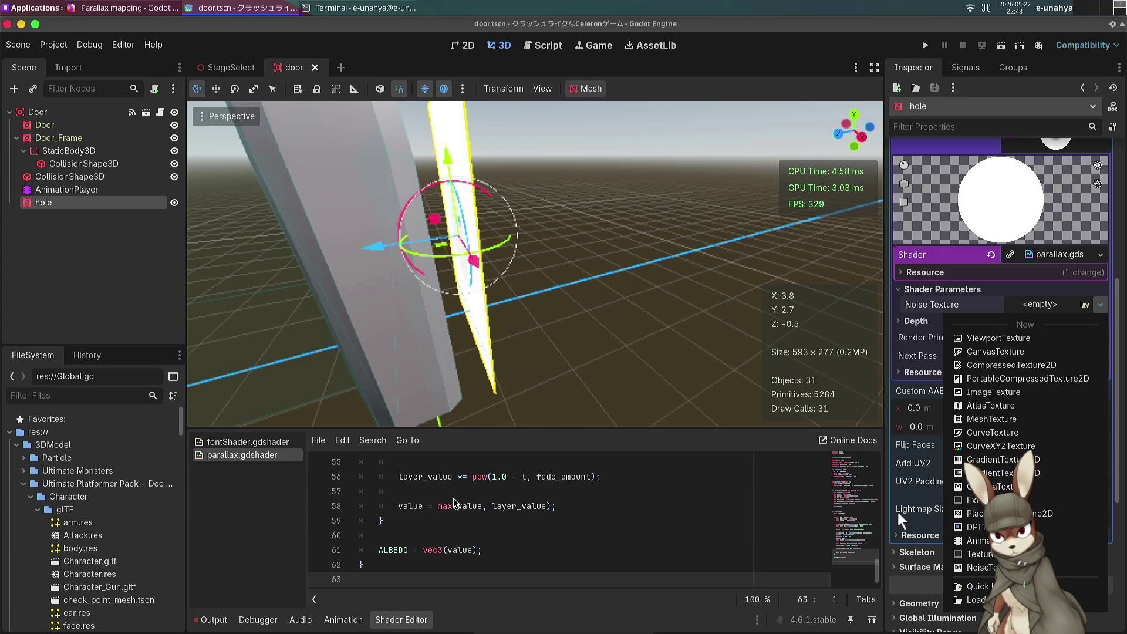
pyautogui.hotkey('alt', 'Tab')
pyautogui.hotkey('alt', 'Tab')
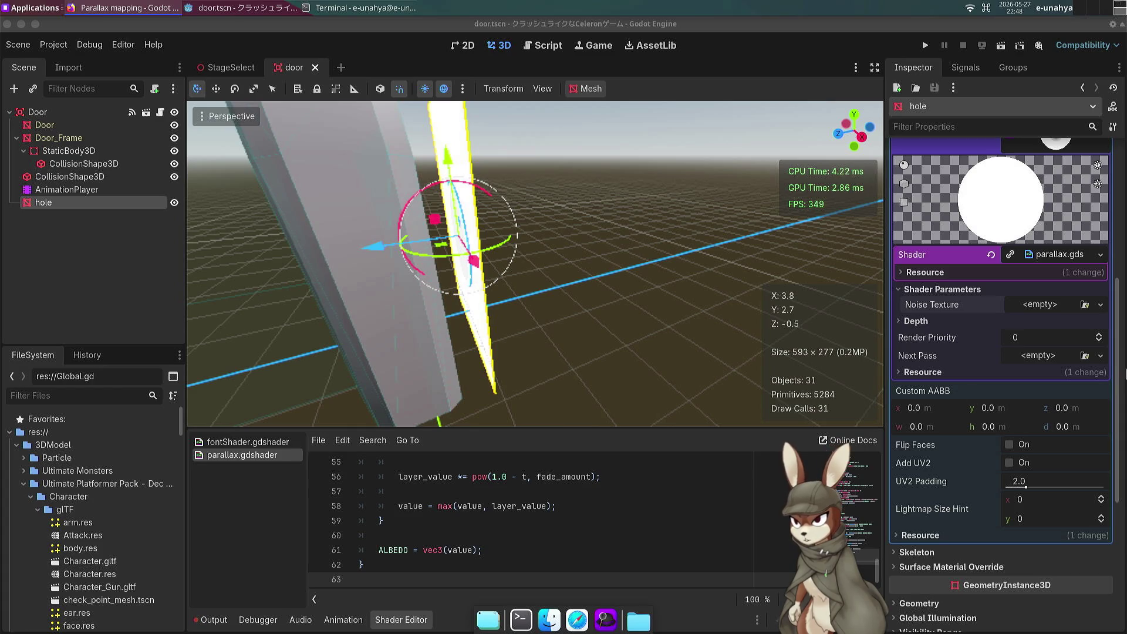
pyautogui.click(1037, 355)
# Step: Assign a new NoiseTexture2D to Noise Texture, with a new FastNoiseLite noise generator
pyautogui.click(1030, 311)
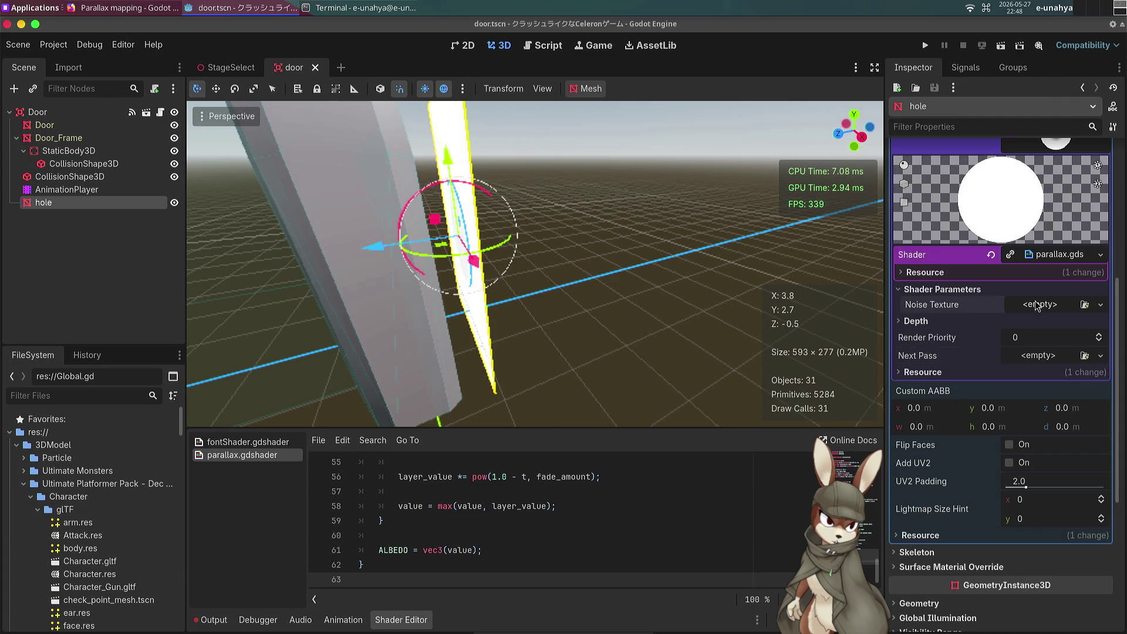
pyautogui.click(1100, 304)
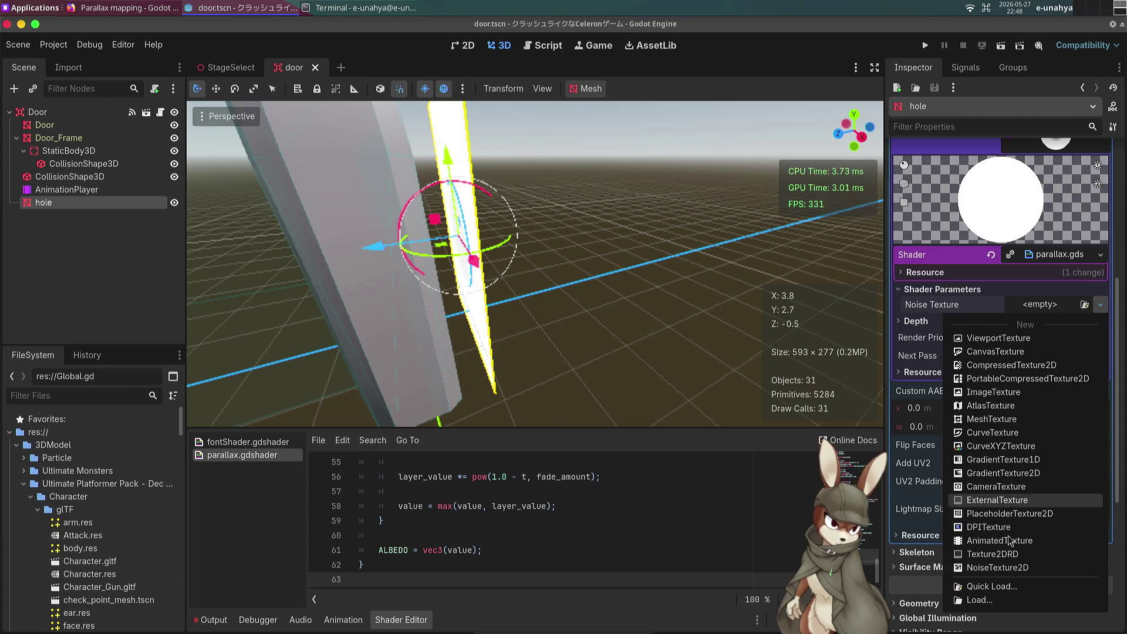
pyautogui.click(1018, 567)
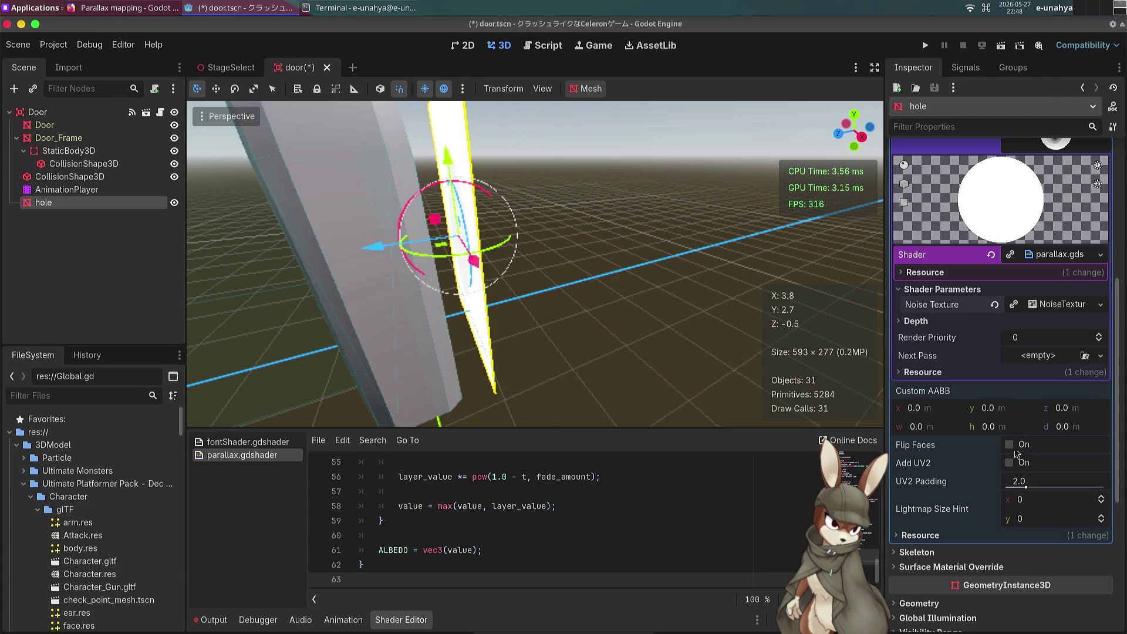
pyautogui.click(1051, 304)
pyautogui.click(1038, 378)
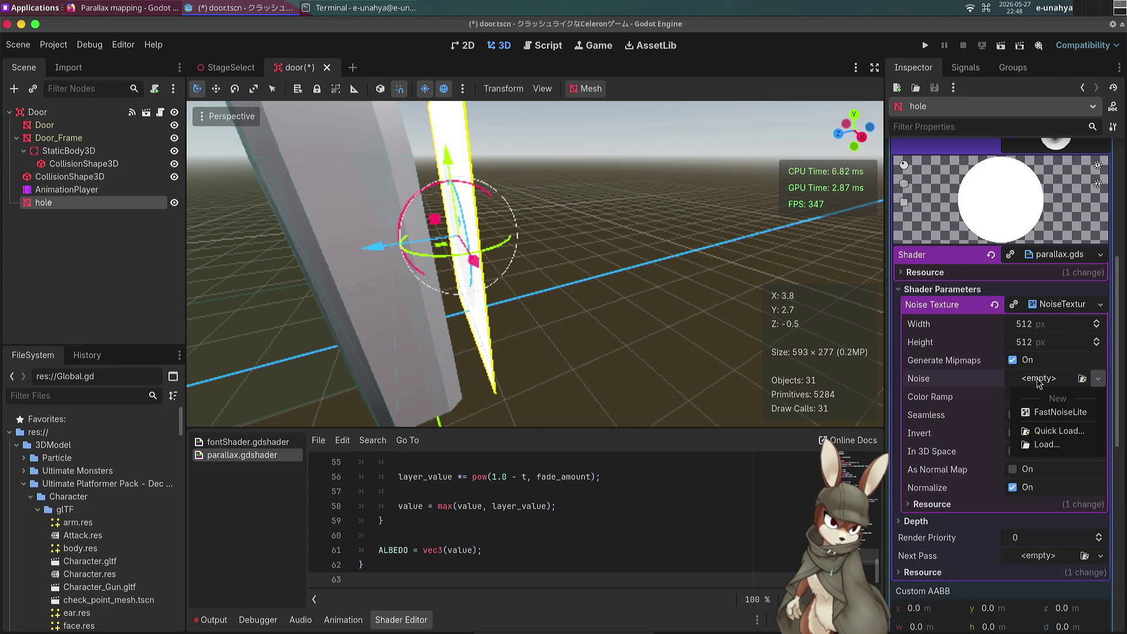
pyautogui.click(1036, 414)
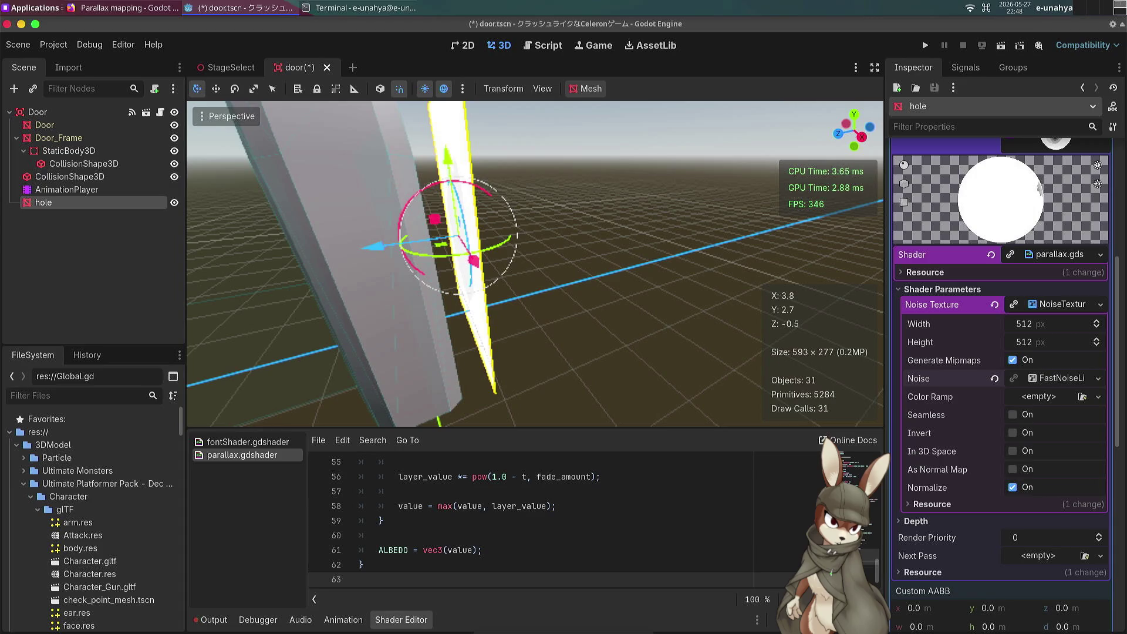
# Step: Look at the Color Ramp options, then bring the terminal to the front
pyautogui.click(1097, 396)
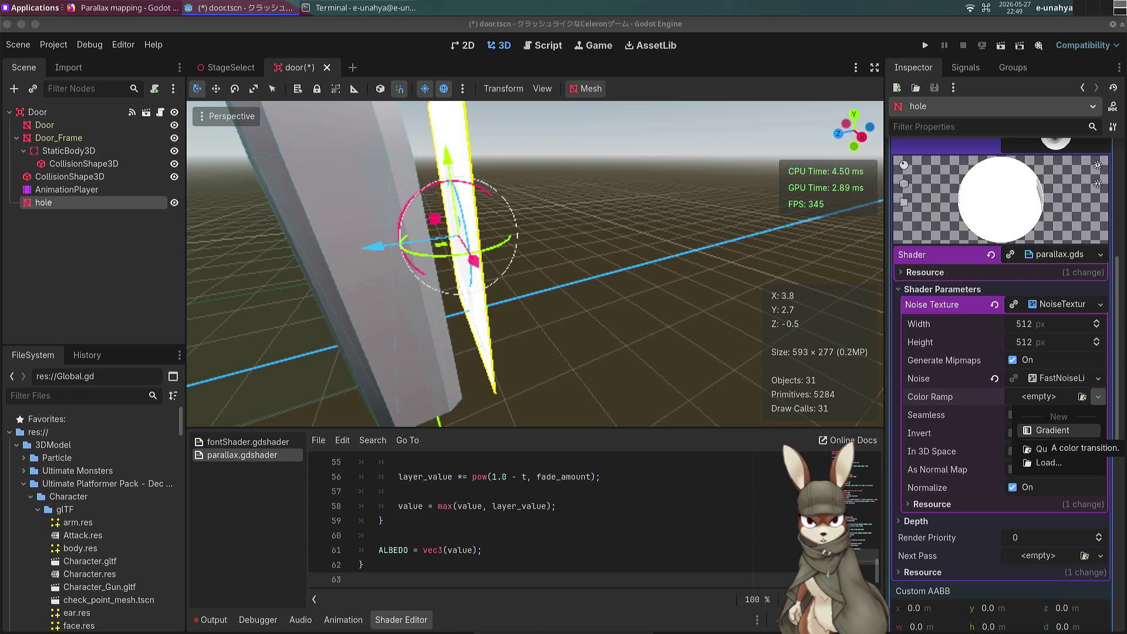
pyautogui.moveTo(610, 633)
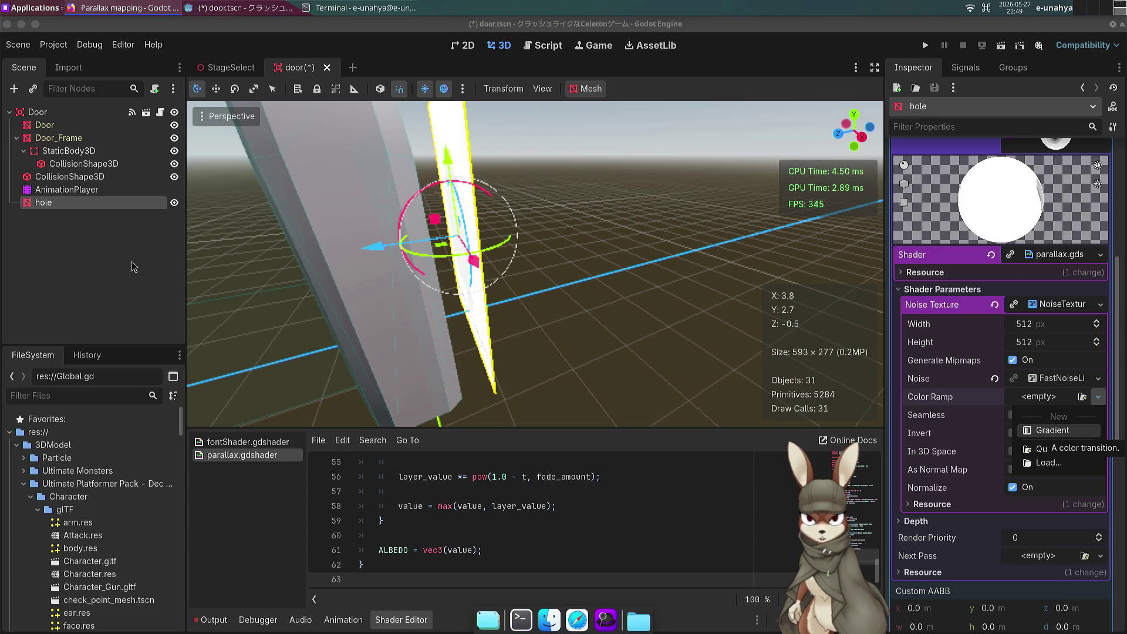
pyautogui.click(346, 7)
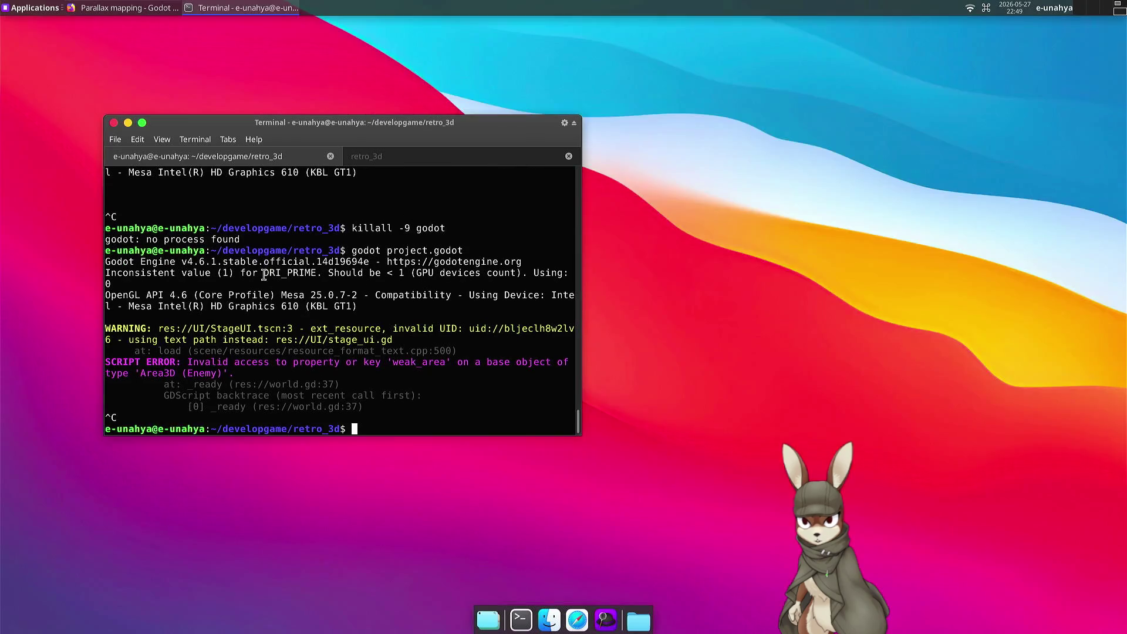
# Step: Run 'killall -9 godot' from history, then relaunch with 'godot project.godot'
pyautogui.press('Up')
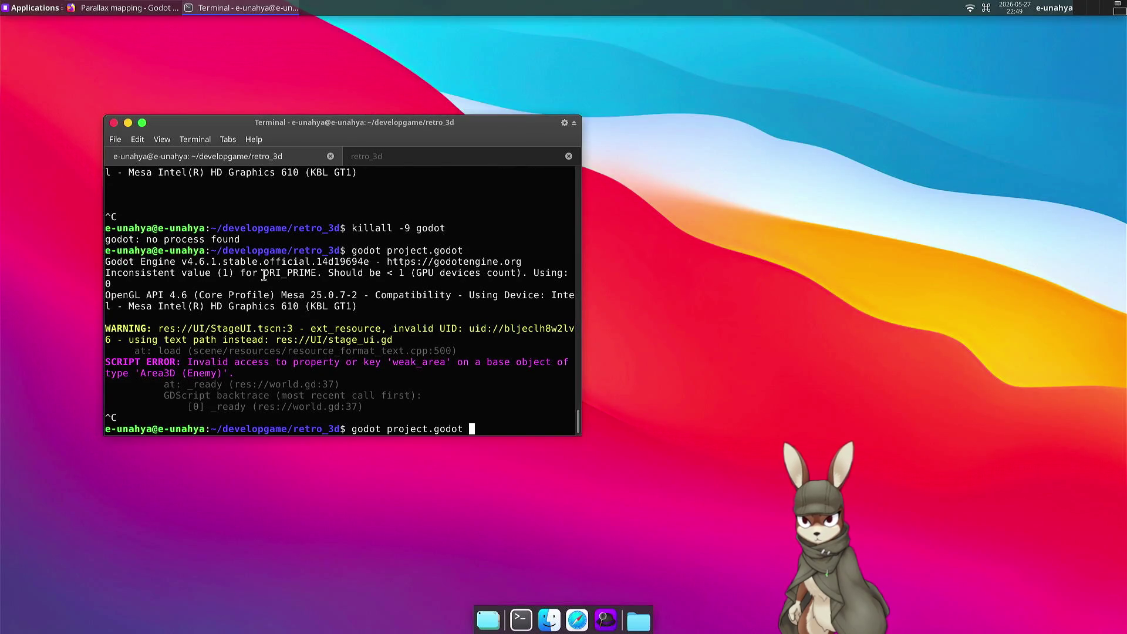
pyautogui.hotkey('ctrl', 'r')
pyautogui.press('Escape')
pyautogui.hotkey('ctrl', 'r')
pyautogui.write('kil')
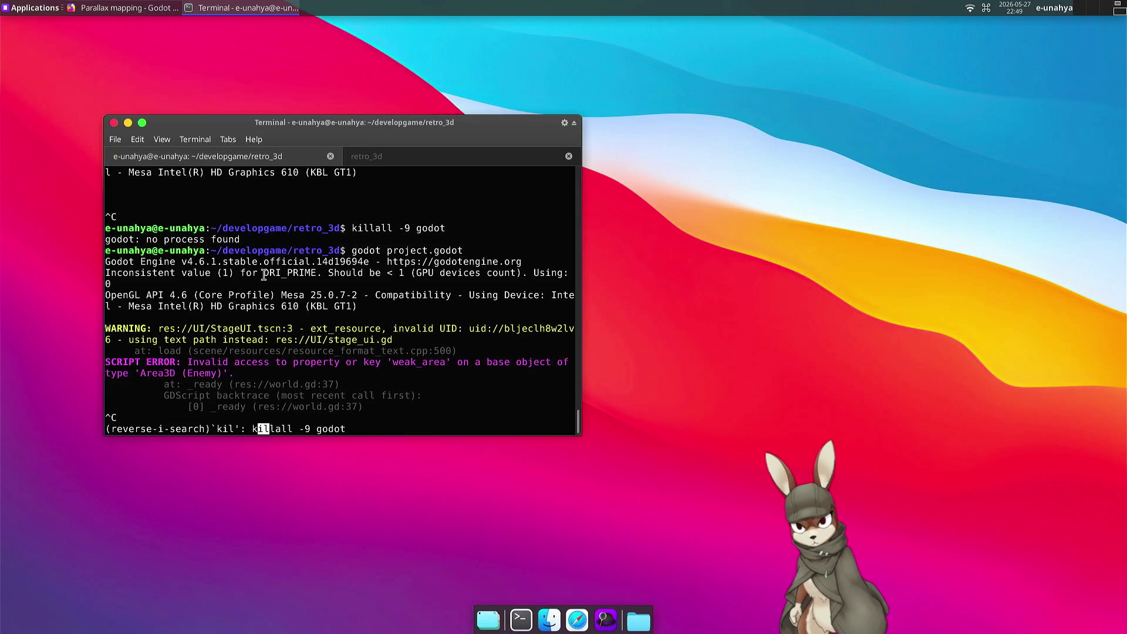
pyautogui.press('Return')
pyautogui.press('Up')
pyautogui.press('Up')
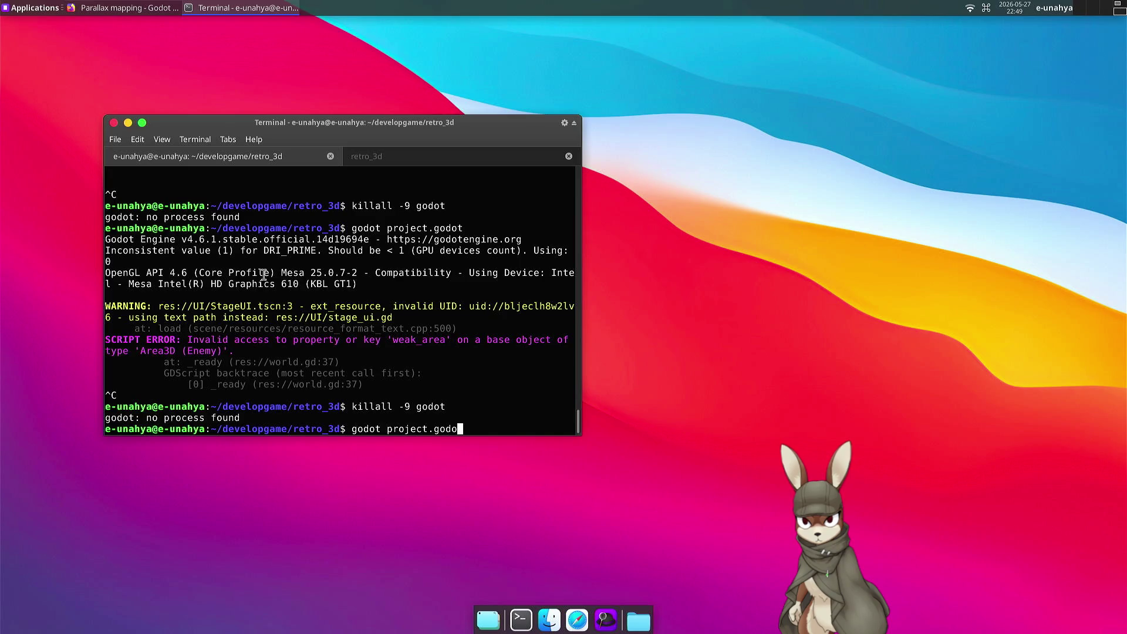
pyautogui.press('Return')
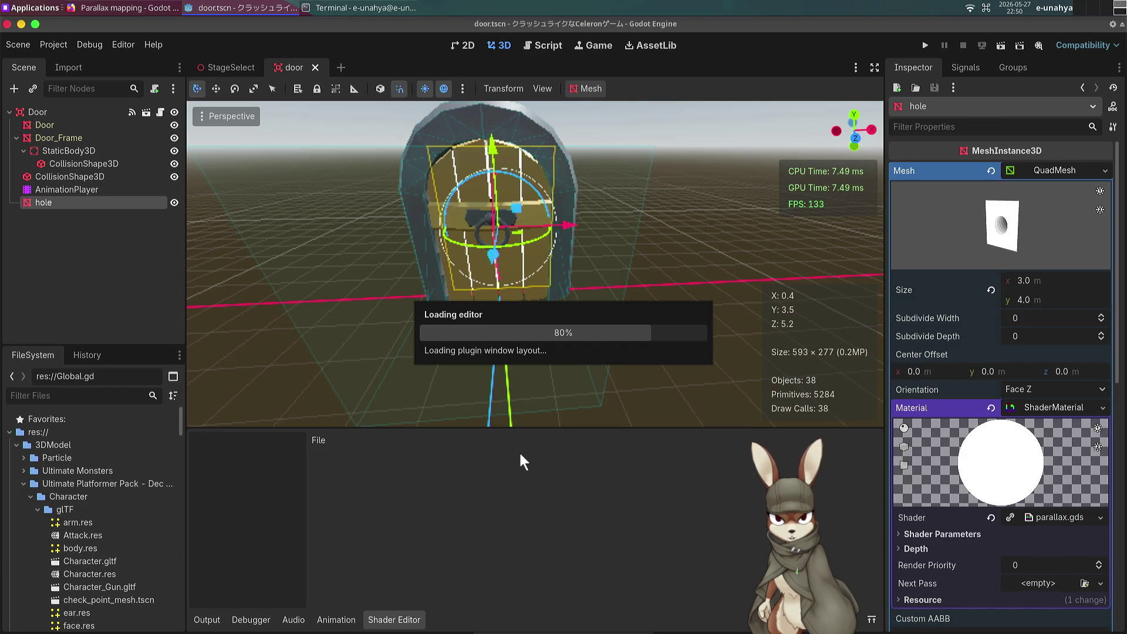
# Step: Close the Parallax mapping window in the reloaded editor and expand the hole's shader resource
pyautogui.hotkey('alt', 'Tab')
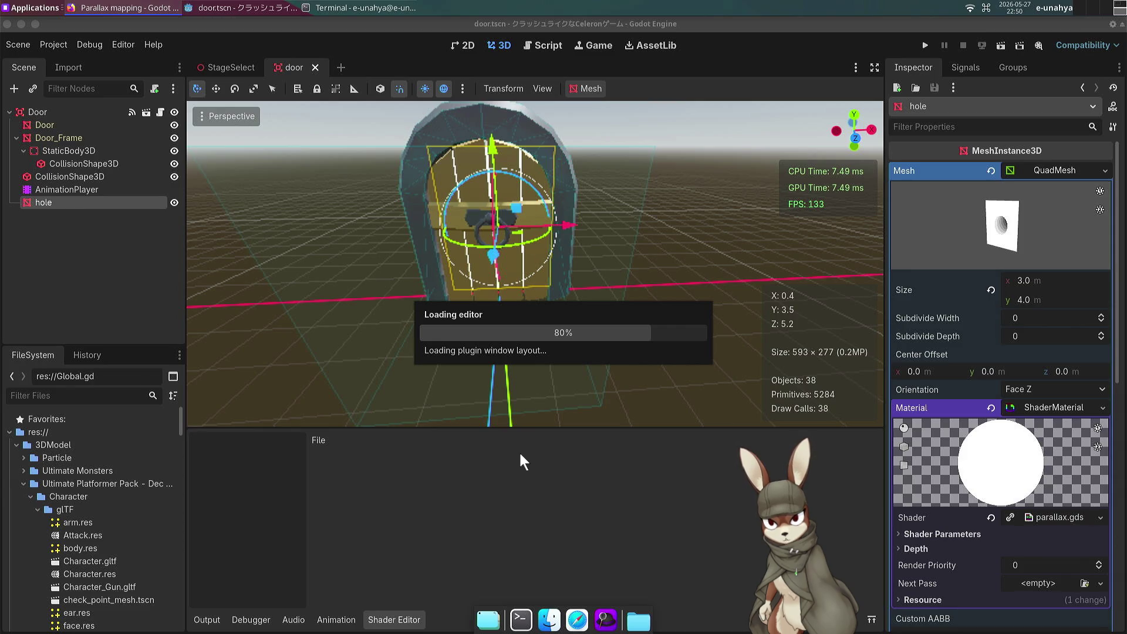
pyautogui.click(633, 459)
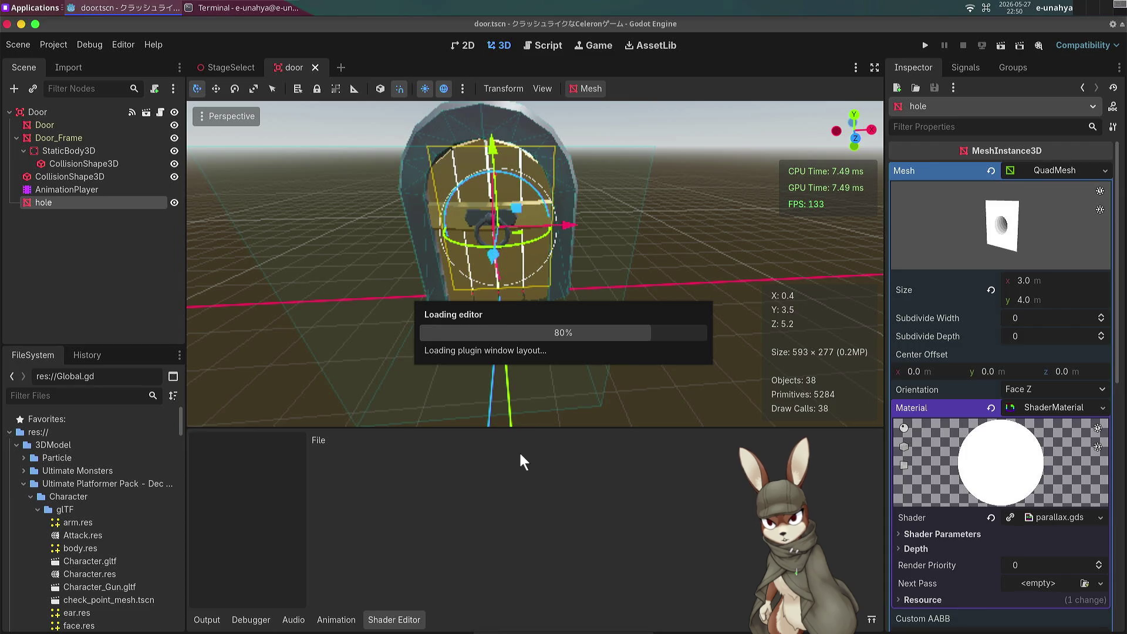
pyautogui.hotkey('ctrl', 'w')
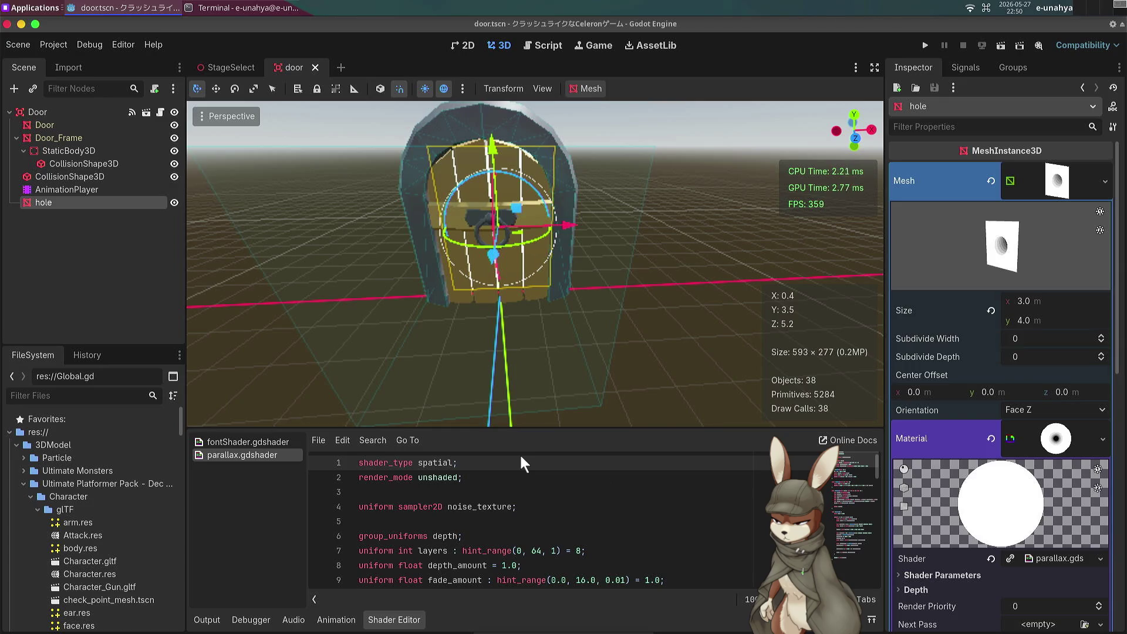
pyautogui.scroll(-2, 984, 495)
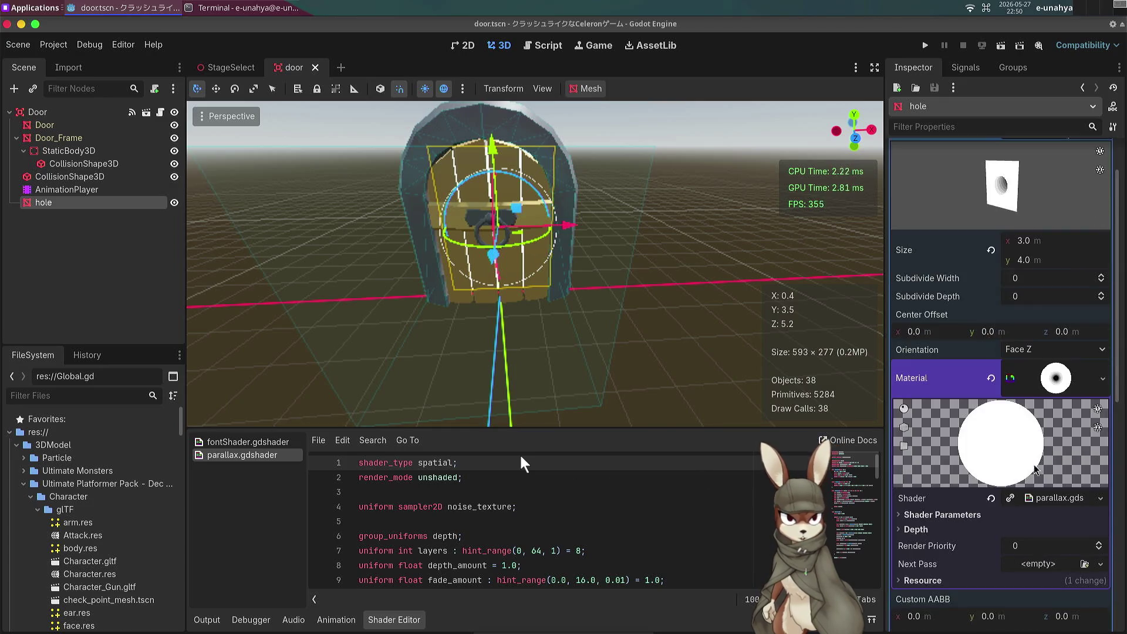
pyautogui.scroll(-2, 1094, 387)
pyautogui.scroll(-2, 1004, 423)
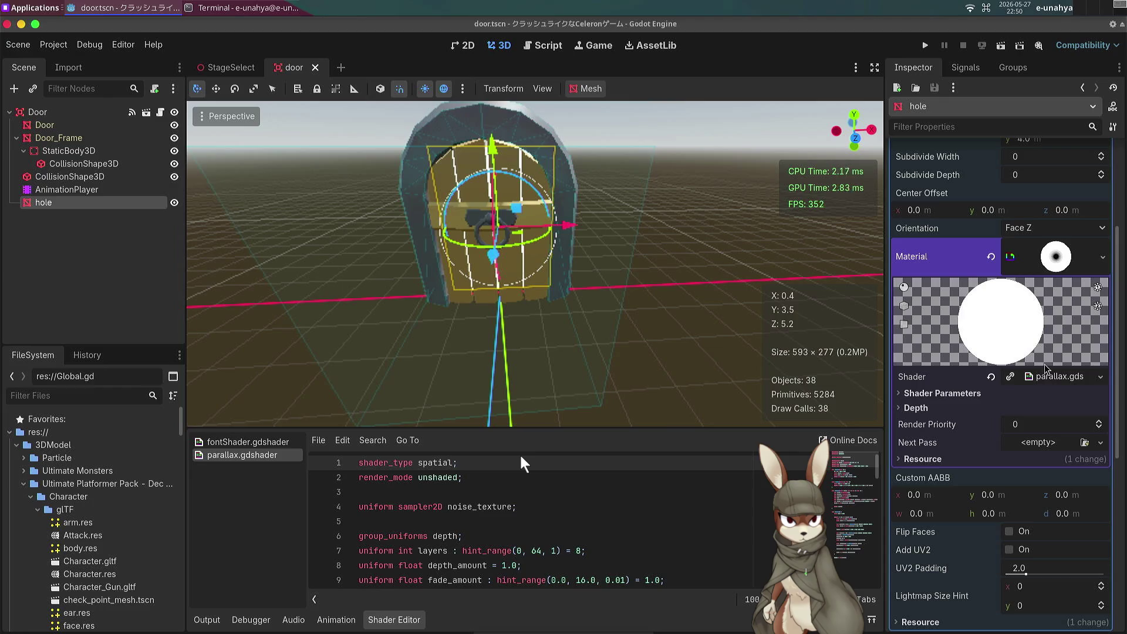
pyautogui.click(1056, 387)
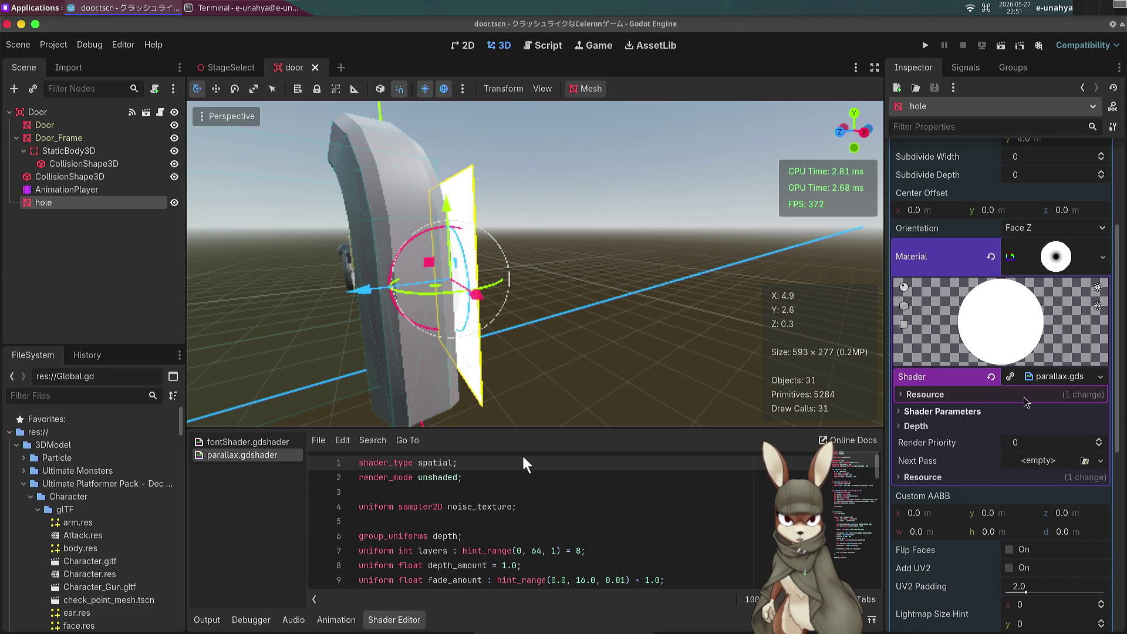
# Step: Assign a new NoiseTexture2D to the hole shader's Noise Texture and save the scene
pyautogui.click(942, 411)
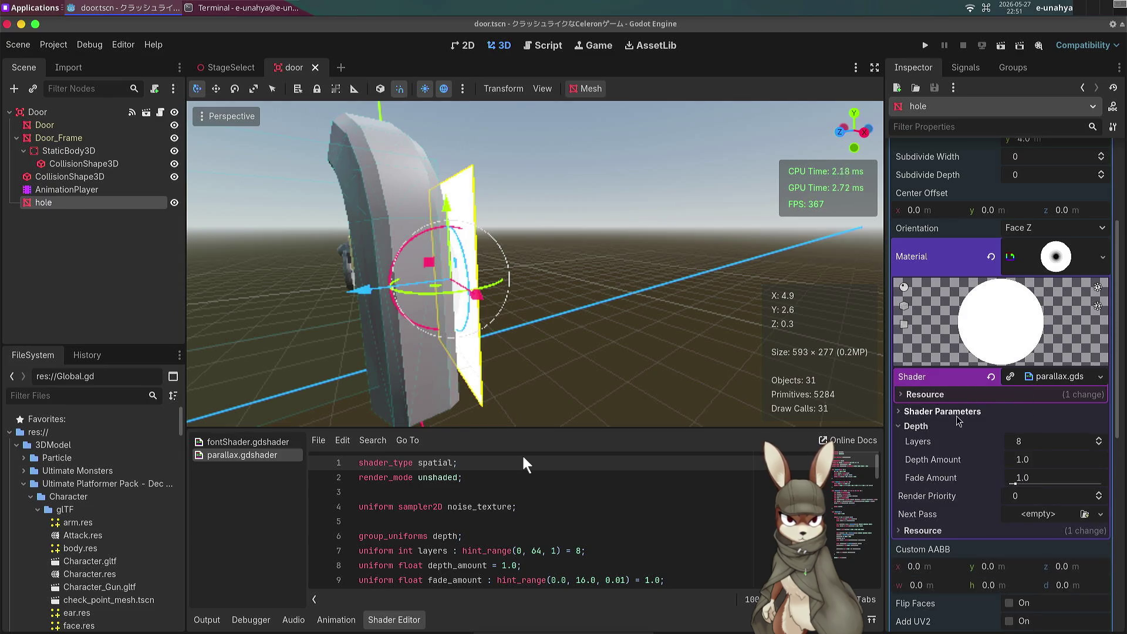
pyautogui.click(1040, 430)
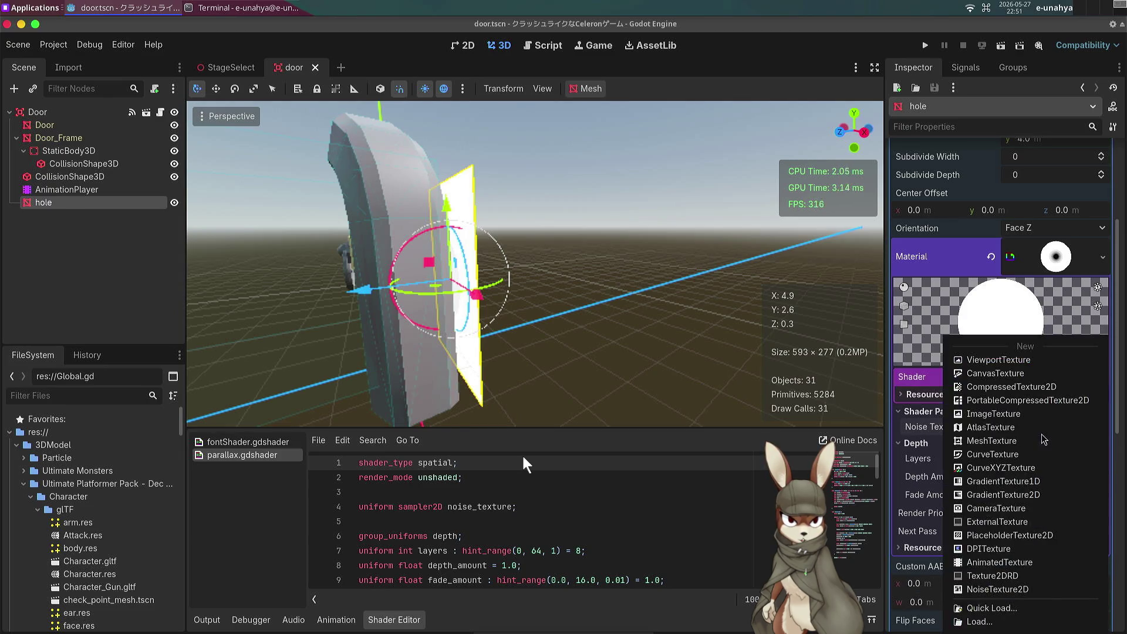
pyautogui.click(1014, 598)
pyautogui.hotkey('ctrl', 's')
# Step: Give the NoiseTexture2D a new FastNoiseLite noise and save the scene again
pyautogui.click(1060, 434)
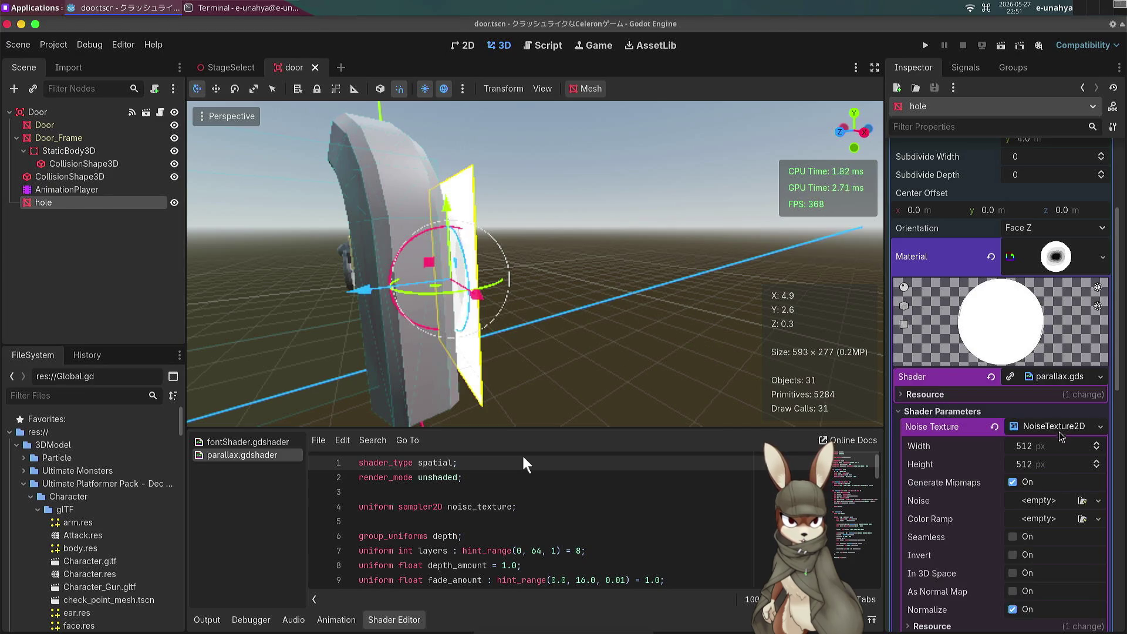
pyautogui.click(1043, 500)
pyautogui.click(1047, 534)
pyautogui.hotkey('ctrl', 's')
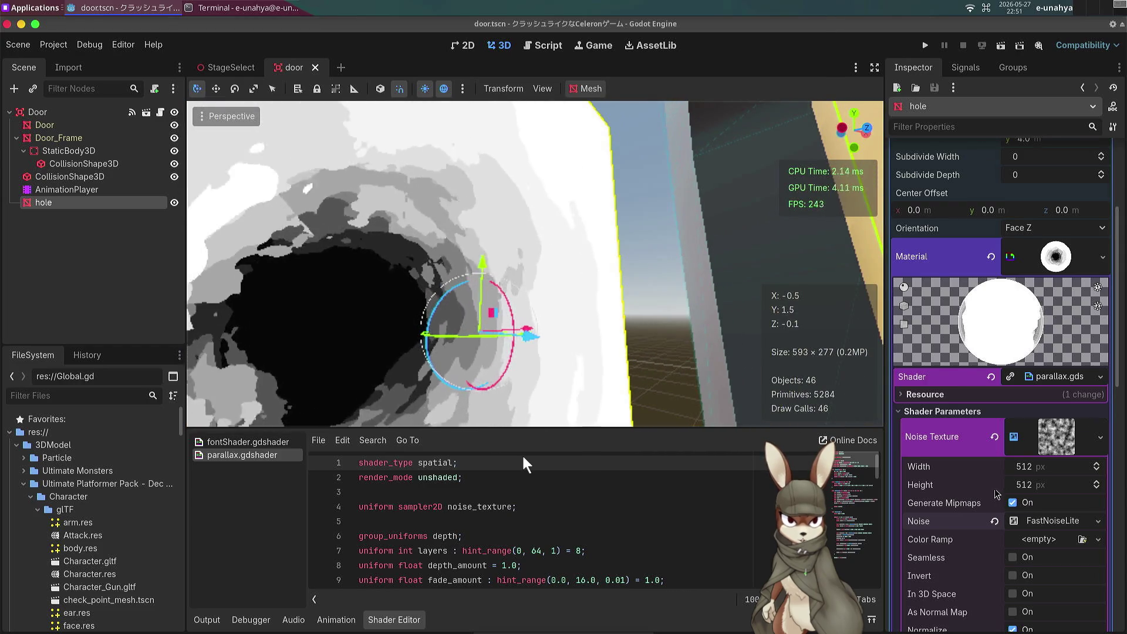
# Step: Add a new gradient Color Ramp, undoing a magenta tint so the end stop stays white
pyautogui.scroll(-1, 996, 493)
pyautogui.click(1038, 478)
pyautogui.click(1045, 499)
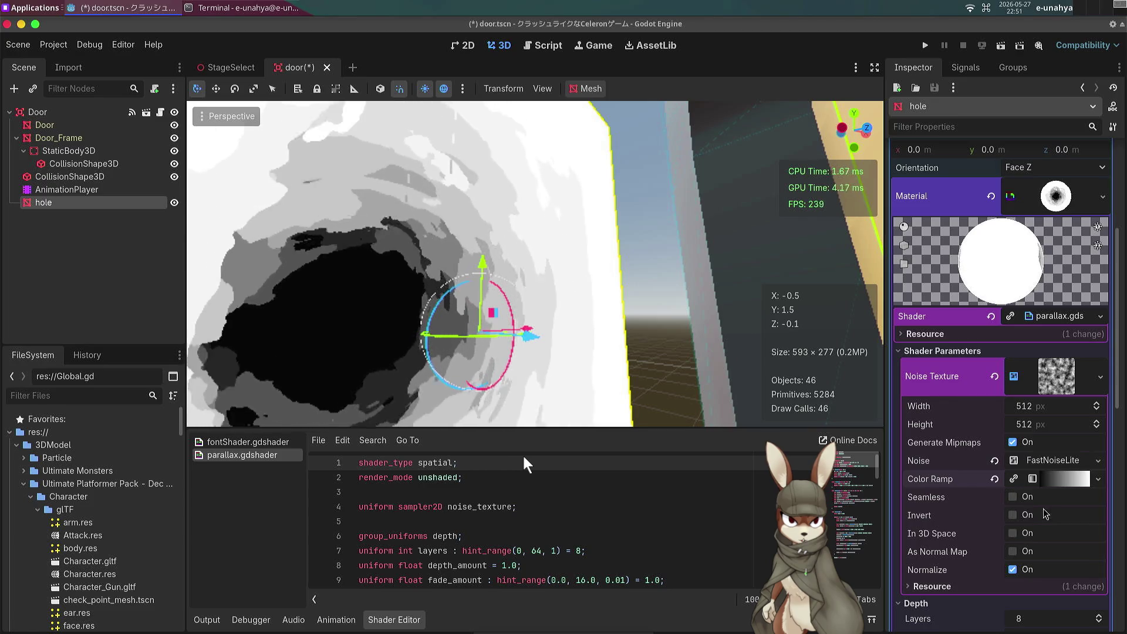
pyautogui.click(1065, 478)
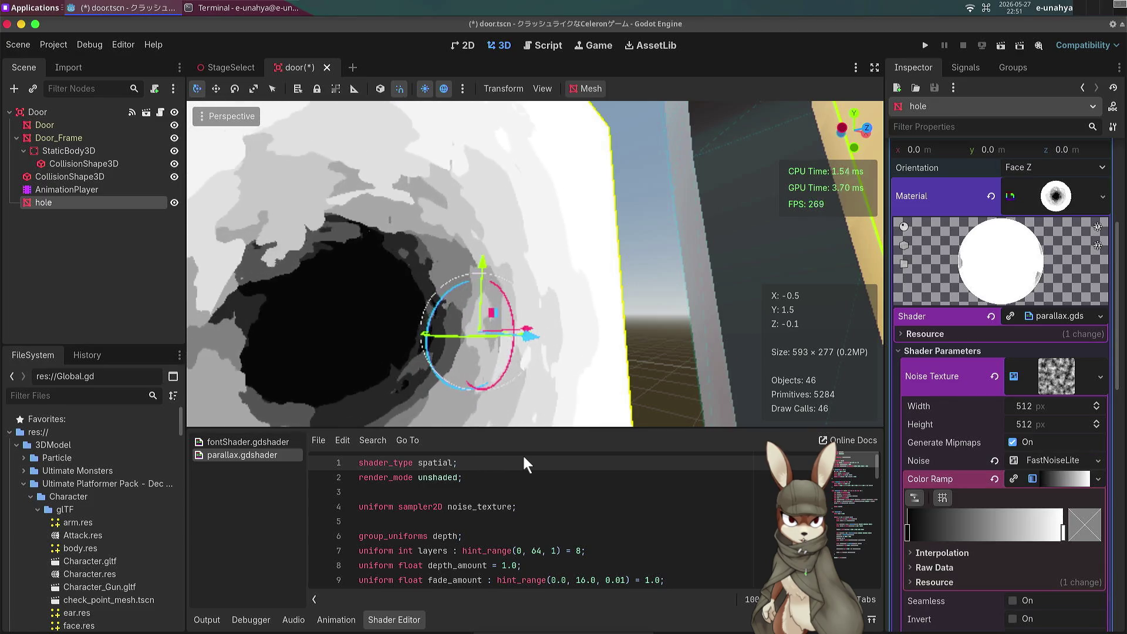
pyautogui.click(1063, 532)
pyautogui.click(1083, 524)
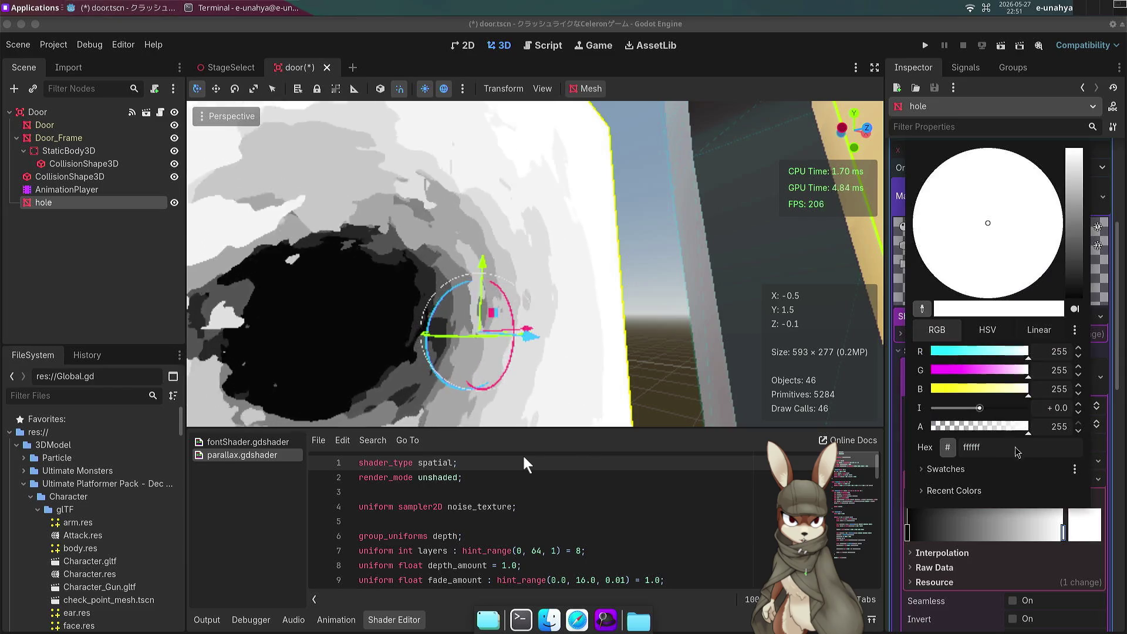
pyautogui.moveTo(1027, 370)
pyautogui.mouseDown()
pyautogui.moveTo(920, 381)
pyautogui.moveTo(1030, 371)
pyautogui.moveTo(973, 370)
pyautogui.mouseUp()
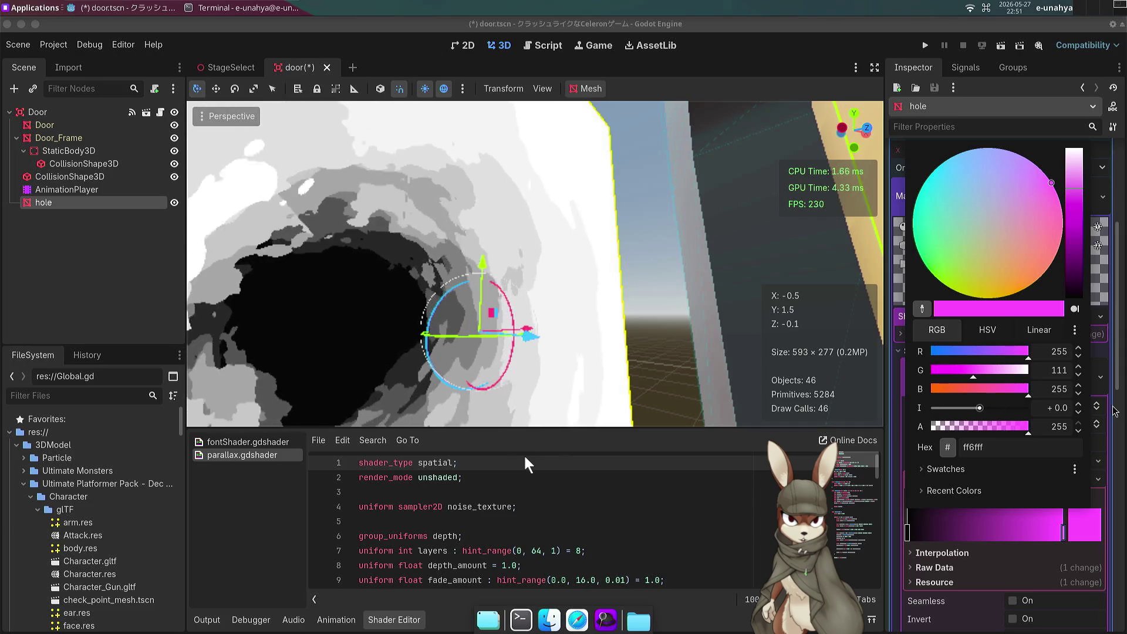
pyautogui.click(1097, 411)
pyautogui.click(1096, 405)
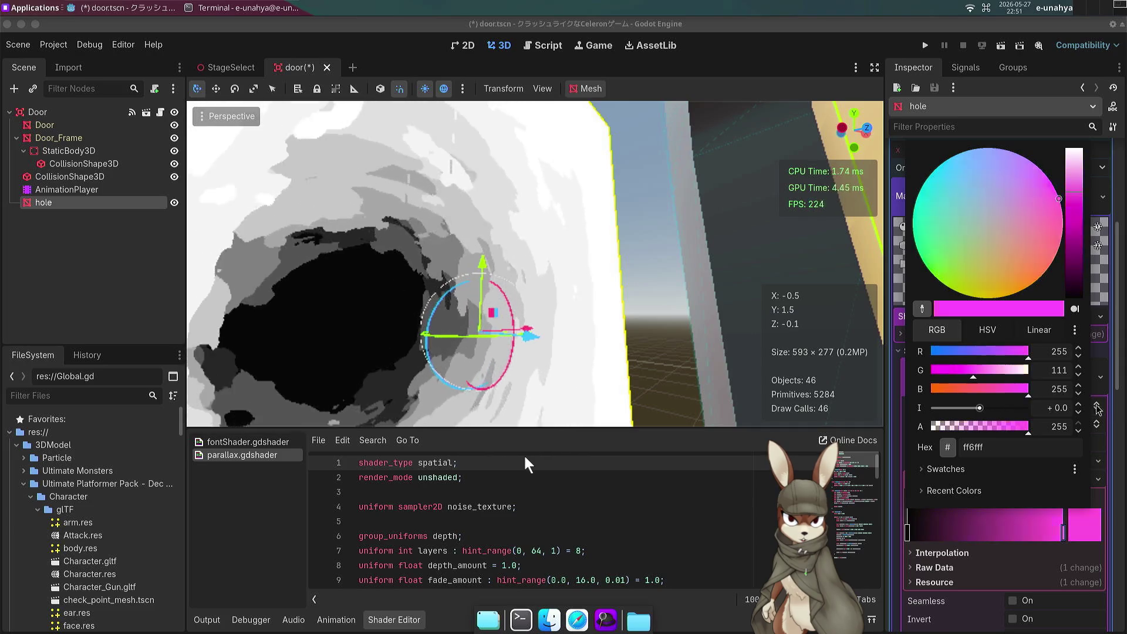
pyautogui.hotkey('ctrl', 'z')
pyautogui.hotkey('ctrl', 'z')
pyautogui.hotkey('ctrl', 'z')
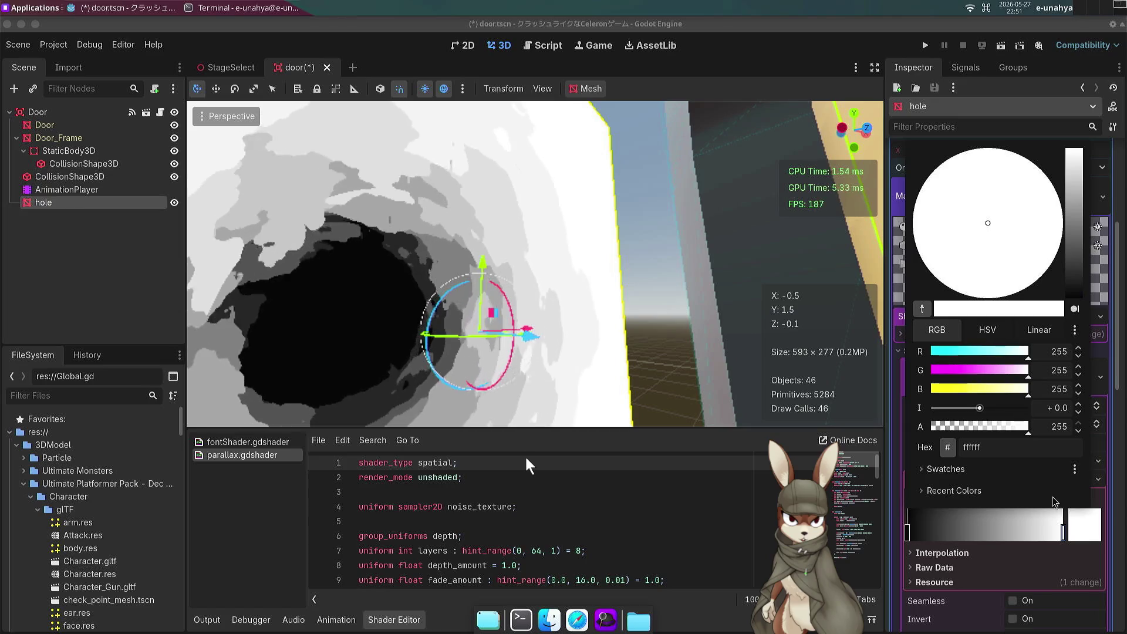
pyautogui.press('Escape')
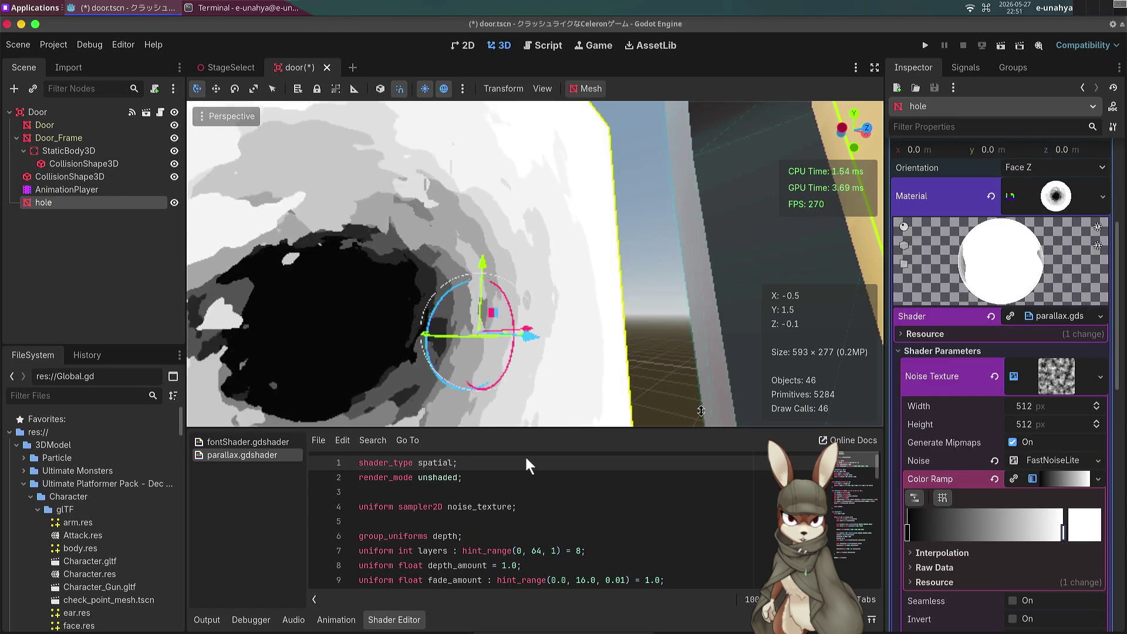
# Step: Frame the door and orbit around it to view the hole from several angles
pyautogui.press('f')
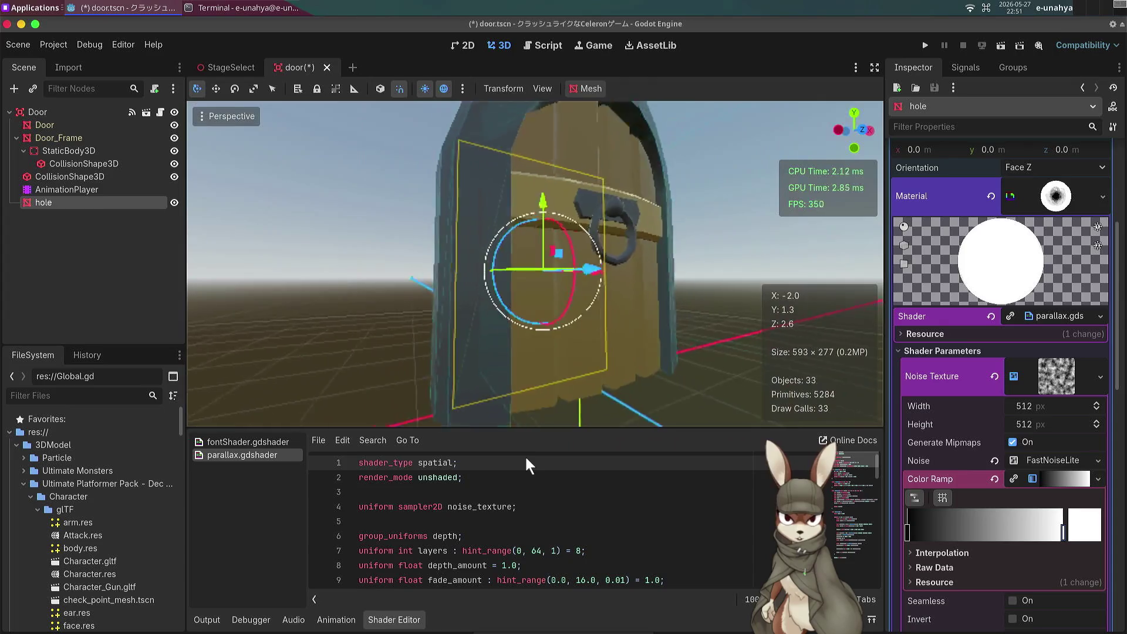
pyautogui.press('KP_6')
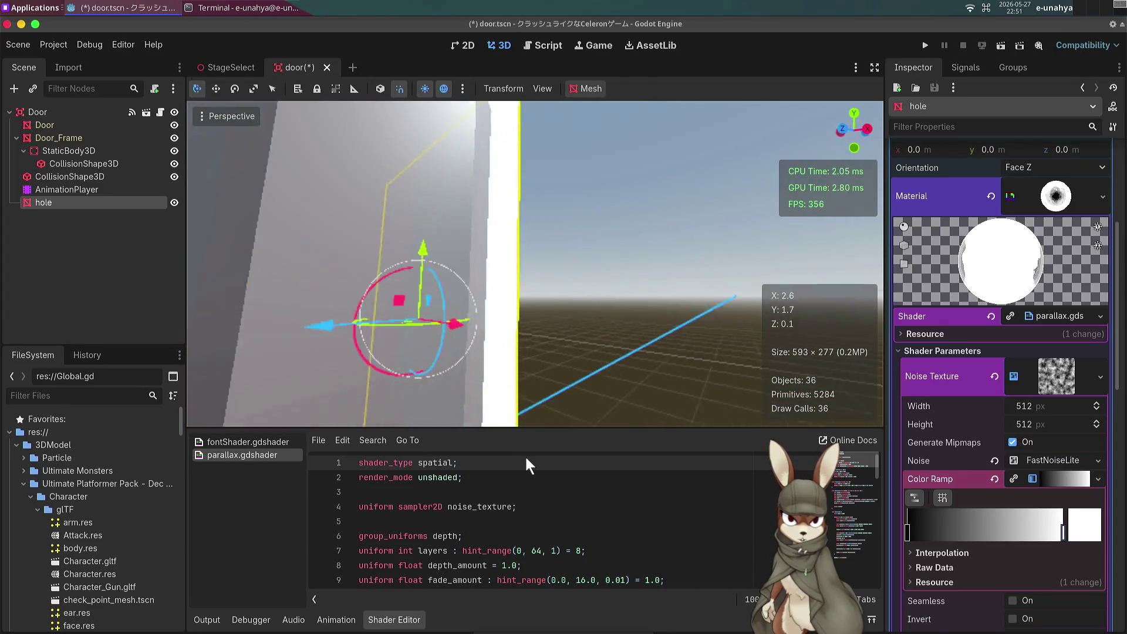
pyautogui.press('KP_6')
pyautogui.press('KP_6')
pyautogui.press('KP_6')
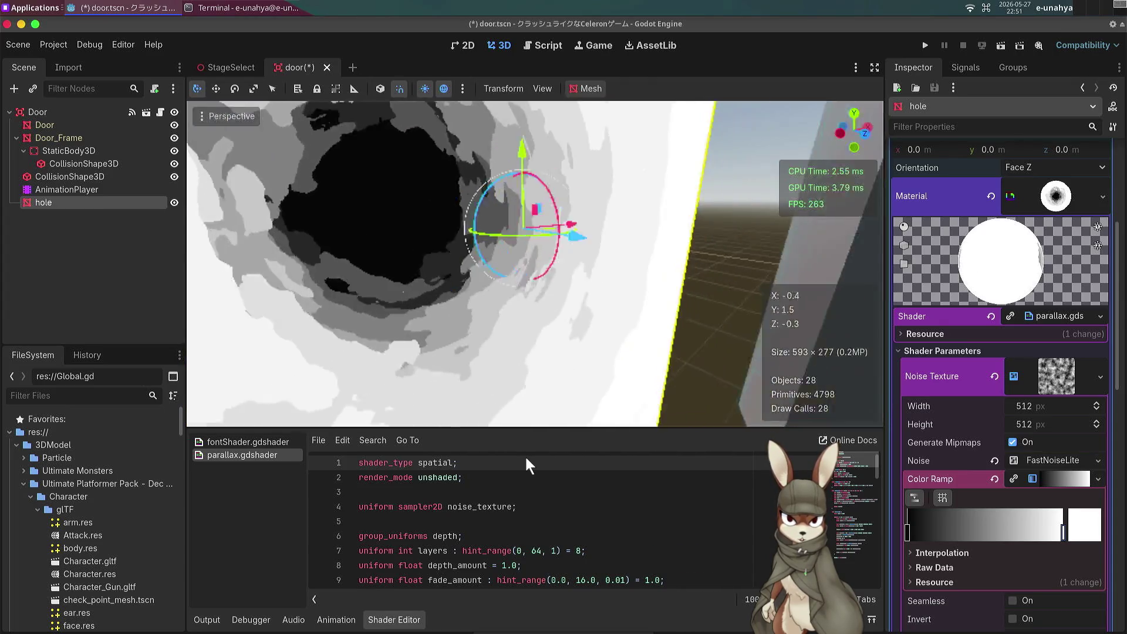
pyautogui.press('KP_6')
pyautogui.press('KP_6')
pyautogui.press('KP_6')
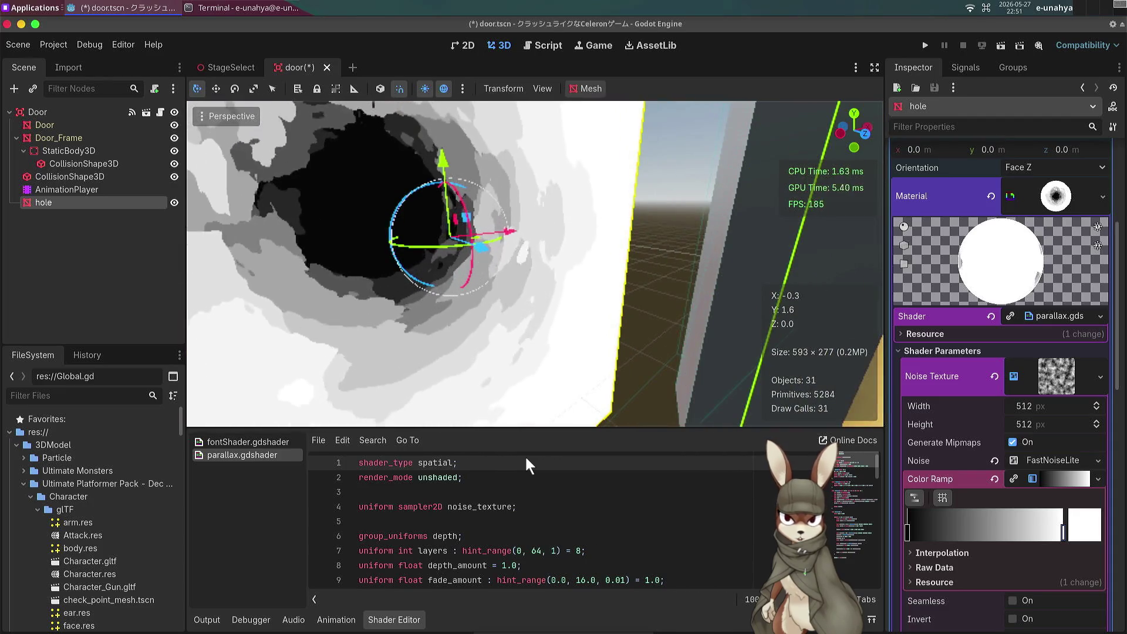
pyautogui.press('KP_6')
pyautogui.press('KP_6')
pyautogui.press('KP_6')
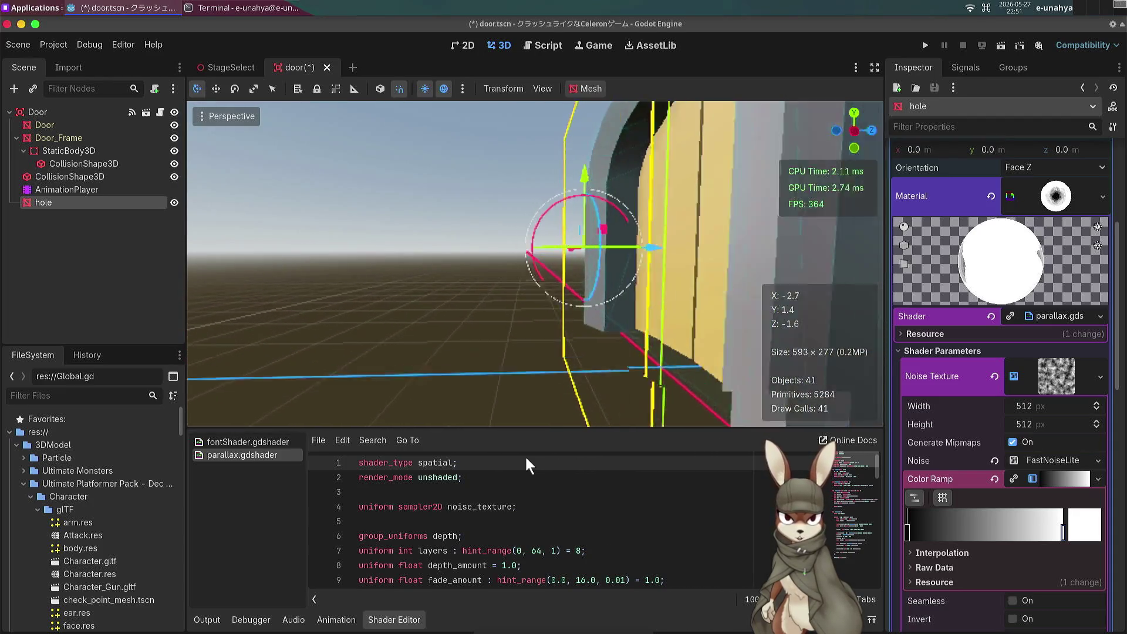
pyautogui.press('KP_6')
pyautogui.press('KP_6')
pyautogui.press('KP_6')
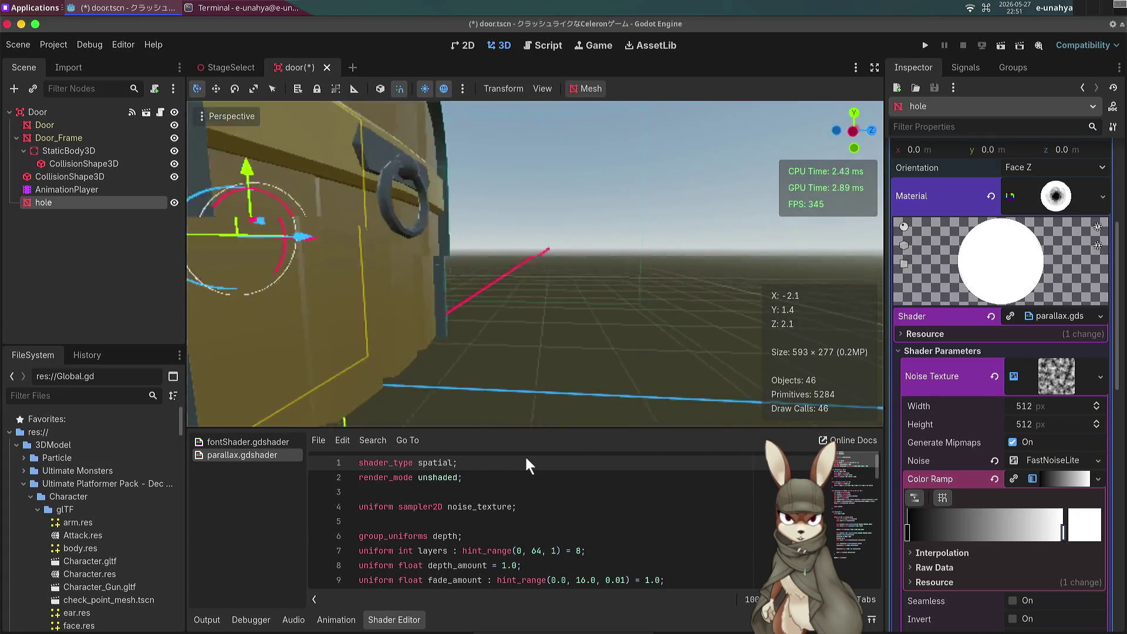
pyautogui.press('KP_6')
pyautogui.press('KP_6')
pyautogui.press('KP_6')
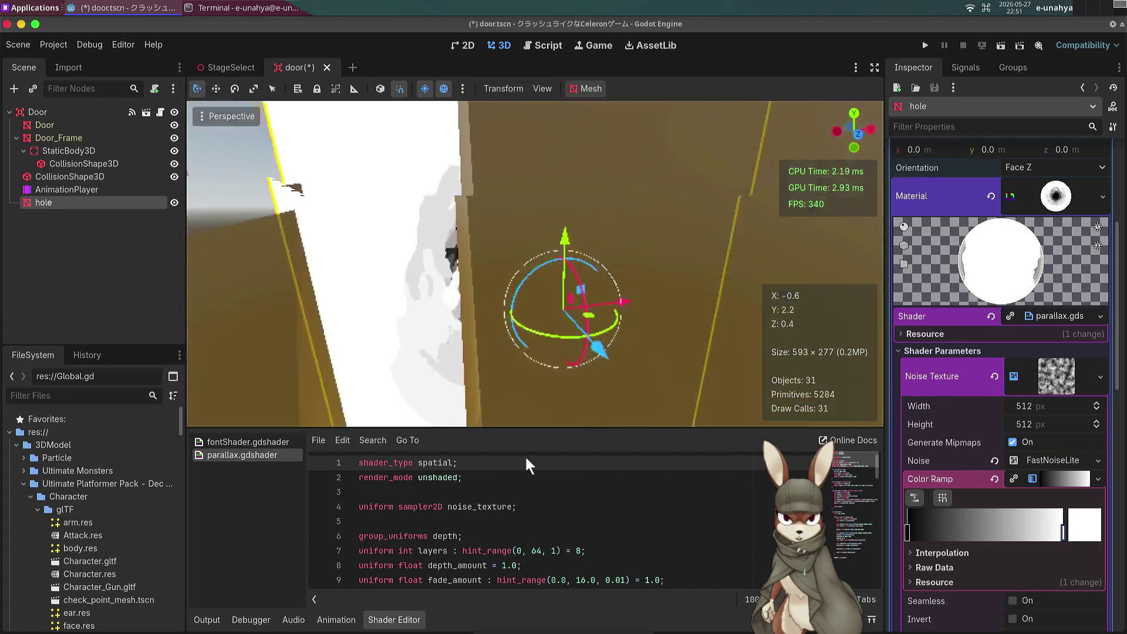
pyautogui.press('KP_6')
pyautogui.press('KP_6')
pyautogui.press('KP_6')
pyautogui.scroll(-5, 962, 487)
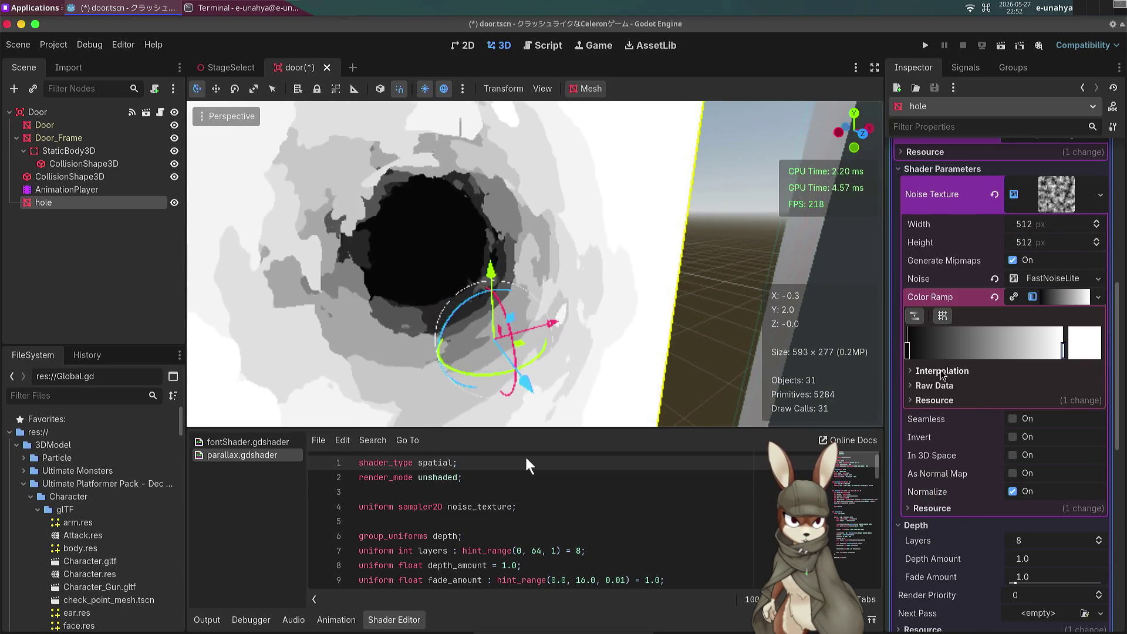
# Step: Try Constant, then Cubic interpolation on the Color Ramp gradient
pyautogui.click(941, 370)
pyautogui.click(1045, 386)
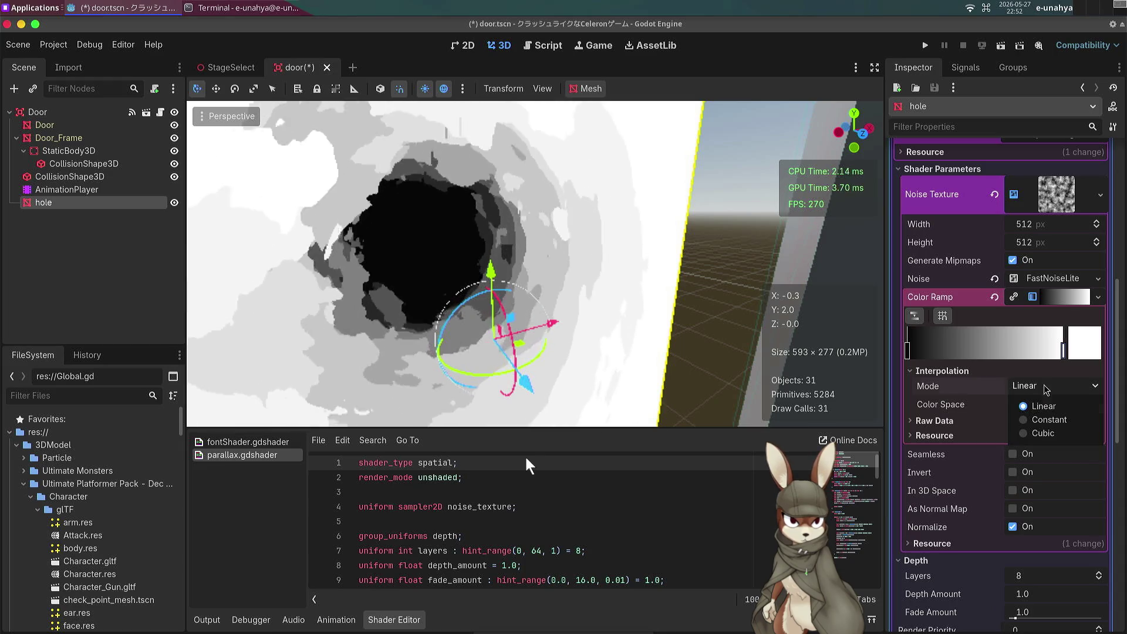
pyautogui.click(1047, 419)
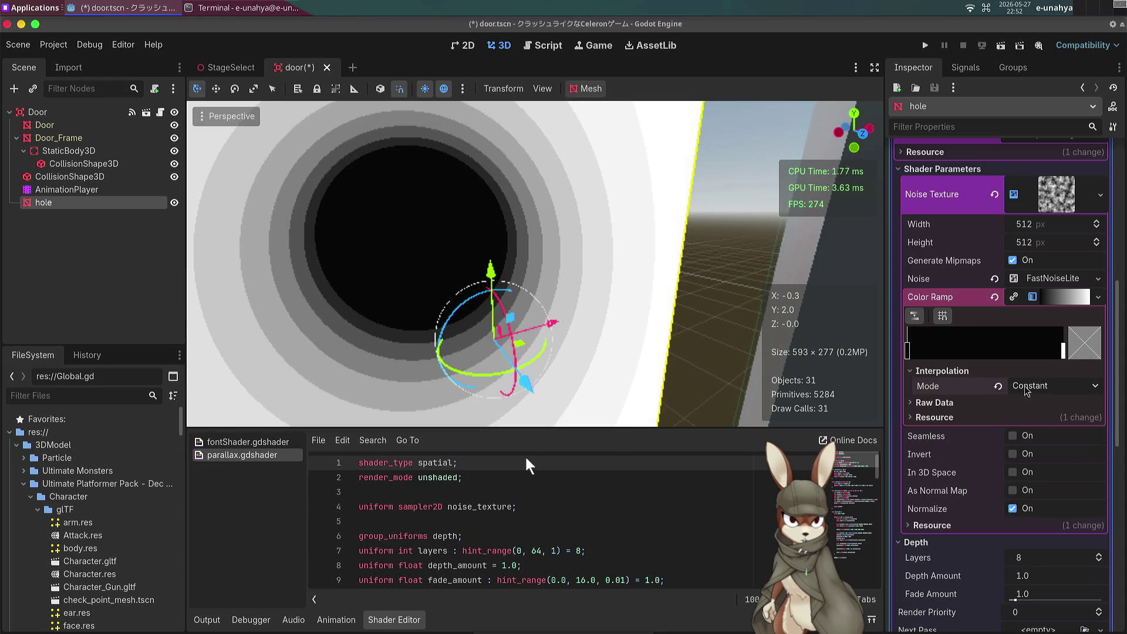
pyautogui.click(1027, 386)
pyautogui.click(1037, 431)
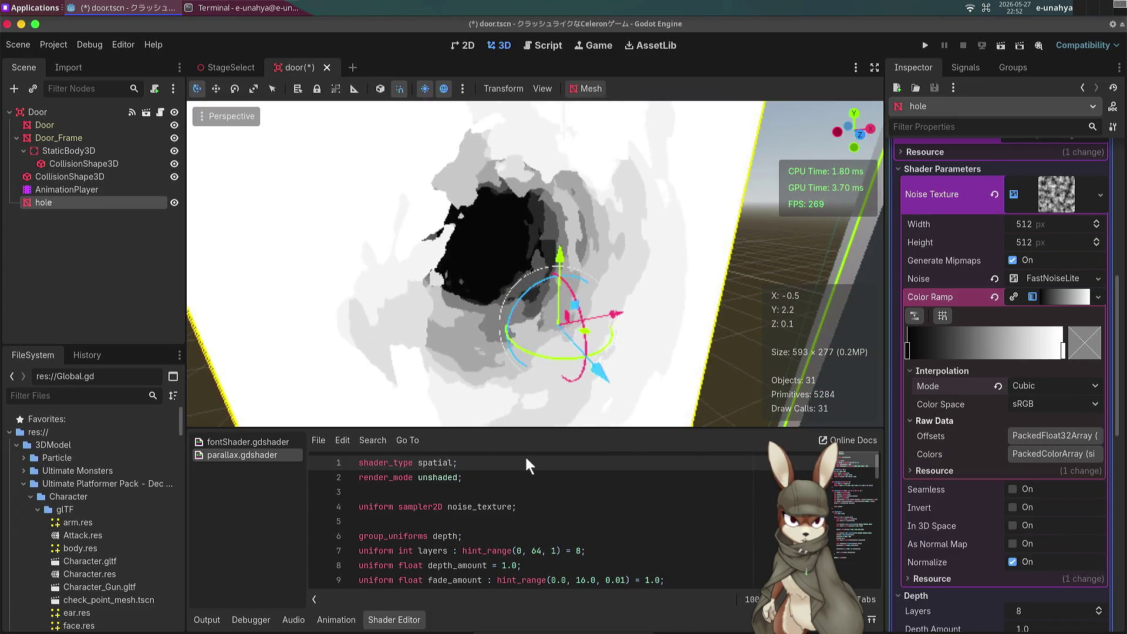
# Step: Add a third gradient stop at offset 0.5
pyautogui.click(1054, 436)
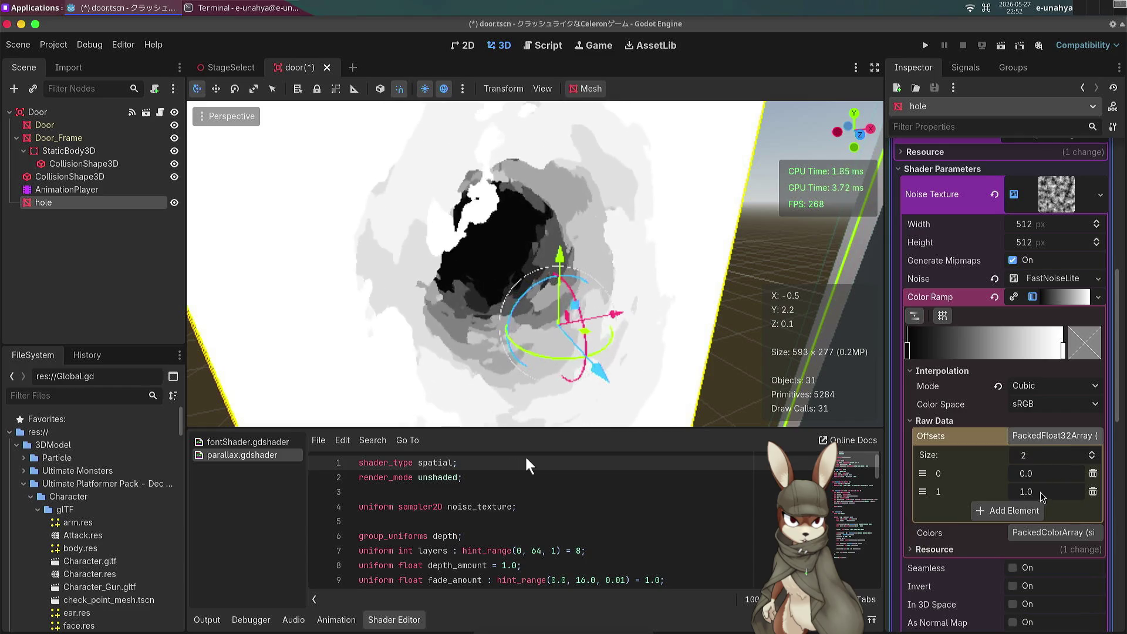
pyautogui.click(1024, 512)
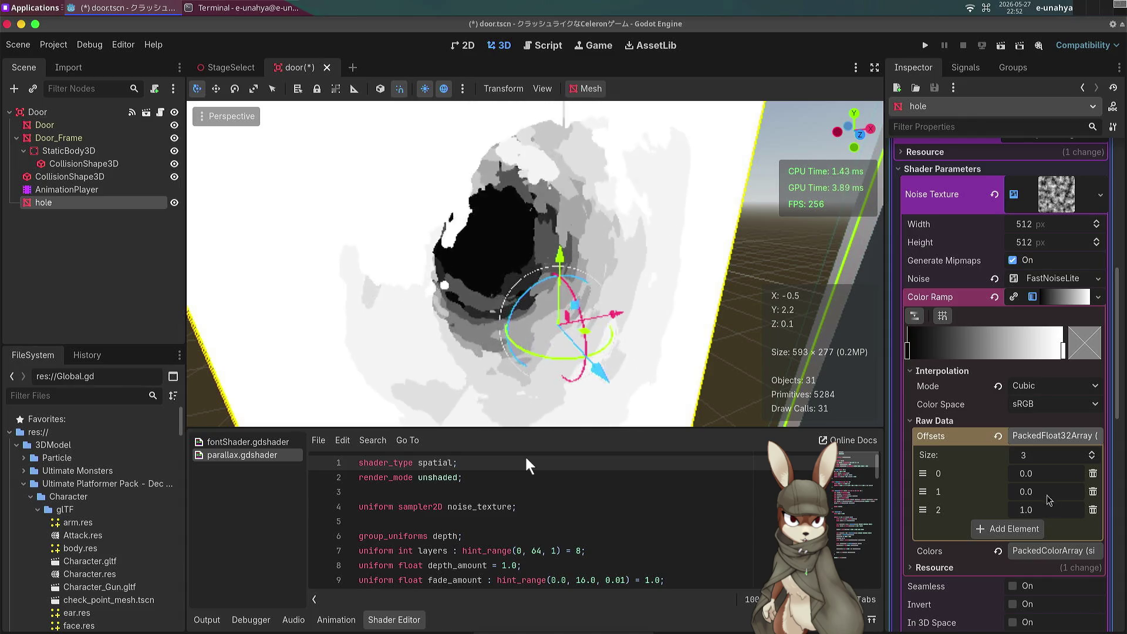
pyautogui.click(1048, 498)
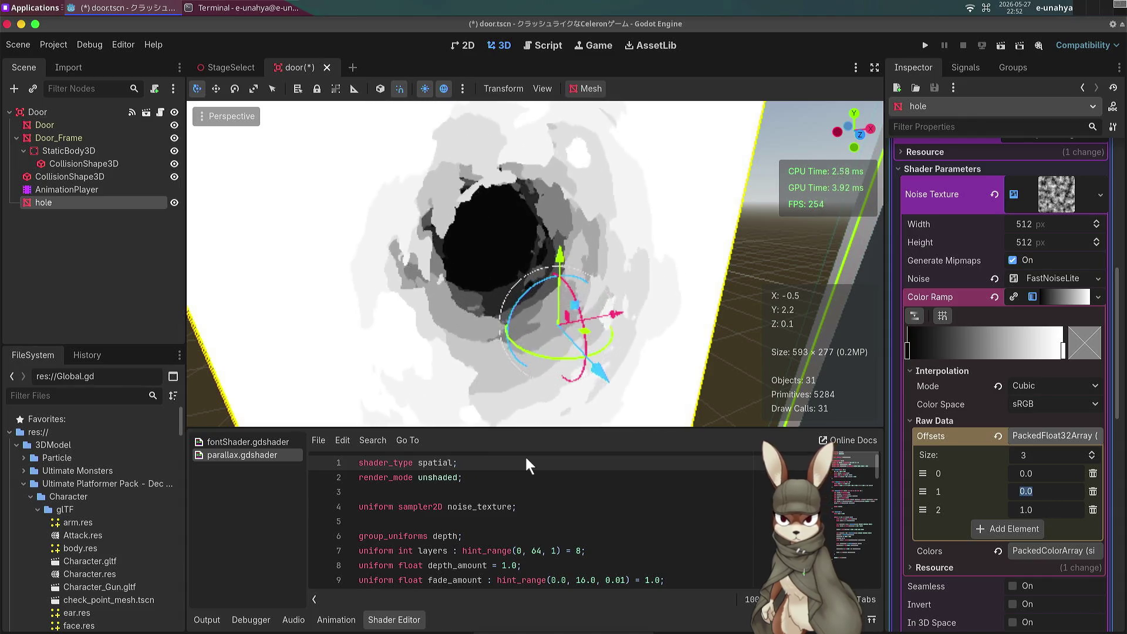
pyautogui.write('0.5')
pyautogui.press('Return')
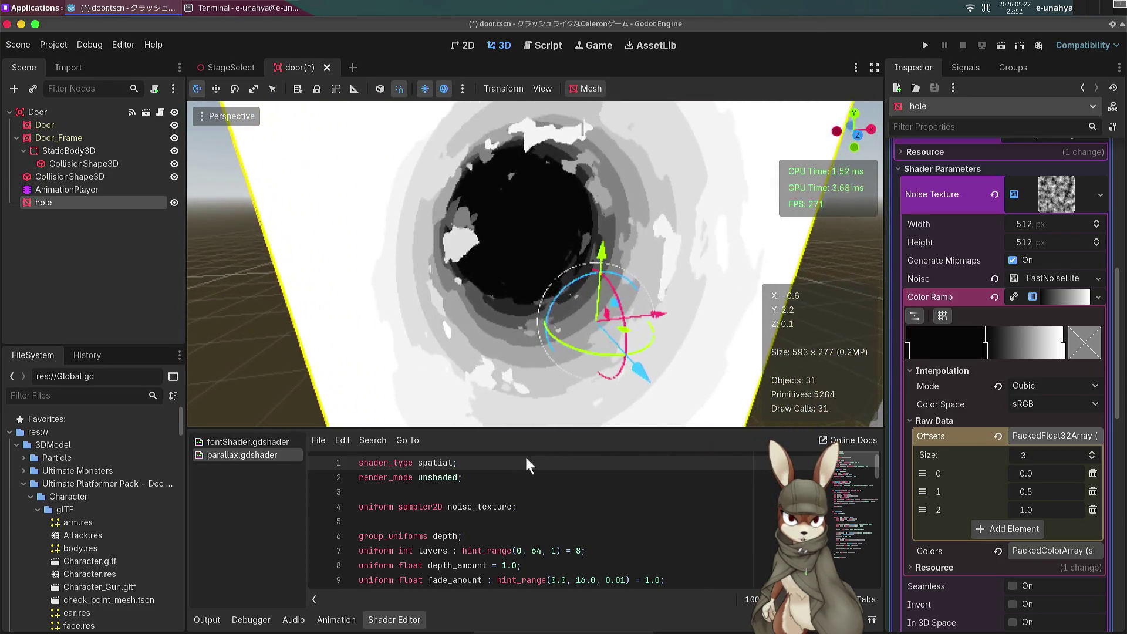
# Step: Undo back to Linear interpolation with two stops, black at 0.0 and white at 1.0
pyautogui.hotkey('ctrl', 'z')
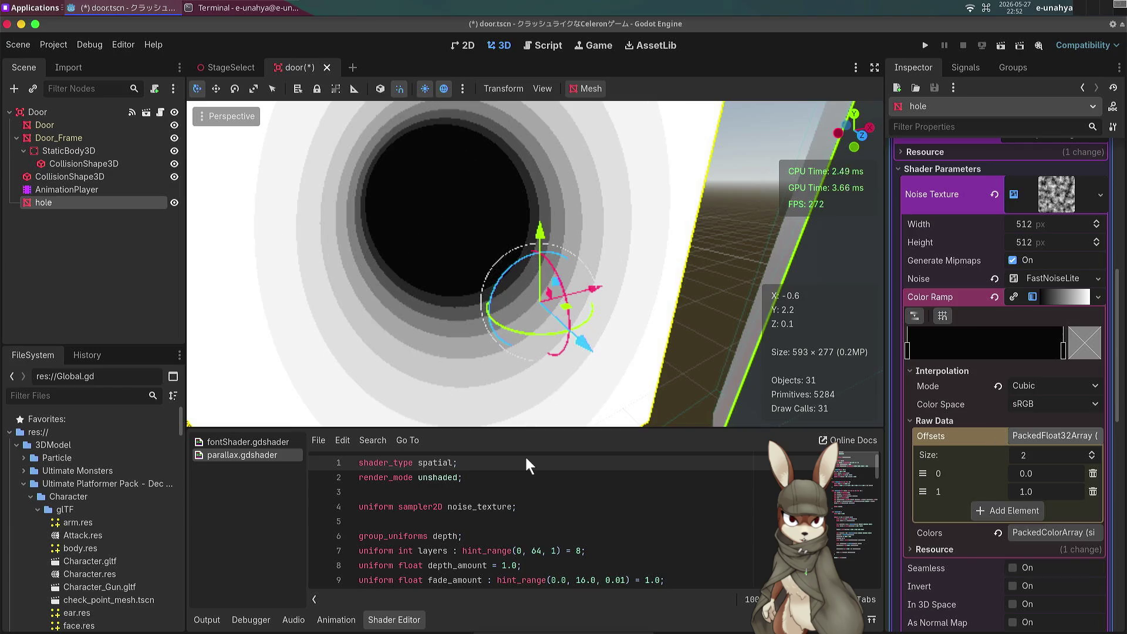
pyautogui.hotkey('ctrl', 'z')
pyautogui.click(1053, 385)
pyautogui.click(986, 413)
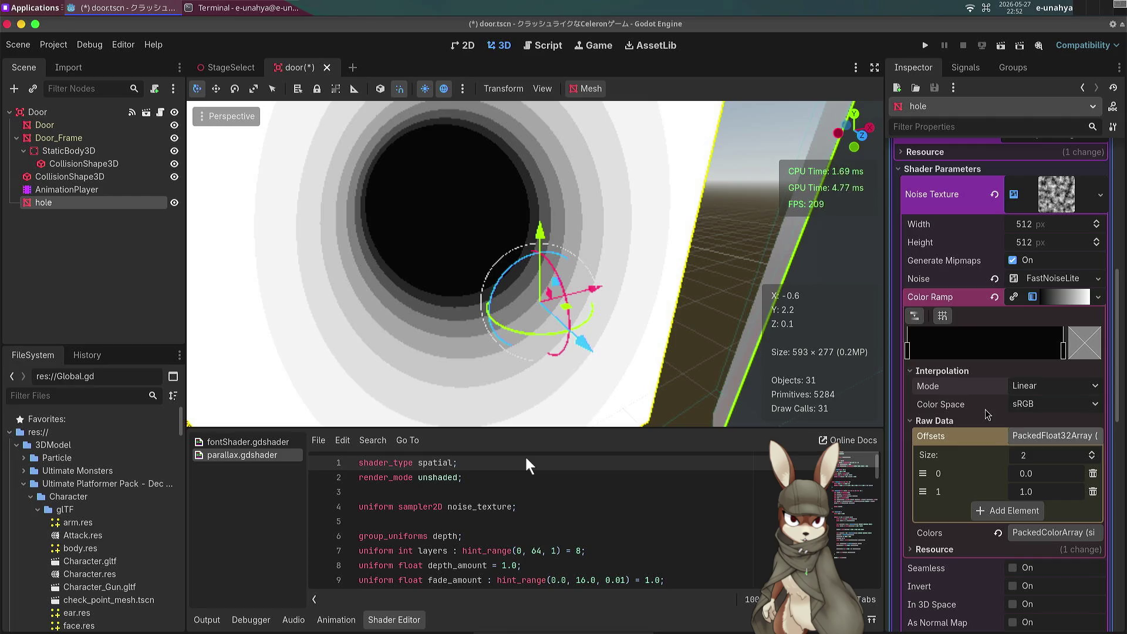
pyautogui.click(1046, 436)
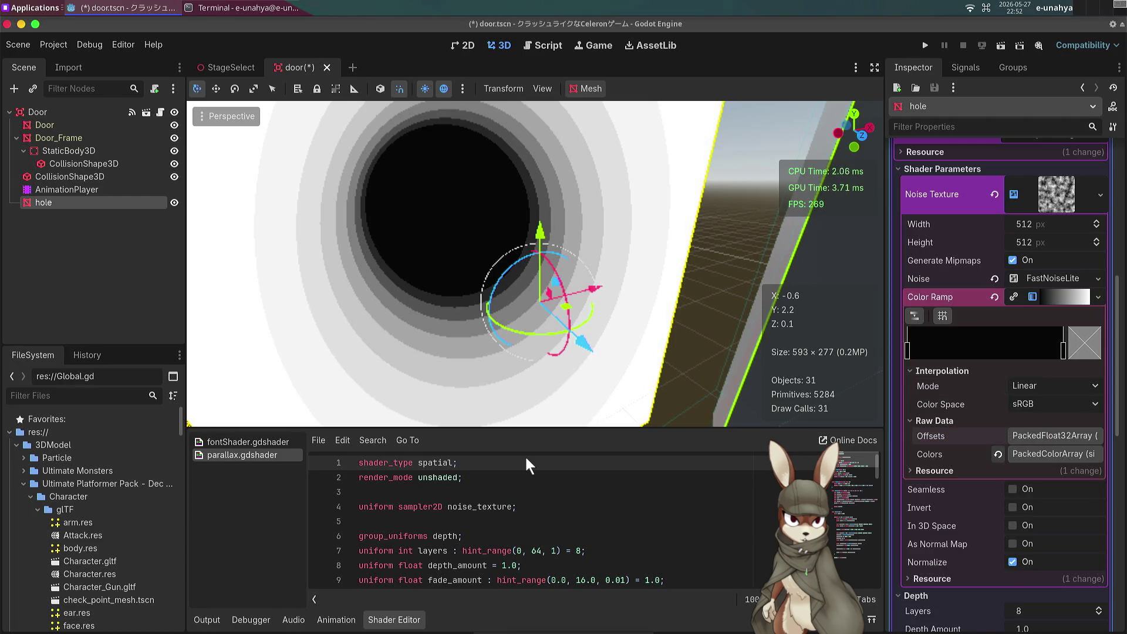
pyautogui.hotkey('ctrl', 'z')
pyautogui.click(1055, 453)
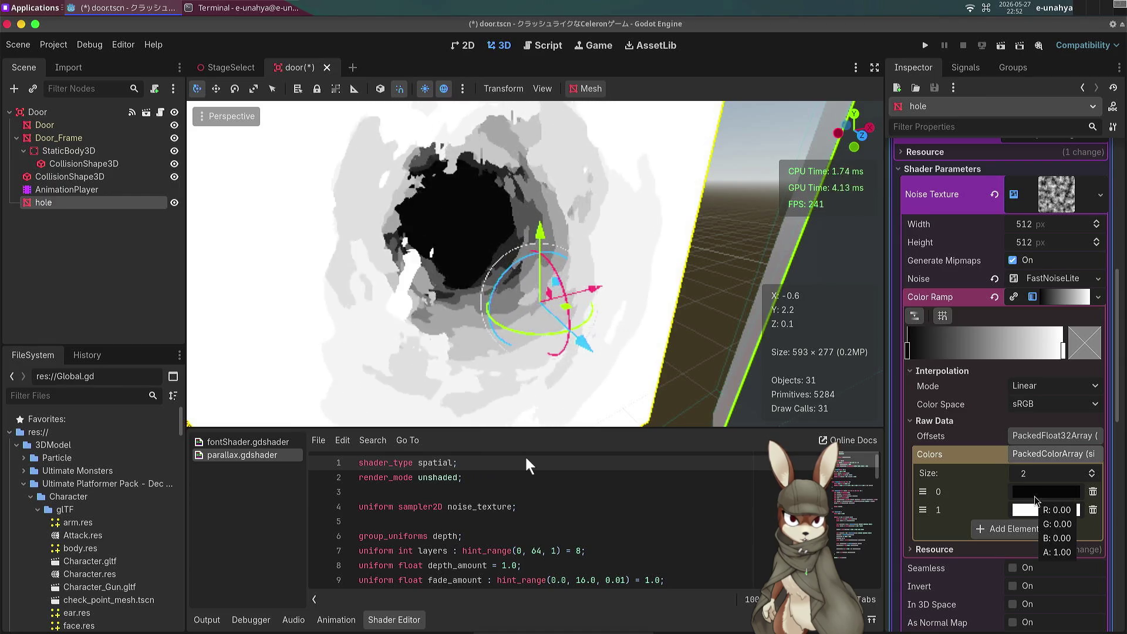
# Step: Add a red middle stop to the gradient, view the hole head-on, and save
pyautogui.click(1006, 528)
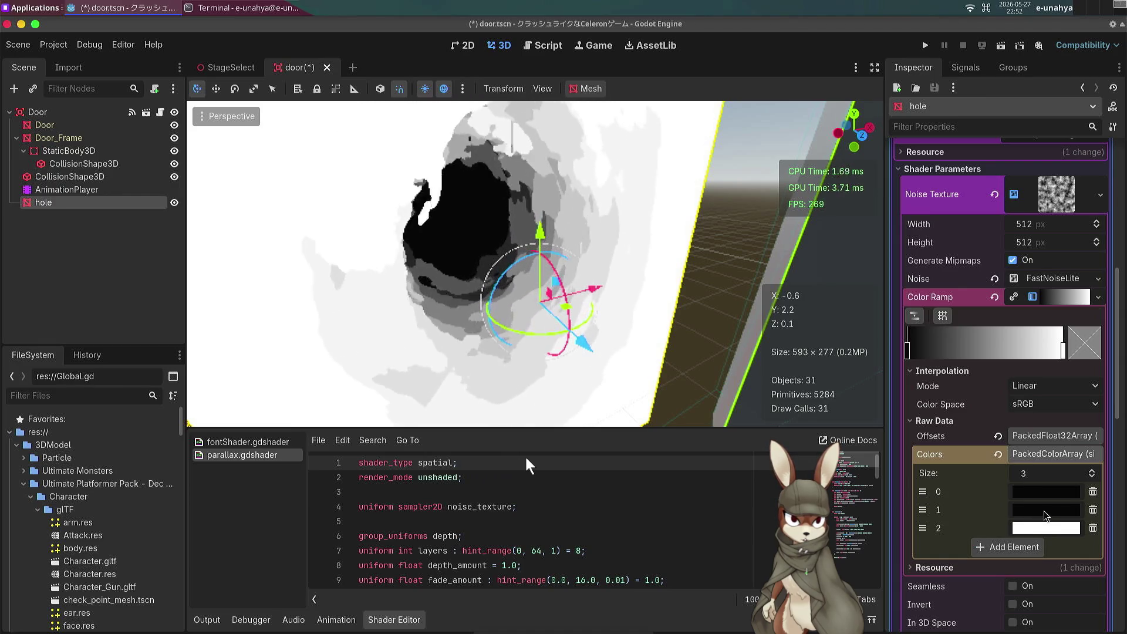
pyautogui.click(1045, 510)
pyautogui.moveTo(1012, 346); pyautogui.dragTo(1106, 361)
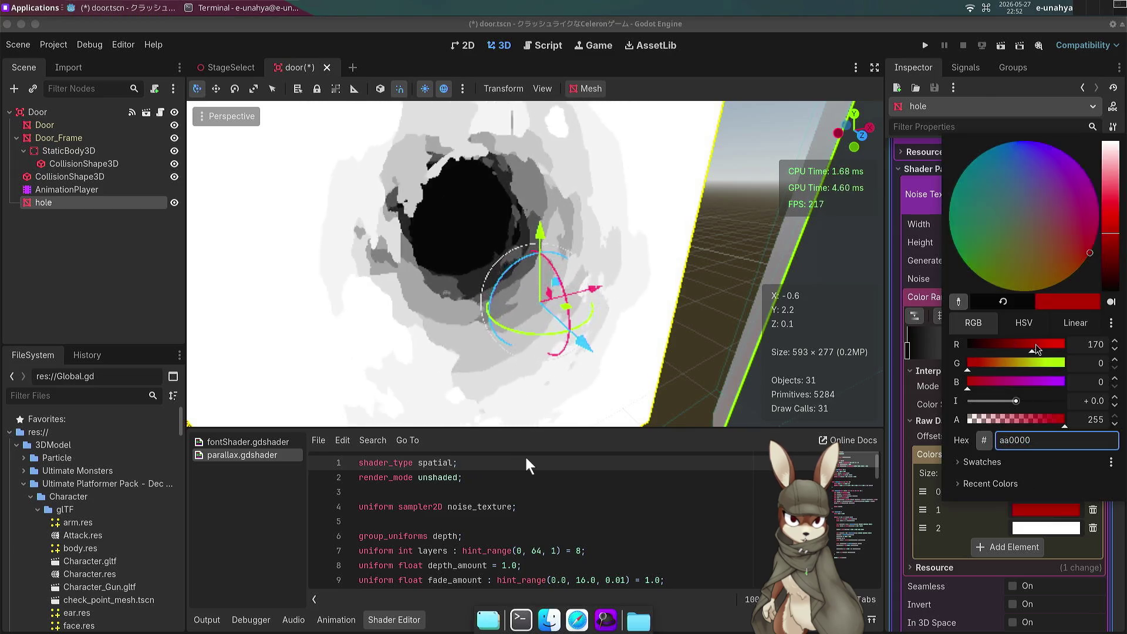
pyautogui.moveTo(1009, 364)
pyautogui.mouseDown()
pyautogui.moveTo(1064, 364)
pyautogui.moveTo(981, 367)
pyautogui.mouseUp()
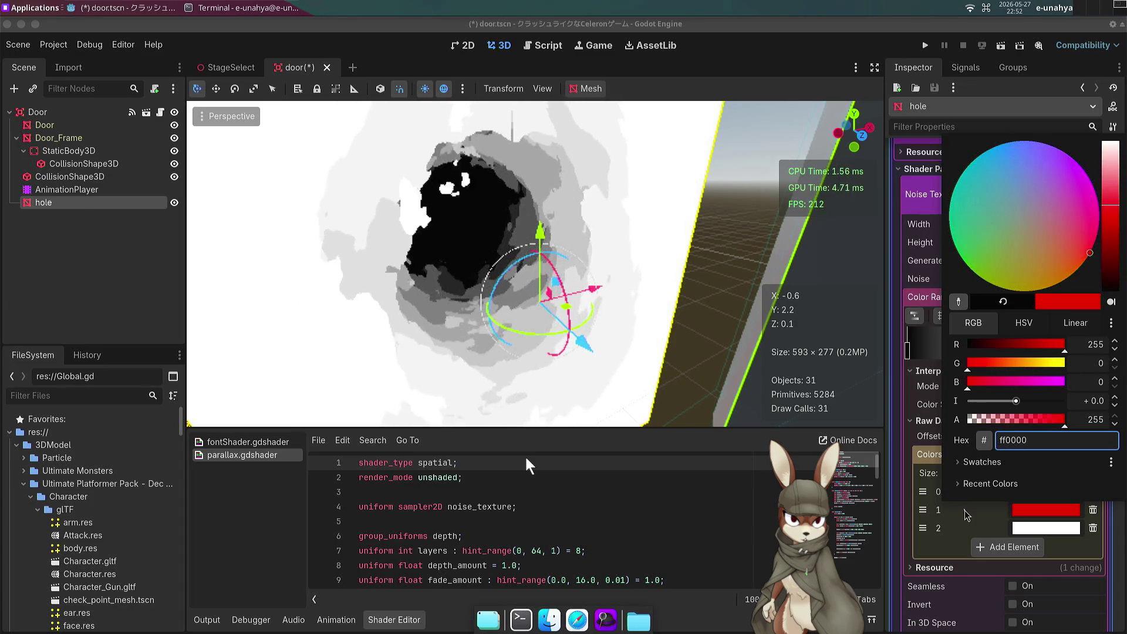
pyautogui.click(1033, 494)
pyautogui.moveTo(715, 415); pyautogui.dragTo(528, 405)
pyautogui.moveTo(526, 458); pyautogui.dragTo(526, 458)
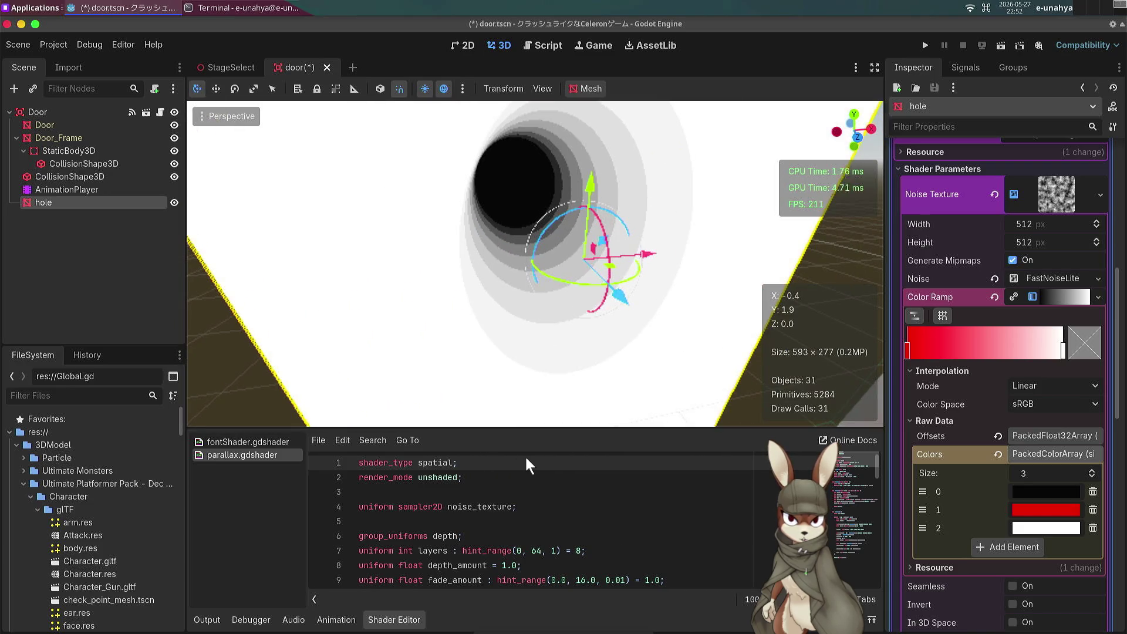
pyautogui.hotkey('ctrl', 's')
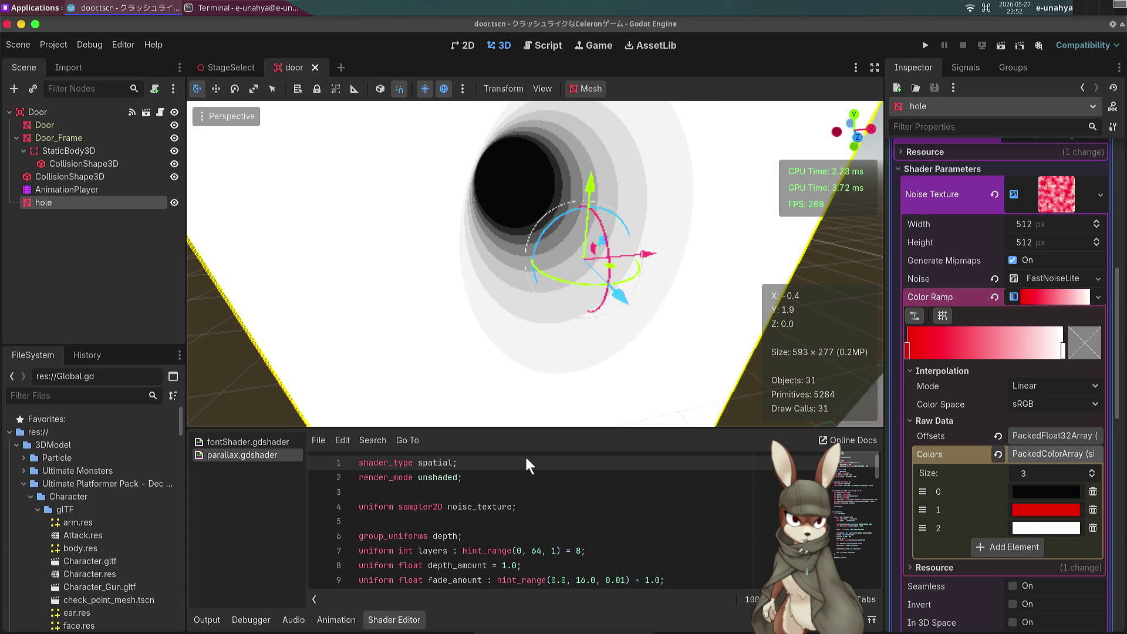
# Step: Remove the red middle stop, set the first stop to hex 000000, and save
pyautogui.click(1092, 509)
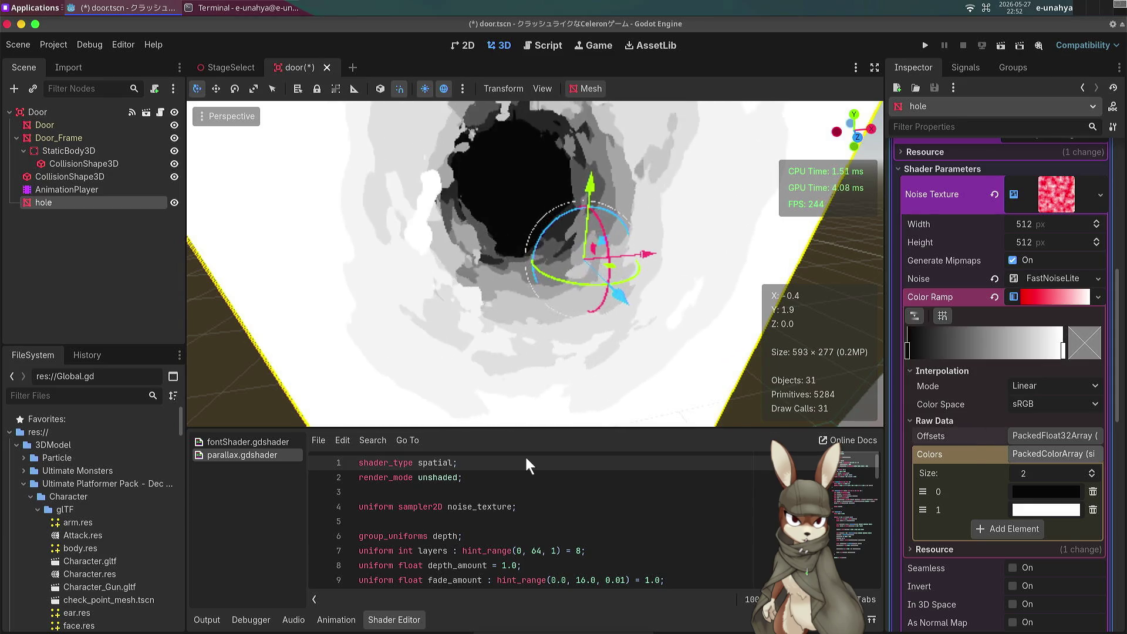
pyautogui.click(1039, 499)
pyautogui.moveTo(1115, 340); pyautogui.dragTo(1115, 331)
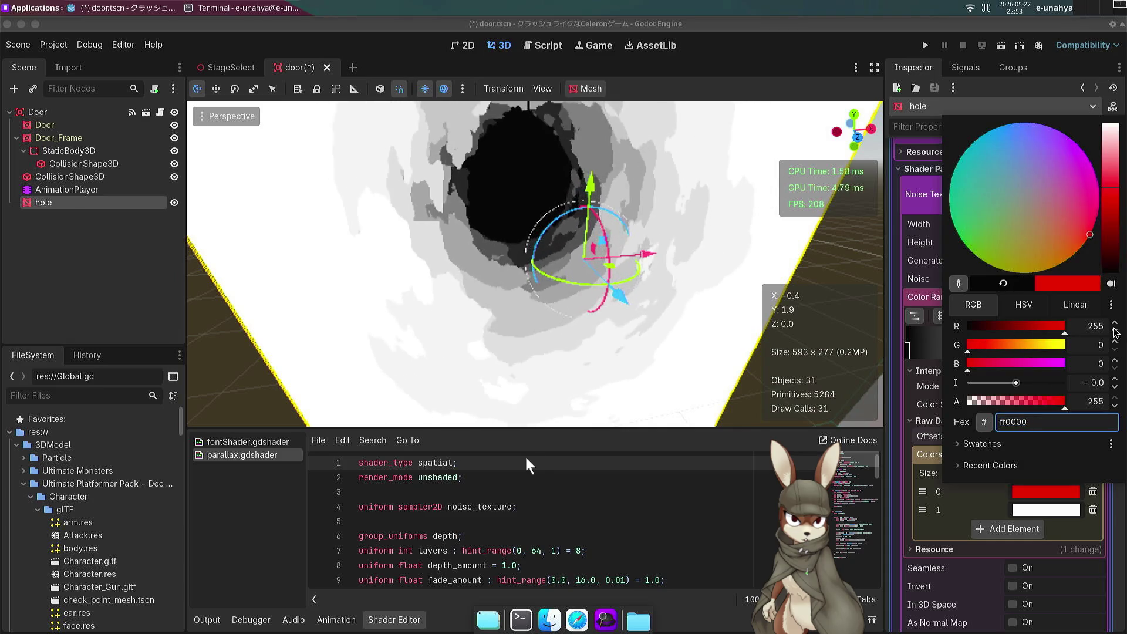
pyautogui.click(973, 492)
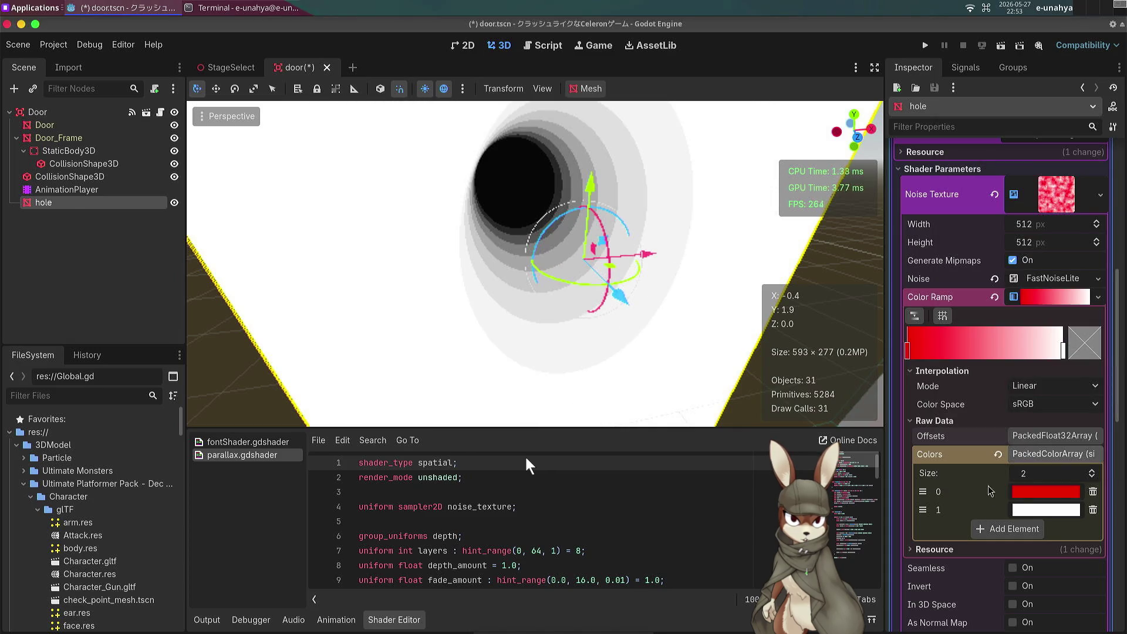
pyautogui.click(1021, 493)
pyautogui.write('000000')
pyautogui.press('Return')
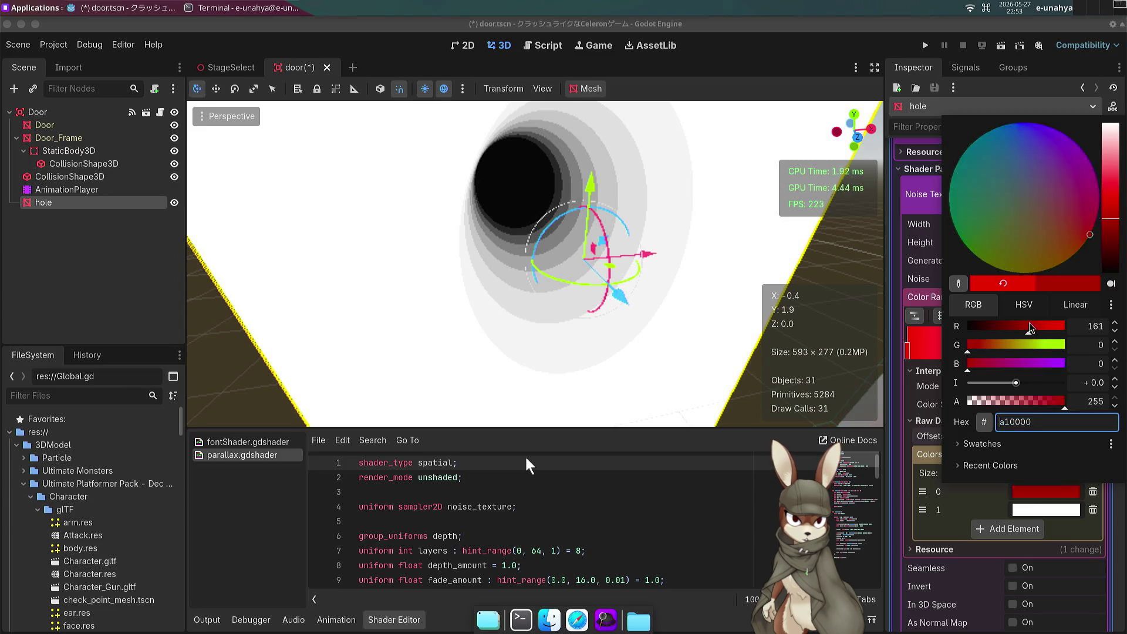
pyautogui.hotkey('ctrl', 's')
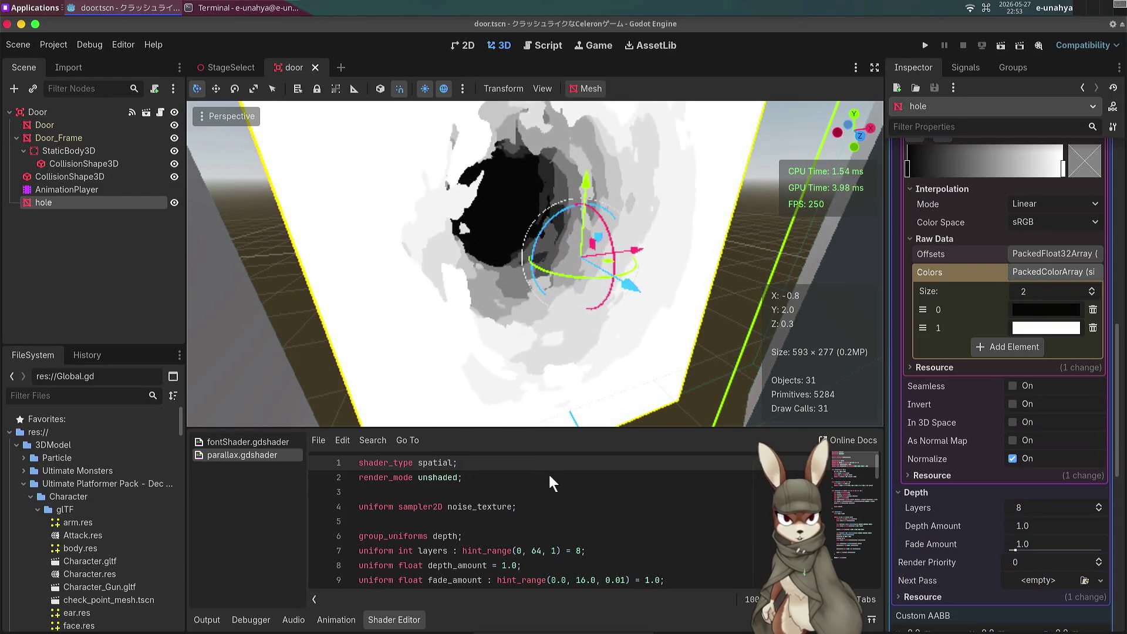
pyautogui.click(1012, 404)
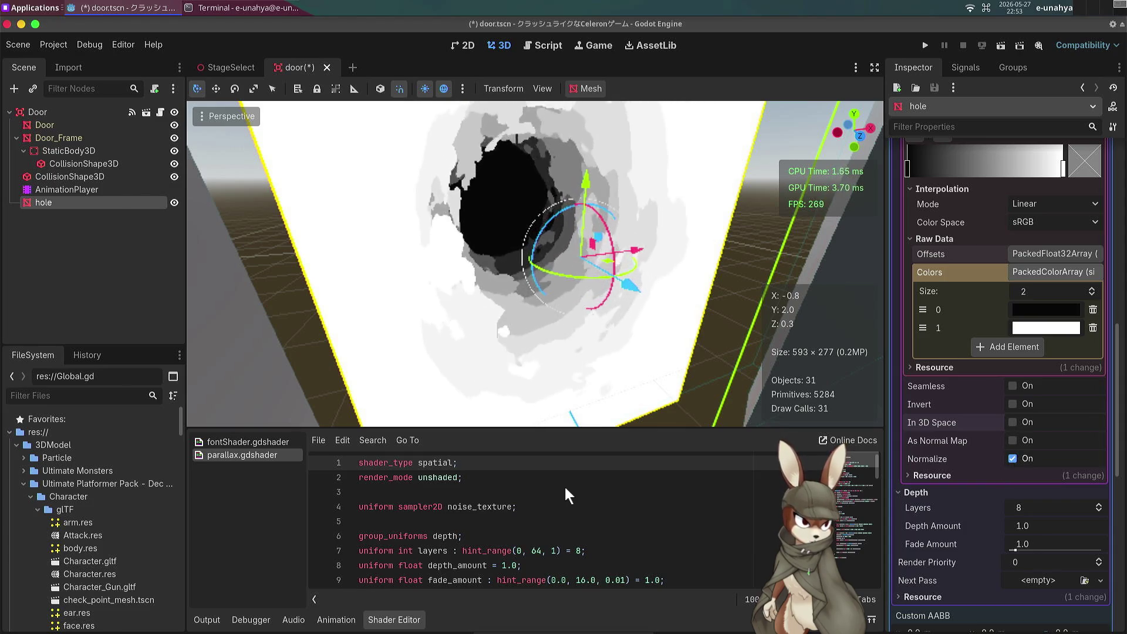
pyautogui.click(1011, 459)
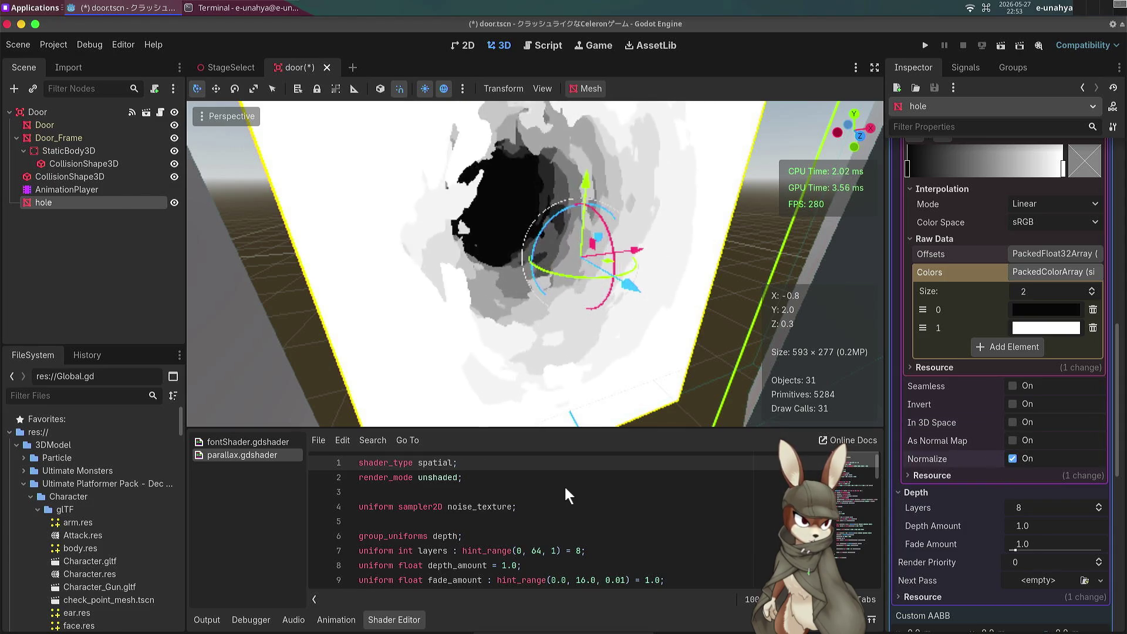
pyautogui.hotkey('ctrl', 'z')
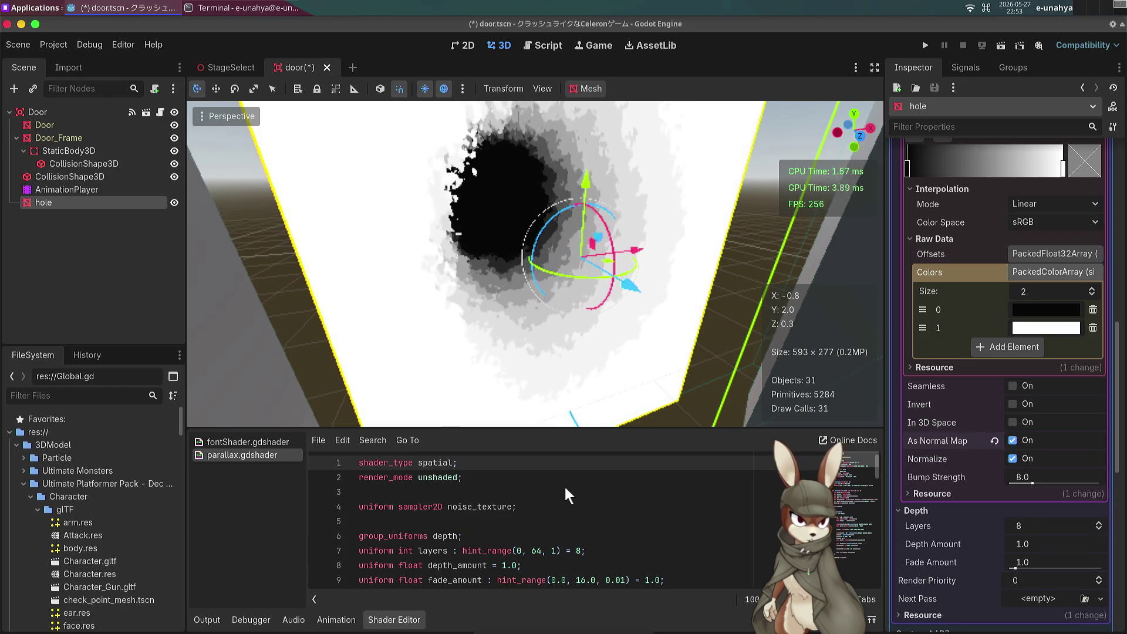
pyautogui.click(1012, 441)
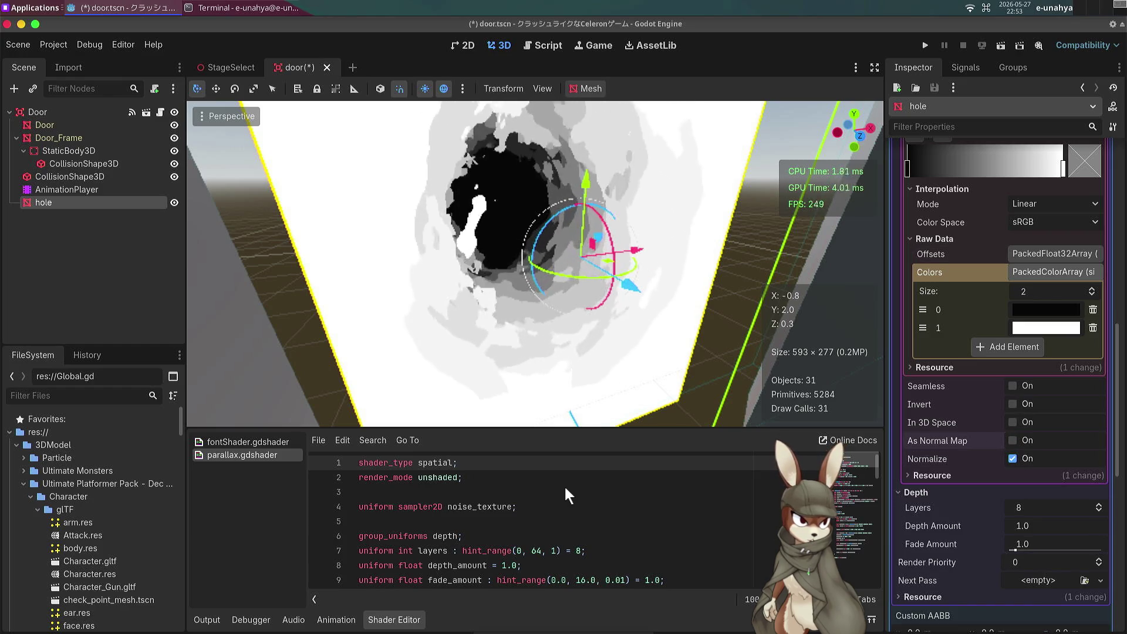
pyautogui.click(1013, 385)
pyautogui.click(1018, 394)
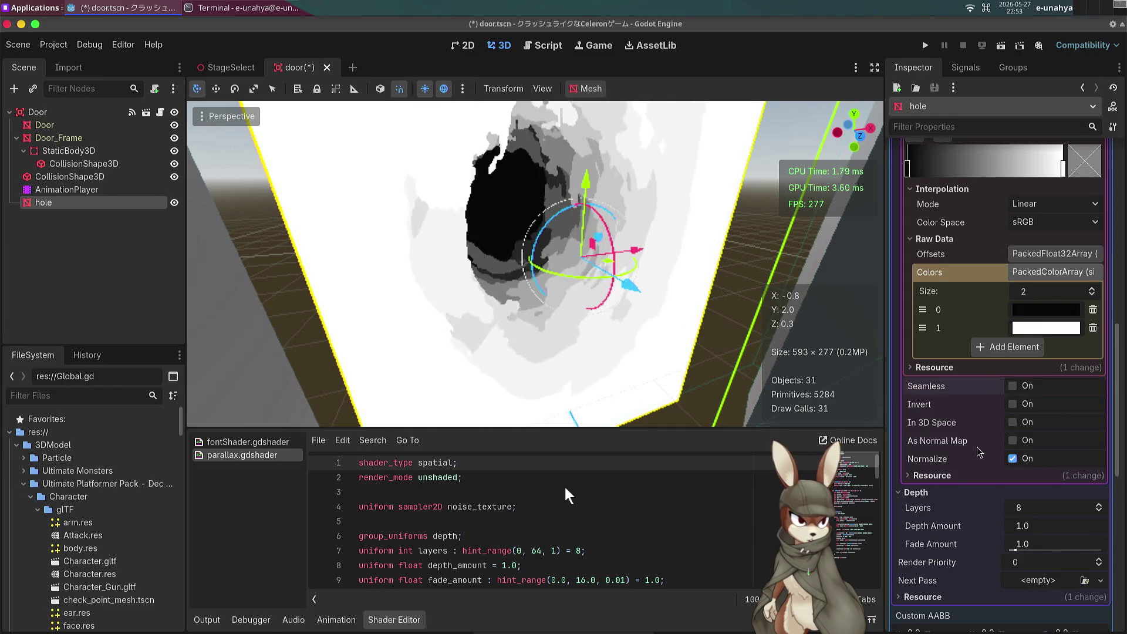
pyautogui.scroll(-2, 976, 514)
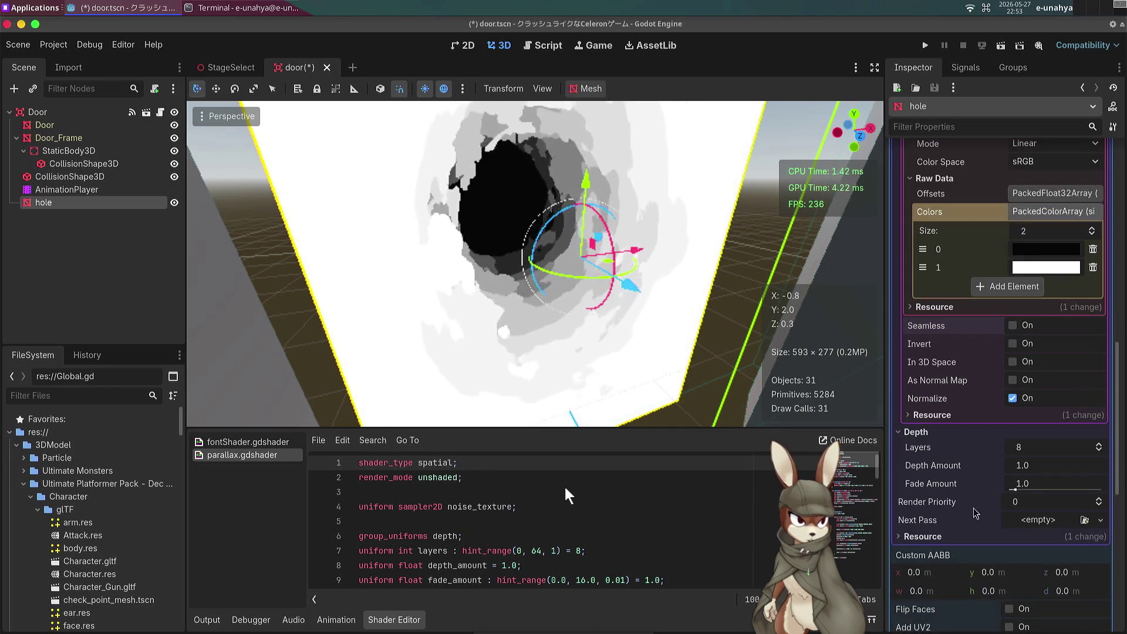
pyautogui.click(1031, 451)
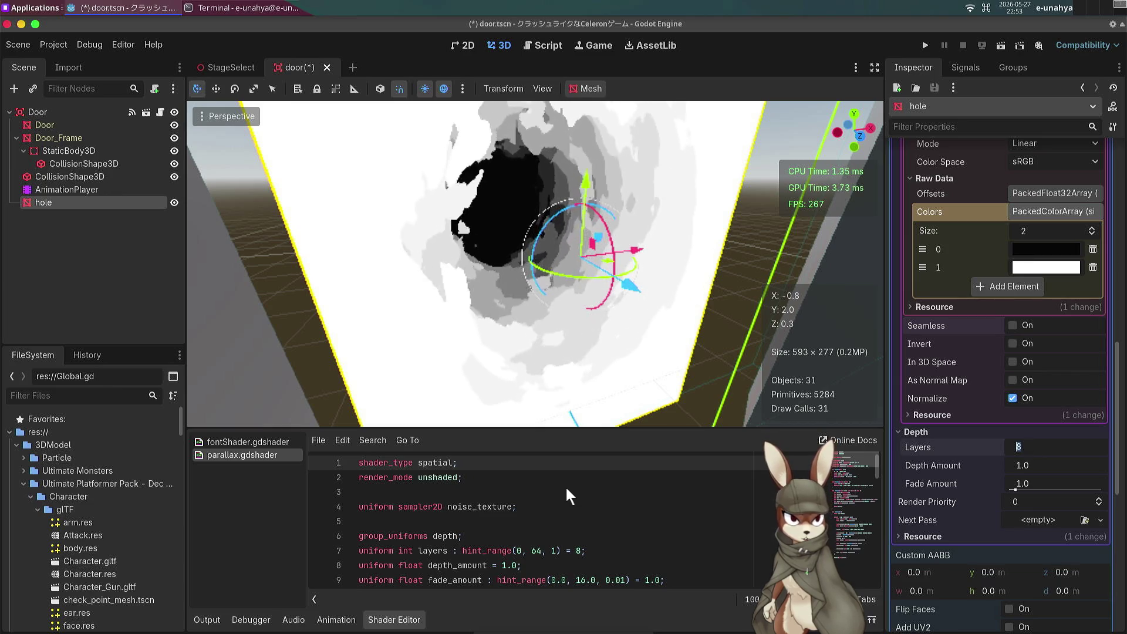
# Step: Set the hole shader's layer count to 16 and frame the hole mesh
pyautogui.write('16')
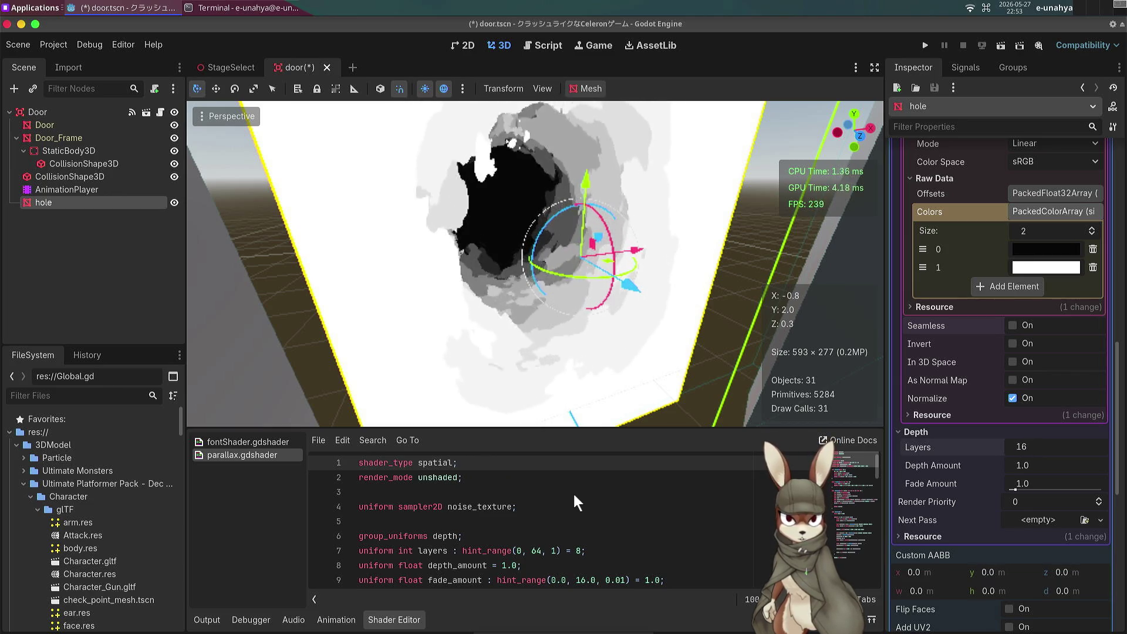
pyautogui.press('Return')
pyautogui.press('f')
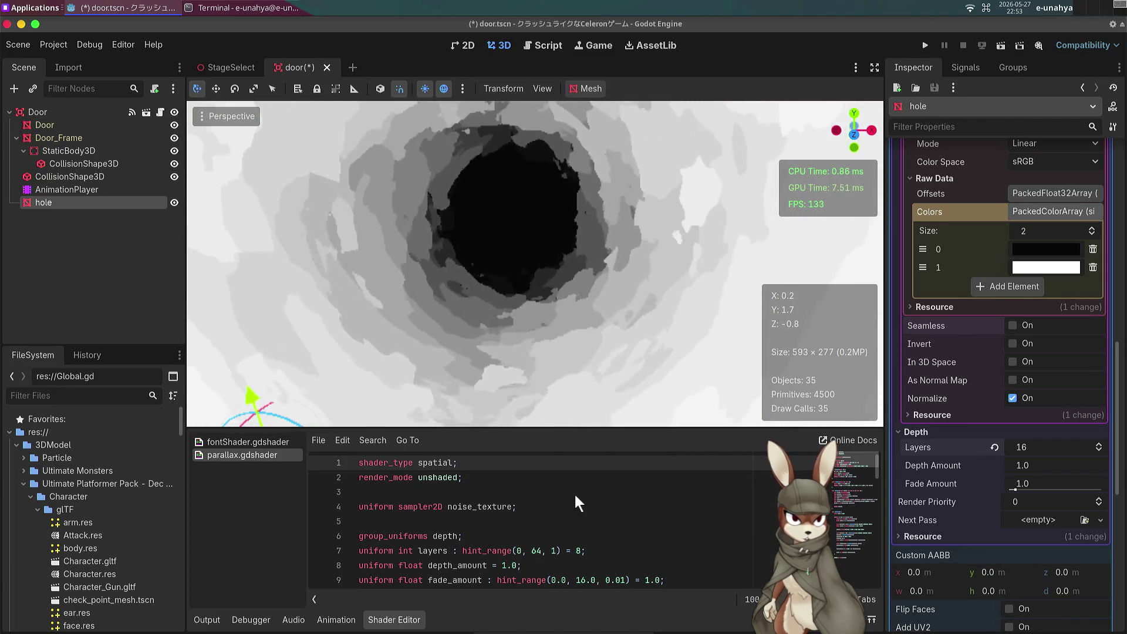
pyautogui.press('f')
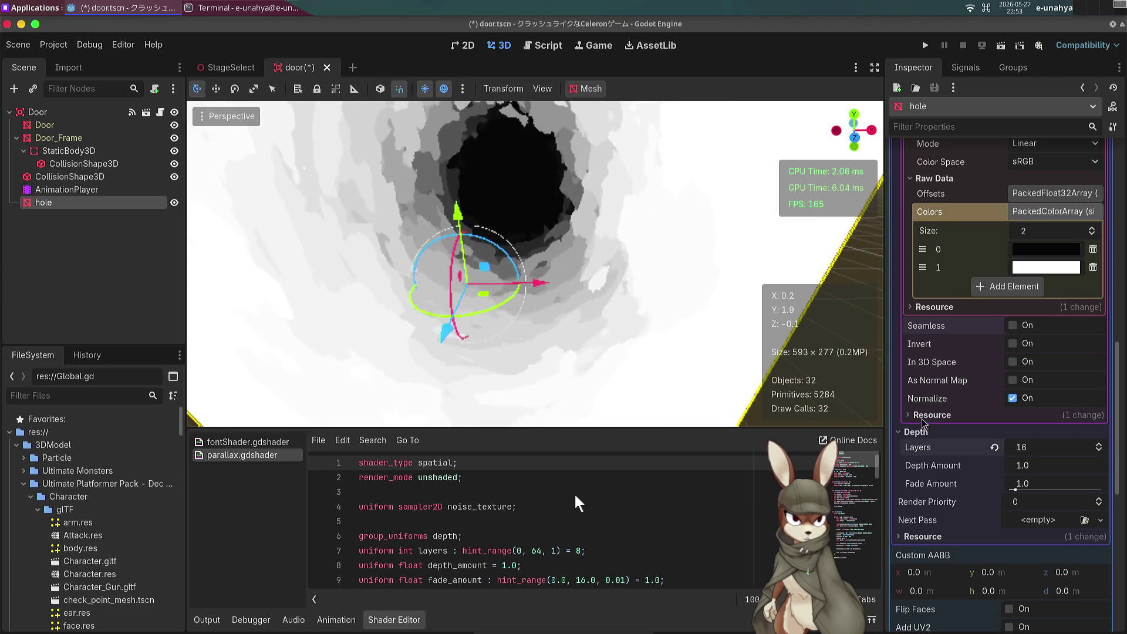
# Step: Set depth amount to 1.5, and raise fade amount from 0.5 to about 7.22
pyautogui.click(1039, 469)
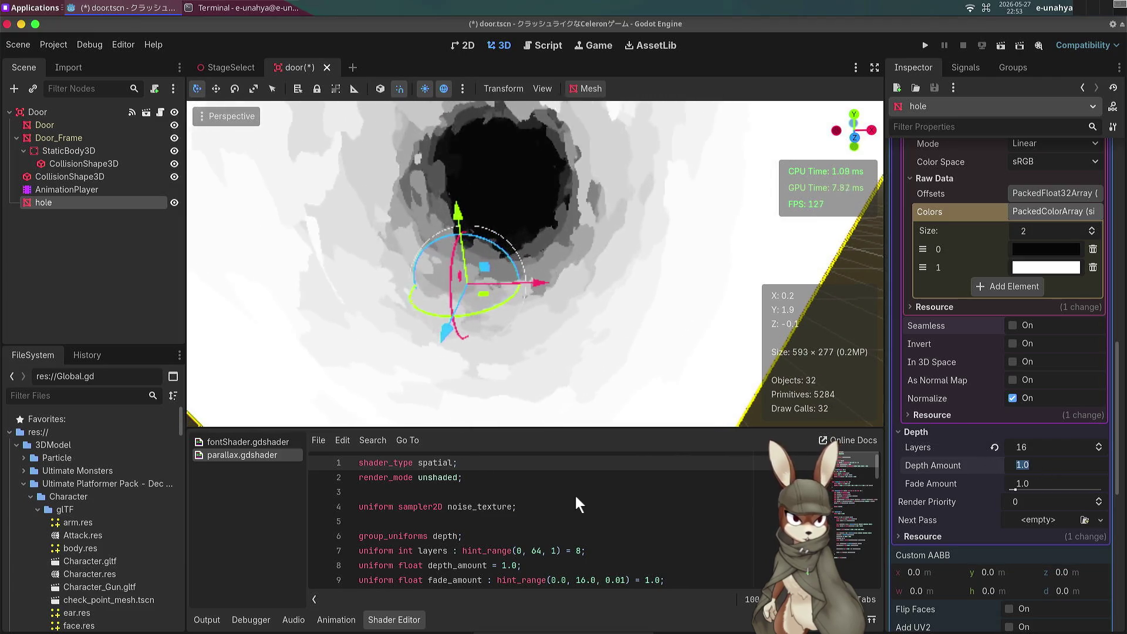
pyautogui.press('BackSpace')
pyautogui.write('5')
pyautogui.press('Return')
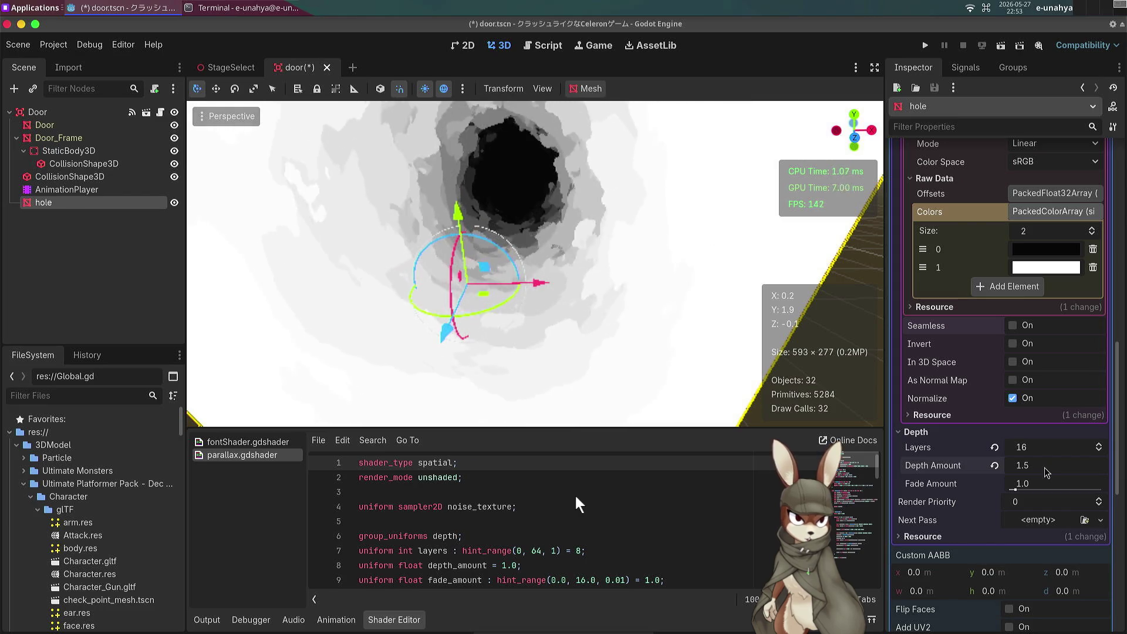
pyautogui.write('1')
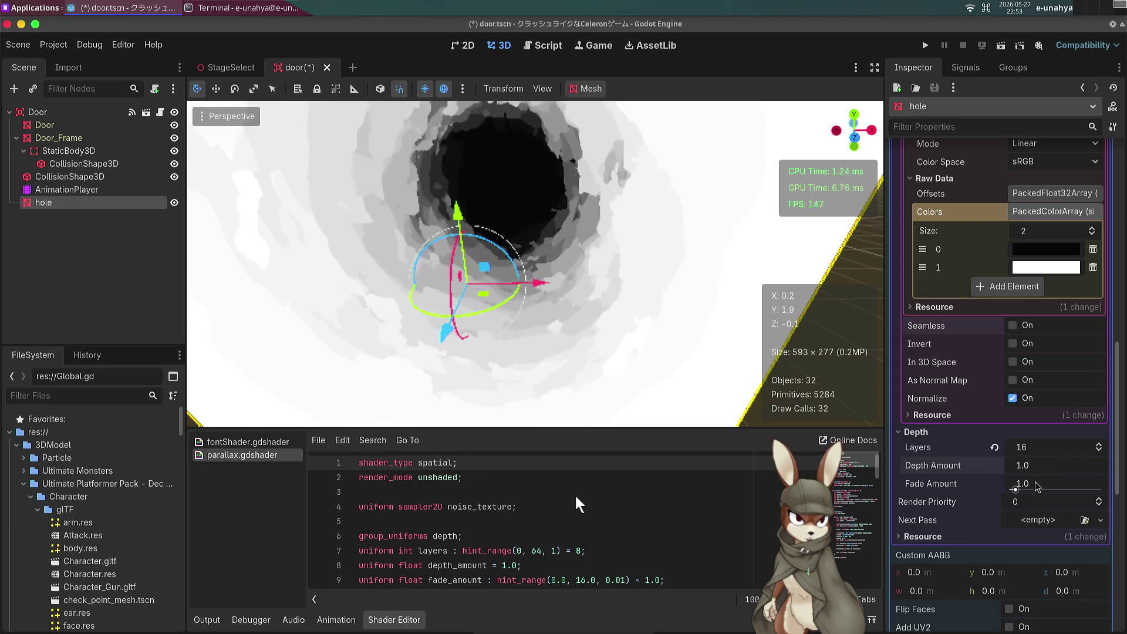
pyautogui.click(1031, 476)
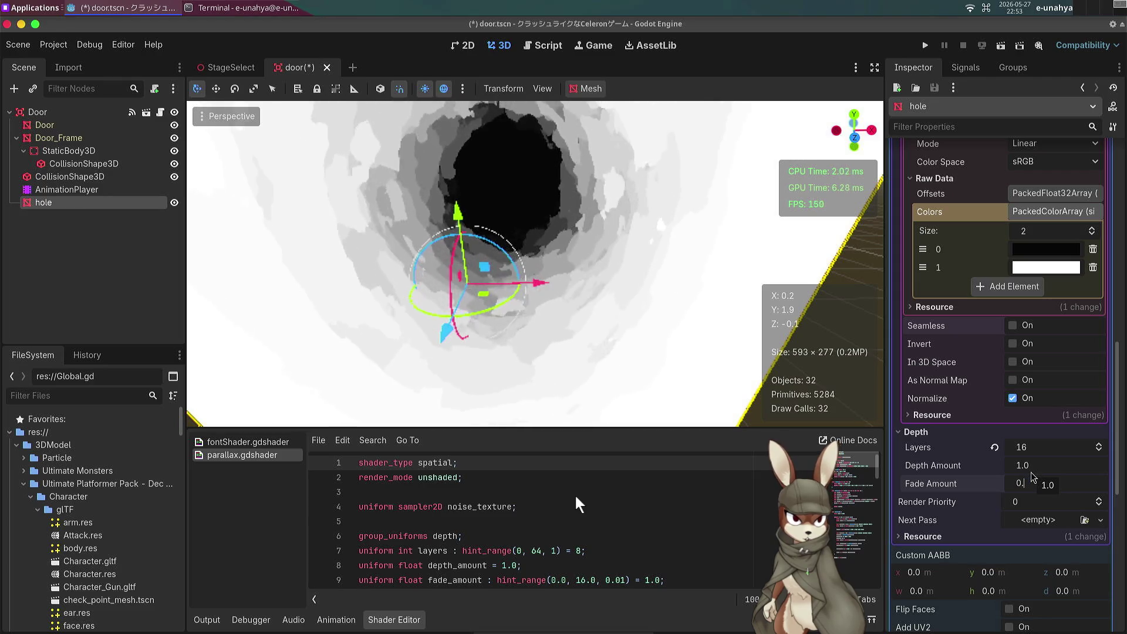
pyautogui.write('0.5')
pyautogui.press('Return')
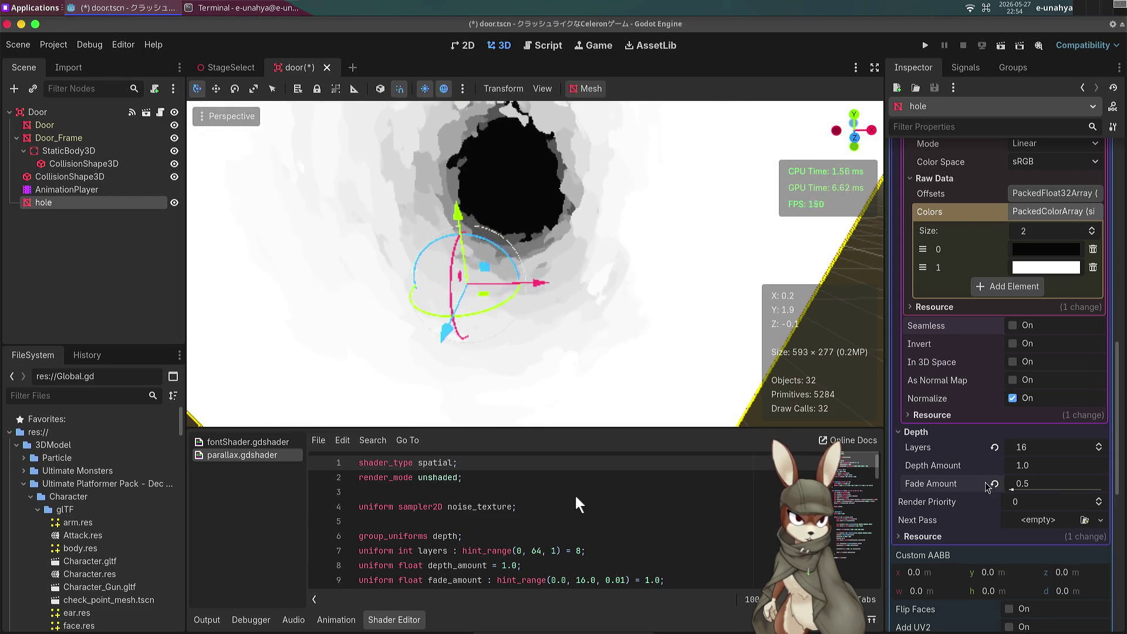
pyautogui.moveTo(1022, 483); pyautogui.dragTo(1051, 489)
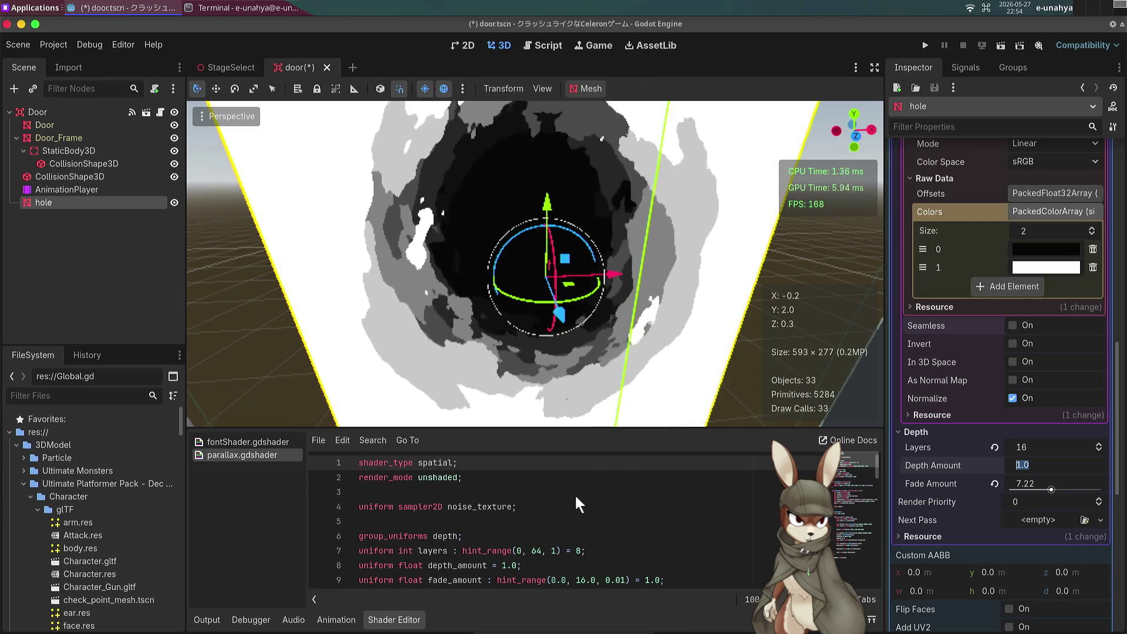
# Step: Retype the fade amount and step depth amount through 0.5 and 2.0 to 4.0
pyautogui.click(1033, 483)
pyautogui.write('67')
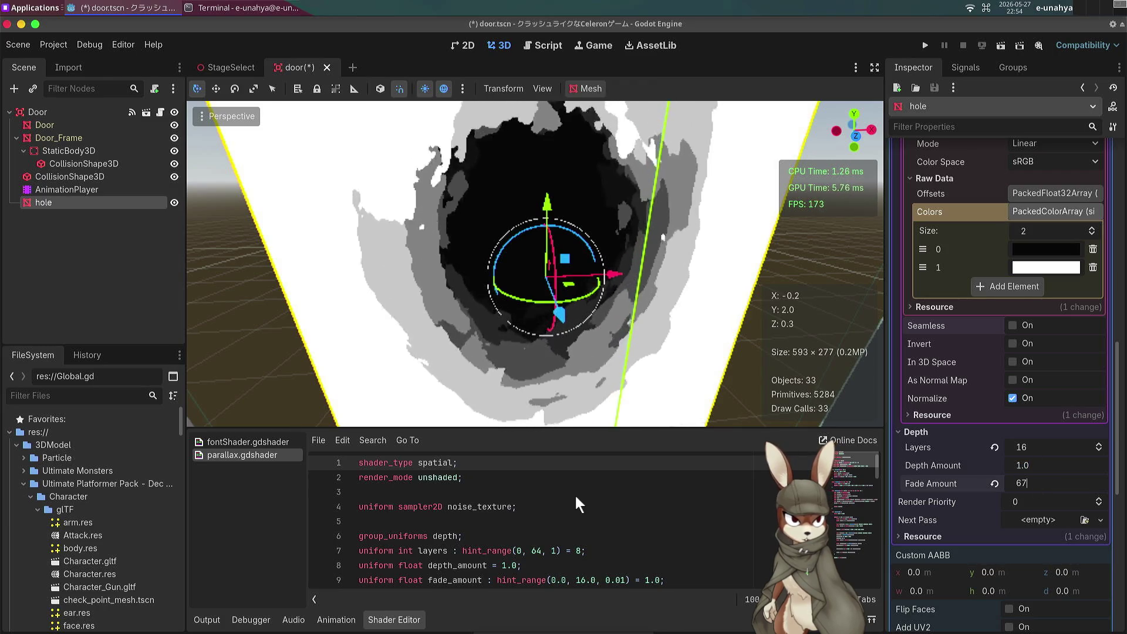
pyautogui.press('BackSpace')
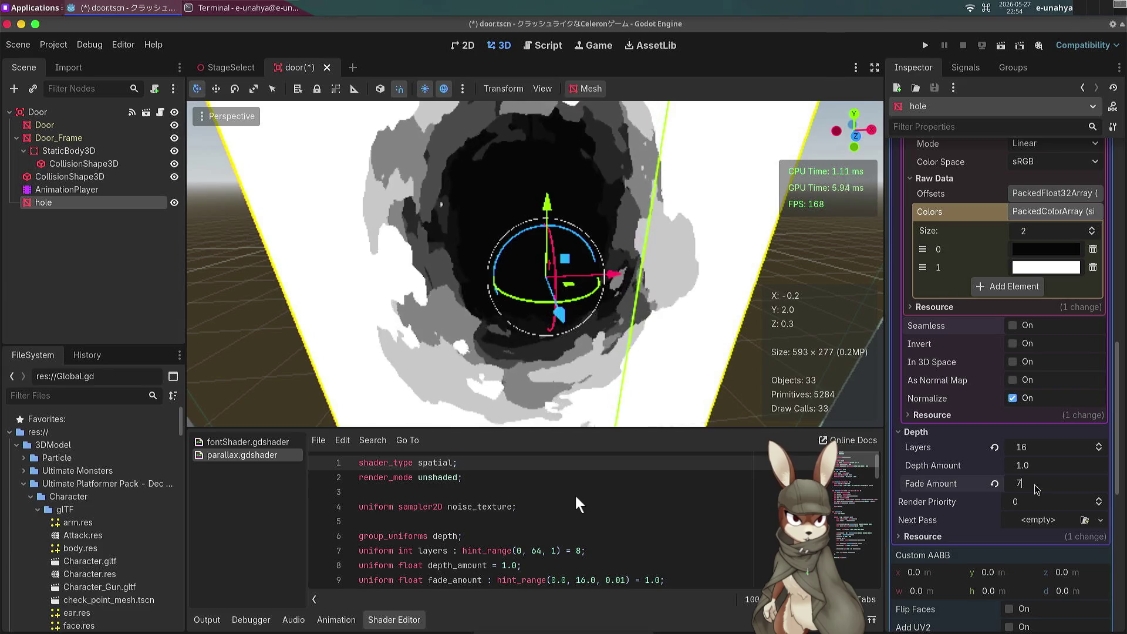
pyautogui.write('89')
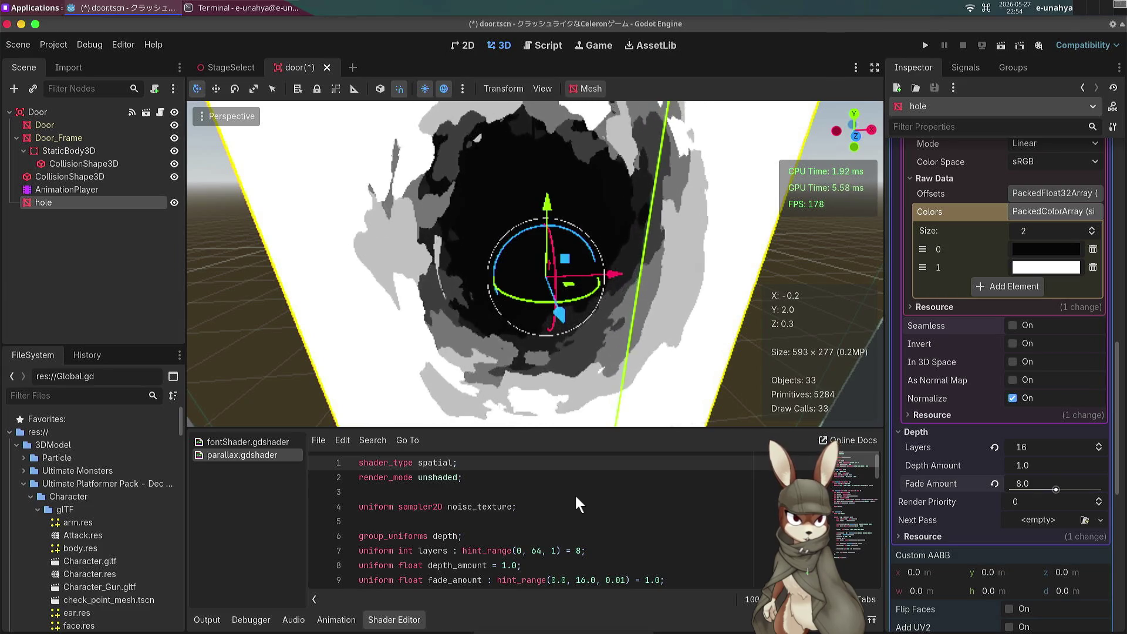
pyautogui.click(1037, 464)
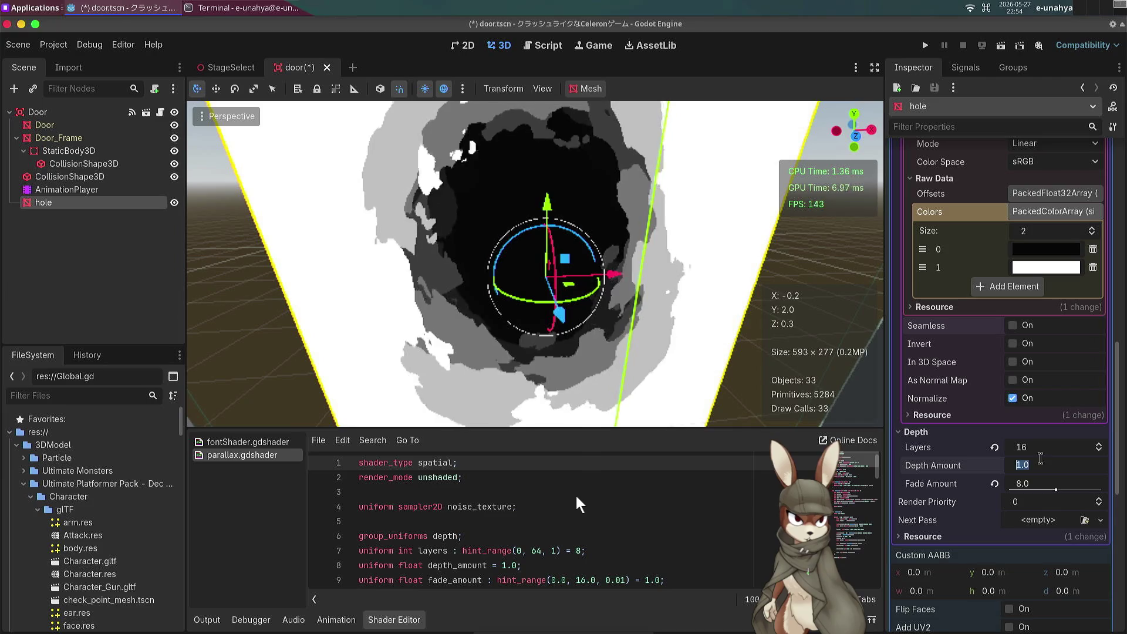
pyautogui.write('0.5')
pyautogui.press('BackSpace')
pyautogui.press('BackSpace')
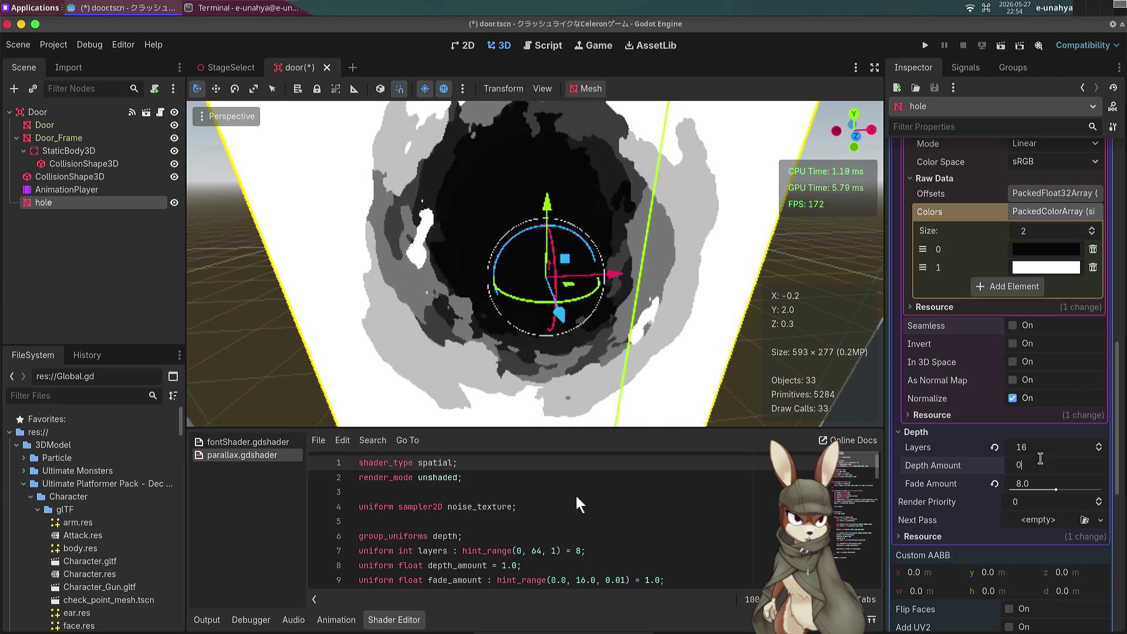
pyautogui.write('.5')
pyautogui.press('Return')
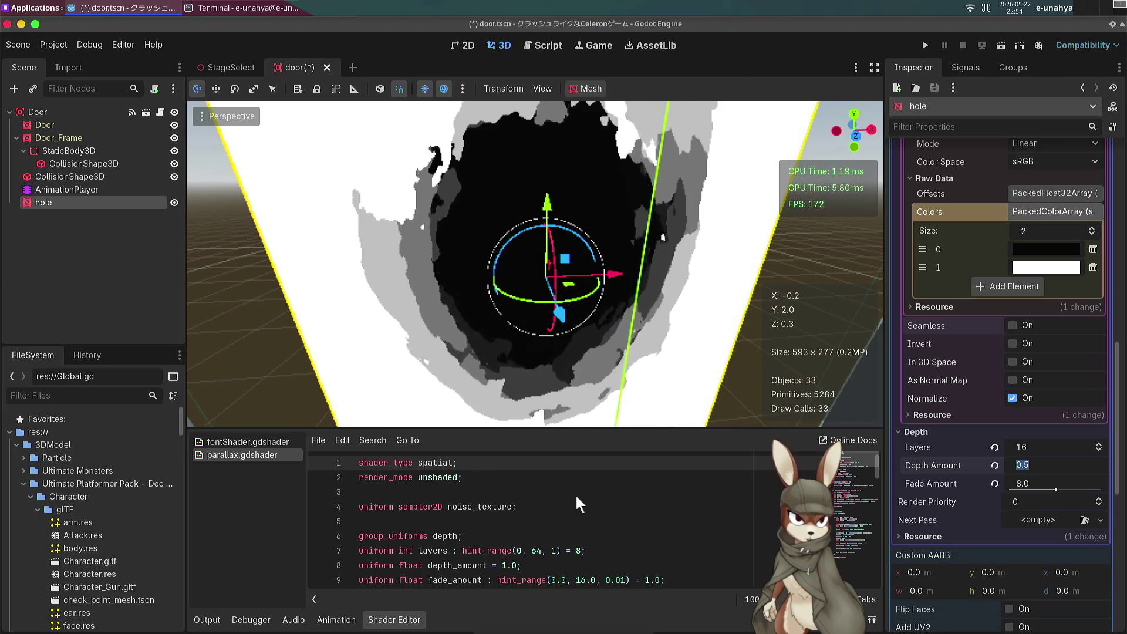
pyautogui.write('2')
pyautogui.press('Return')
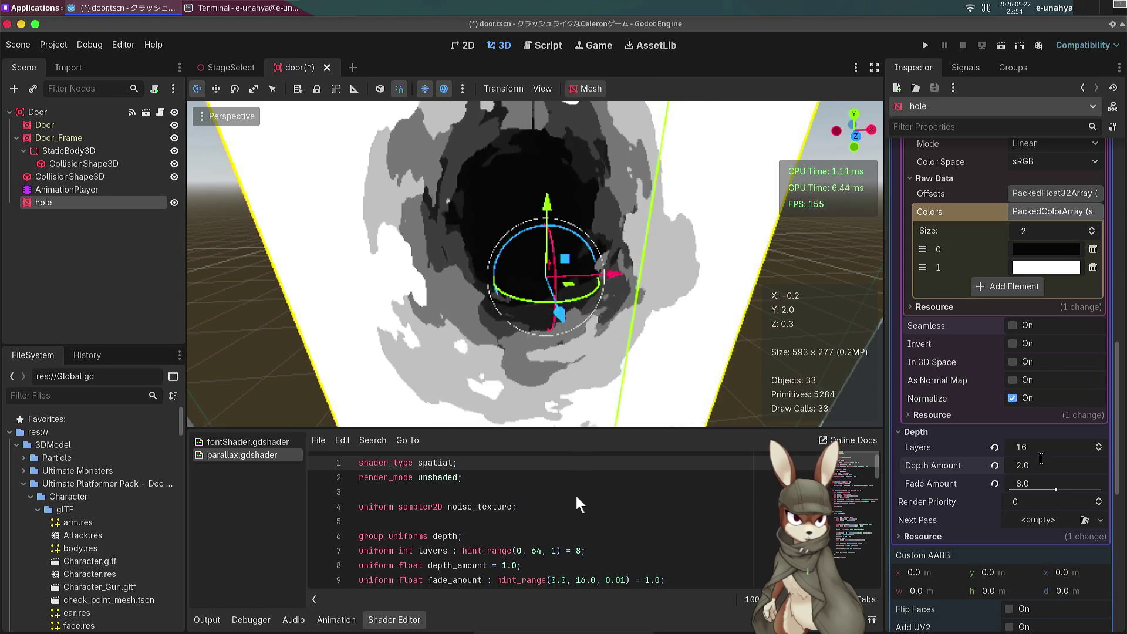
pyautogui.write('4')
pyautogui.press('Return')
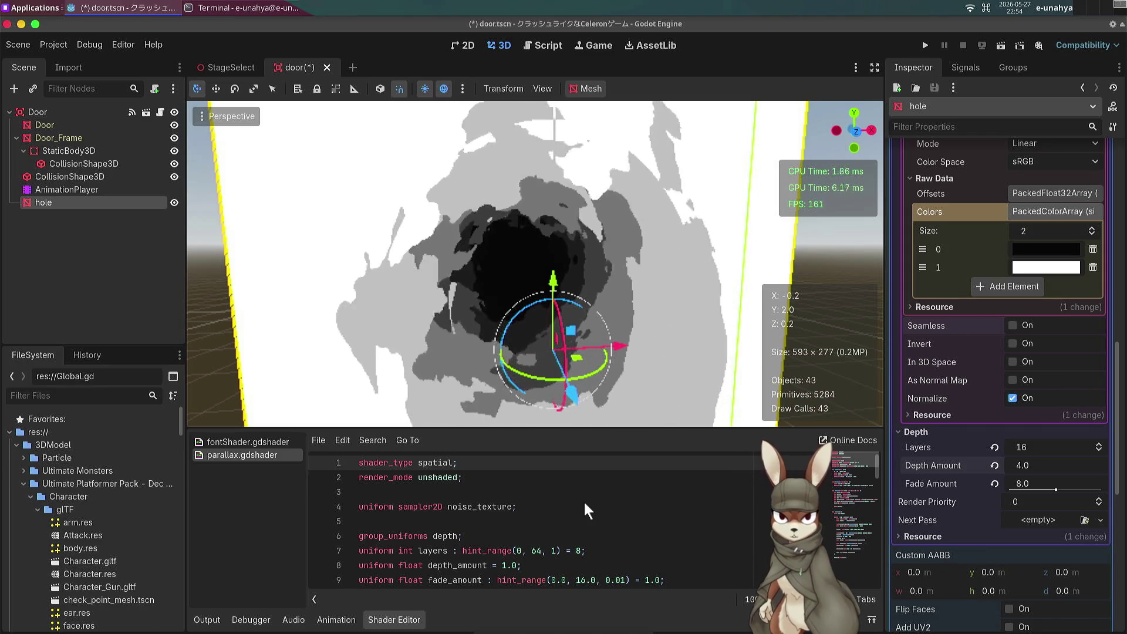
# Step: Raise the layer count to 32 and collapse the Depth group
pyautogui.click(995, 448)
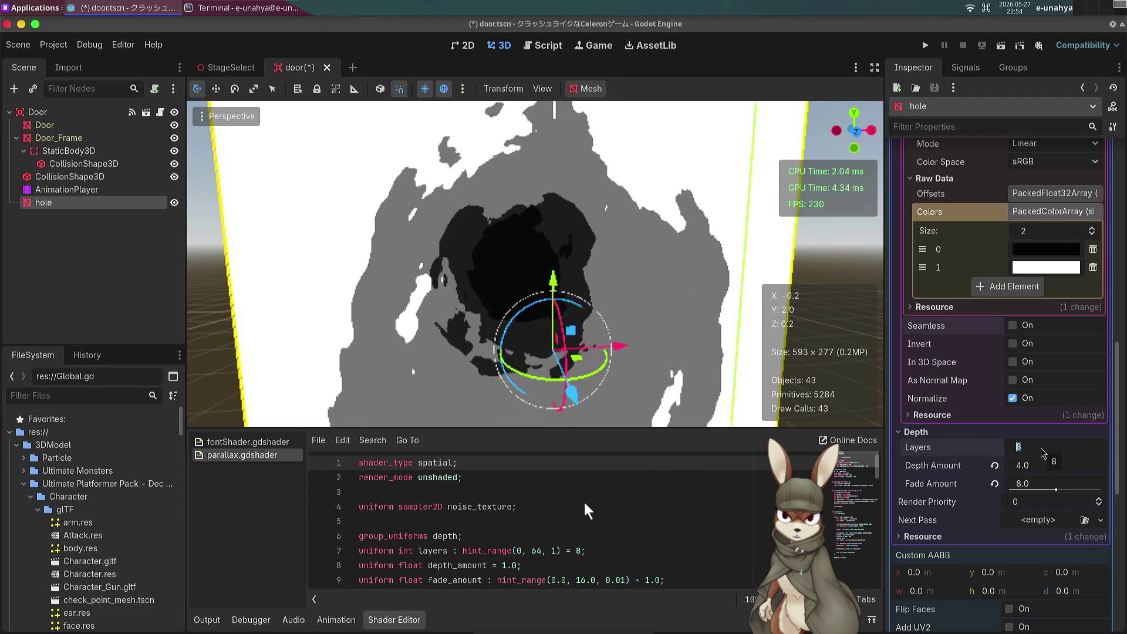
pyautogui.write('32')
pyautogui.press('Return')
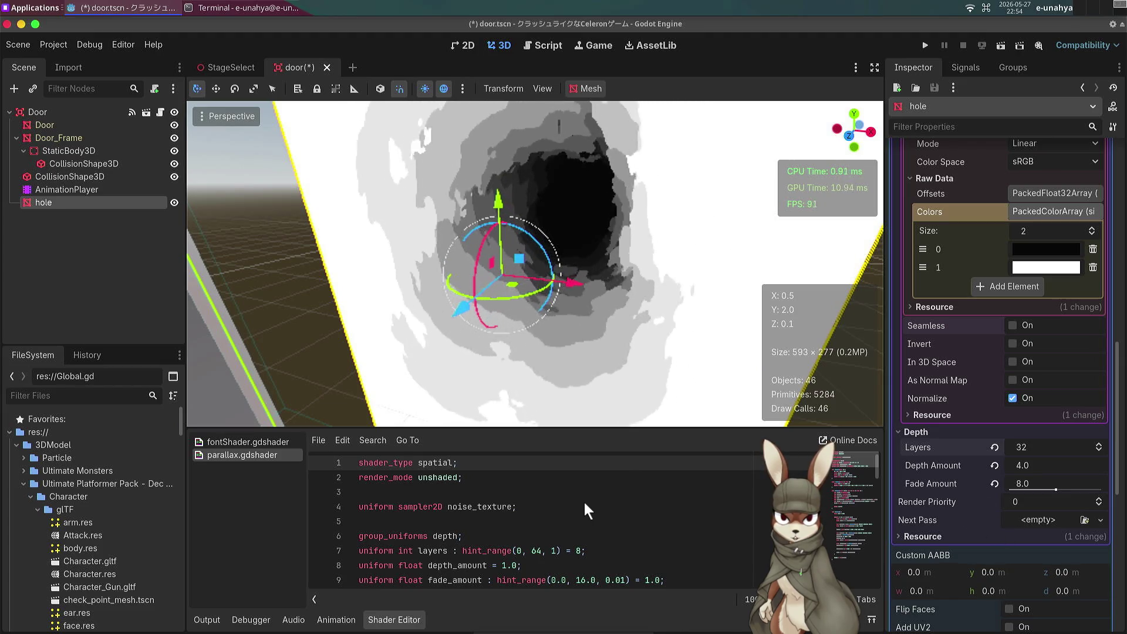
pyautogui.scroll(-3, 1004, 375)
pyautogui.click(914, 310)
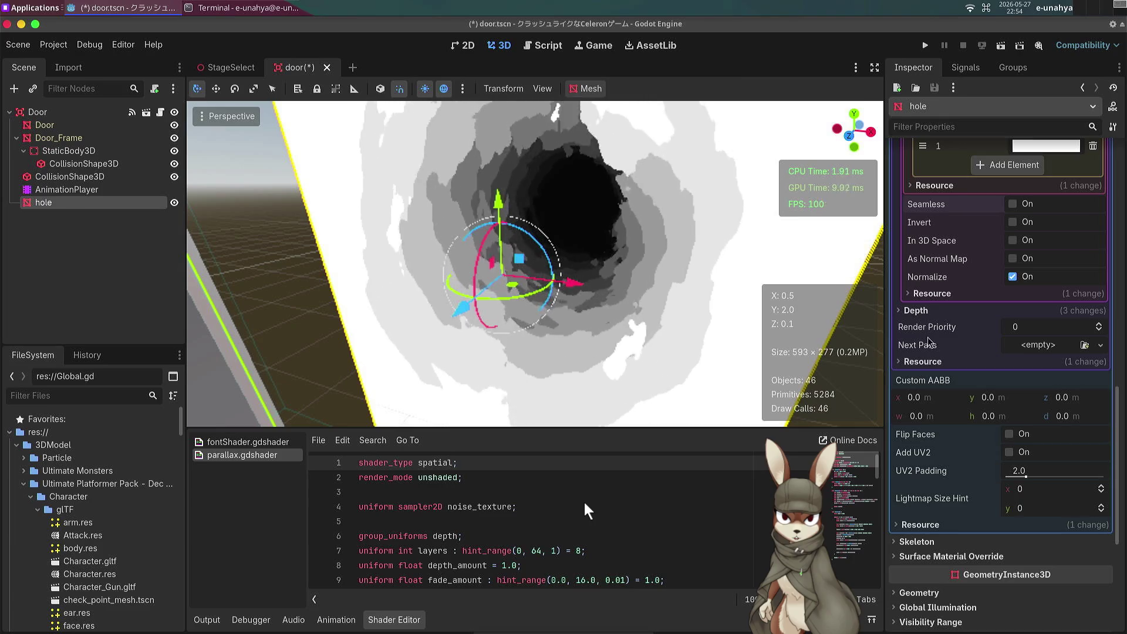